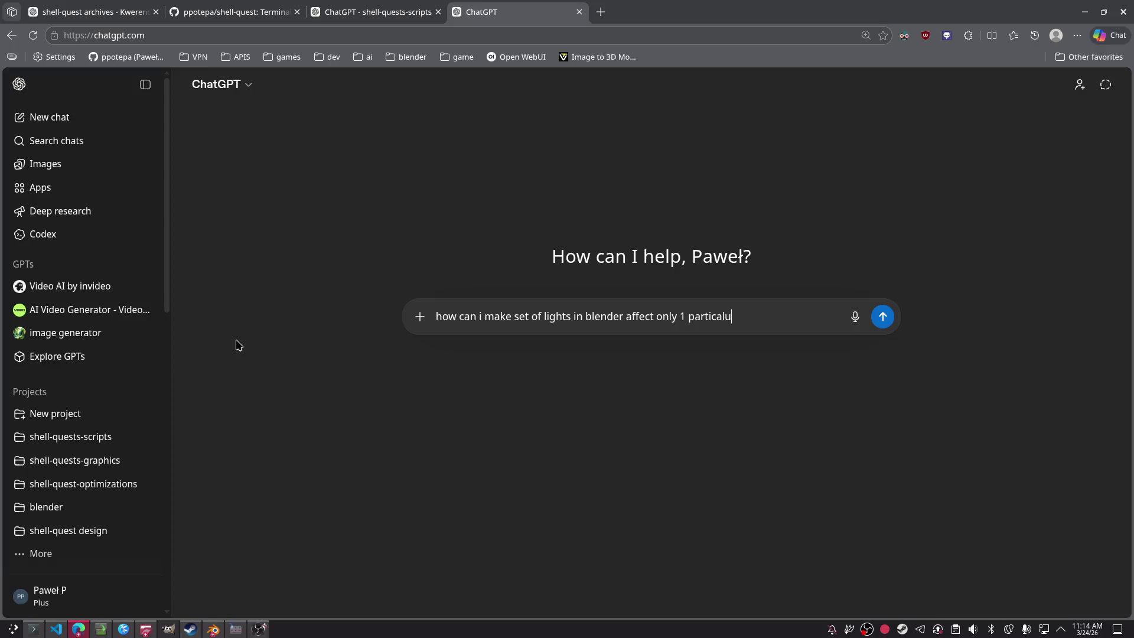
Step: Send ChatGPT the question on making a set of Blender lights affect only one particular mesh
{"action": "type", "text": "esh"}
{"action": "key", "text": "Return"}
{"action": "key", "text": "alt+Tab"}
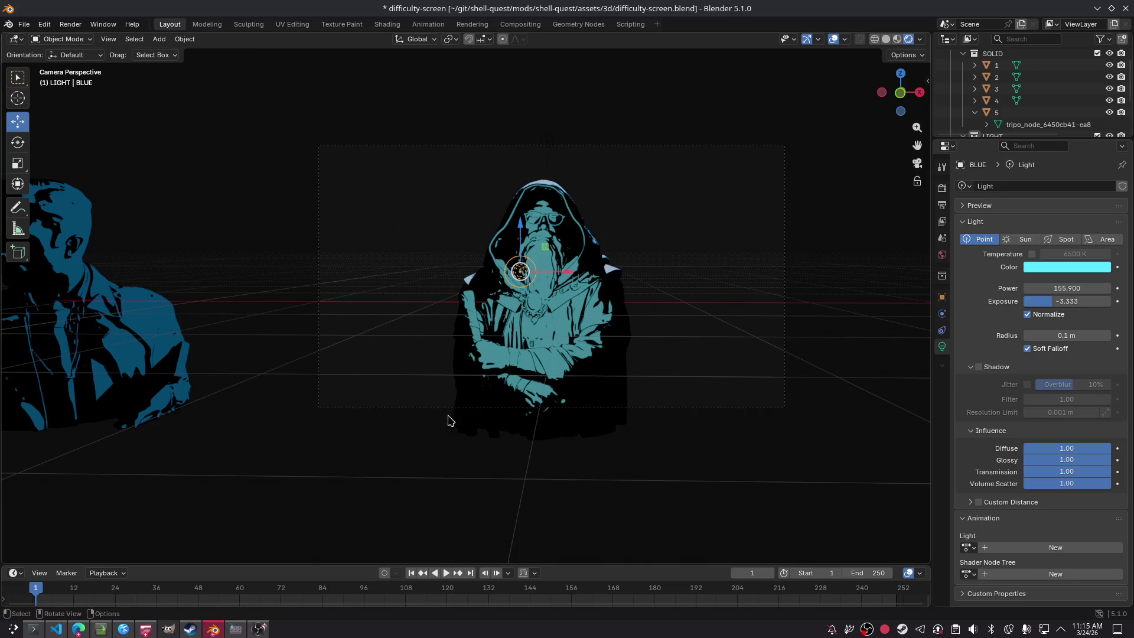
Step: Move the BLUE point light in front of the hooded figure and save difficulty-screen.blend
{"action": "left_click", "coordinate": [720, 269]}
{"action": "key", "text": "ctrl+z"}
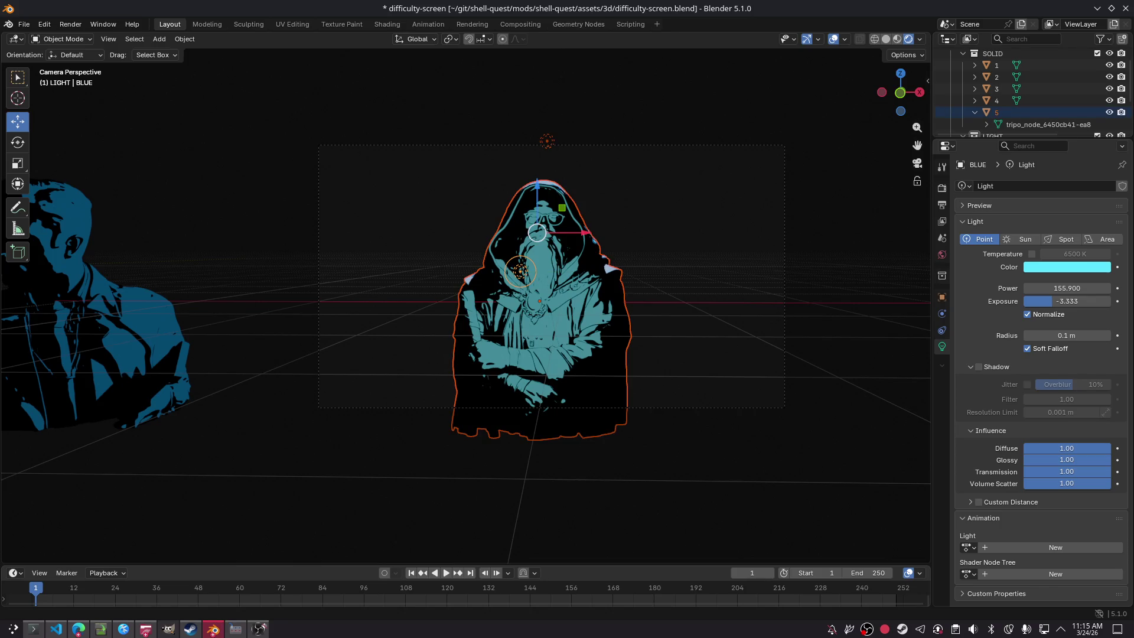
{"action": "key", "text": "ctrl+z"}
{"action": "key", "text": "ctrl+z"}
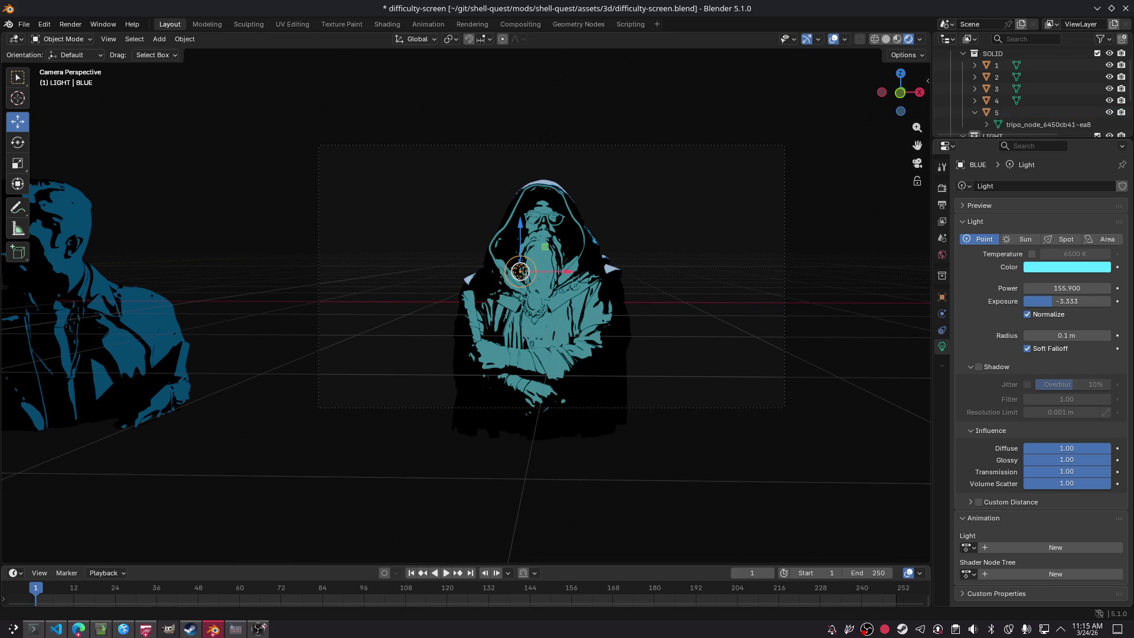
{"action": "key", "text": "g"}
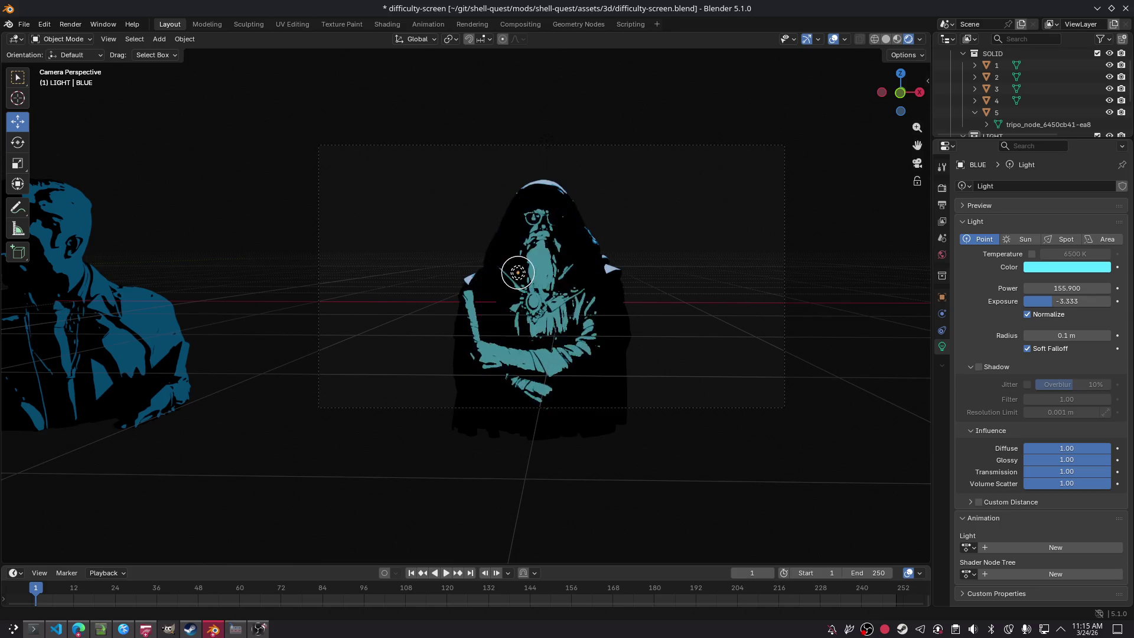
{"action": "left_click", "coordinate": [521, 270]}
{"action": "key", "text": "ctrl+s"}
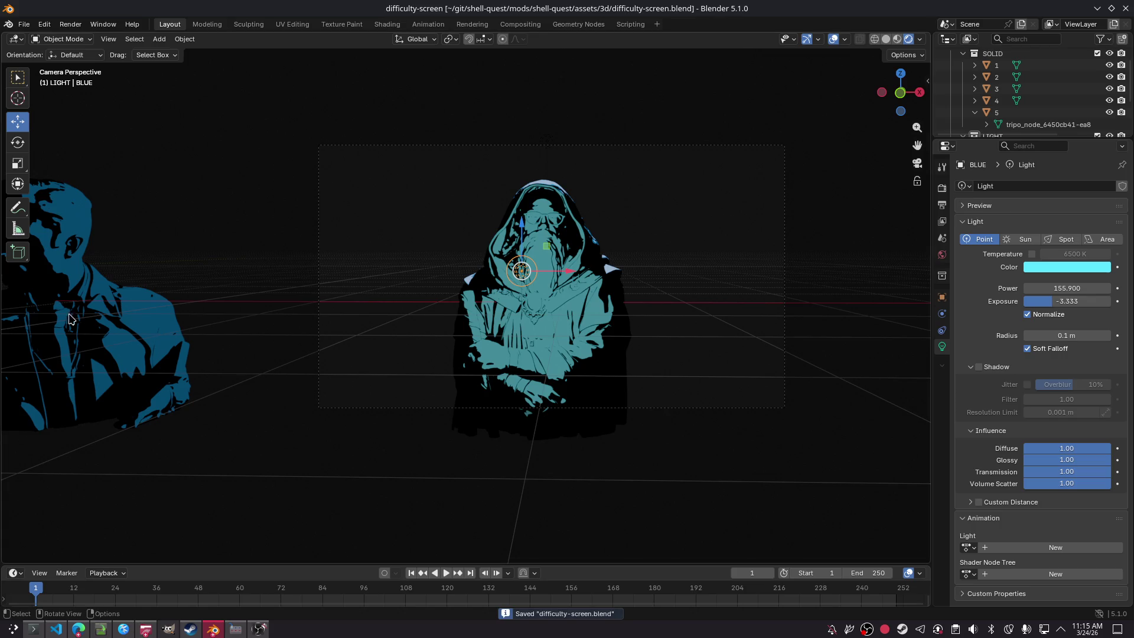
{"action": "left_click", "coordinate": [35, 629]}
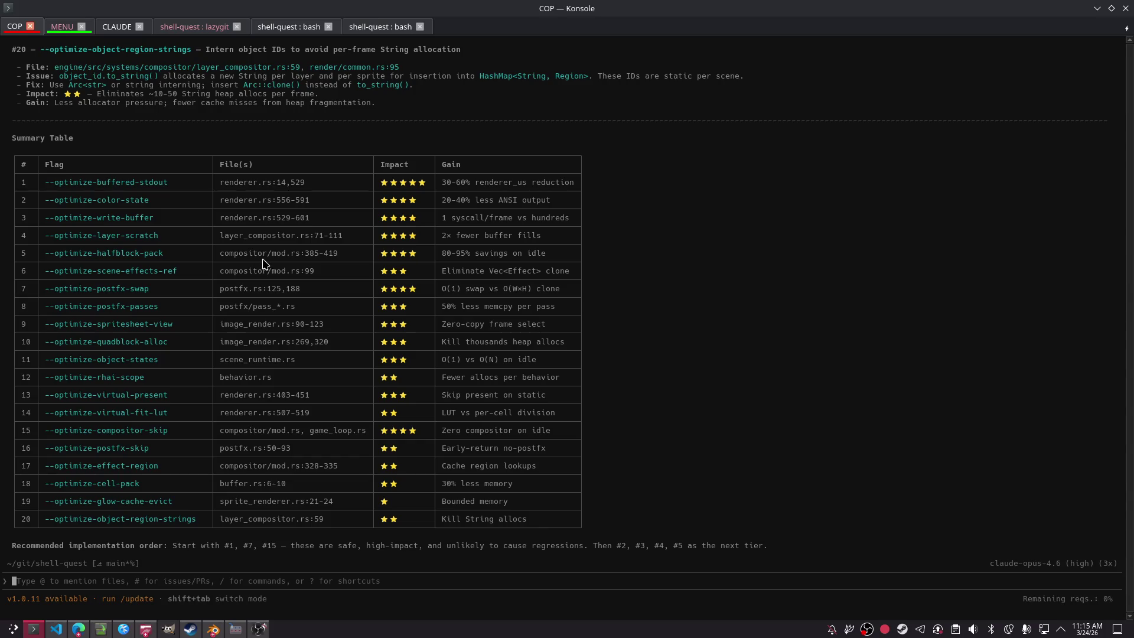
Step: Ask Copilot CLI to write step by step what has to be done for every optimization point
{"action": "left_click", "coordinate": [92, 582]}
{"action": "type", "text": "please"}
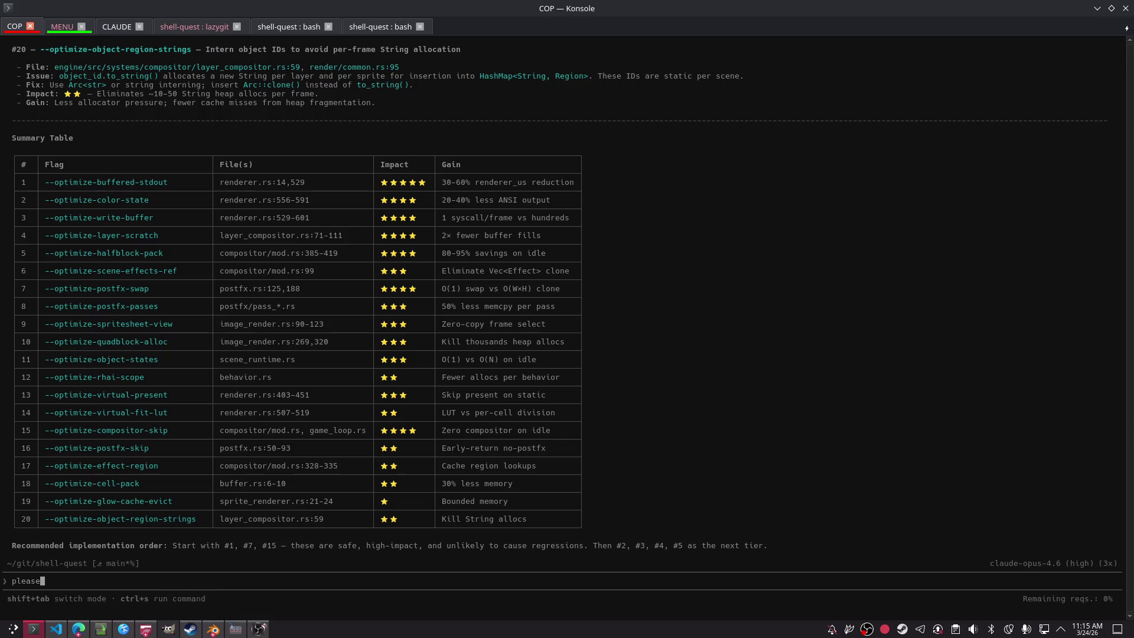
{"action": "type", "text": " write for every poiint s"}
{"action": "type", "text": "tep by step w"}
{"action": "type", "text": "hat has to "}
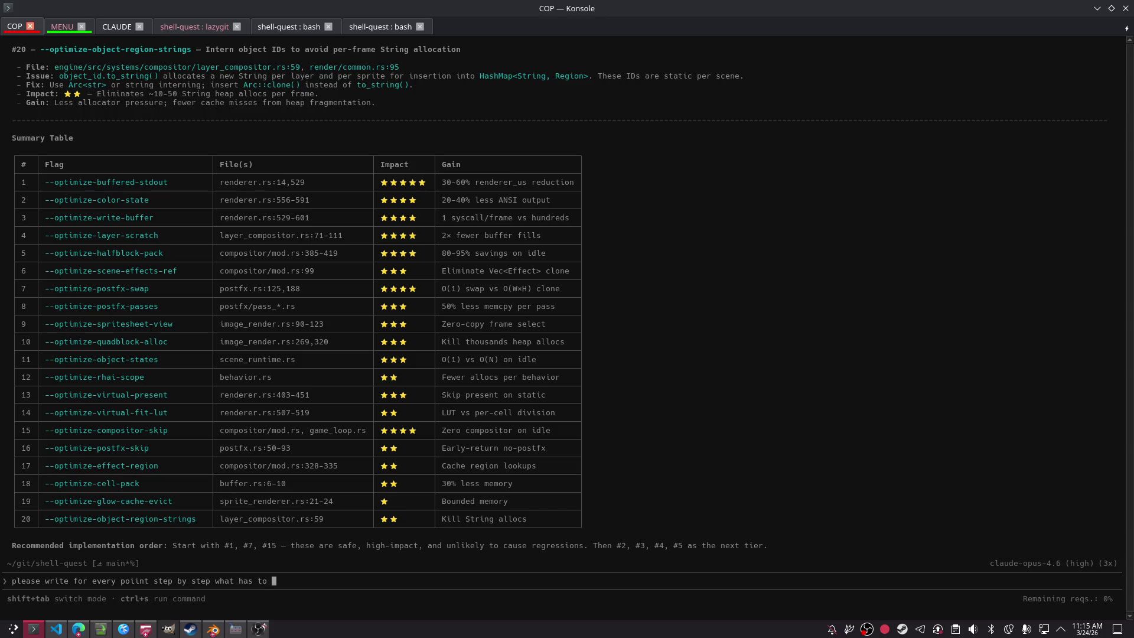
{"action": "type", "text": "be done"}
{"action": "key", "text": "Return"}
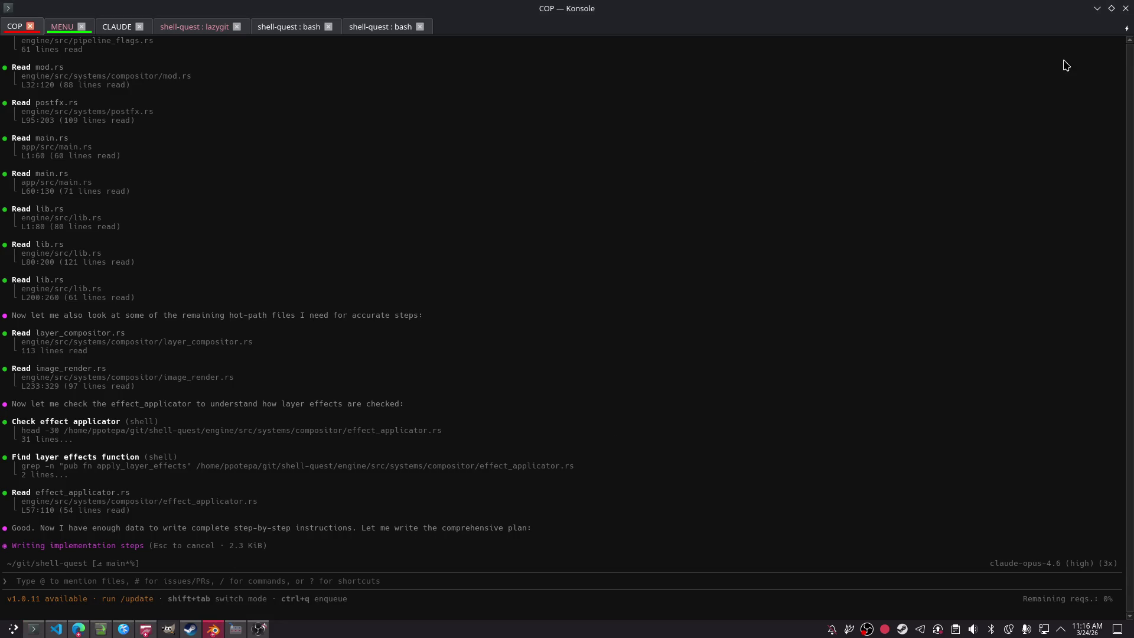
Step: Minimize the terminal once the plan is being written, bringing Blender back to the front
{"action": "left_click", "coordinate": [1098, 10]}
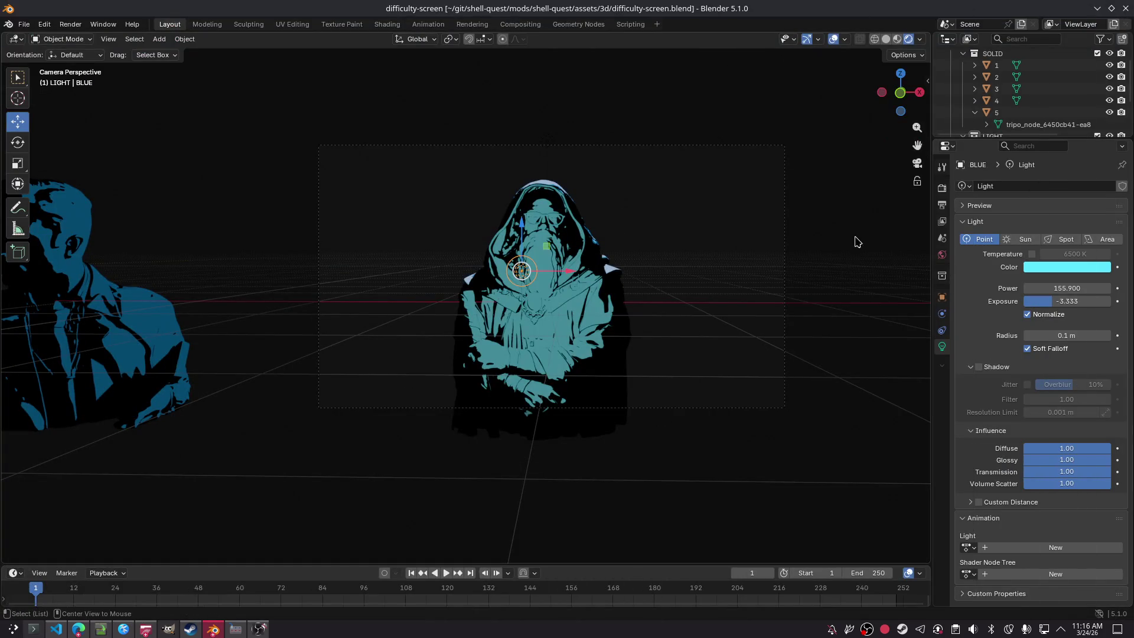
Step: Switch between the shell-quest terminal and the ChatGPT browser and scroll into the answer
{"action": "key", "text": "alt+Tab"}
{"action": "left_click", "coordinate": [400, 31]}
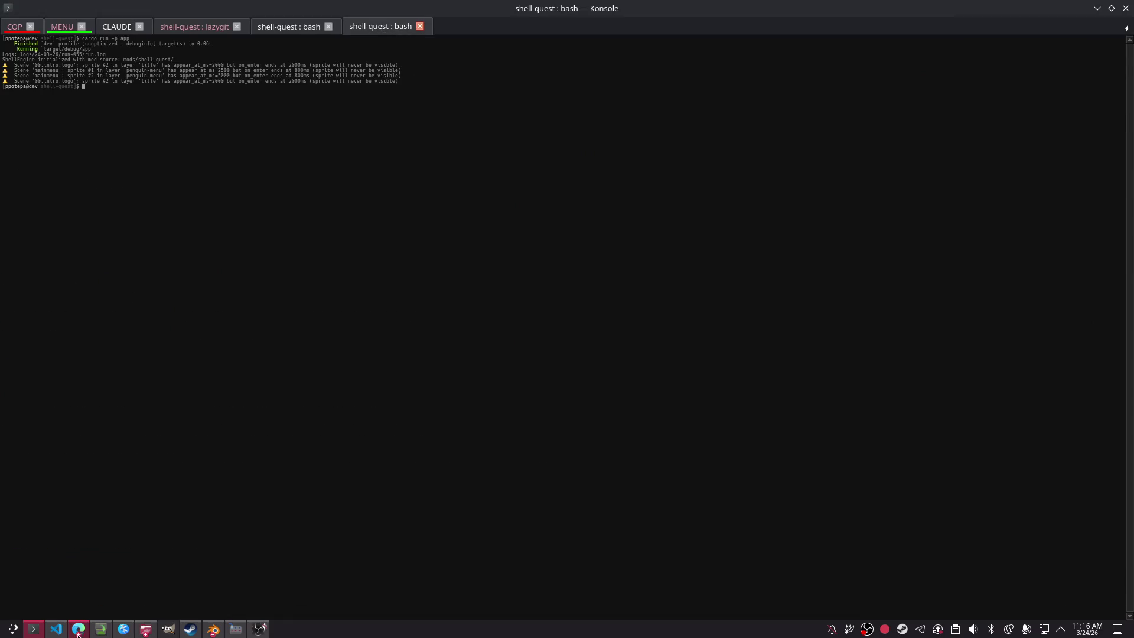
{"action": "left_click", "coordinate": [78, 628]}
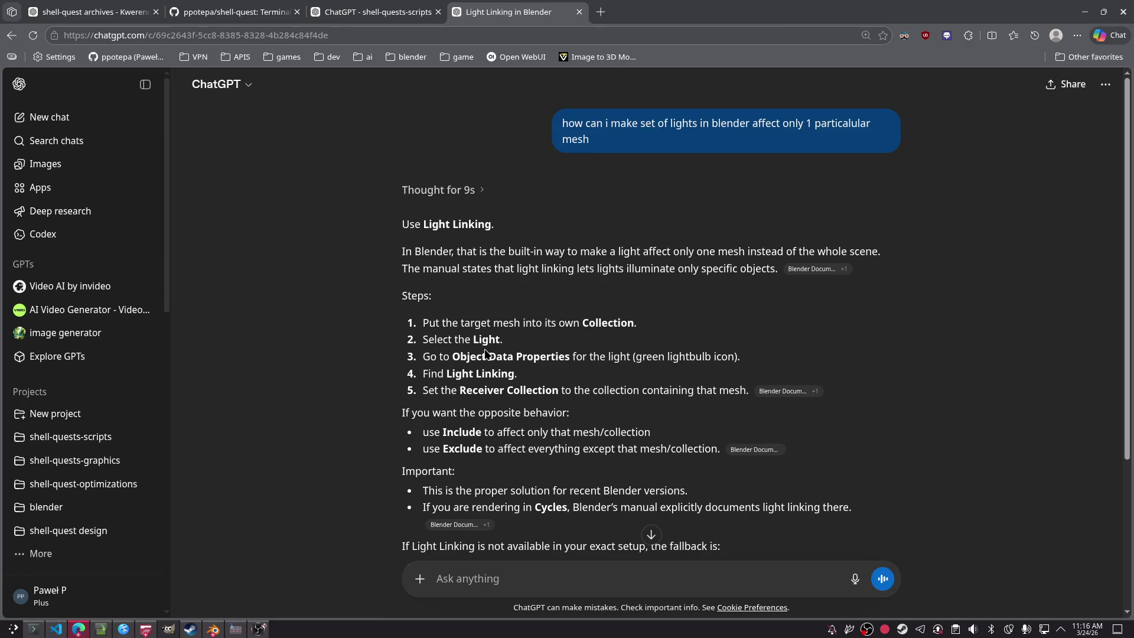
{"action": "left_click_drag", "start_coordinate": [558, 372], "coordinate": [423, 353]}
{"action": "key", "text": "alt+Tab"}
{"action": "key", "text": "alt+Tab"}
{"action": "key", "text": "alt+Tab"}
{"action": "key", "text": "alt+Tab"}
{"action": "scroll", "coordinate": [59, 454], "scroll_direction": "down", "scroll_amount": 2}
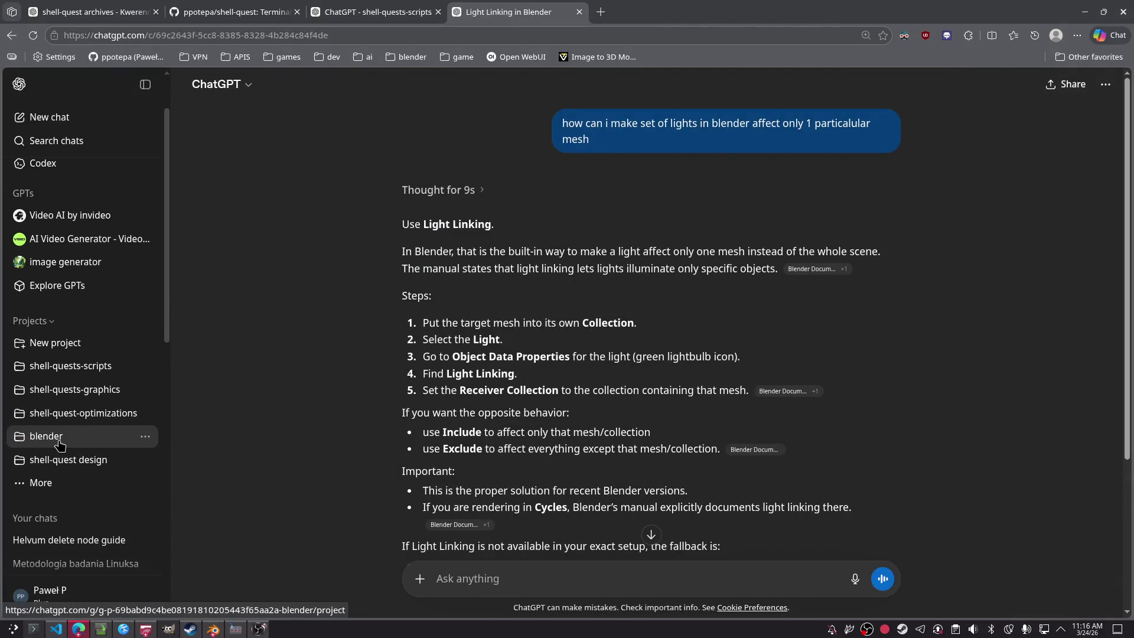
{"action": "scroll", "coordinate": [71, 539], "scroll_direction": "down", "scroll_amount": 2}
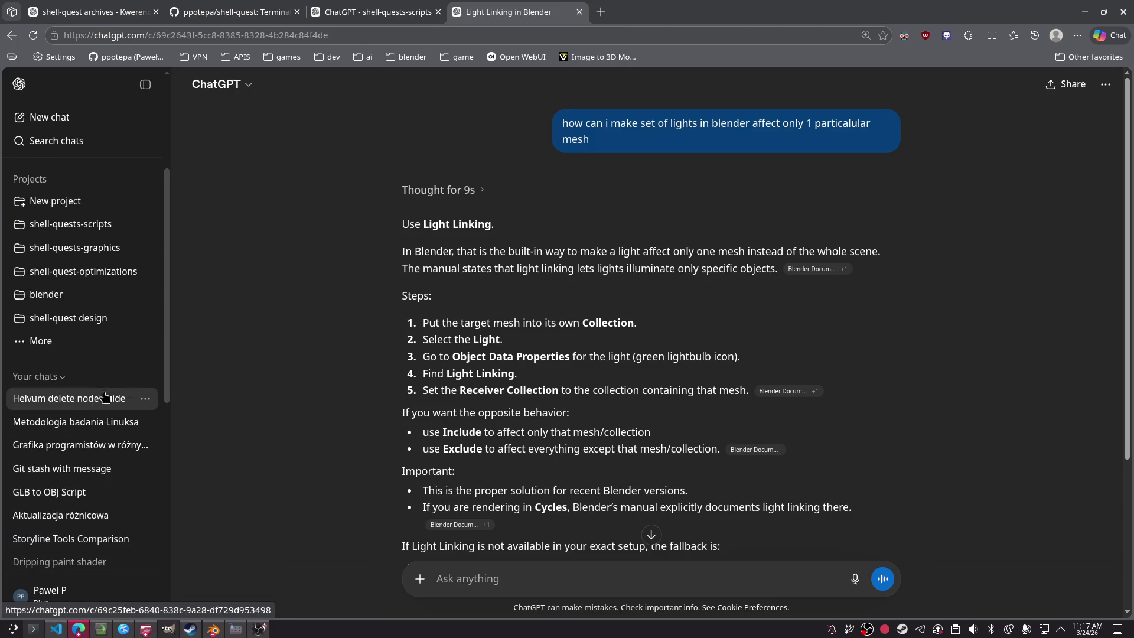
Step: Read through ChatGPT's Light Linking answer, glancing at the model list and answer actions
{"action": "left_click", "coordinate": [227, 85]}
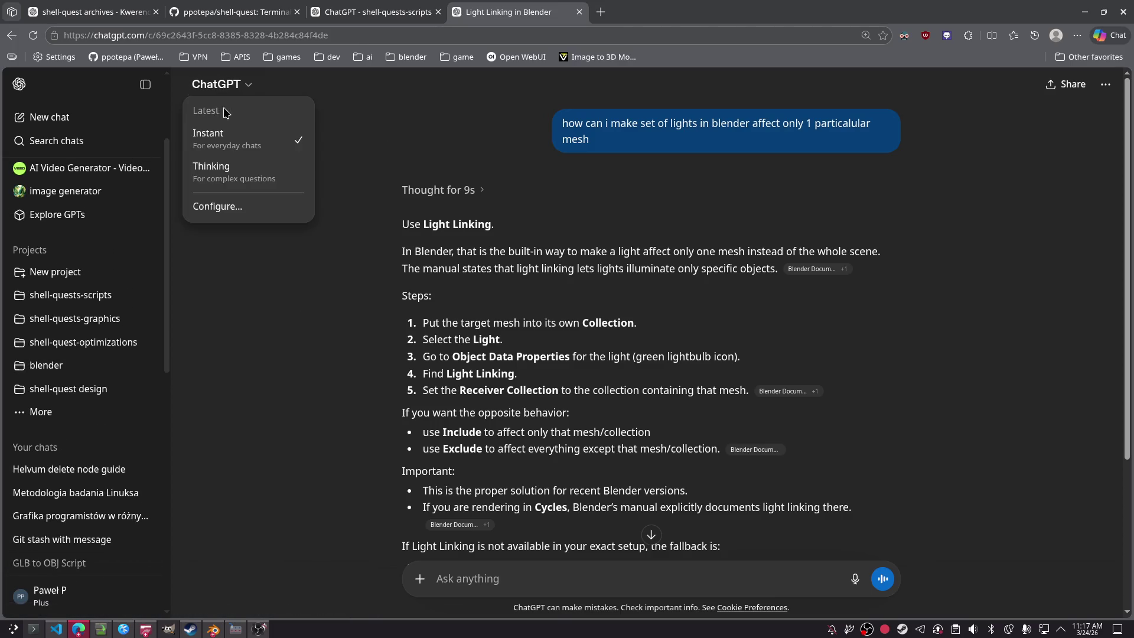
{"action": "left_click", "coordinate": [317, 400]}
{"action": "scroll", "coordinate": [653, 215], "scroll_direction": "down", "scroll_amount": 1}
{"action": "scroll", "coordinate": [385, 321], "scroll_direction": "up", "scroll_amount": 1}
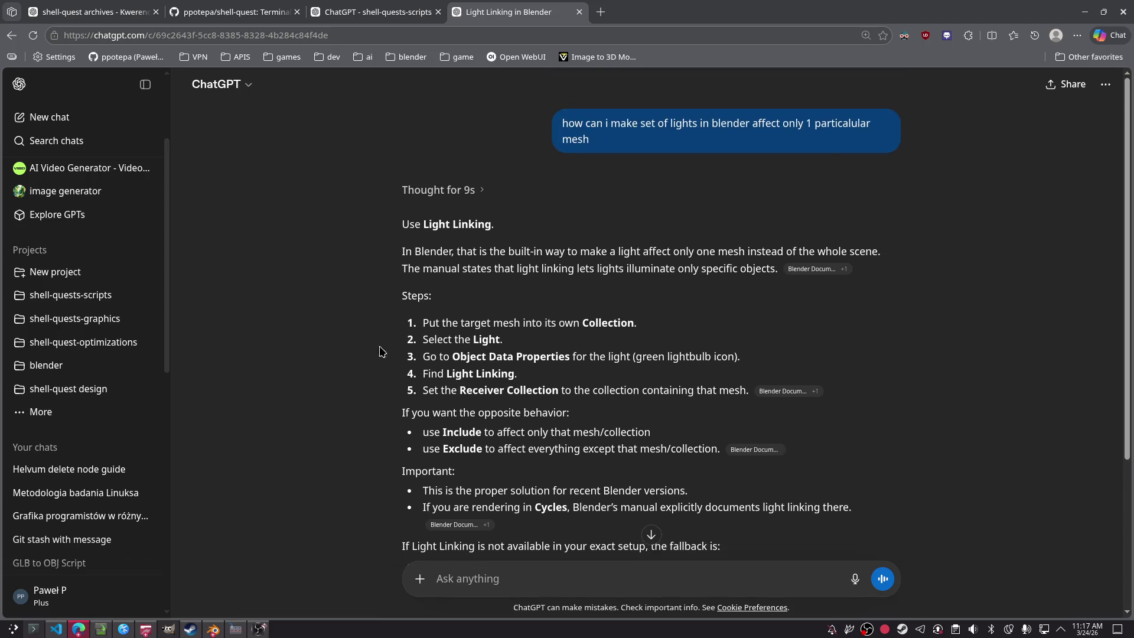
{"action": "scroll", "coordinate": [418, 354], "scroll_direction": "down", "scroll_amount": 4}
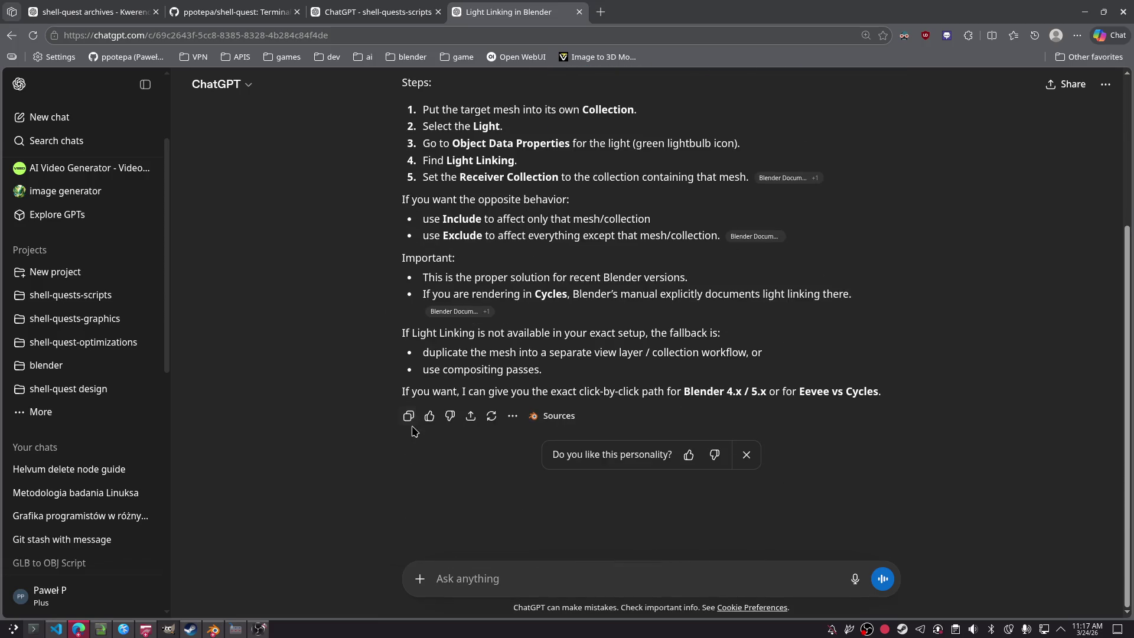
{"action": "left_click", "coordinate": [512, 417]}
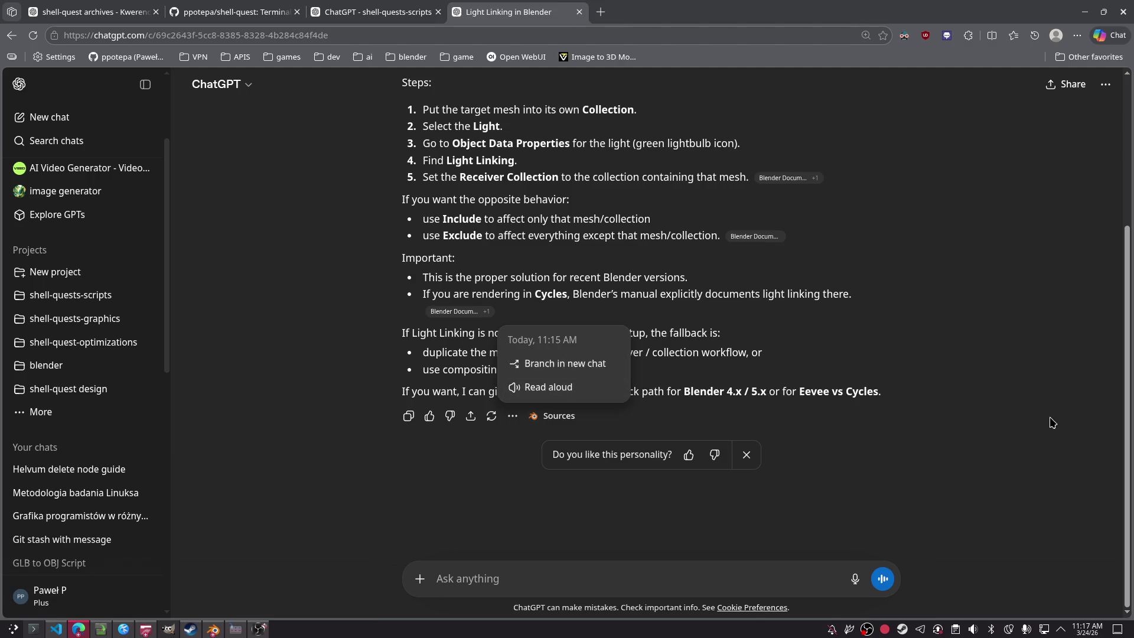
{"action": "scroll", "coordinate": [658, 330], "scroll_direction": "up", "scroll_amount": 2}
{"action": "scroll", "coordinate": [658, 330], "scroll_direction": "up", "scroll_amount": 2}
Step: Minimize the Edge browser and Konsole to return to the Blender scene
{"action": "key", "text": "alt+Tab"}
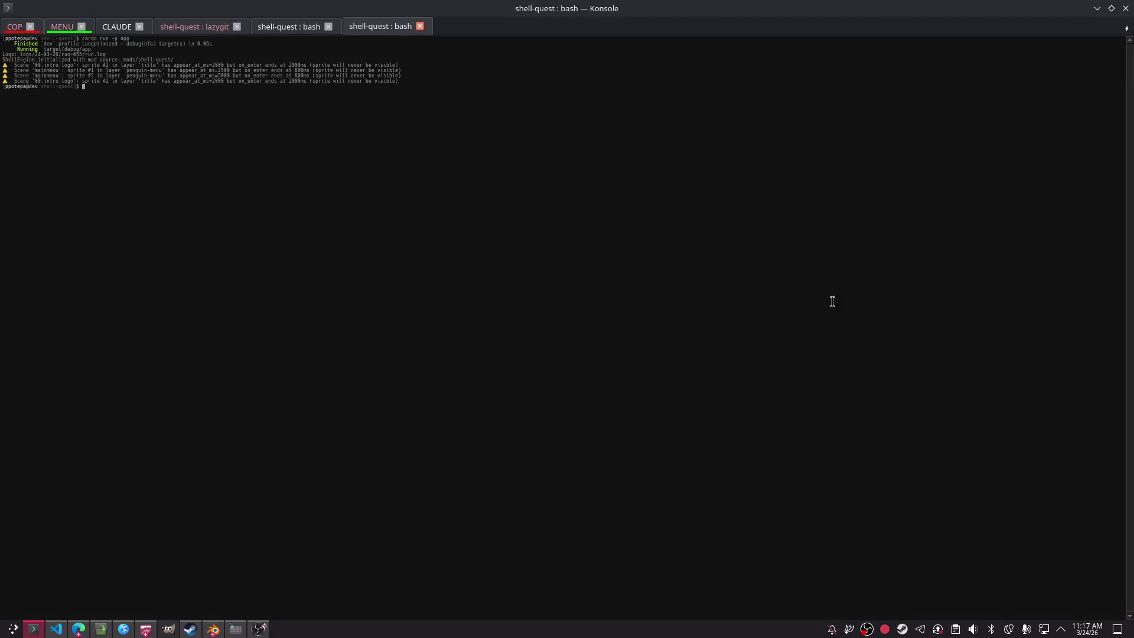
{"action": "key", "text": "alt+Tab"}
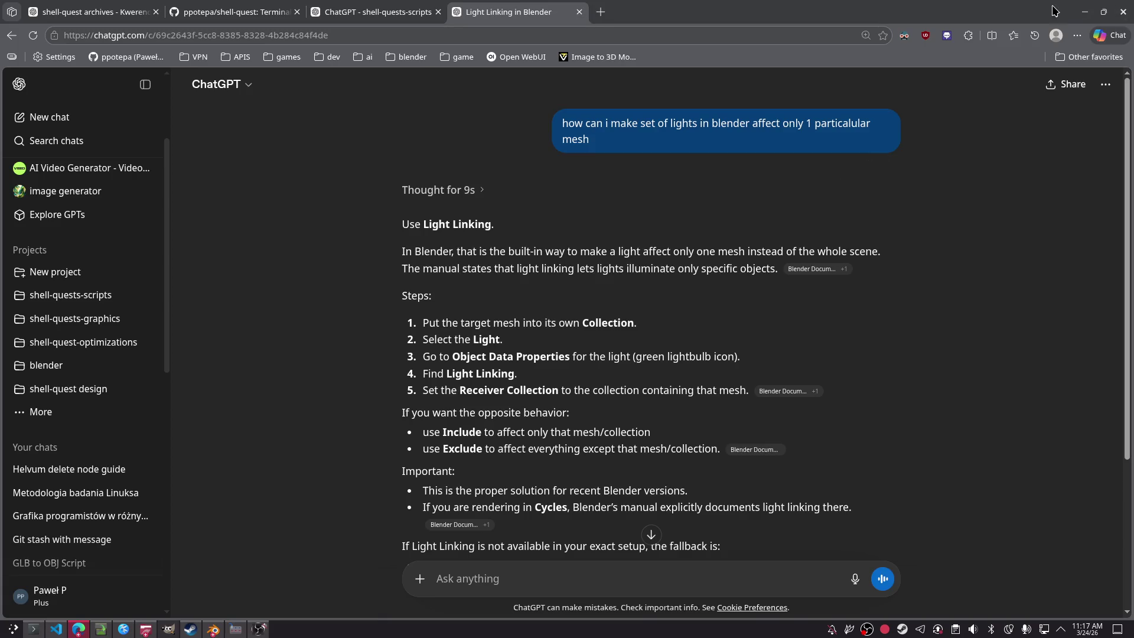
{"action": "left_click", "coordinate": [1084, 13]}
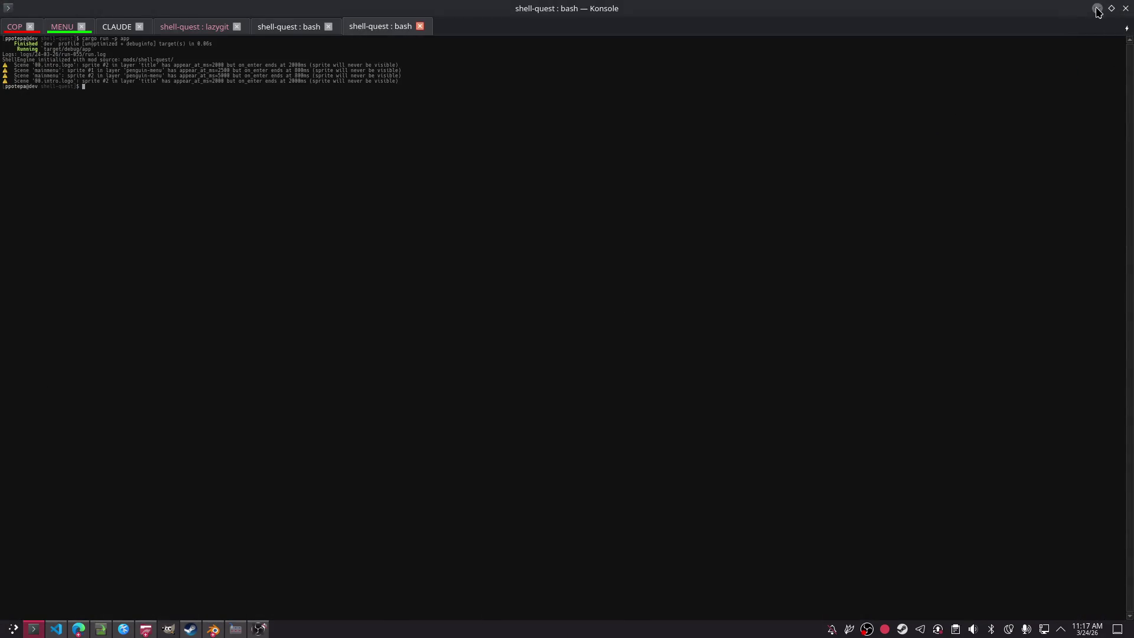
{"action": "left_click", "coordinate": [1097, 8]}
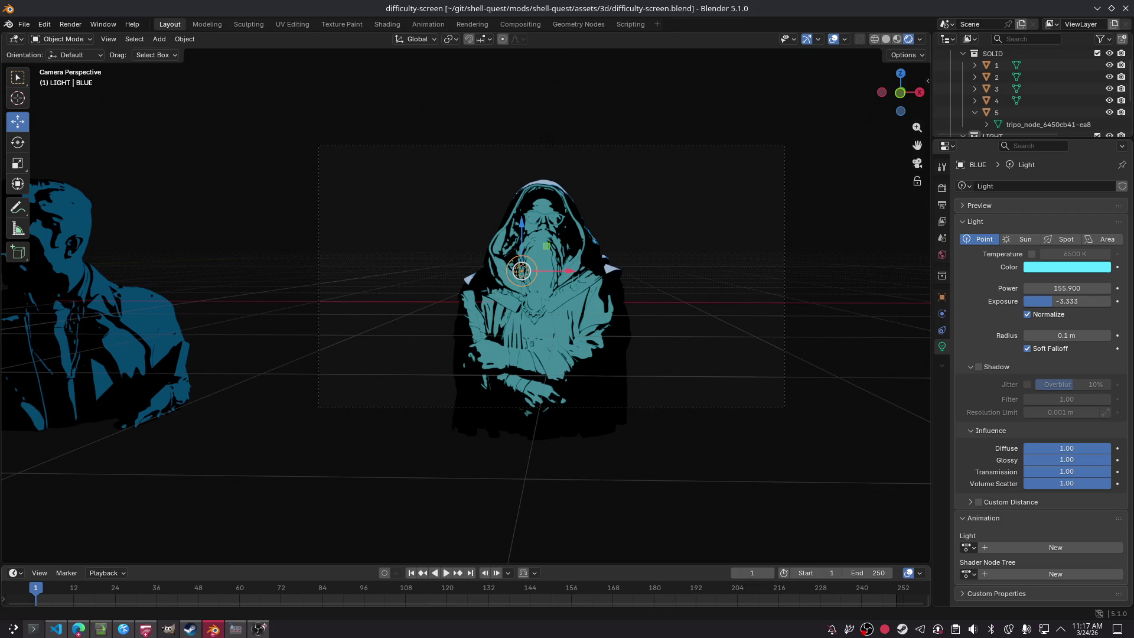
Step: Move the BLUE point light around the hooded figure and settle it in front of the face
{"action": "key", "text": "g"}
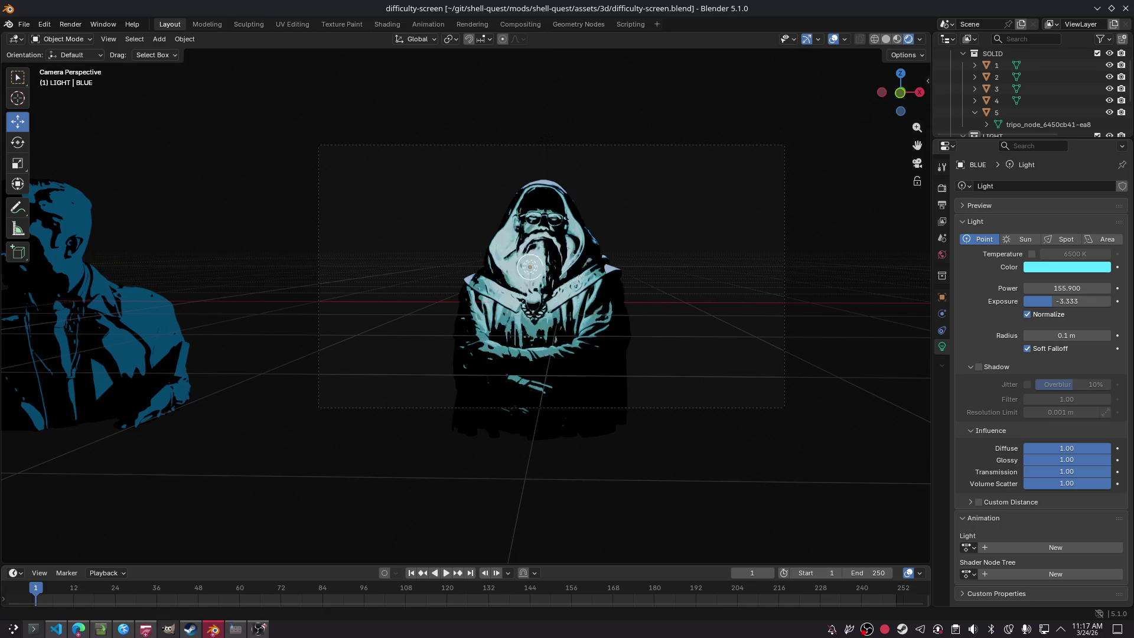
{"action": "key", "text": "Return"}
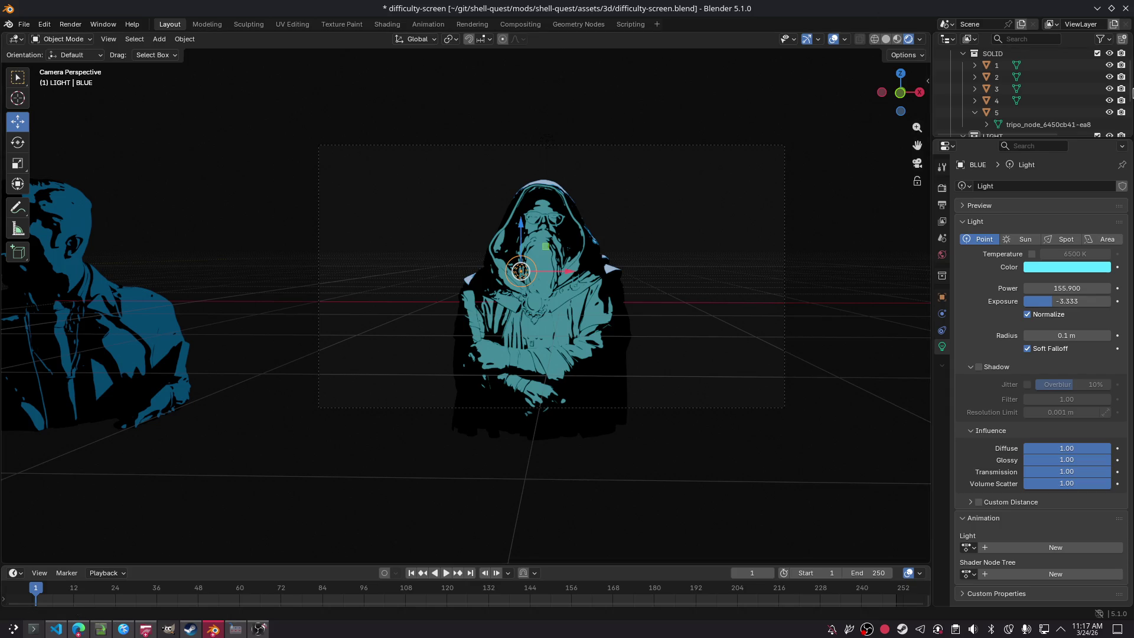
Step: Browse the BLUE light's object, physics and relations properties, then widen the Properties editor
{"action": "left_click", "coordinate": [943, 300]}
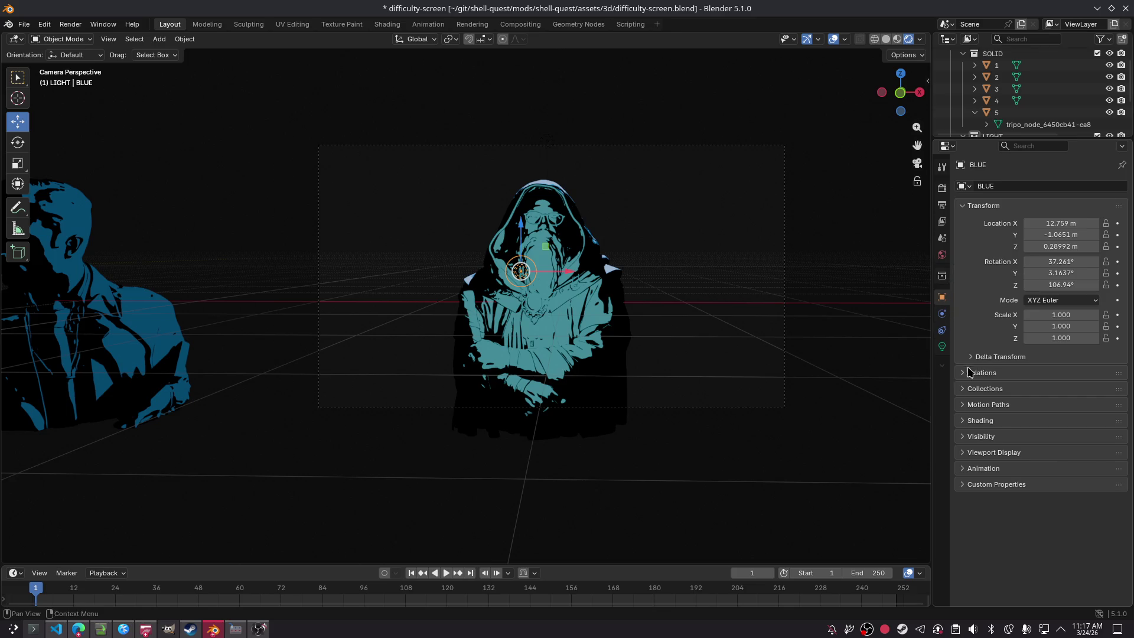
{"action": "left_click", "coordinate": [943, 313]}
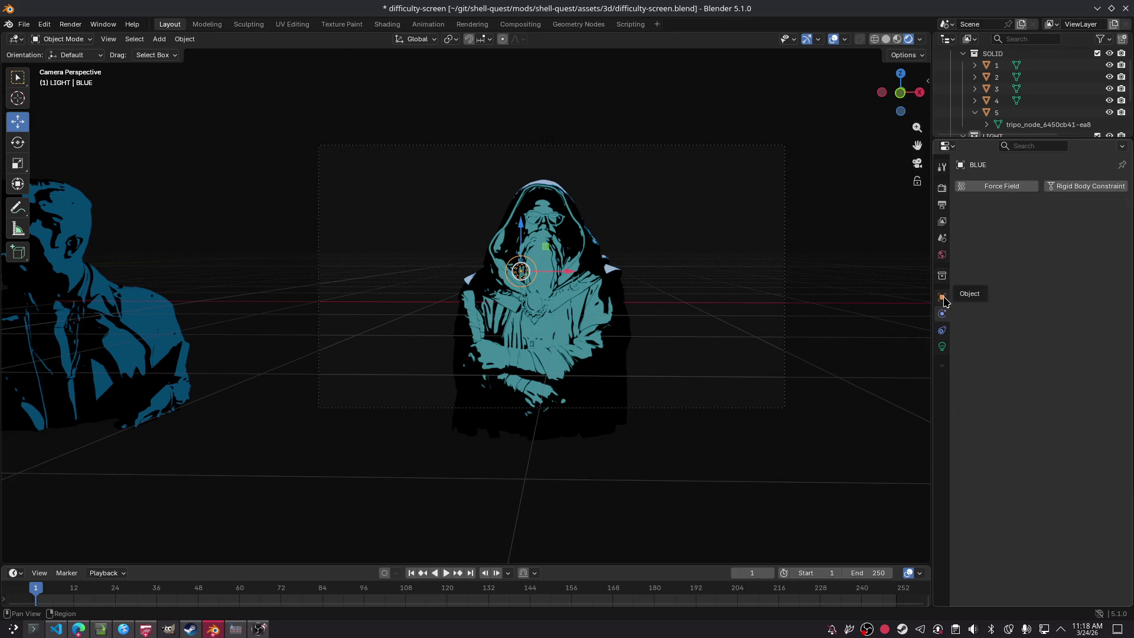
{"action": "left_click", "coordinate": [942, 296]}
{"action": "left_click", "coordinate": [983, 373]}
{"action": "left_click", "coordinate": [984, 373]}
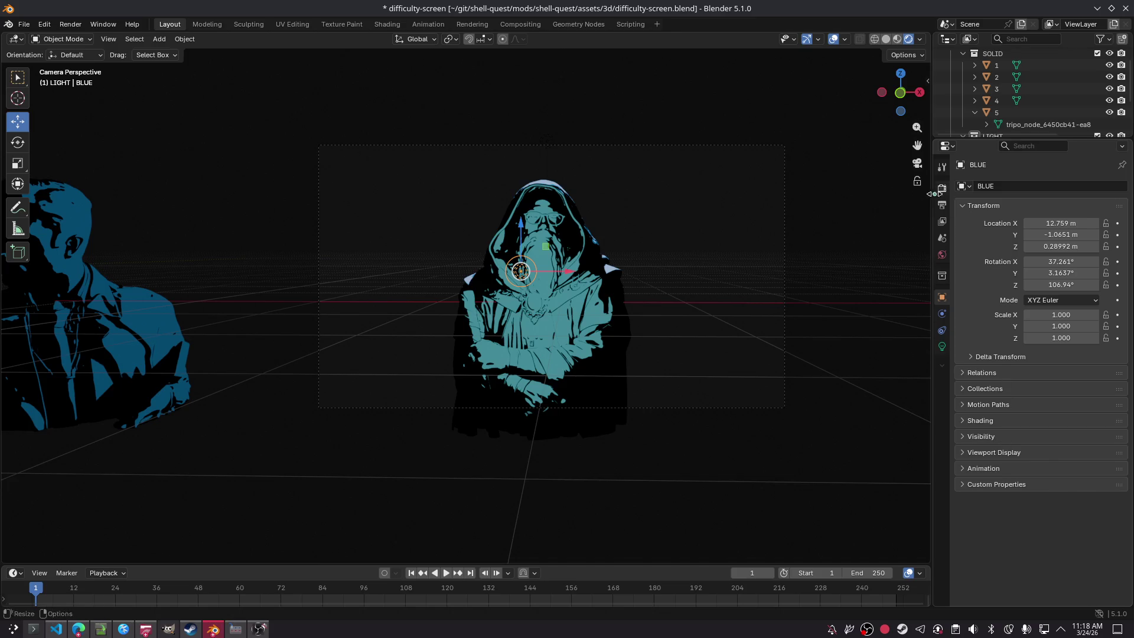
{"action": "left_click_drag", "start_coordinate": [934, 189], "coordinate": [820, 187]}
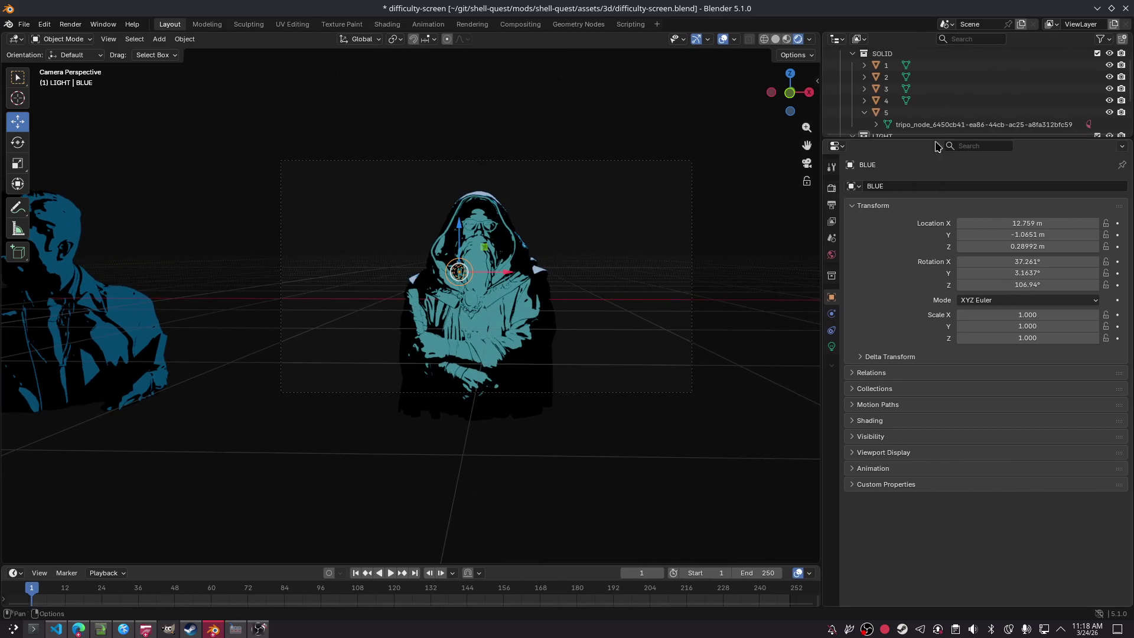
Step: Create a MOUSEENJOYER collection inside SOLID and move object 1 into it
{"action": "scroll", "coordinate": [894, 113], "scroll_direction": "down", "scroll_amount": 4}
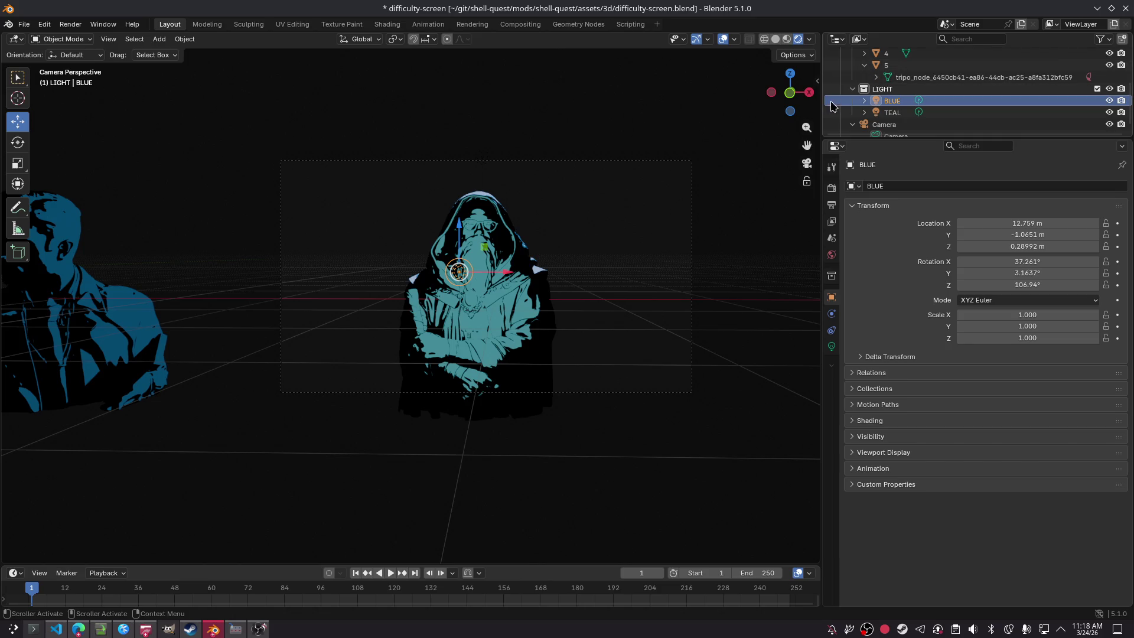
{"action": "left_click_drag", "start_coordinate": [820, 94], "coordinate": [747, 88]}
{"action": "scroll", "coordinate": [812, 85], "scroll_direction": "up", "scroll_amount": 4}
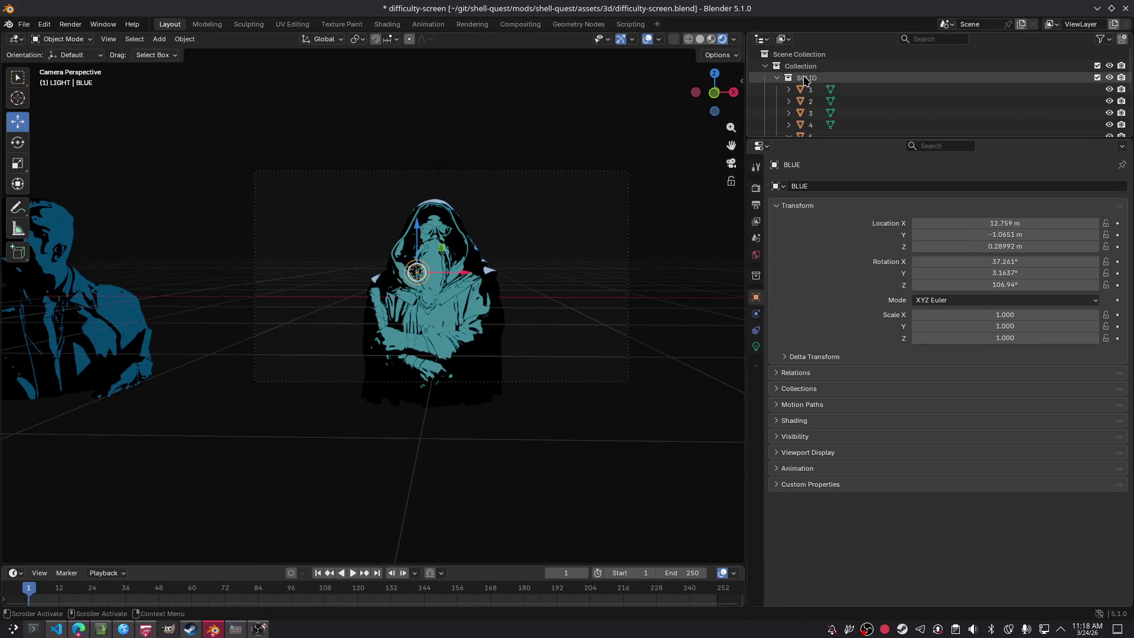
{"action": "left_click", "coordinate": [788, 54]}
{"action": "right_click", "coordinate": [788, 54]}
{"action": "left_click", "coordinate": [787, 57]}
{"action": "type", "text": "MOUSEENJOYE"}
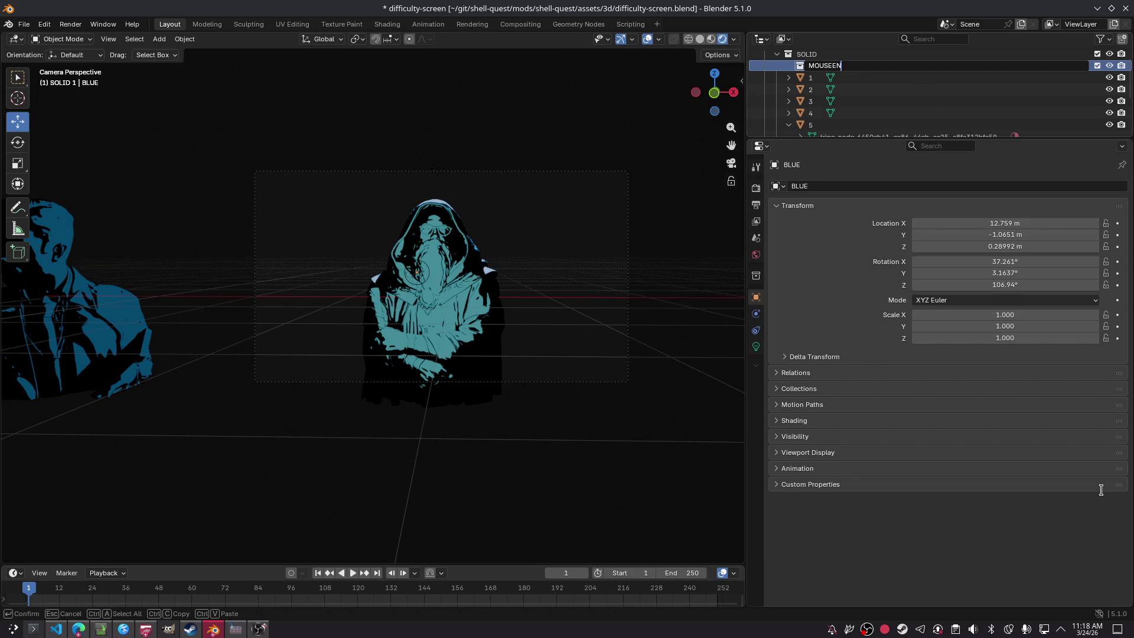
{"action": "type", "text": "R"}
{"action": "key", "text": "Return"}
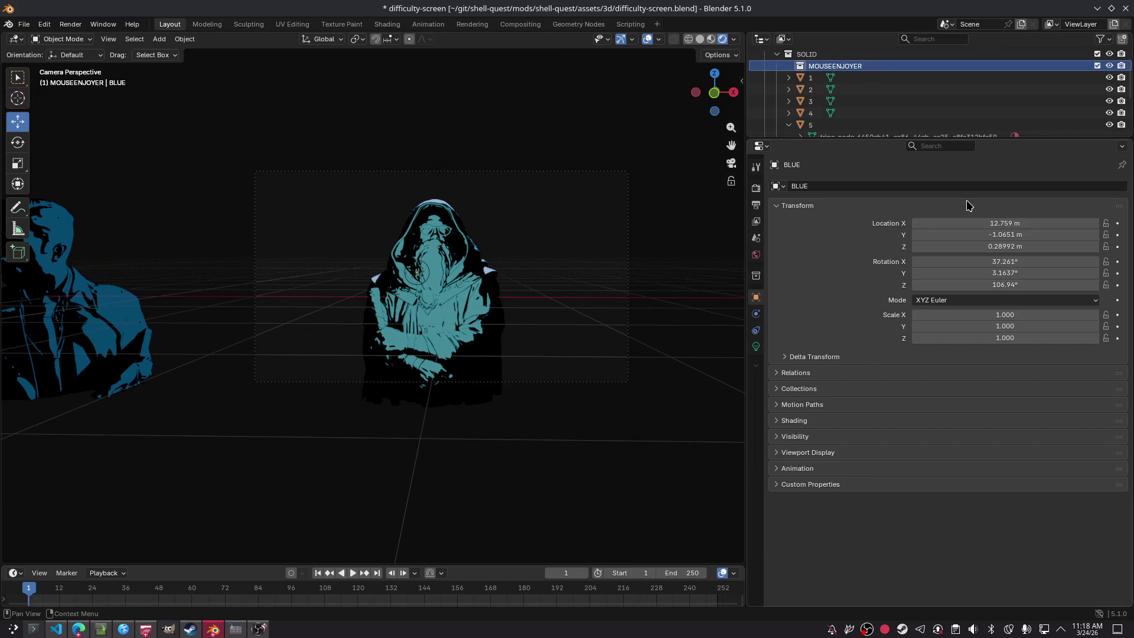
{"action": "left_click_drag", "start_coordinate": [811, 77], "coordinate": [819, 66]}
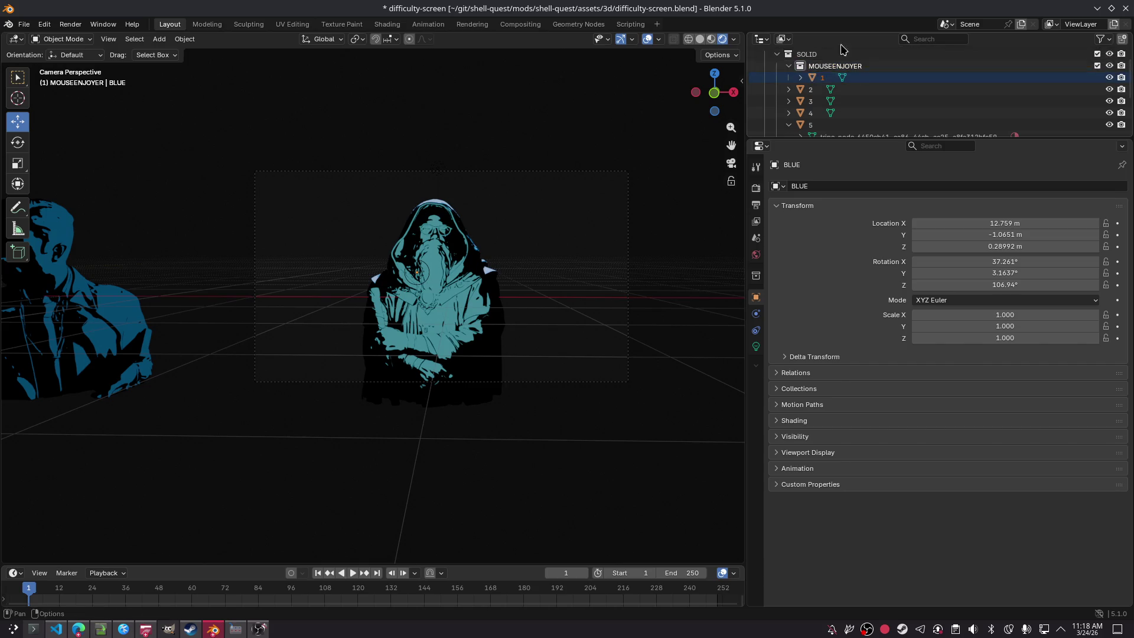
Step: Add a new top-level collection, undoing an accidental SOLID 2 collection
{"action": "left_click", "coordinate": [809, 54]}
{"action": "right_click", "coordinate": [800, 57]}
{"action": "left_click", "coordinate": [839, 58]}
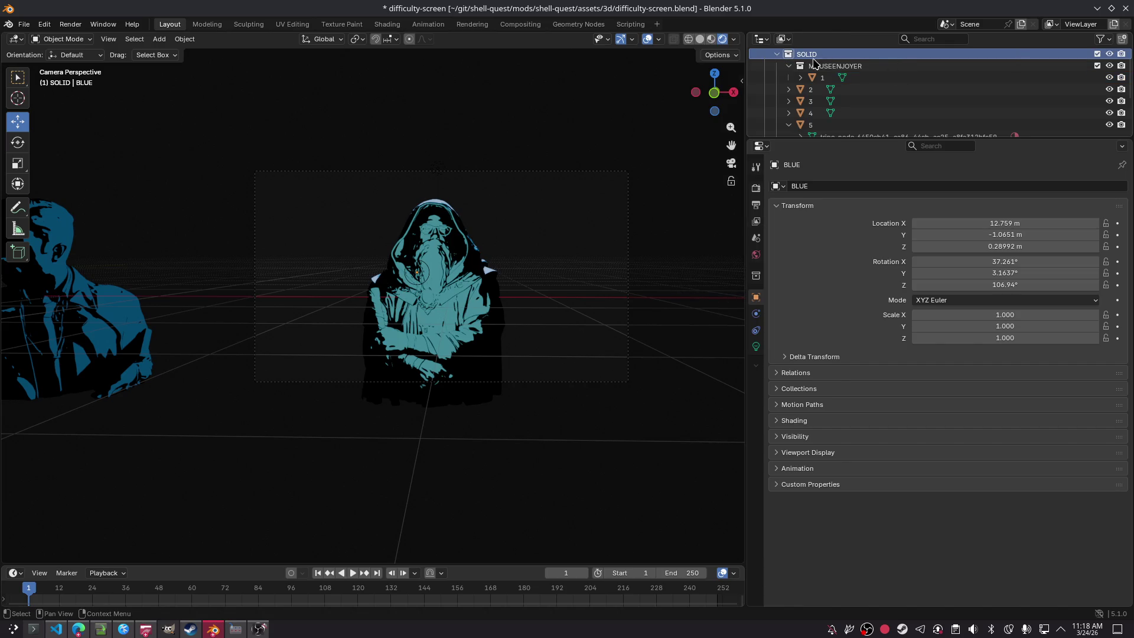
{"action": "right_click", "coordinate": [813, 60]}
{"action": "left_click", "coordinate": [810, 59]}
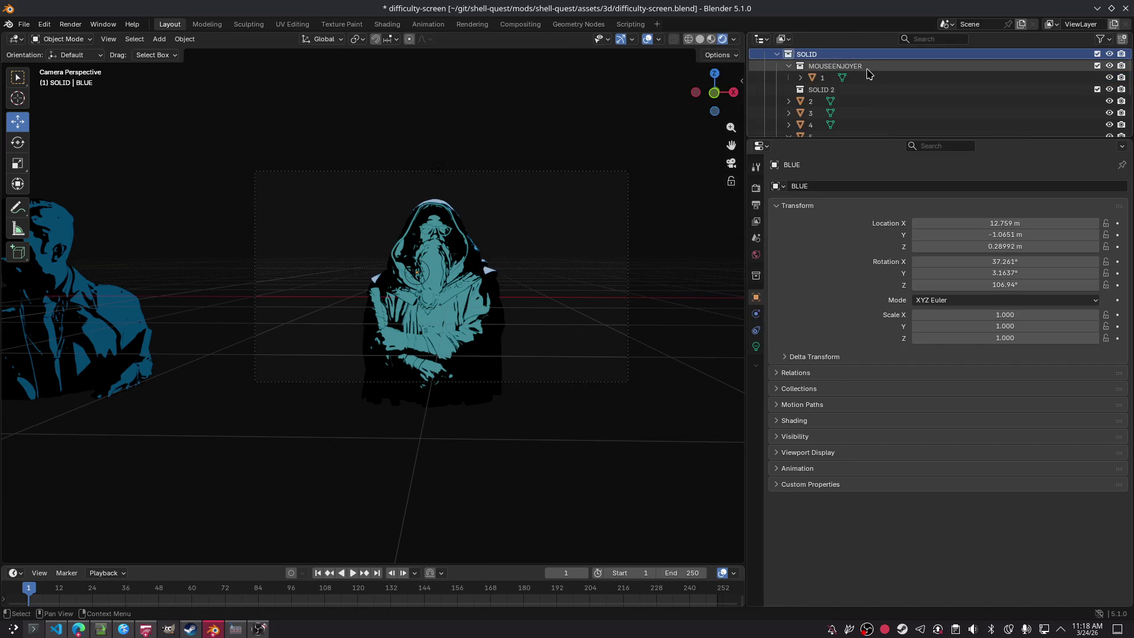
{"action": "key", "text": "ctrl+z"}
{"action": "scroll", "coordinate": [821, 83], "scroll_direction": "up", "scroll_amount": 2}
{"action": "right_click", "coordinate": [793, 66]}
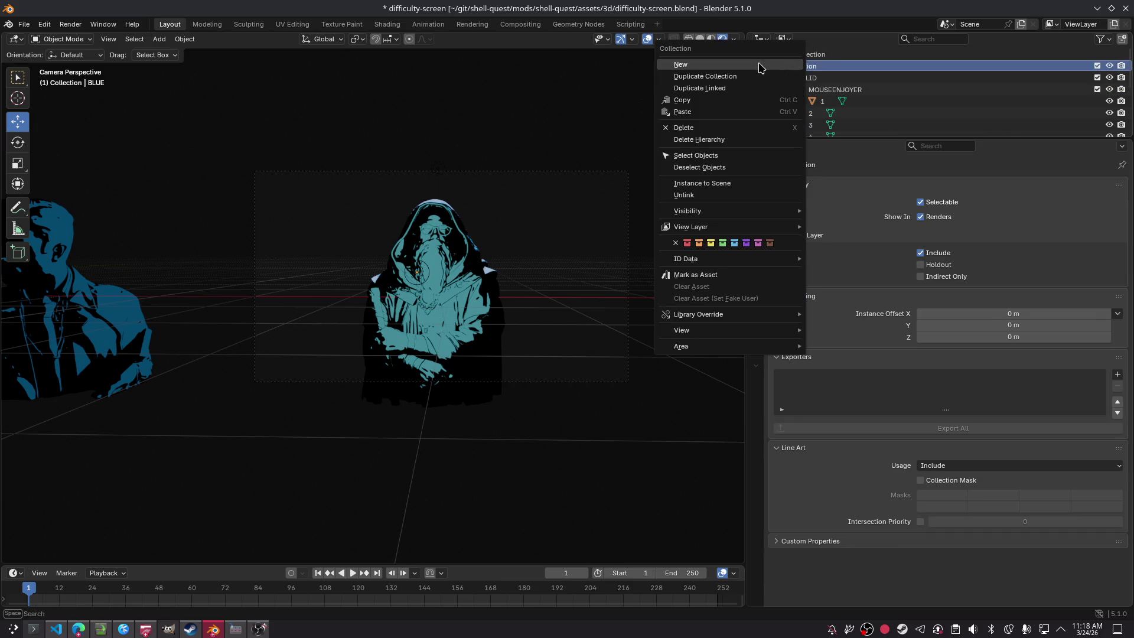
{"action": "key", "text": "Escape"}
{"action": "scroll", "coordinate": [862, 106], "scroll_direction": "down", "scroll_amount": 3}
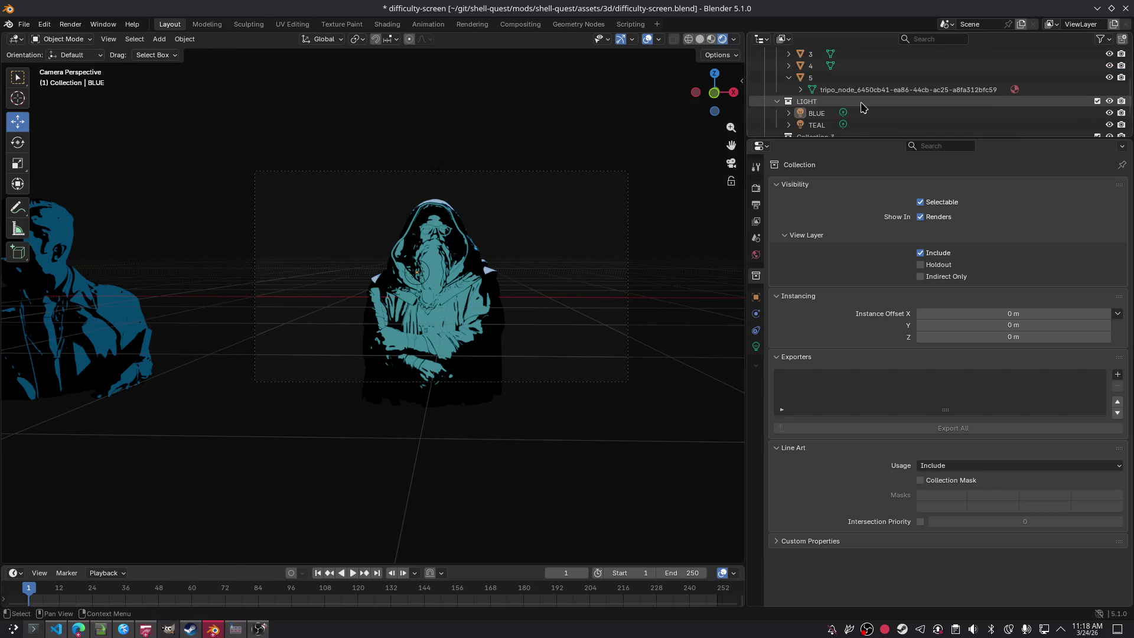
Step: Rename the new collection SKRIPTKIDDIE and move object 2 into it
{"action": "key", "text": "c"}
{"action": "double_click", "coordinate": [859, 113]}
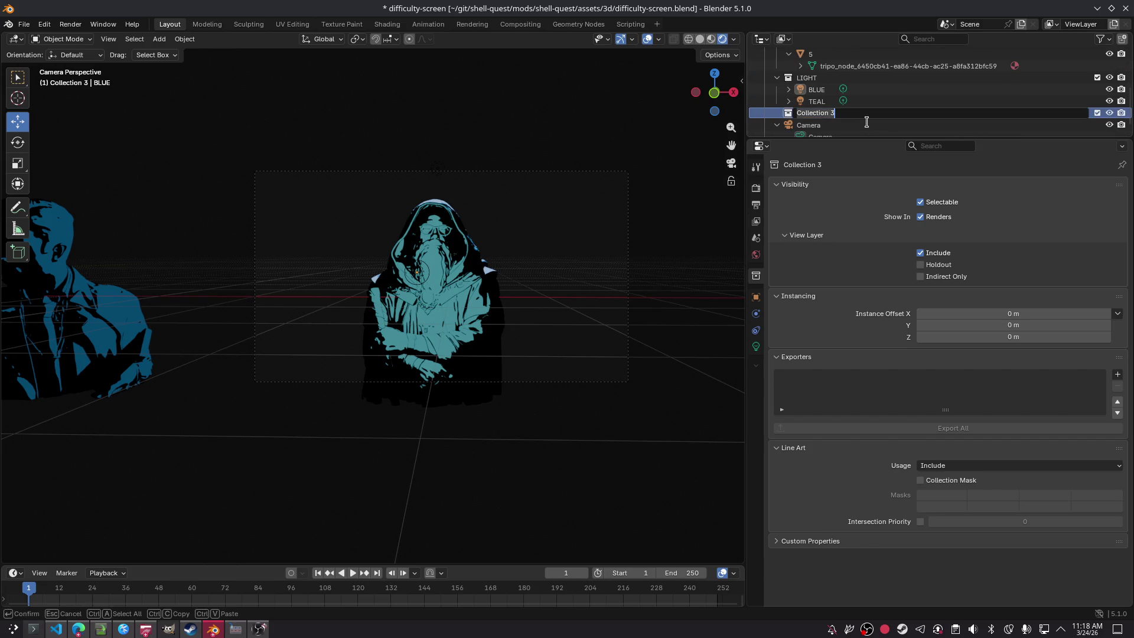
{"action": "key", "text": "BackSpace"}
{"action": "type", "text": "E"}
{"action": "key", "text": "Return"}
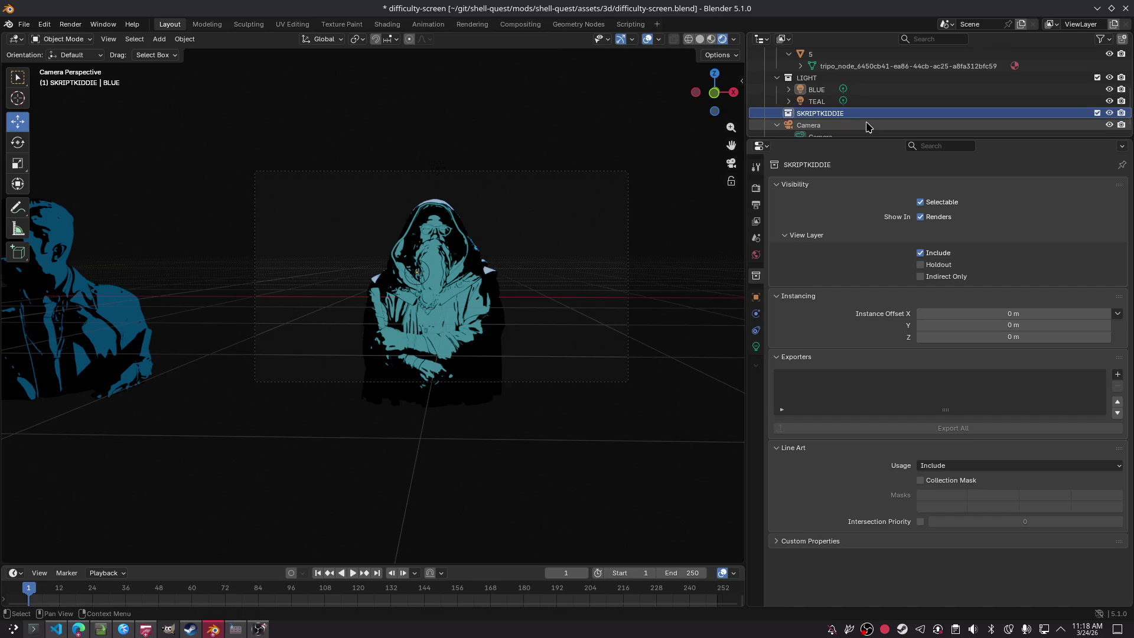
{"action": "scroll", "coordinate": [839, 107], "scroll_direction": "up", "scroll_amount": 6}
{"action": "left_click", "coordinate": [788, 89]}
{"action": "left_click_drag", "start_coordinate": [841, 137], "coordinate": [843, 216]}
{"action": "scroll", "coordinate": [837, 148], "scroll_direction": "down", "scroll_amount": 1}
{"action": "left_click_drag", "start_coordinate": [810, 84], "coordinate": [819, 179]}
Step: Collapse the SOLID and LIGHT collections in the Outliner
{"action": "scroll", "coordinate": [785, 75], "scroll_direction": "up", "scroll_amount": 1}
{"action": "left_click", "coordinate": [777, 75]}
{"action": "left_click", "coordinate": [777, 89]}
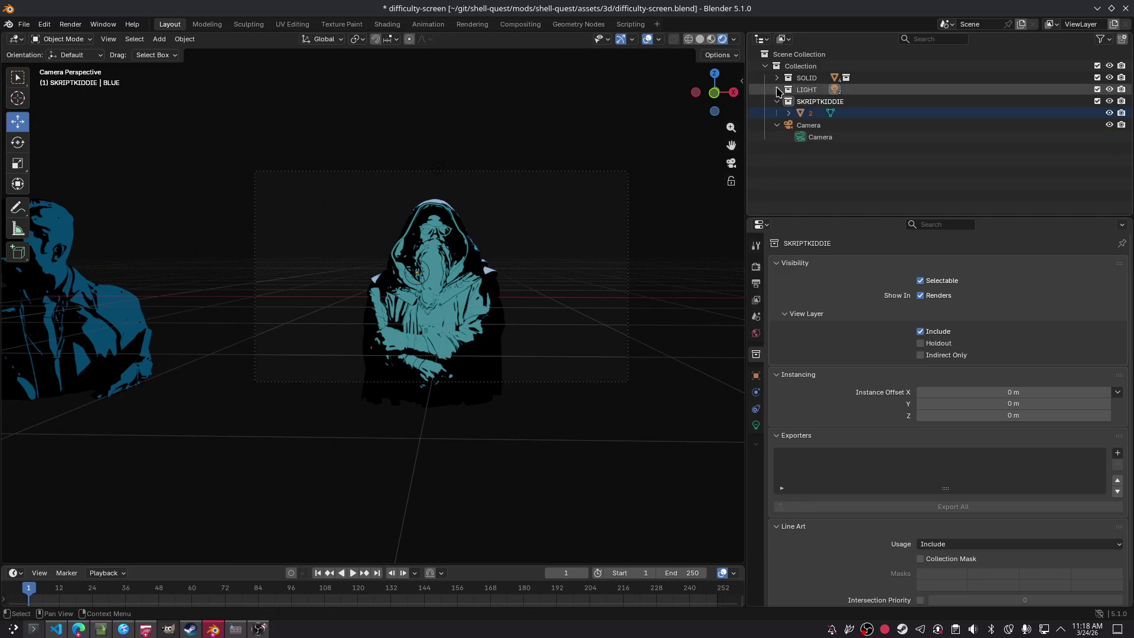
{"action": "right_click", "coordinate": [787, 69]}
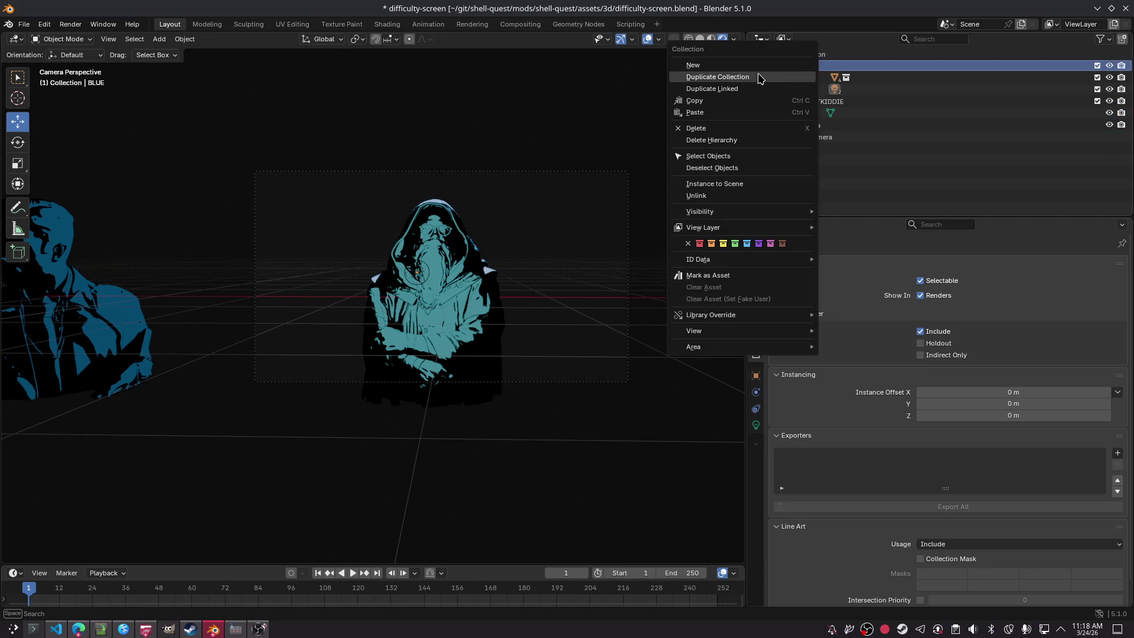
Step: Add Collection 4 and collapse SOLID, LIGHT and SKRIPTKIDDIE in the Outliner
{"action": "left_click", "coordinate": [721, 62]}
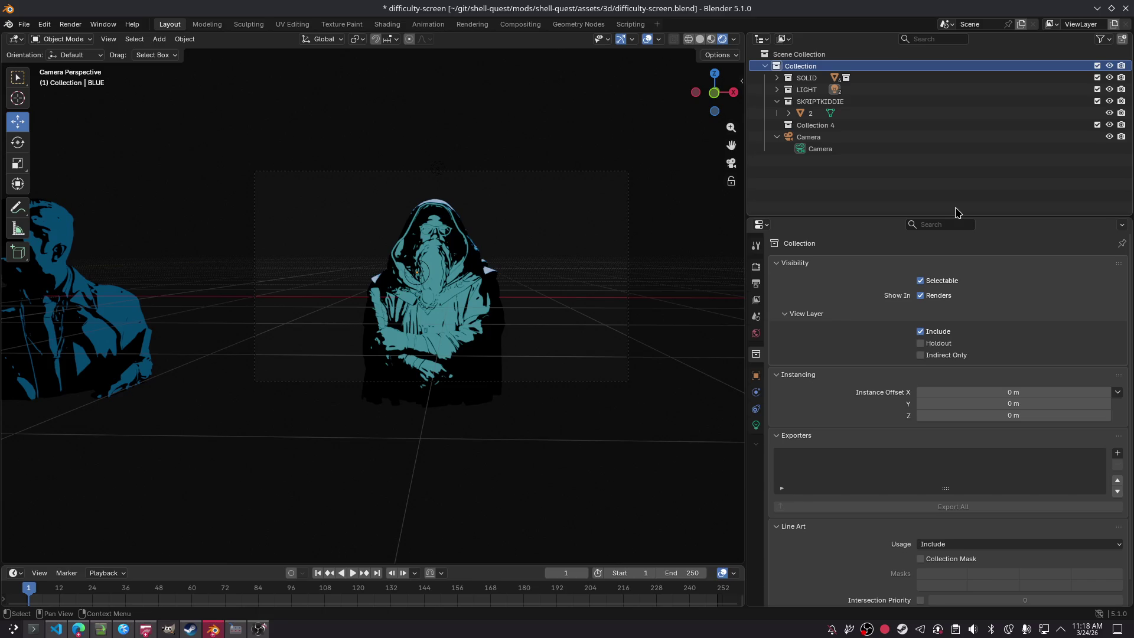
{"action": "key", "text": "shift+a"}
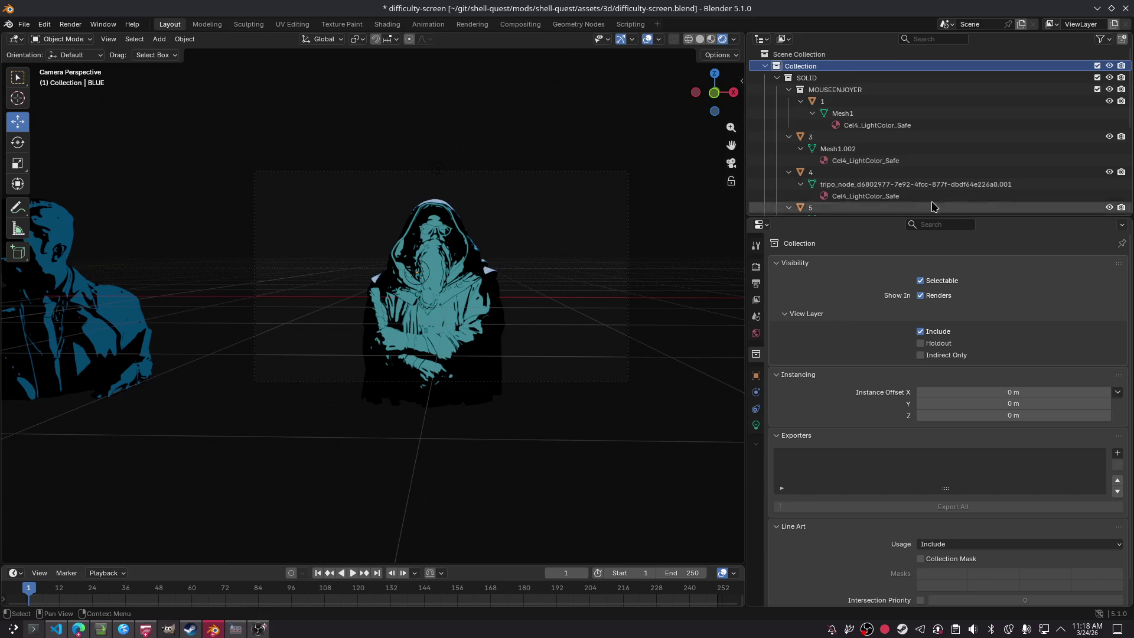
{"action": "scroll", "coordinate": [880, 131], "scroll_direction": "down", "scroll_amount": 5}
{"action": "scroll", "coordinate": [880, 131], "scroll_direction": "up", "scroll_amount": 6}
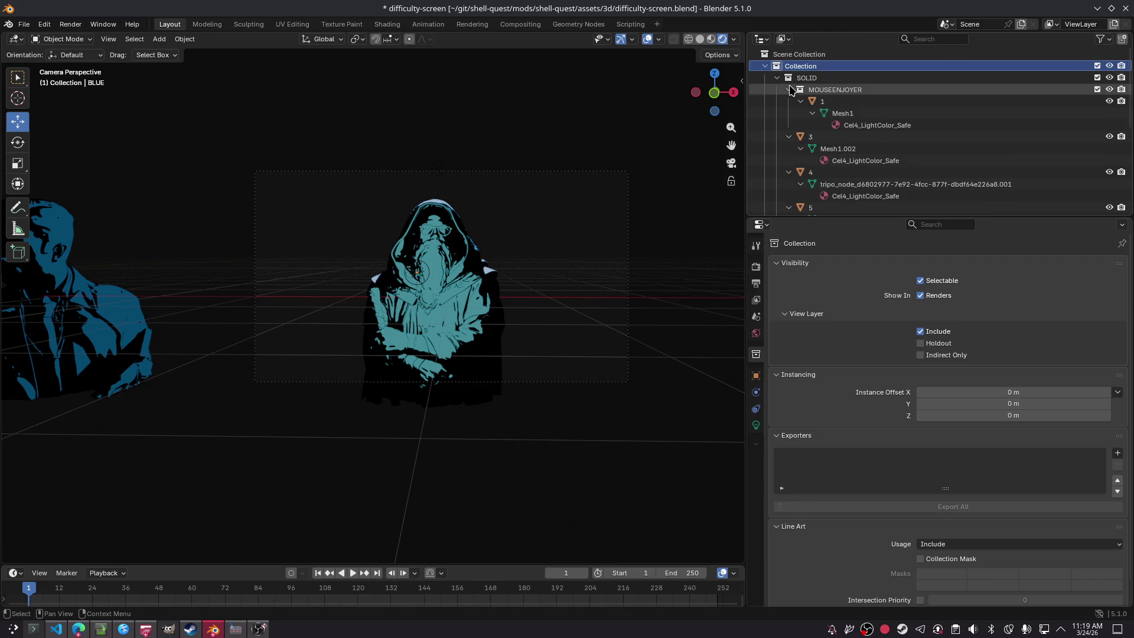
{"action": "left_click", "coordinate": [777, 77]}
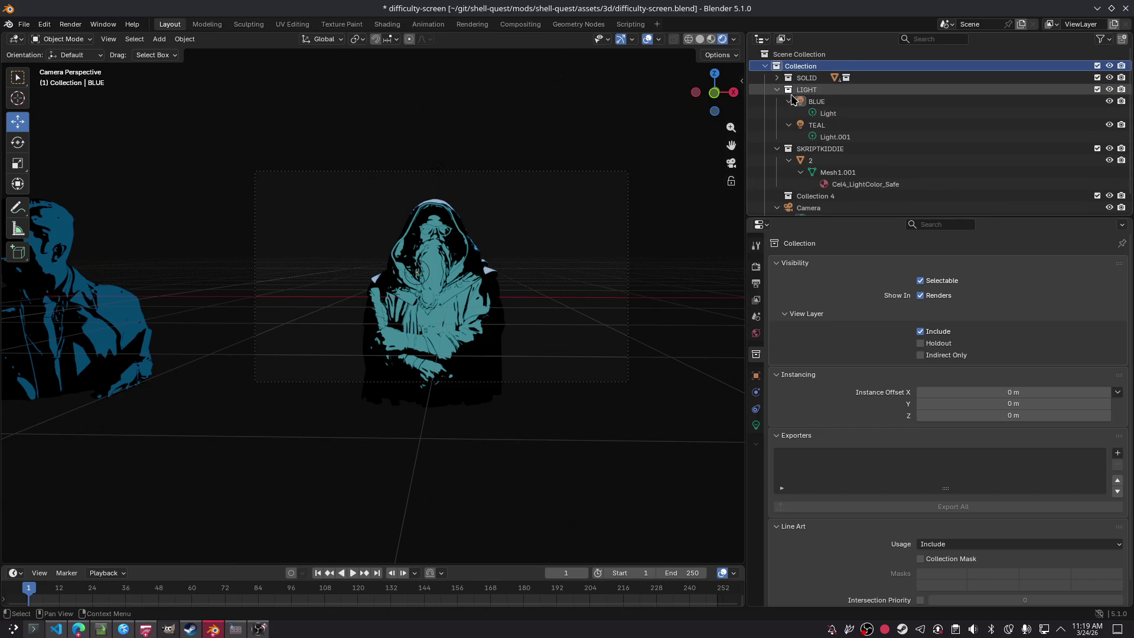
{"action": "left_click", "coordinate": [777, 89]}
{"action": "left_click", "coordinate": [777, 101]}
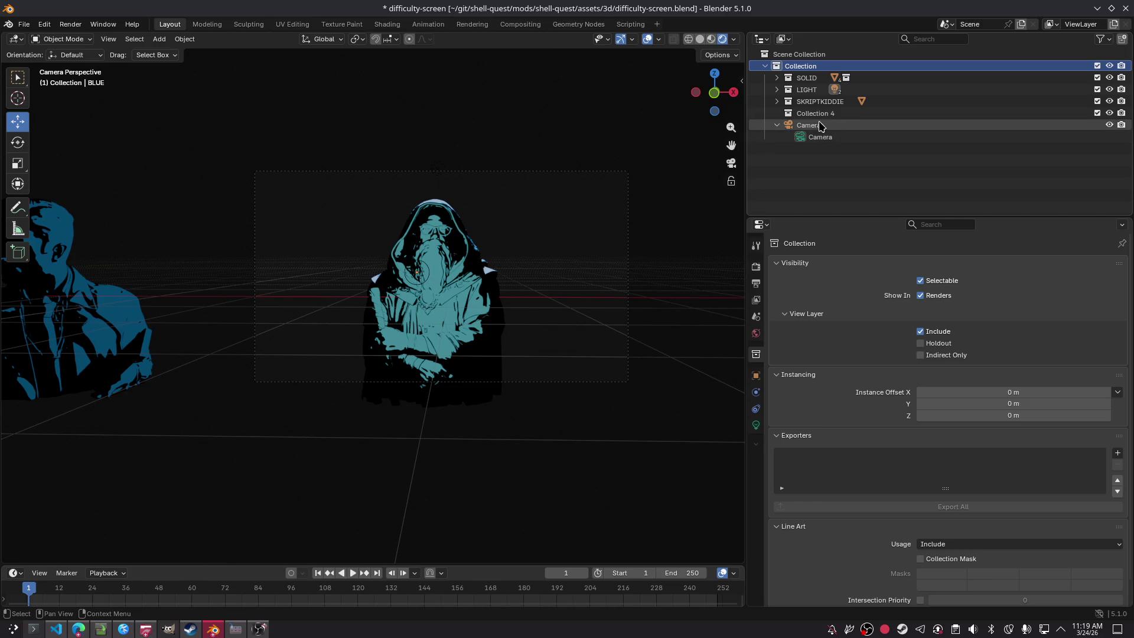
Step: Rename Collection 4 to ICANEXITVIM
{"action": "left_click", "coordinate": [834, 114]}
{"action": "double_click", "coordinate": [809, 116]}
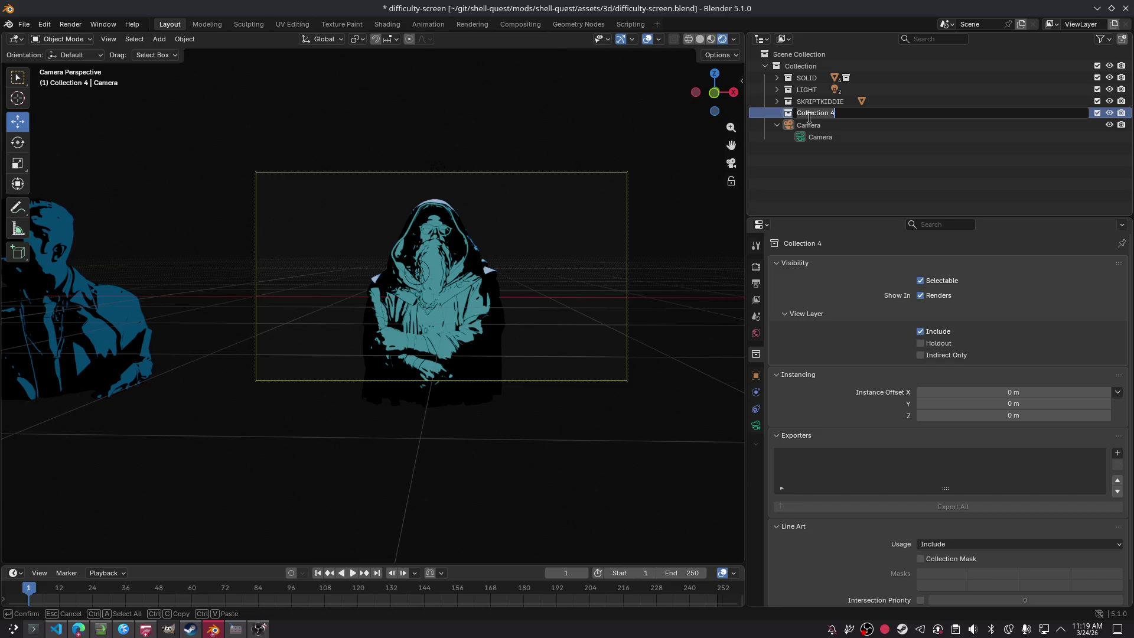
{"action": "key", "text": "BackSpace"}
{"action": "type", "text": "IM"}
{"action": "key", "text": "Return"}
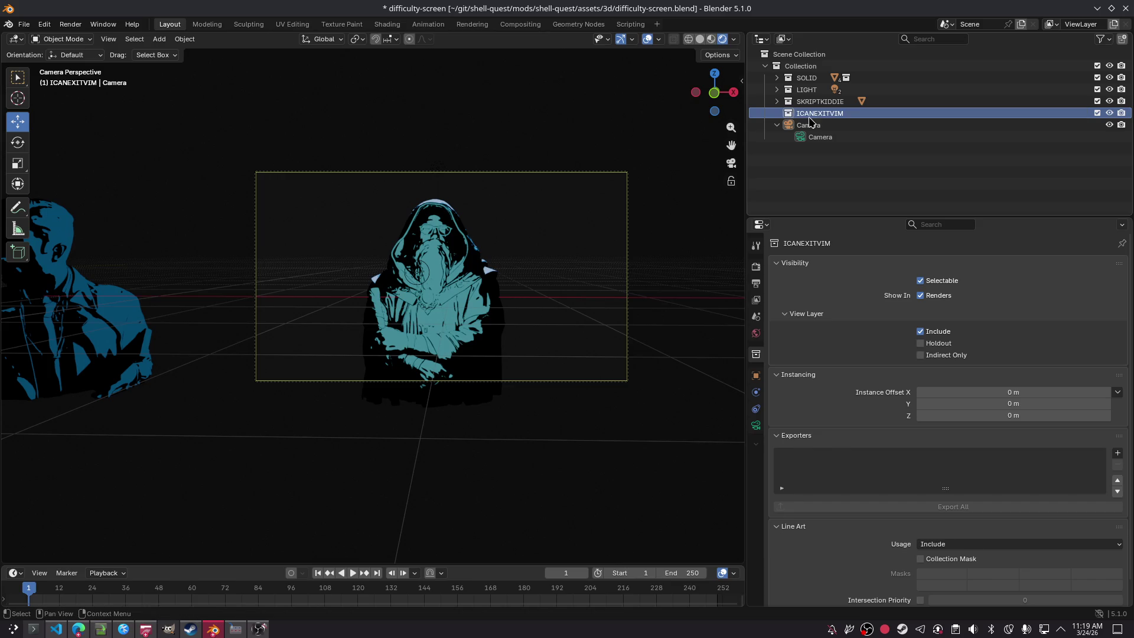
Step: Move object 3 from SOLID into ICANEXITVIM, check it, then add Collection 5
{"action": "left_click", "coordinate": [776, 78]}
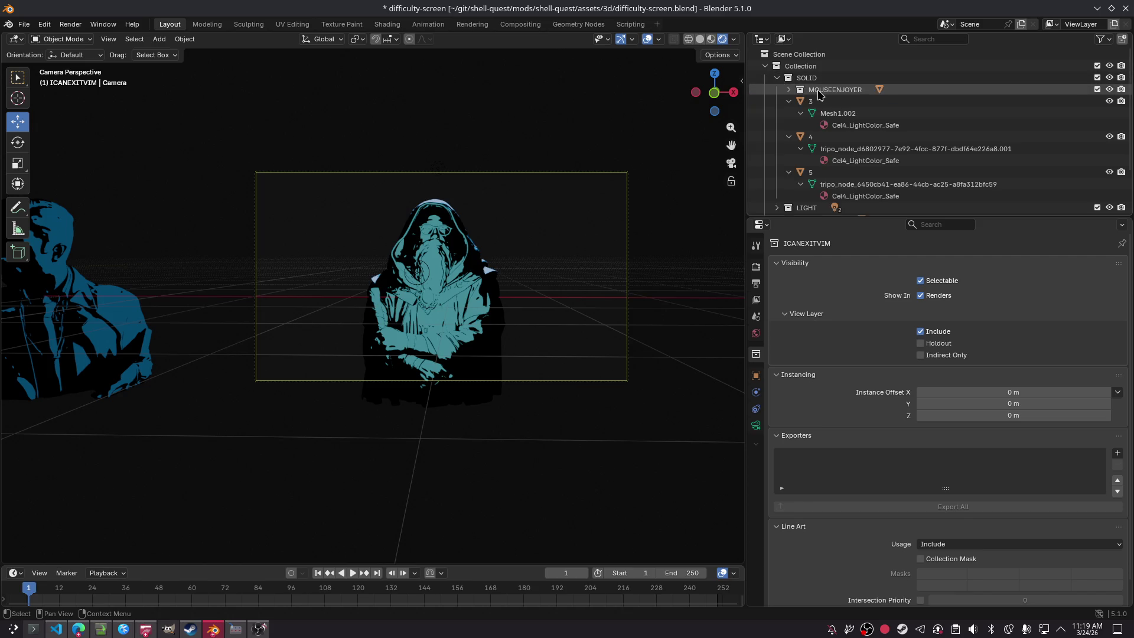
{"action": "mouse_move", "coordinate": [811, 105]}
{"action": "left_mouse_down"}
{"action": "mouse_move", "coordinate": [803, 214]}
{"action": "mouse_move", "coordinate": [804, 179]}
{"action": "left_mouse_up"}
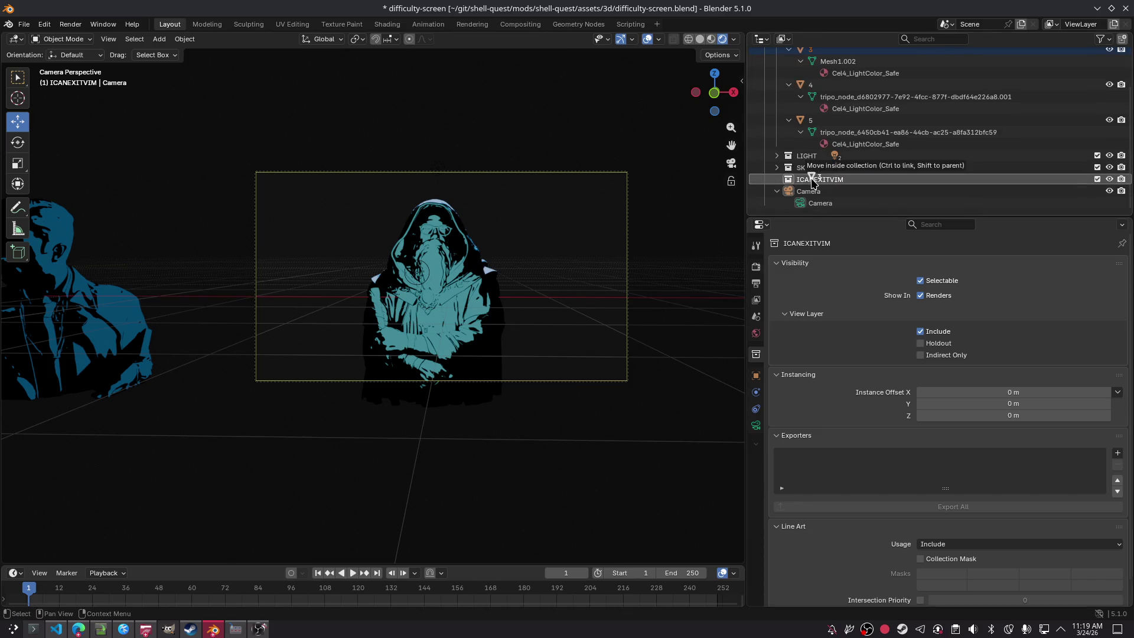
{"action": "left_click", "coordinate": [776, 78]}
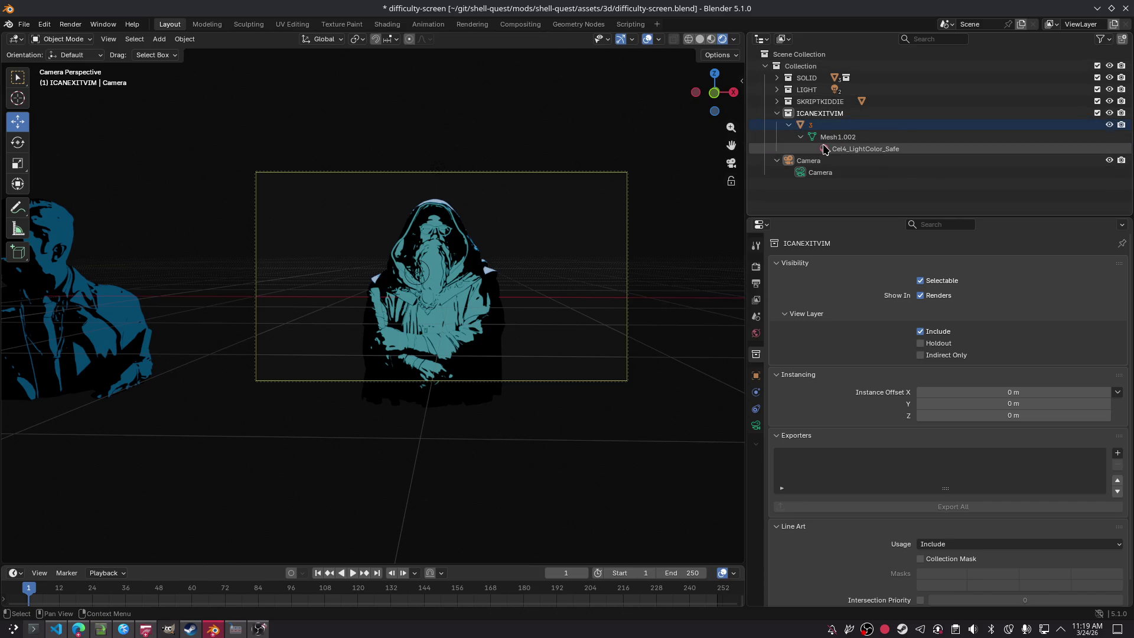
{"action": "left_click", "coordinate": [817, 113]}
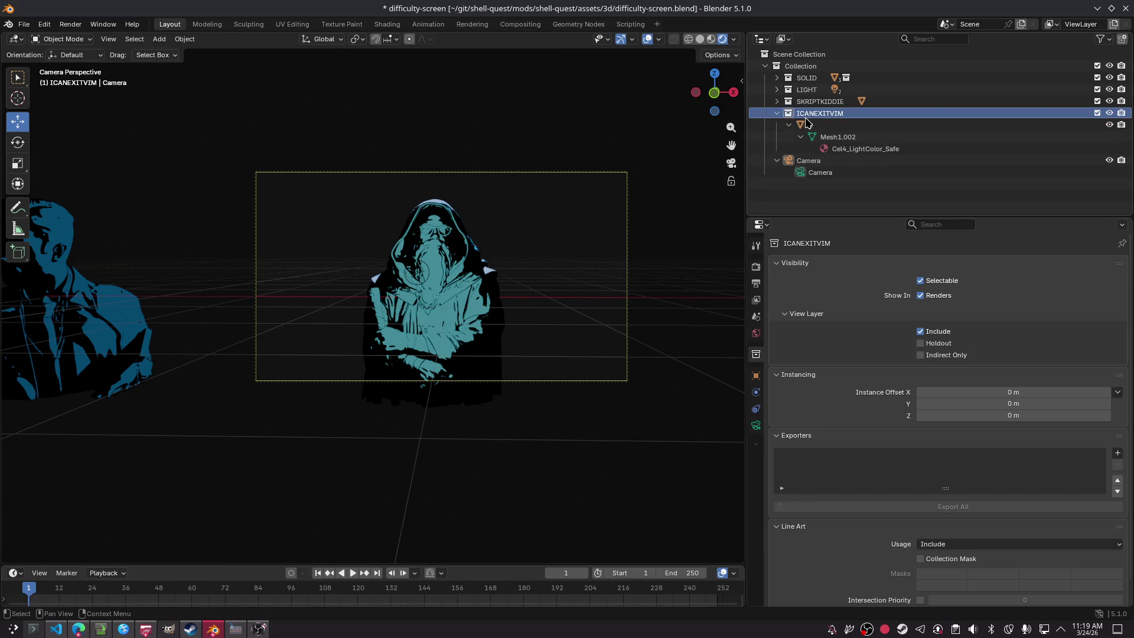
{"action": "left_click", "coordinate": [777, 112]}
{"action": "left_click", "coordinate": [777, 113]}
{"action": "left_click", "coordinate": [777, 113]}
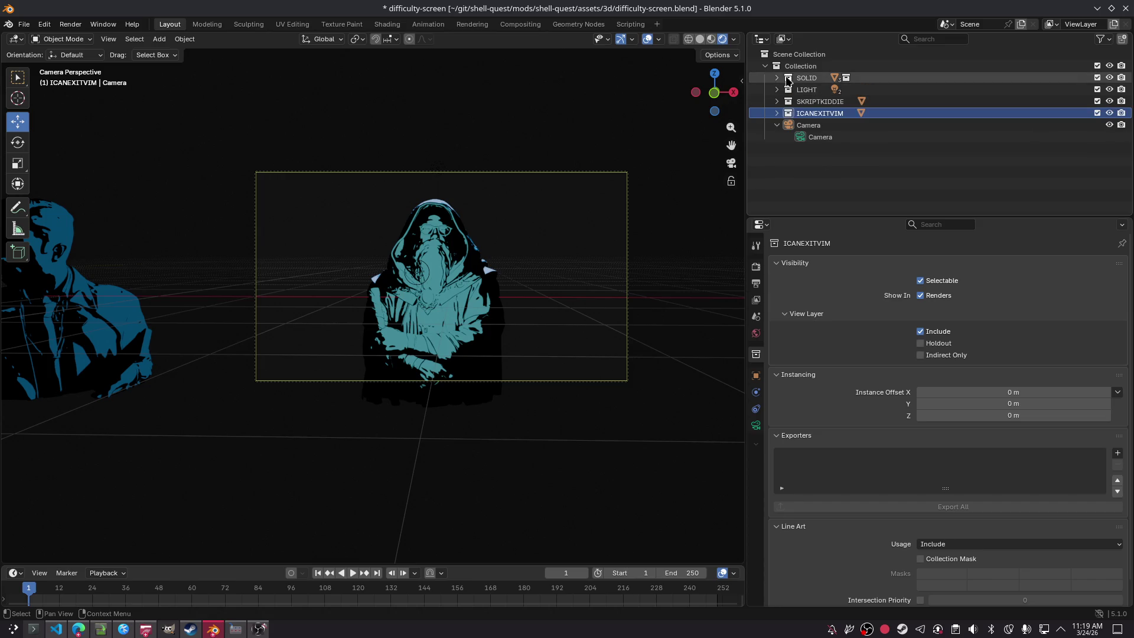
{"action": "left_click", "coordinate": [800, 66]}
Step: Add Collection 5 under the main Collection and rename it DVORAK
{"action": "right_click", "coordinate": [800, 67]}
{"action": "left_click", "coordinate": [801, 70]}
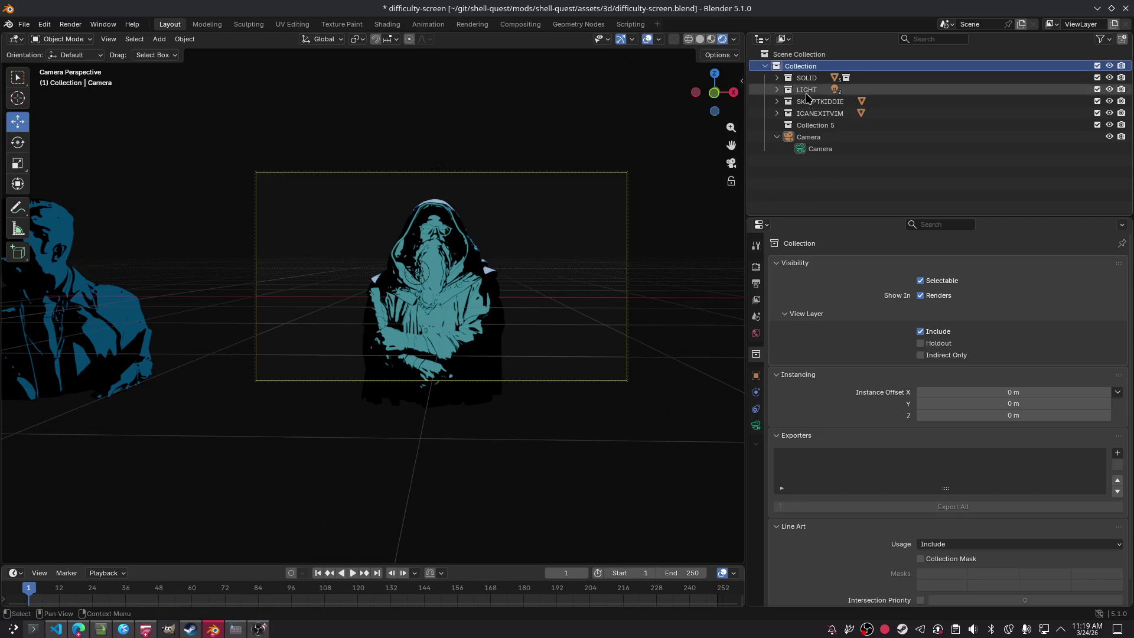
{"action": "double_click", "coordinate": [815, 125]}
{"action": "type", "text": "DVORAK"}
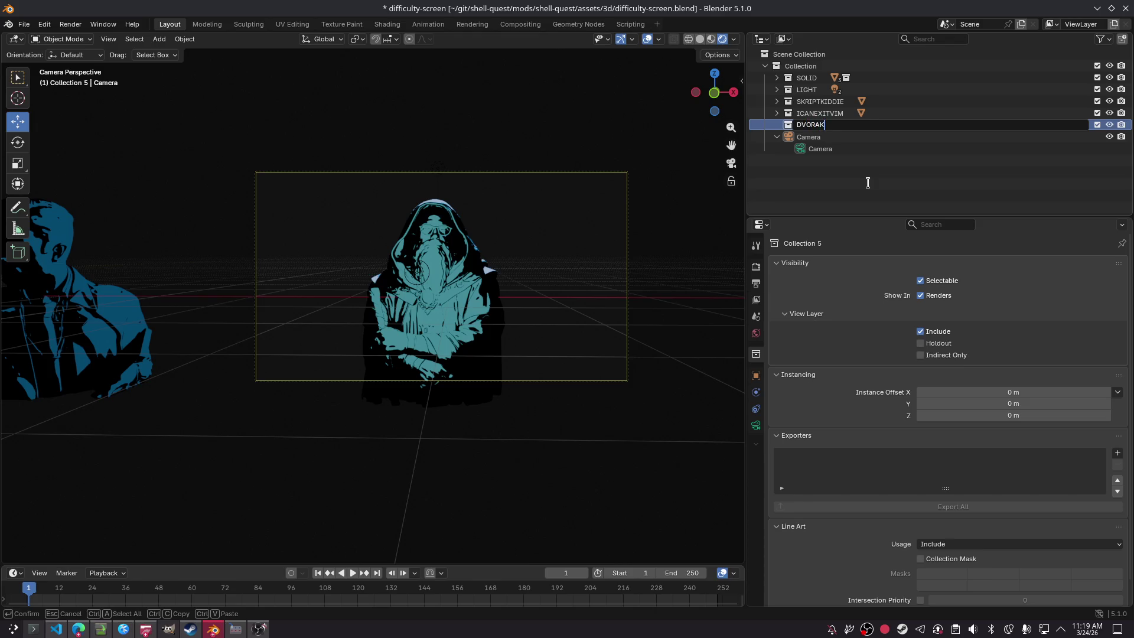
{"action": "key", "text": "Return"}
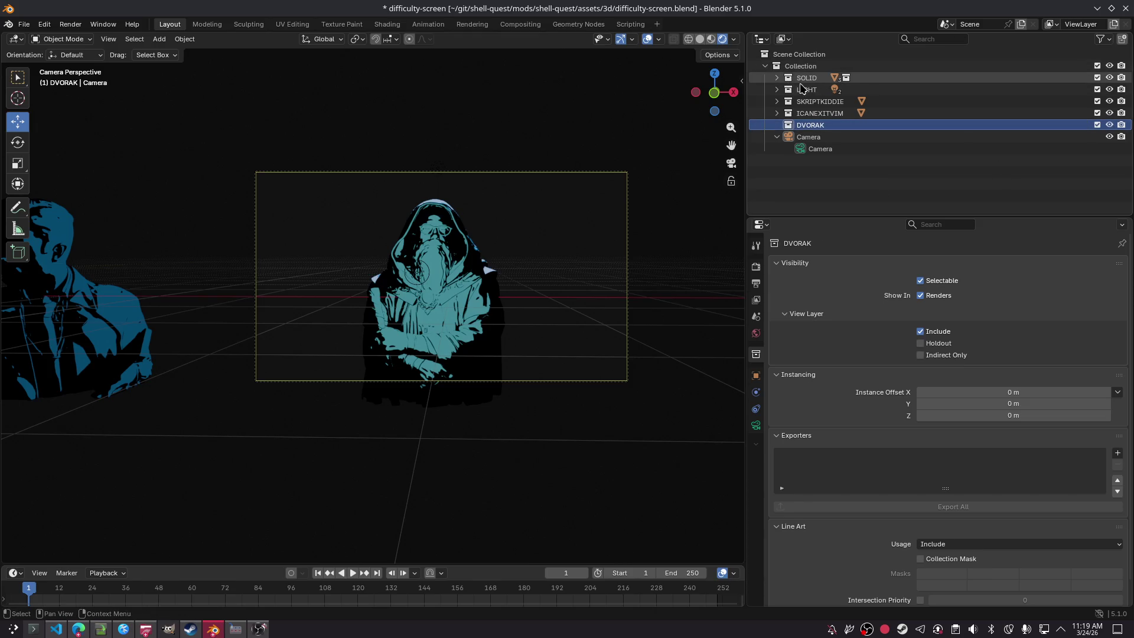
Step: Move object 4 from SOLID into DVORAK, then add an empty Collection 6
{"action": "left_click", "coordinate": [777, 78]}
{"action": "left_click", "coordinate": [810, 101]}
{"action": "scroll", "coordinate": [815, 101], "scroll_direction": "down", "scroll_amount": 2}
{"action": "left_click_drag", "start_coordinate": [810, 73], "coordinate": [824, 183]}
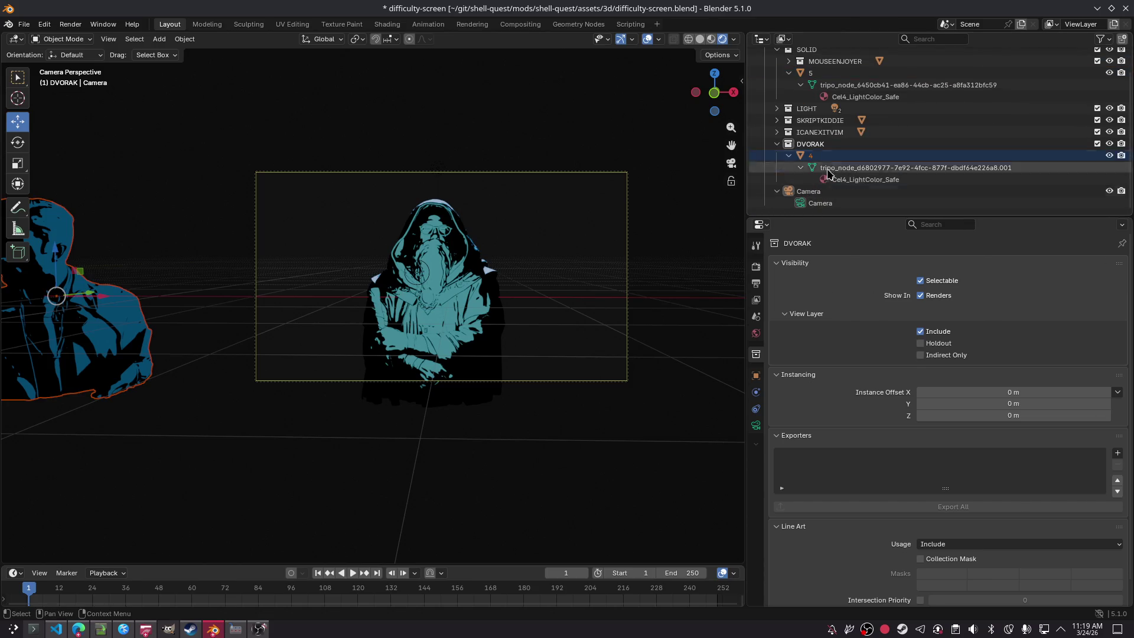
{"action": "scroll", "coordinate": [824, 183], "scroll_direction": "up", "scroll_amount": 2}
{"action": "left_click", "coordinate": [809, 91]}
{"action": "left_click", "coordinate": [777, 78]}
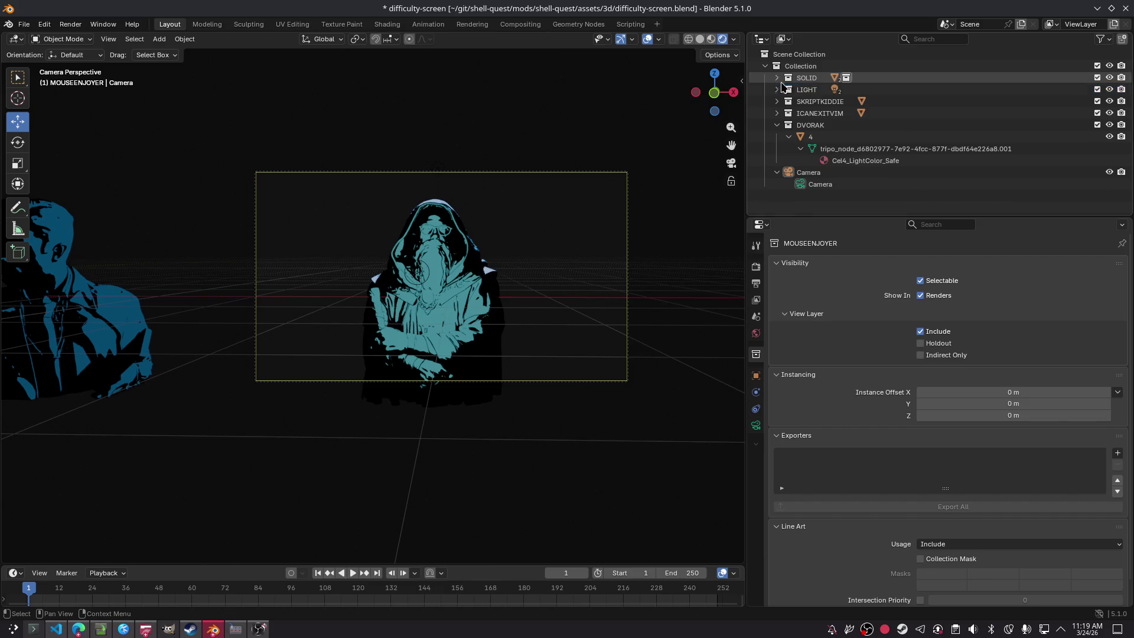
{"action": "right_click", "coordinate": [794, 69]}
{"action": "left_click", "coordinate": [794, 74]}
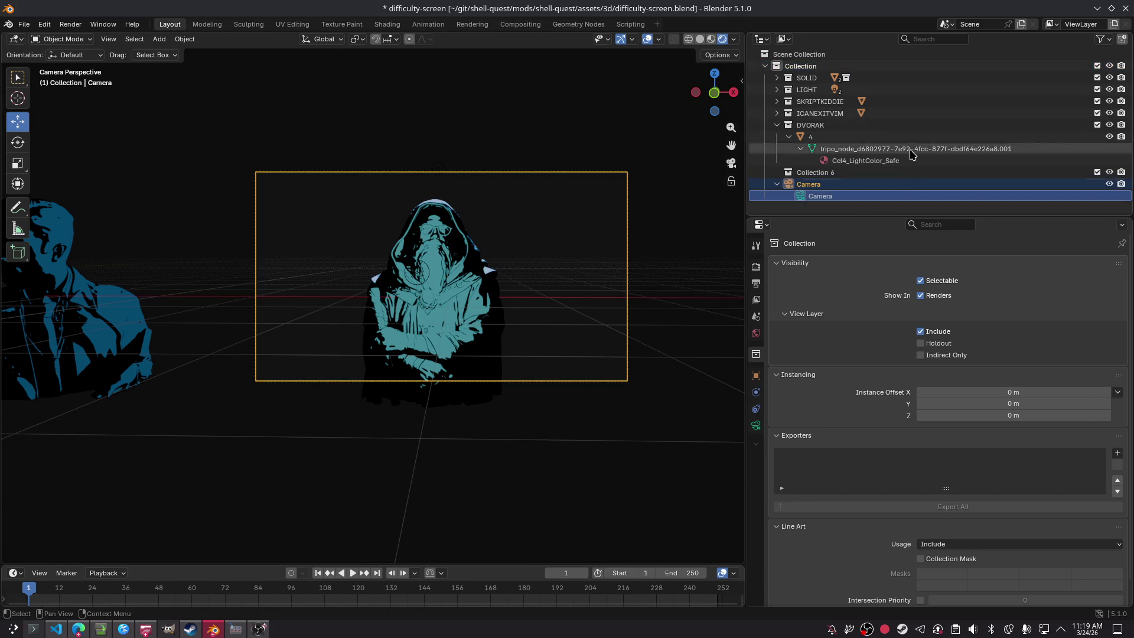
Step: Collapse DVORAK and rename Collection 6 to SU
{"action": "left_click", "coordinate": [770, 128]}
{"action": "left_click", "coordinate": [774, 125]}
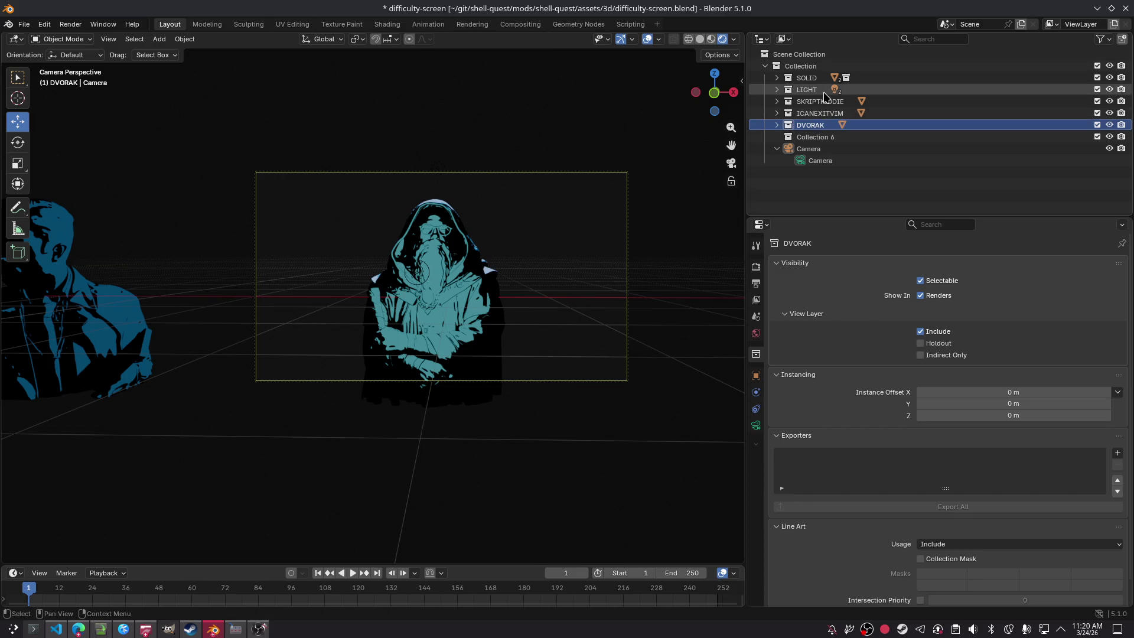
{"action": "left_click", "coordinate": [857, 137]}
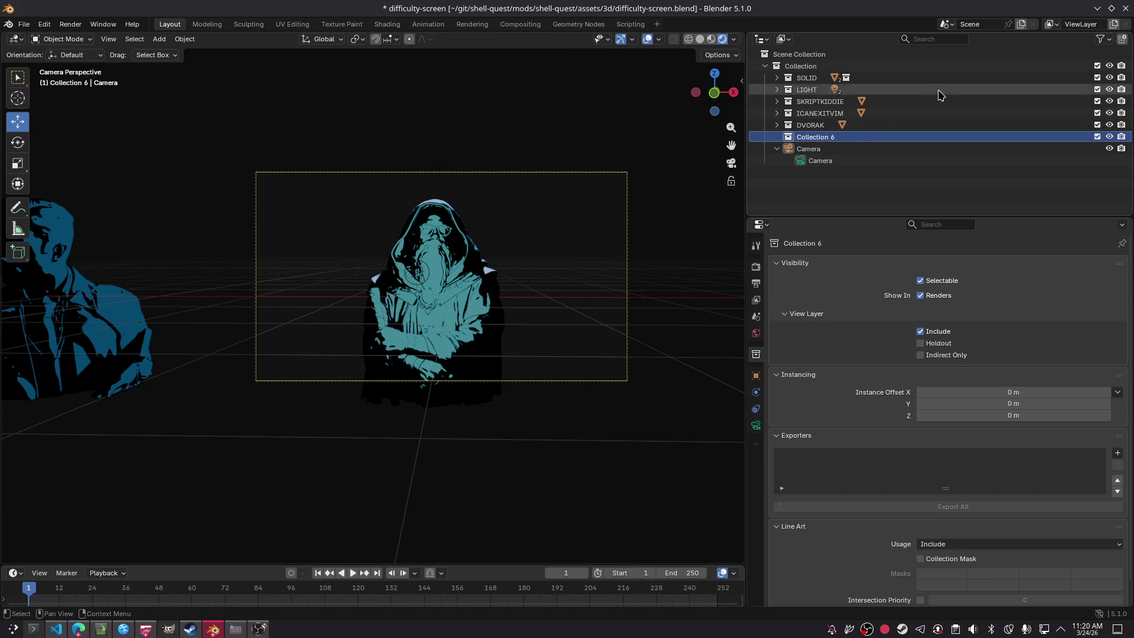
{"action": "key", "text": "F2"}
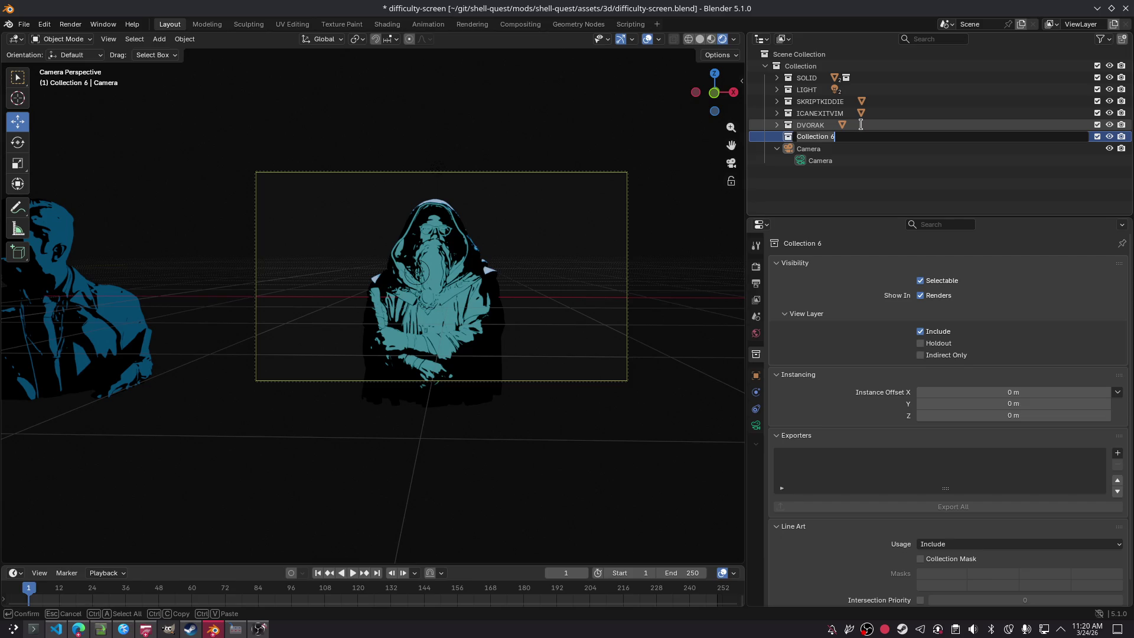
{"action": "type", "text": "SU"}
{"action": "key", "text": "Return"}
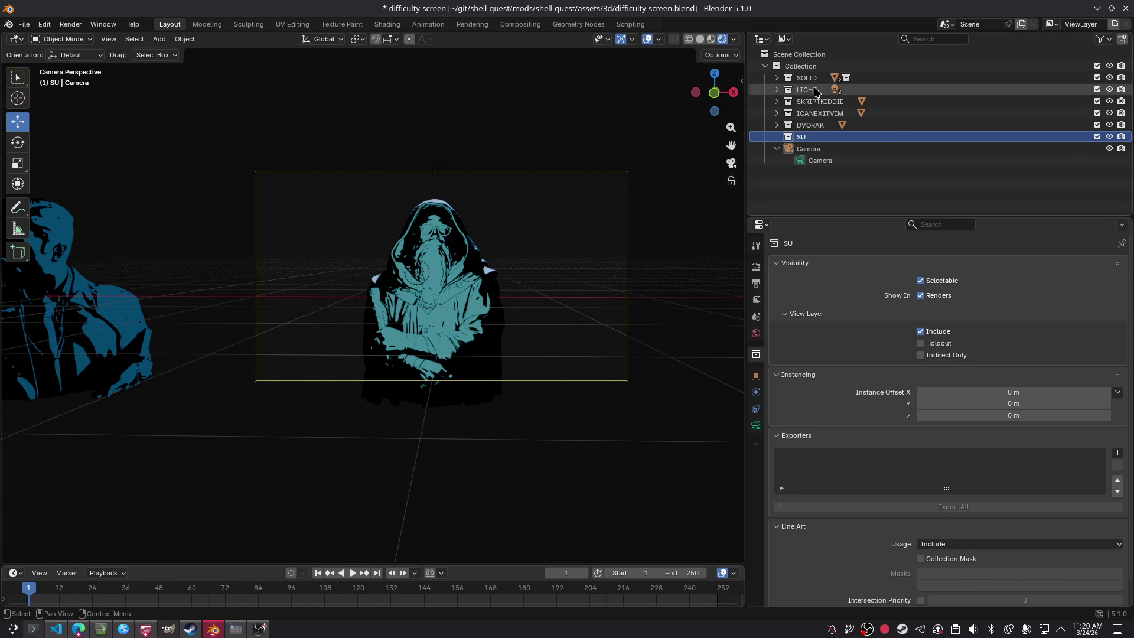
Step: Move MOUSEENJOYER out of SOLID, and put object 5 and the LIGHT collection into SU
{"action": "left_click", "coordinate": [777, 78]}
{"action": "left_click", "coordinate": [814, 101]}
{"action": "left_click", "coordinate": [847, 89]}
{"action": "mouse_move", "coordinate": [847, 97]}
{"action": "left_mouse_down"}
{"action": "mouse_move", "coordinate": [801, 79]}
{"action": "mouse_move", "coordinate": [815, 130]}
{"action": "mouse_move", "coordinate": [803, 172]}
{"action": "left_mouse_up"}
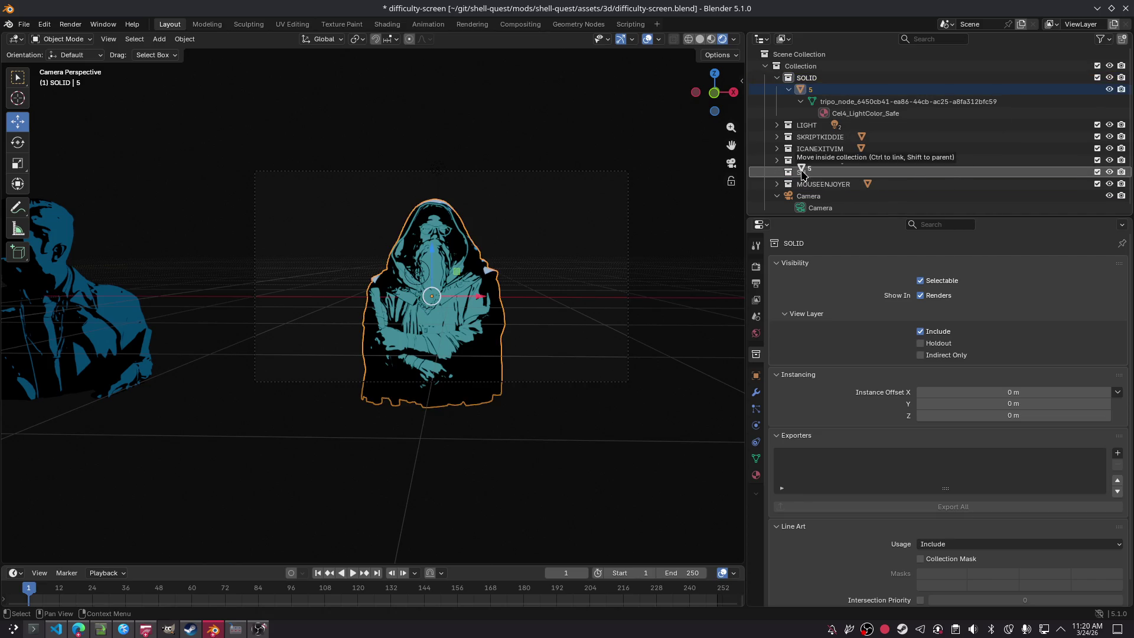
{"action": "left_click", "coordinate": [777, 136]}
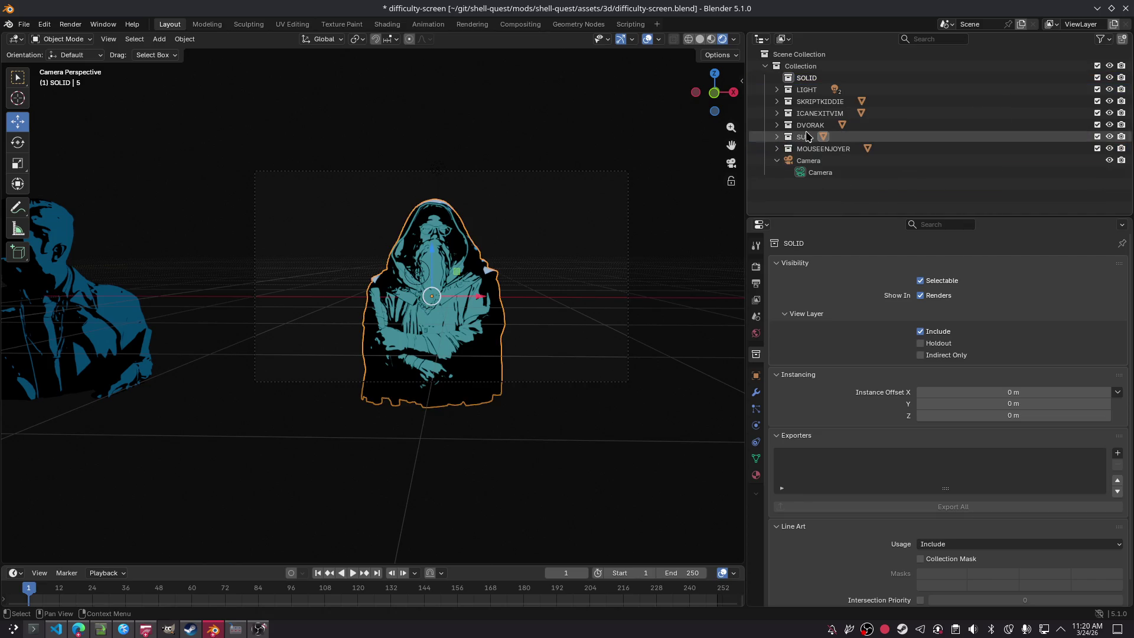
{"action": "left_click", "coordinate": [809, 78]}
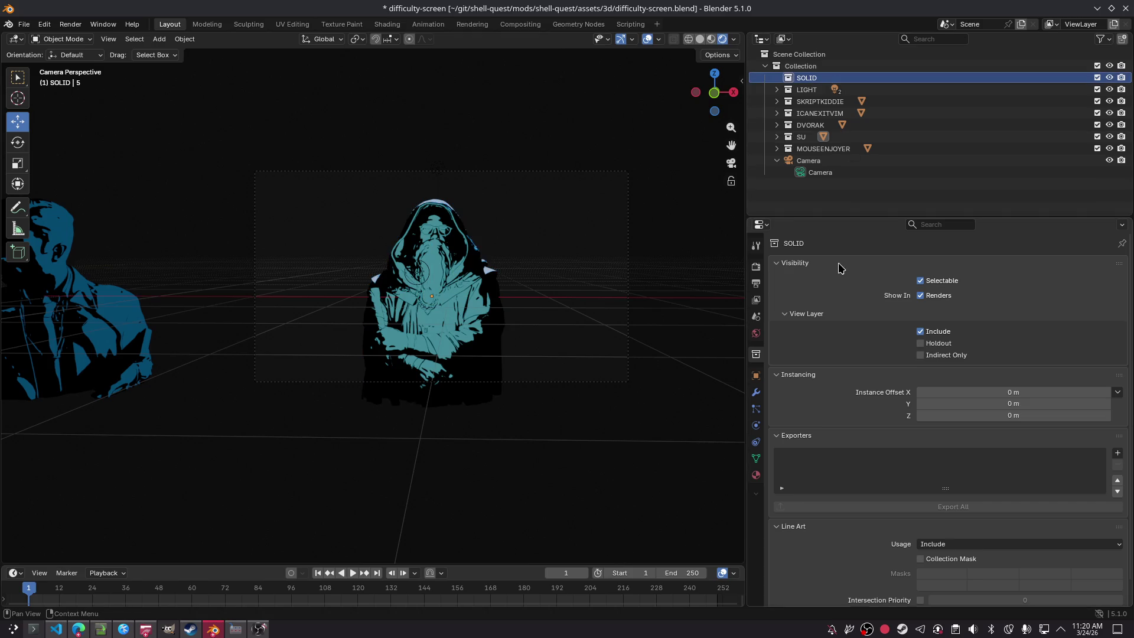
{"action": "mouse_move", "coordinate": [810, 95]}
{"action": "left_mouse_down"}
{"action": "mouse_move", "coordinate": [837, 115]}
{"action": "mouse_move", "coordinate": [844, 147]}
{"action": "mouse_move", "coordinate": [848, 138]}
{"action": "left_mouse_up"}
{"action": "left_click", "coordinate": [830, 137]}
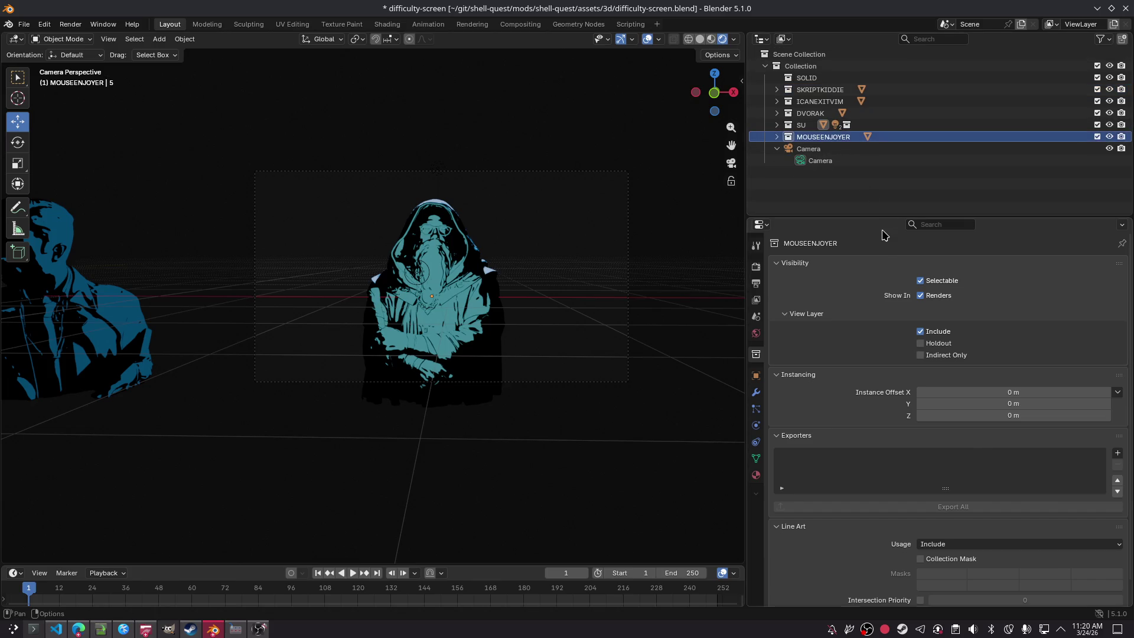
{"action": "left_click", "coordinate": [836, 101]}
Step: Save, then prefix SKRIPTKIDDIE, ICANEXITVIM and DVORAK with 2_, 2_ and 3_
{"action": "key", "text": "ctrl+s"}
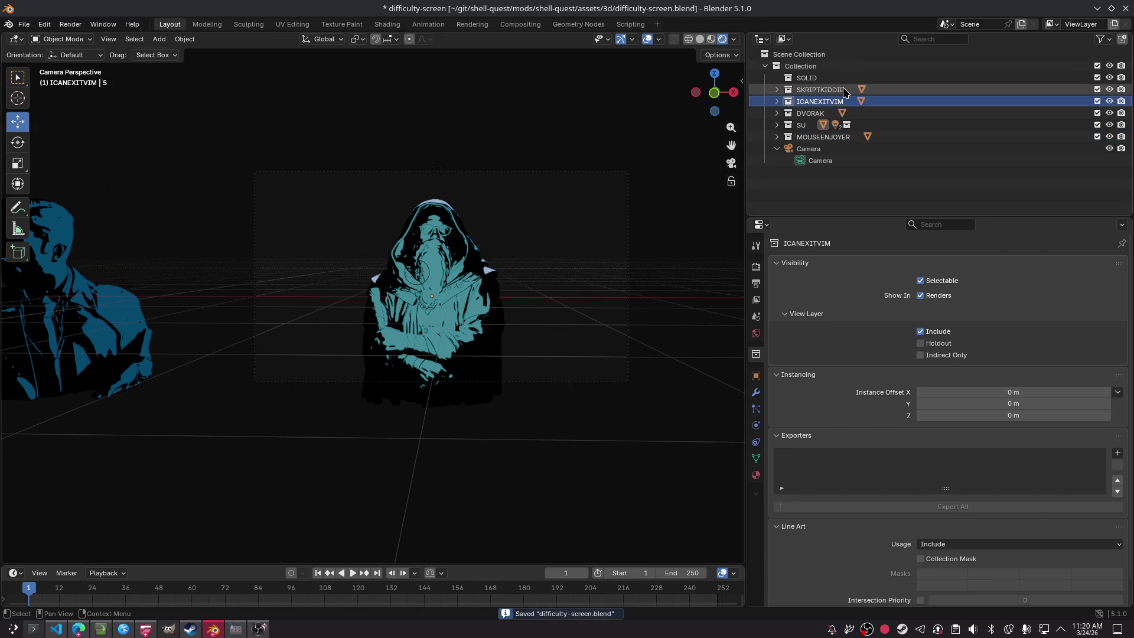
{"action": "key", "text": "Up"}
{"action": "key", "text": "F2"}
{"action": "key", "text": "Home"}
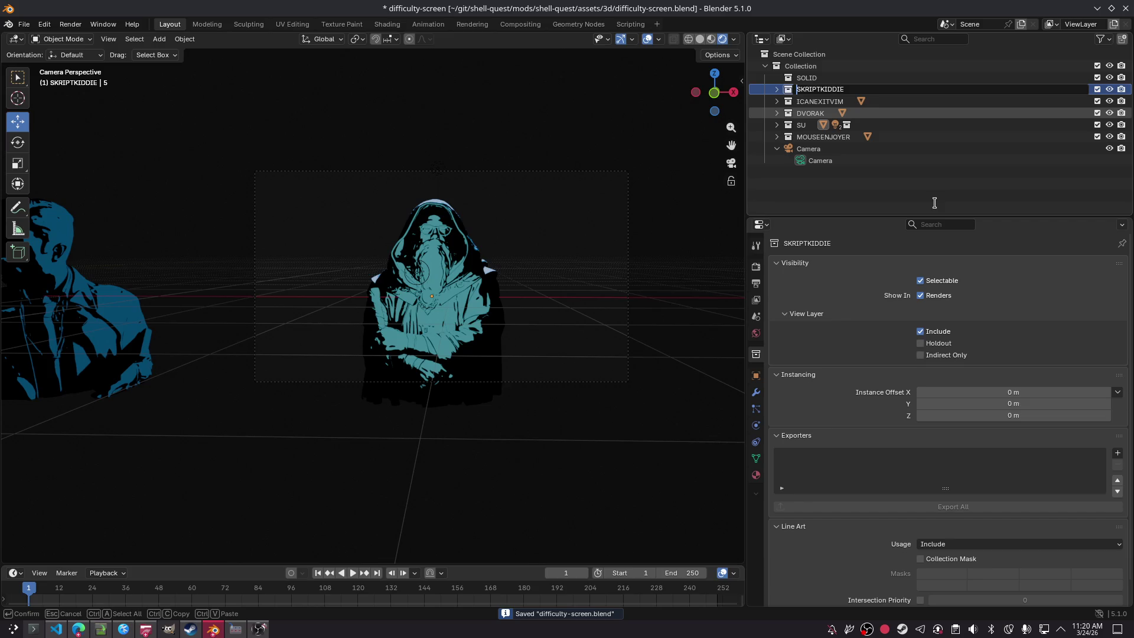
{"action": "type", "text": "2_"}
{"action": "key", "text": "Return"}
{"action": "key", "text": "Down"}
{"action": "key", "text": "F2"}
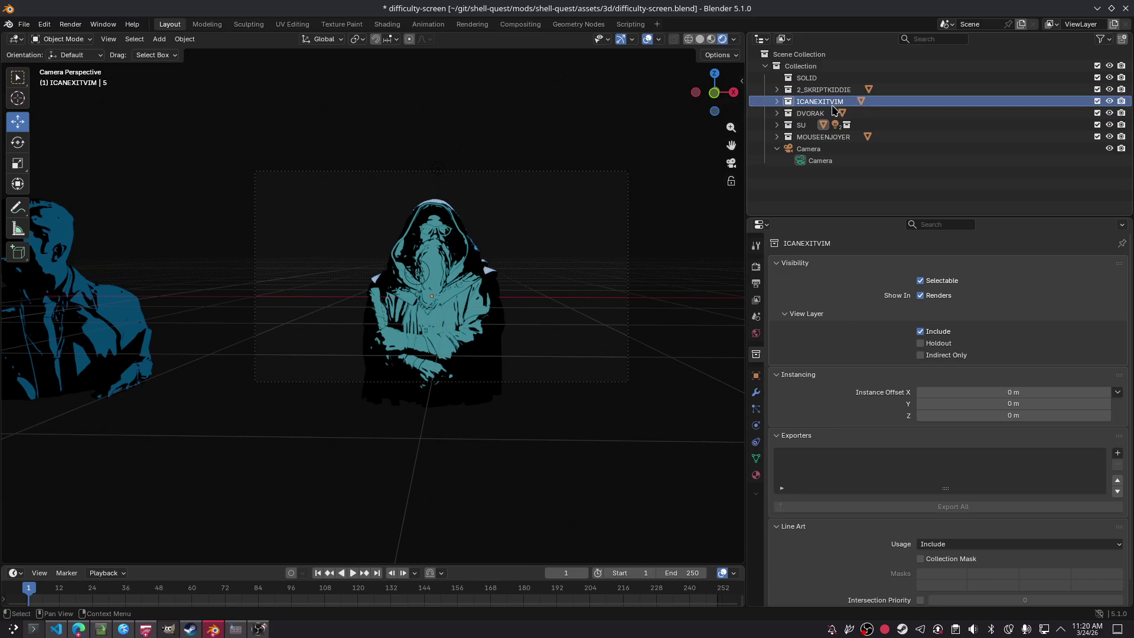
{"action": "key", "text": "Home"}
{"action": "type", "text": "2_"}
{"action": "key", "text": "Return"}
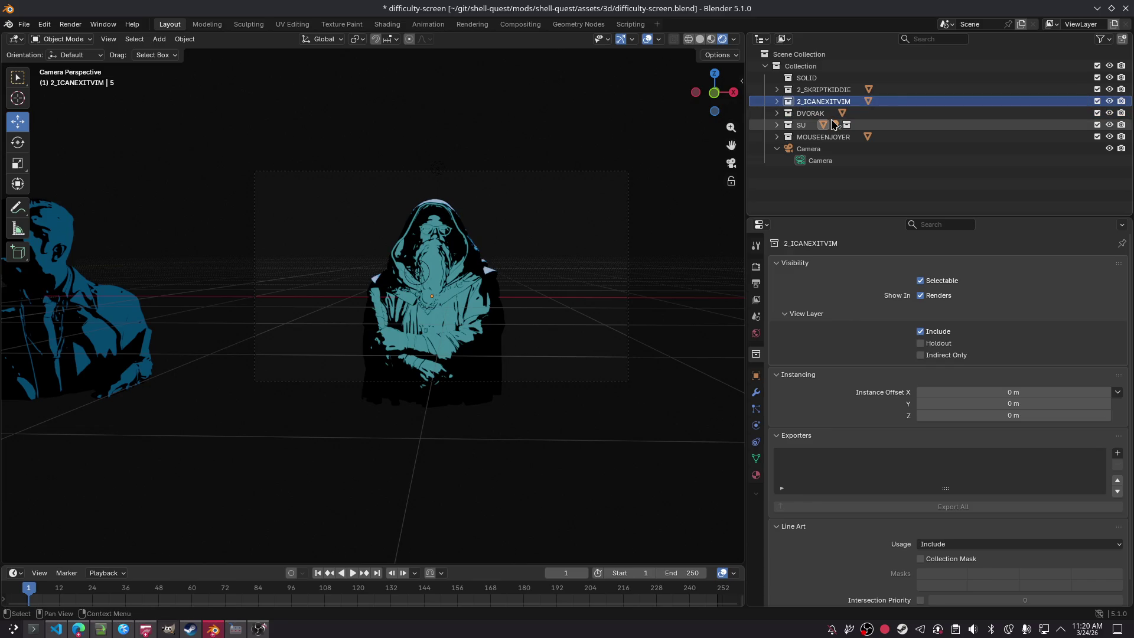
{"action": "key", "text": "Down"}
{"action": "key", "text": "F2"}
{"action": "key", "text": "Home"}
{"action": "type", "text": "3_"}
{"action": "key", "text": "Return"}
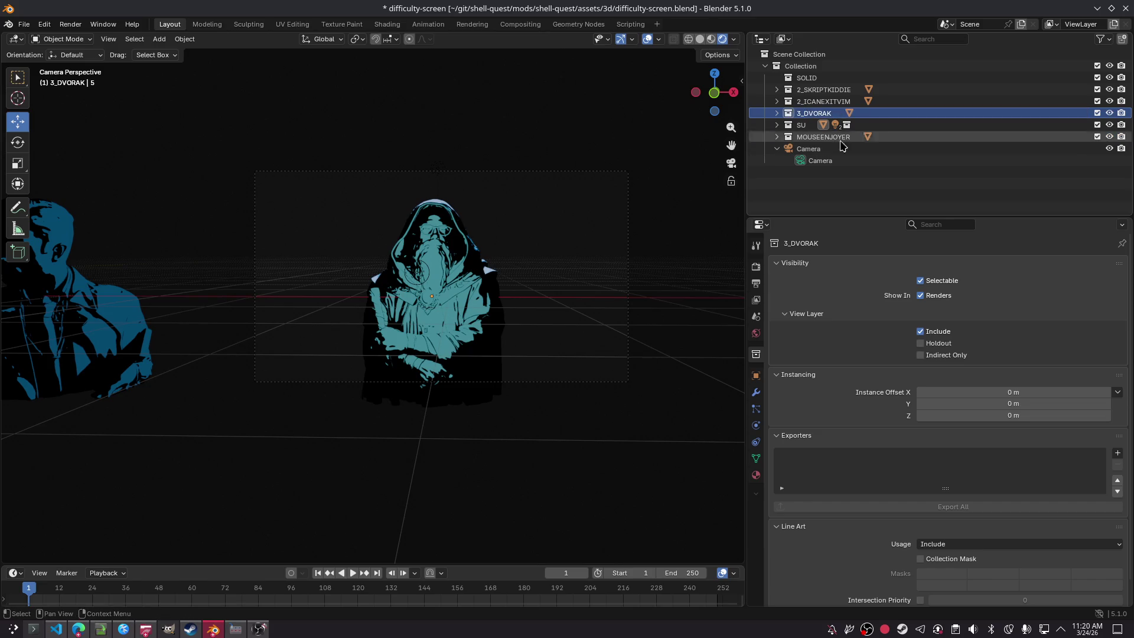
Step: Change the underscores to hyphens: 2-SKRIPTKIDDIE, 2-ICANEXITVIM, 3-DVORAK
{"action": "left_click", "coordinate": [820, 127]}
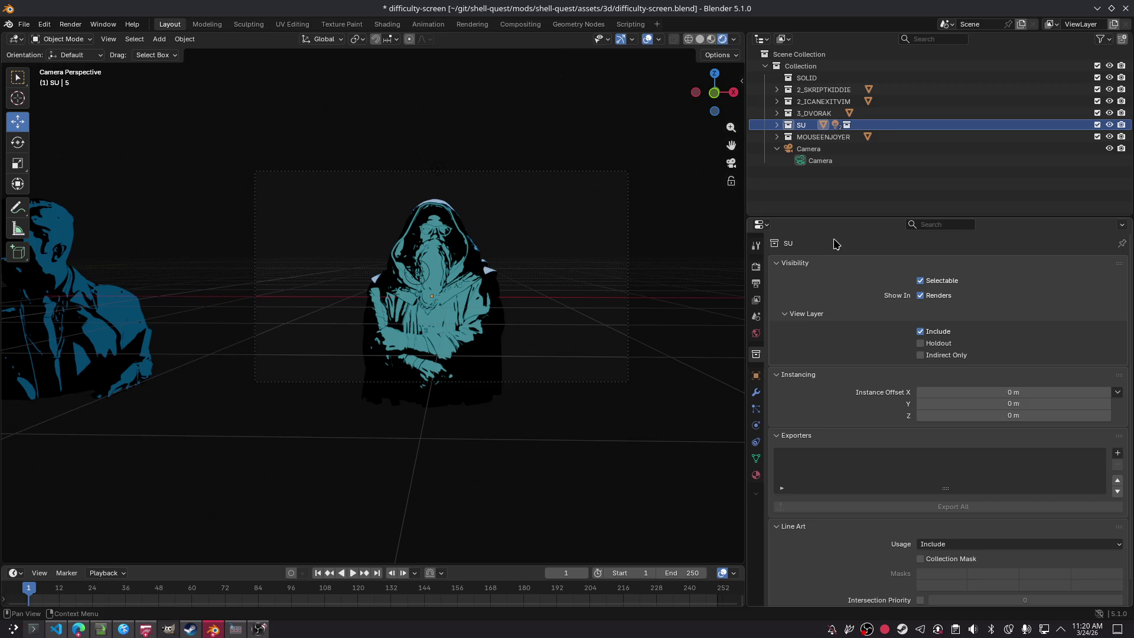
{"action": "key", "text": "F2"}
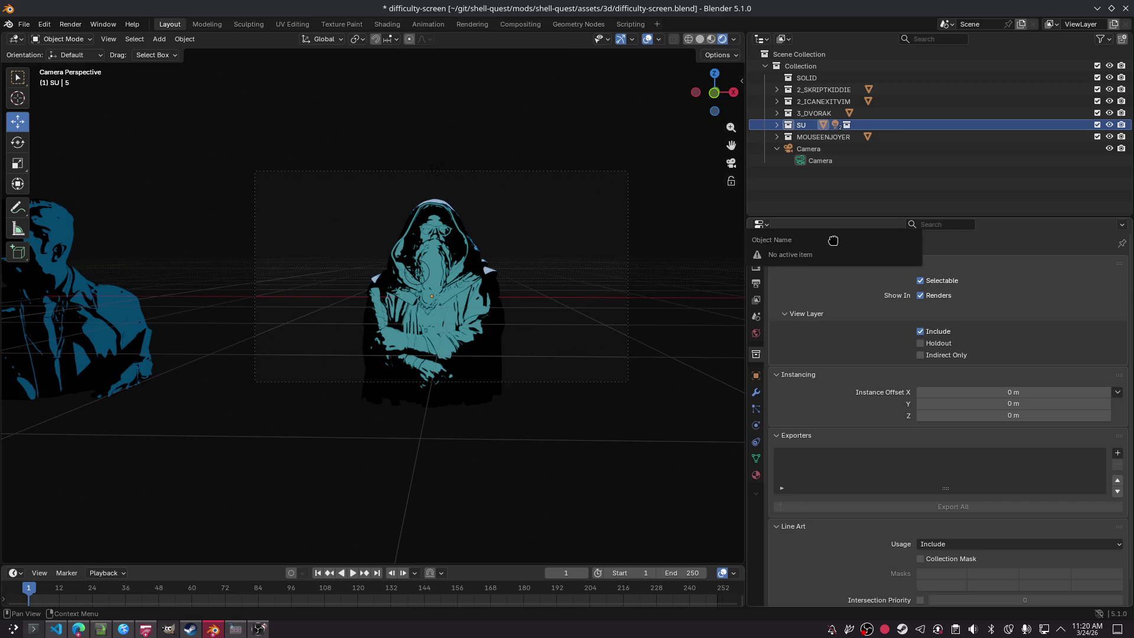
{"action": "double_click", "coordinate": [809, 89]}
{"action": "left_click", "coordinate": [807, 126]}
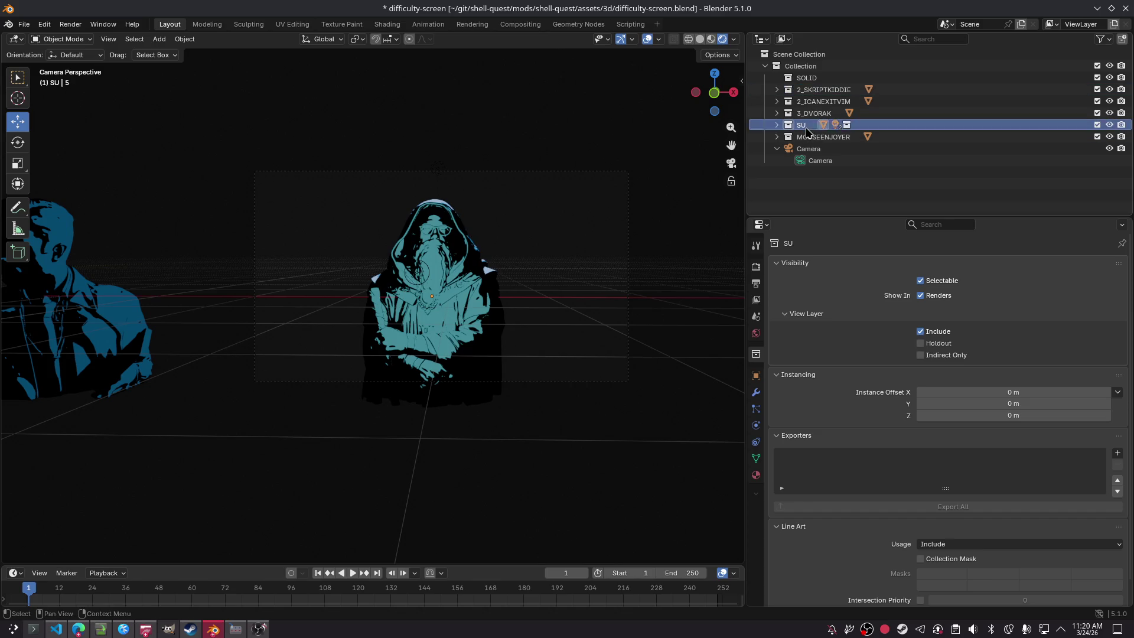
{"action": "double_click", "coordinate": [809, 126]}
{"action": "left_click", "coordinate": [809, 89]}
{"action": "double_click", "coordinate": [809, 90]}
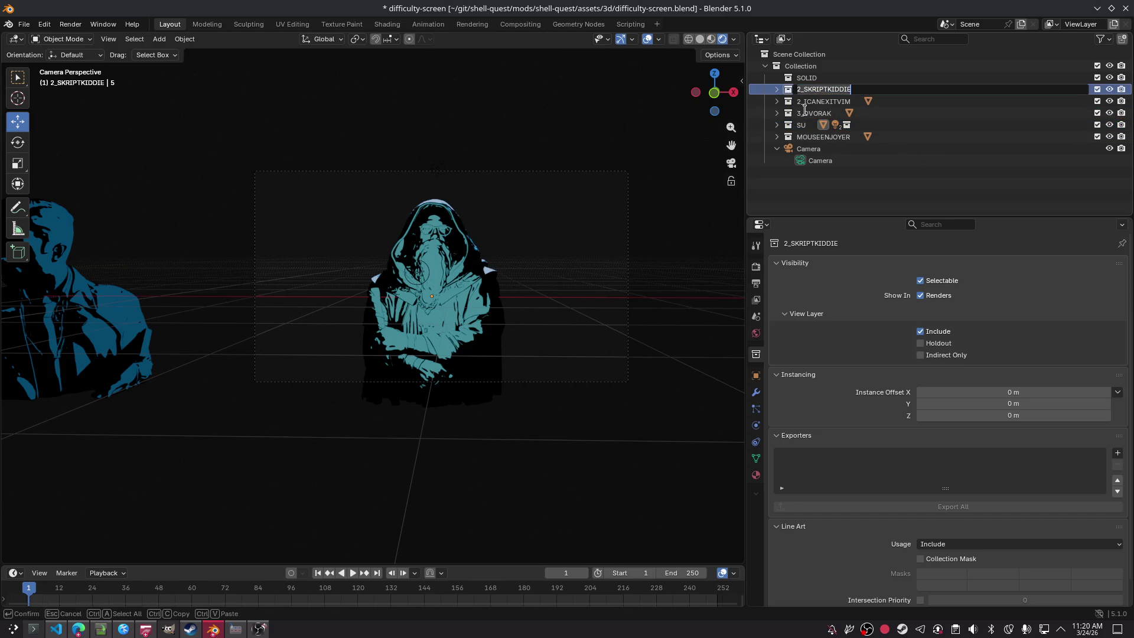
{"action": "key", "text": "BackSpace"}
{"action": "type", "text": "-"}
{"action": "key", "text": "Return"}
{"action": "double_click", "coordinate": [812, 101]}
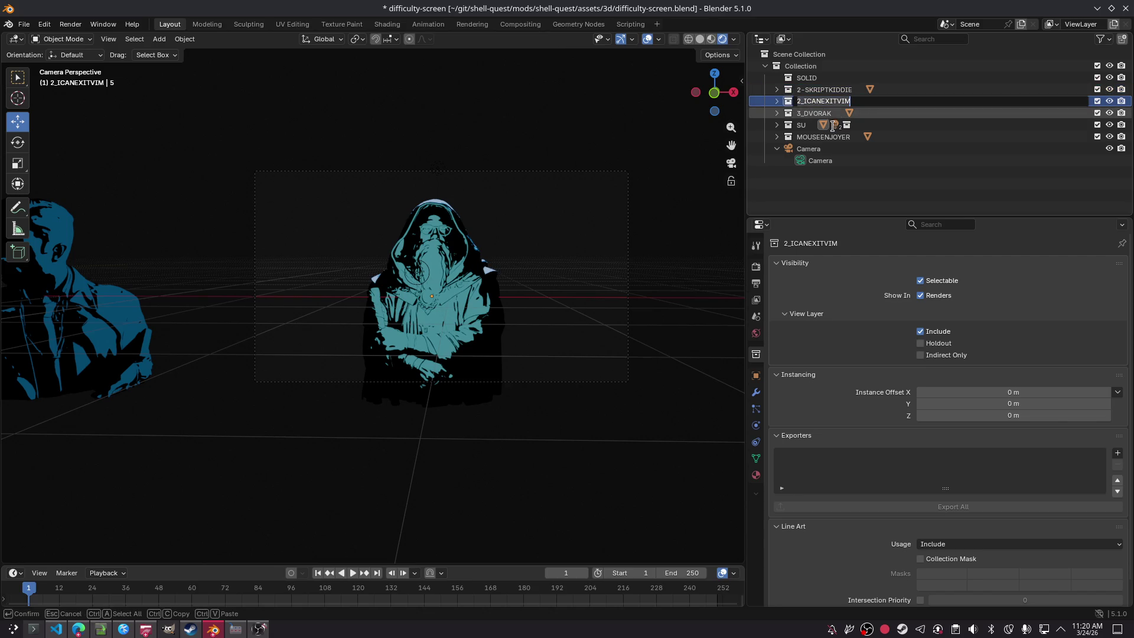
{"action": "key", "text": "BackSpace"}
{"action": "type", "text": "-"}
{"action": "key", "text": "Return"}
{"action": "double_click", "coordinate": [826, 113]}
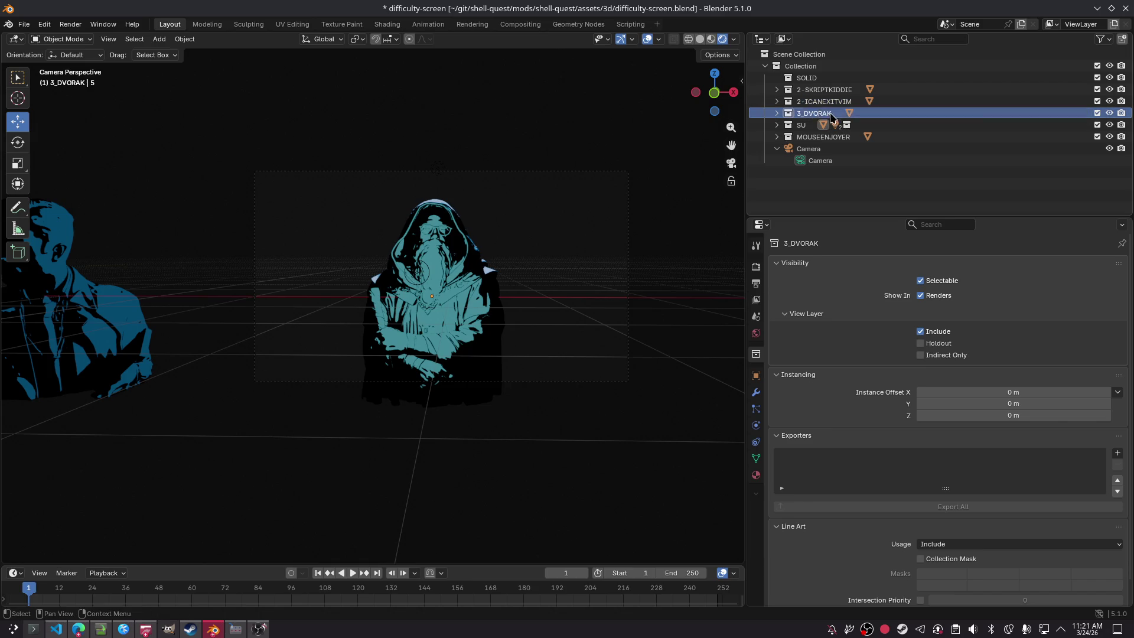
{"action": "key", "text": "BackSpace"}
{"action": "type", "text": "-"}
{"action": "key", "text": "Return"}
Step: Rename collections to 5-SU, 1-MOUSEENJOYER, 3-ICANEXITVIM and 4-DVORAK
{"action": "left_click", "coordinate": [862, 124]}
{"action": "double_click", "coordinate": [866, 127]}
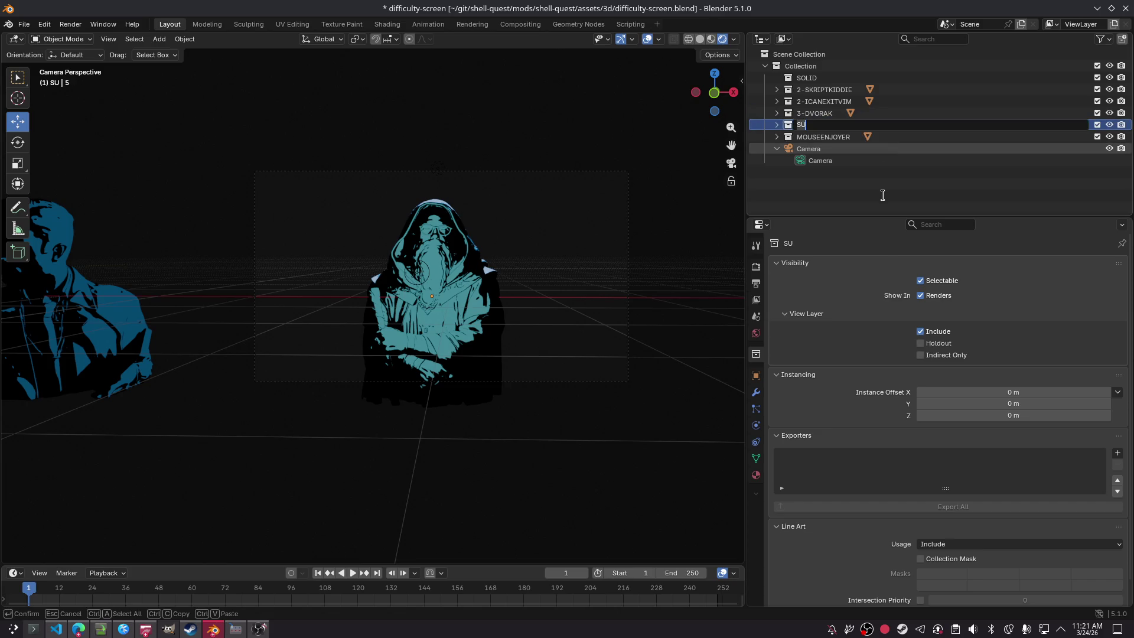
{"action": "type", "text": "5-"}
{"action": "key", "text": "Return"}
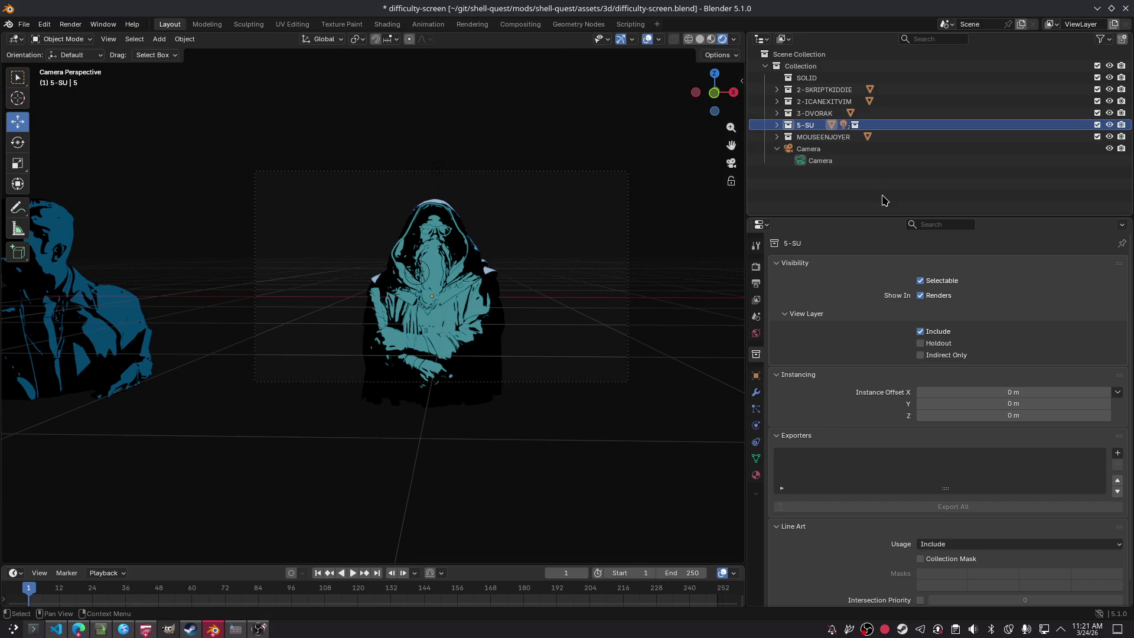
{"action": "left_click", "coordinate": [968, 142]}
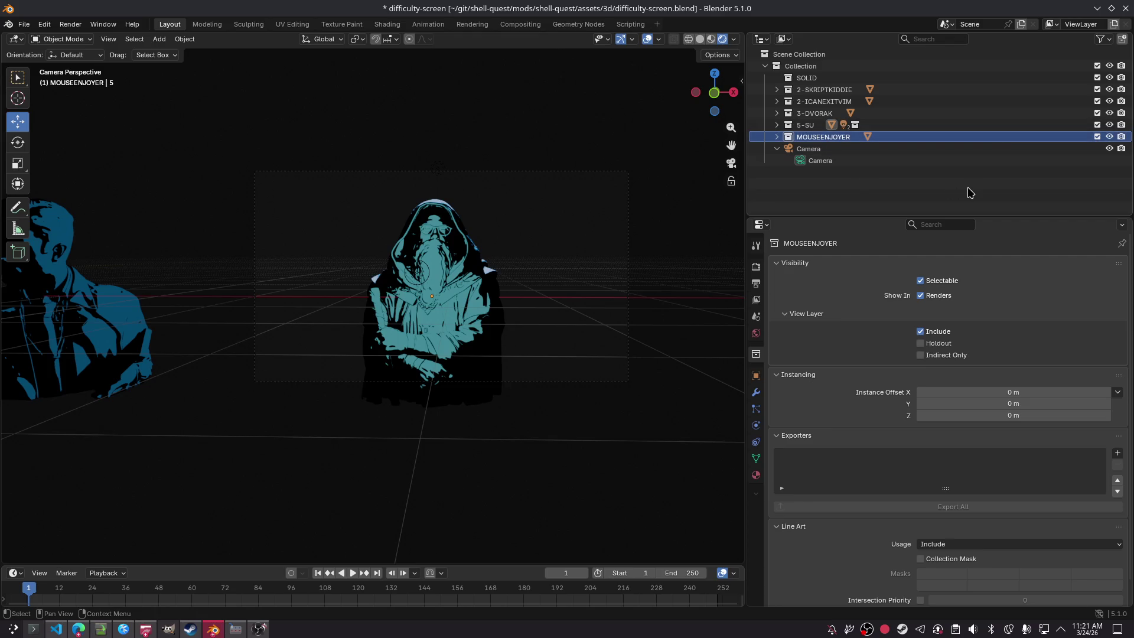
{"action": "key", "text": "F2"}
{"action": "key", "text": "Home"}
{"action": "type", "text": "1-"}
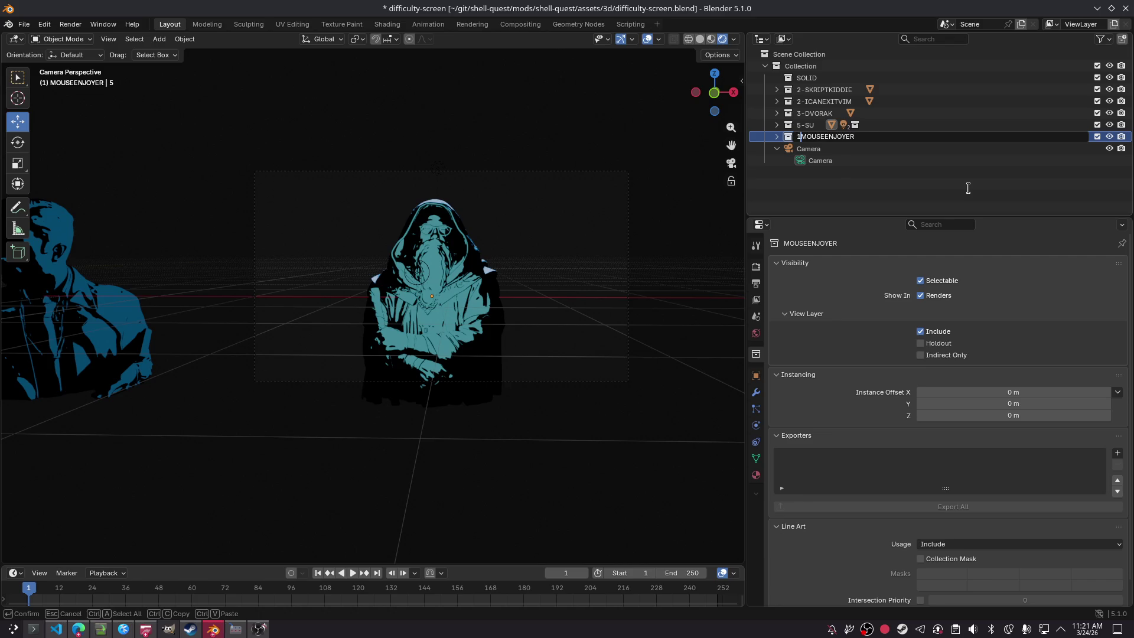
{"action": "key", "text": "Return"}
{"action": "key", "text": "Up"}
{"action": "key", "text": "Up"}
{"action": "key", "text": "Up"}
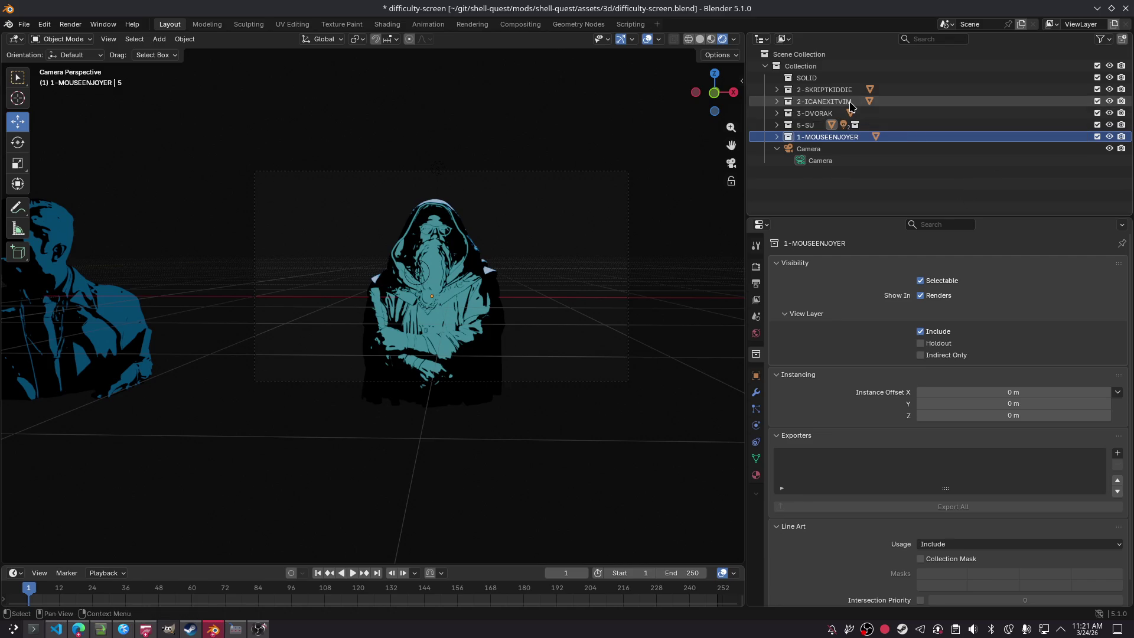
{"action": "key", "text": "F2"}
{"action": "key", "text": "Home"}
{"action": "key", "text": "Return"}
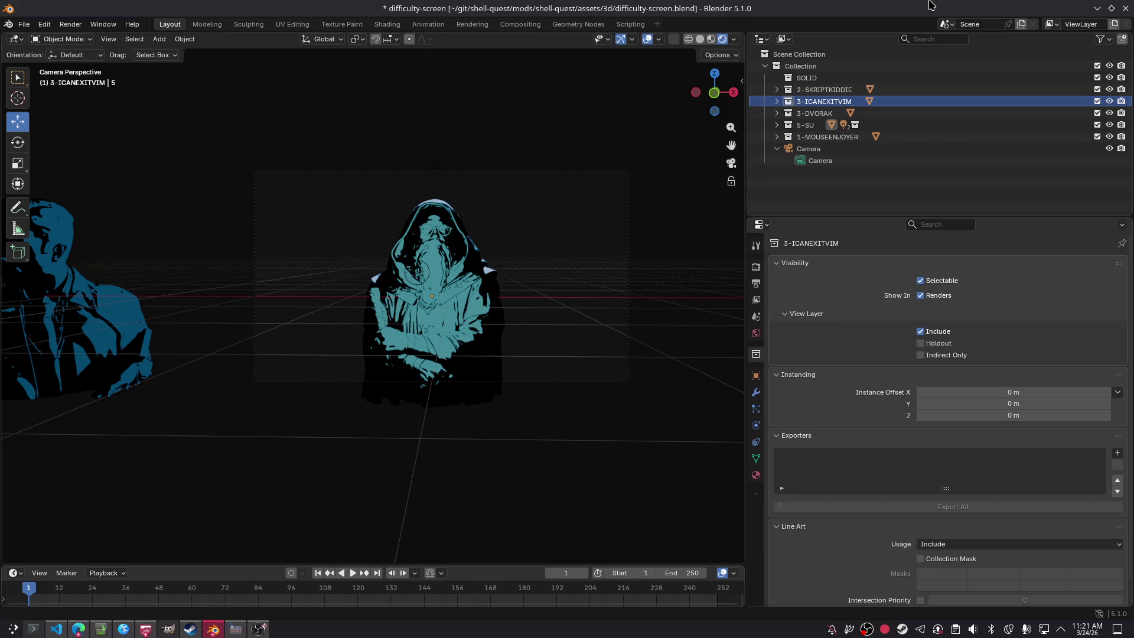
{"action": "key", "text": "Down"}
{"action": "key", "text": "F2"}
{"action": "key", "text": "BackSpace"}
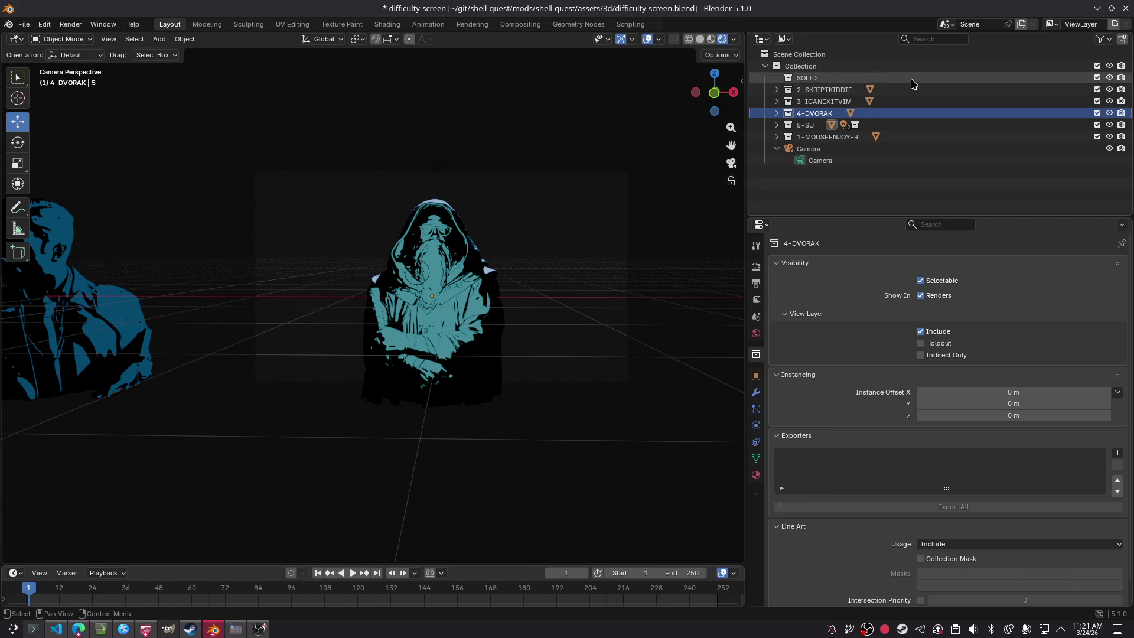
Step: Place 1-MOUSEENJOYER first, right under SOLID, and save the file
{"action": "left_click", "coordinate": [838, 136]}
{"action": "mouse_move", "coordinate": [844, 129]}
{"action": "left_mouse_down"}
{"action": "mouse_move", "coordinate": [844, 139]}
{"action": "mouse_move", "coordinate": [835, 88]}
{"action": "mouse_move", "coordinate": [856, 80]}
{"action": "left_mouse_up"}
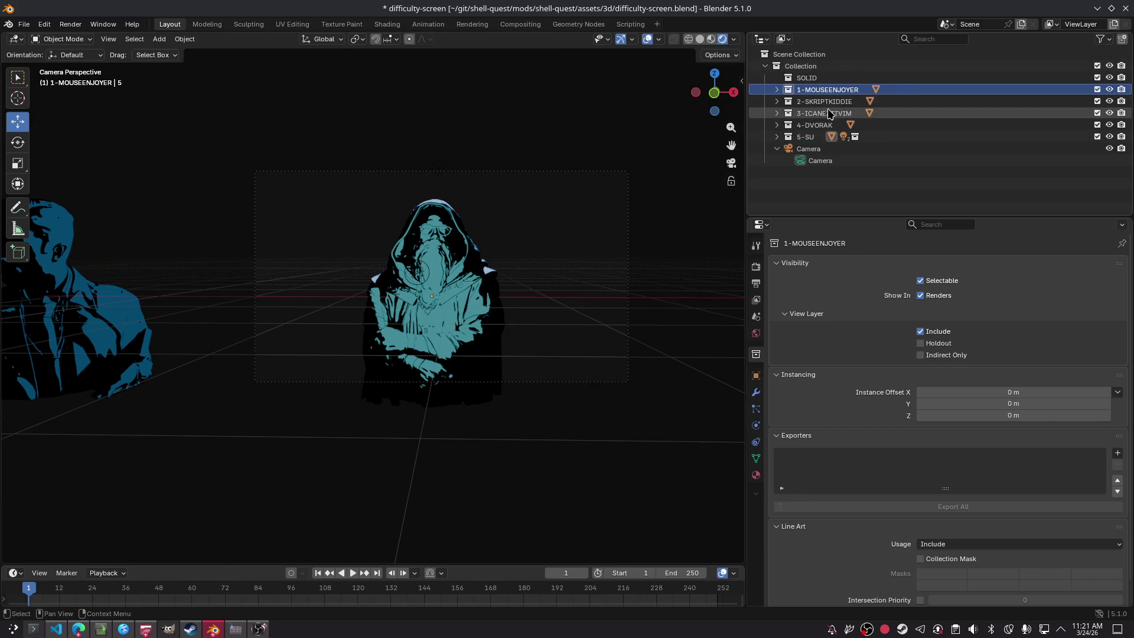
{"action": "left_click", "coordinate": [889, 195]}
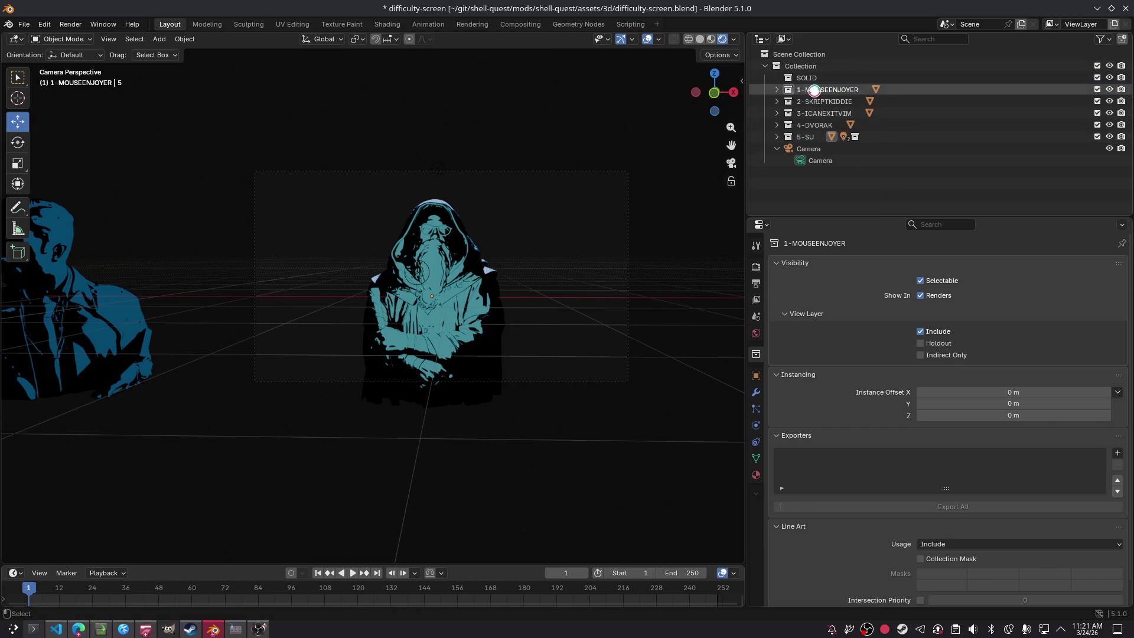
{"action": "key", "text": "ctrl+s"}
Step: Expand 5-SU and its LIGHT collection to show the BLUE and TEAL lights
{"action": "left_click", "coordinate": [777, 136]}
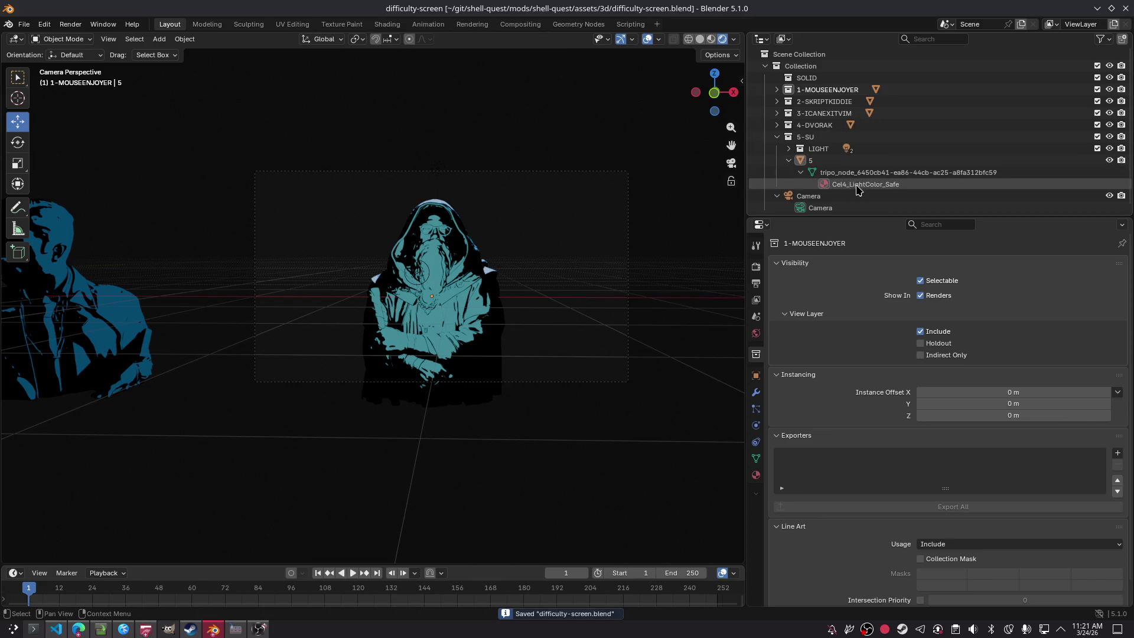
{"action": "left_click", "coordinate": [789, 150]}
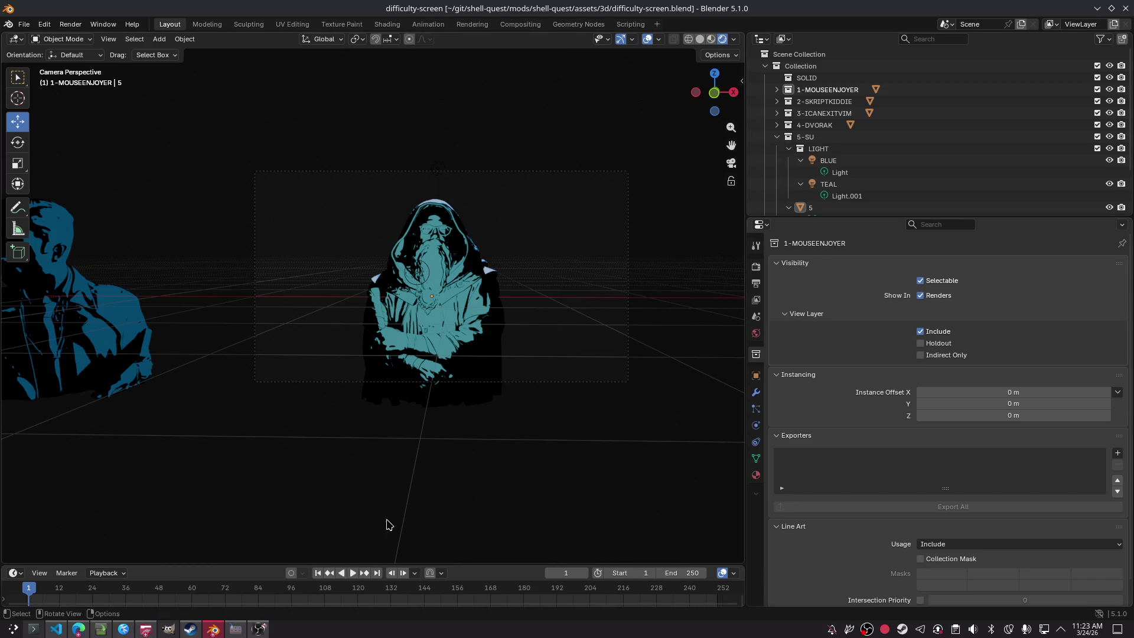
Step: Minimize OBS and the Helvum patchbay to get back to Blender
{"action": "left_click", "coordinate": [258, 628]}
{"action": "left_click", "coordinate": [1096, 8]}
{"action": "left_click", "coordinate": [235, 628]}
{"action": "left_click", "coordinate": [887, 111]}
Step: Show BLUE's object properties with Collections and Relations expanded: no parent, only in LIGHT
{"action": "left_click", "coordinate": [832, 161]}
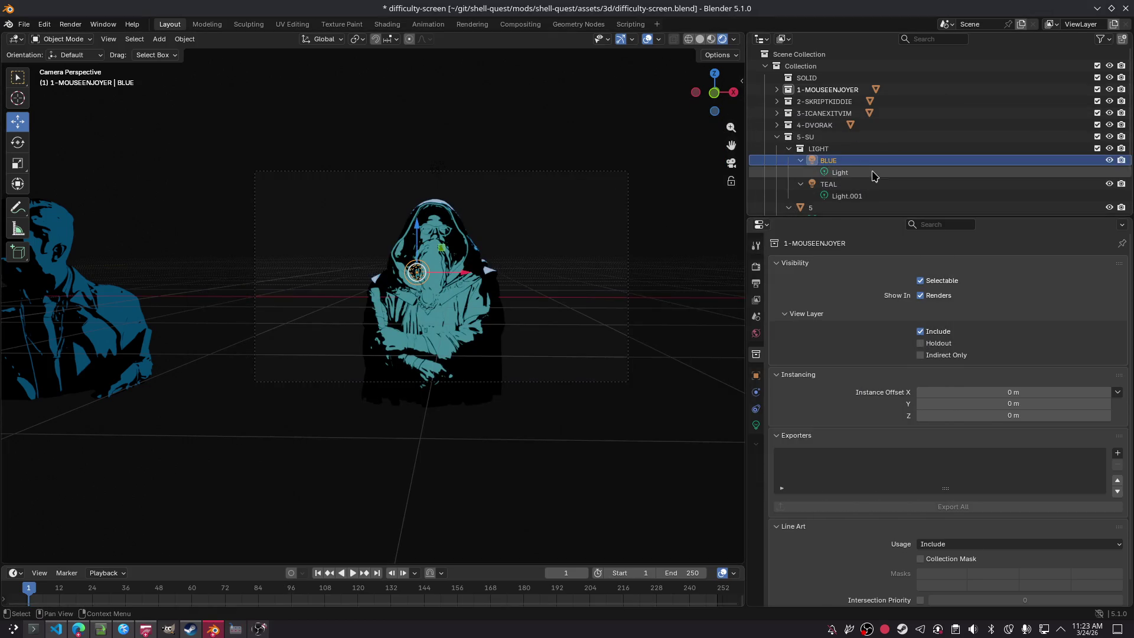
{"action": "scroll", "coordinate": [891, 310], "scroll_direction": "down", "scroll_amount": 1}
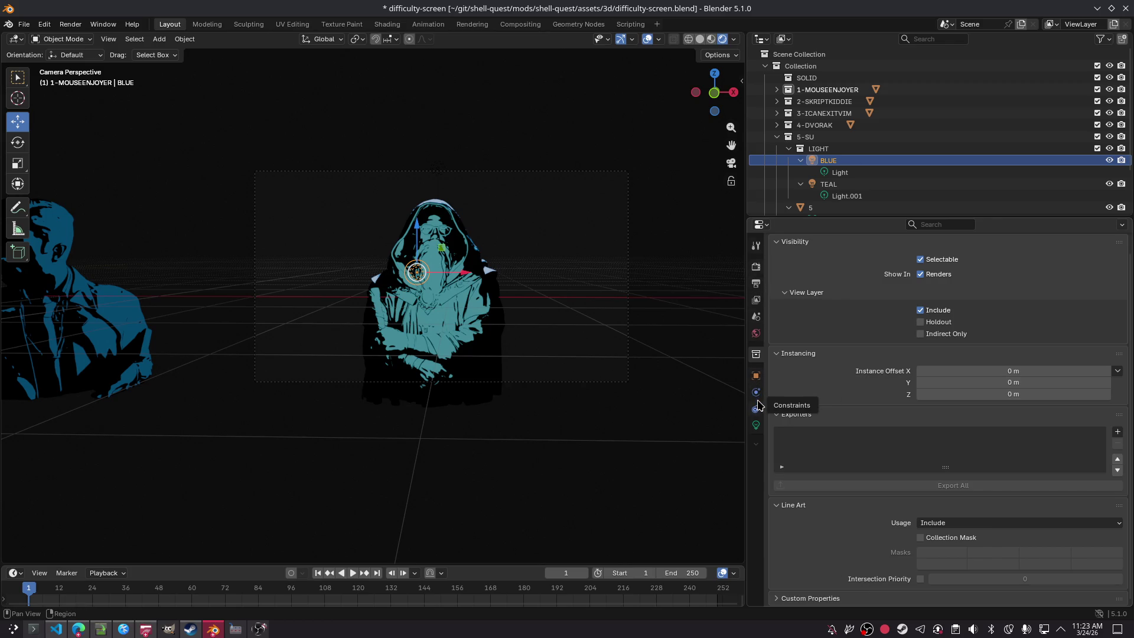
{"action": "left_click", "coordinate": [757, 444]}
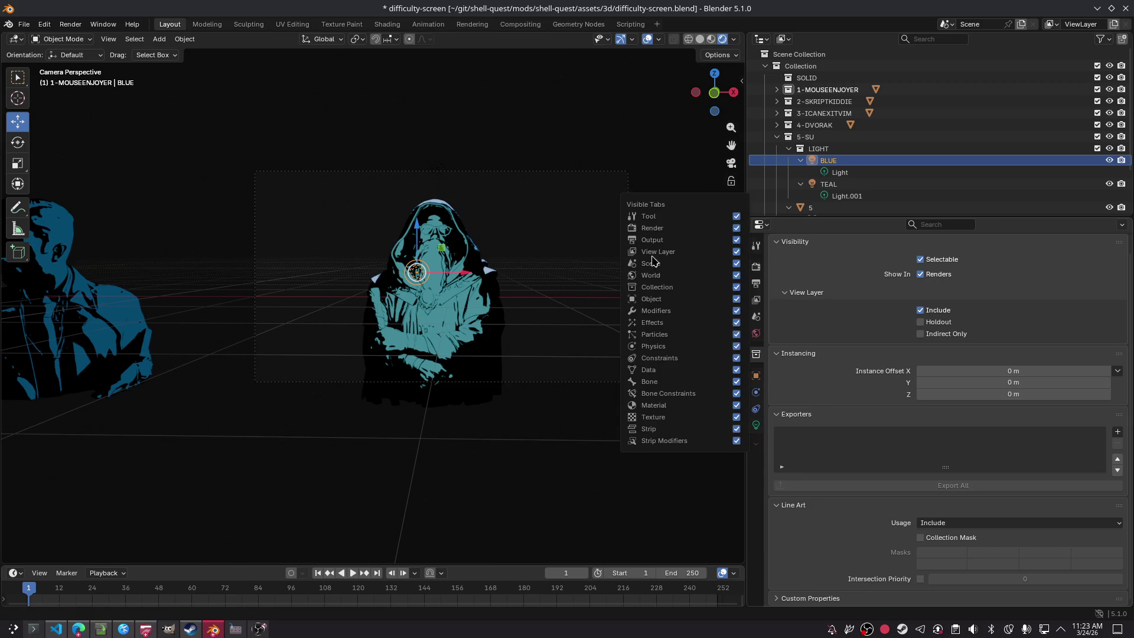
{"action": "left_click", "coordinate": [756, 376]}
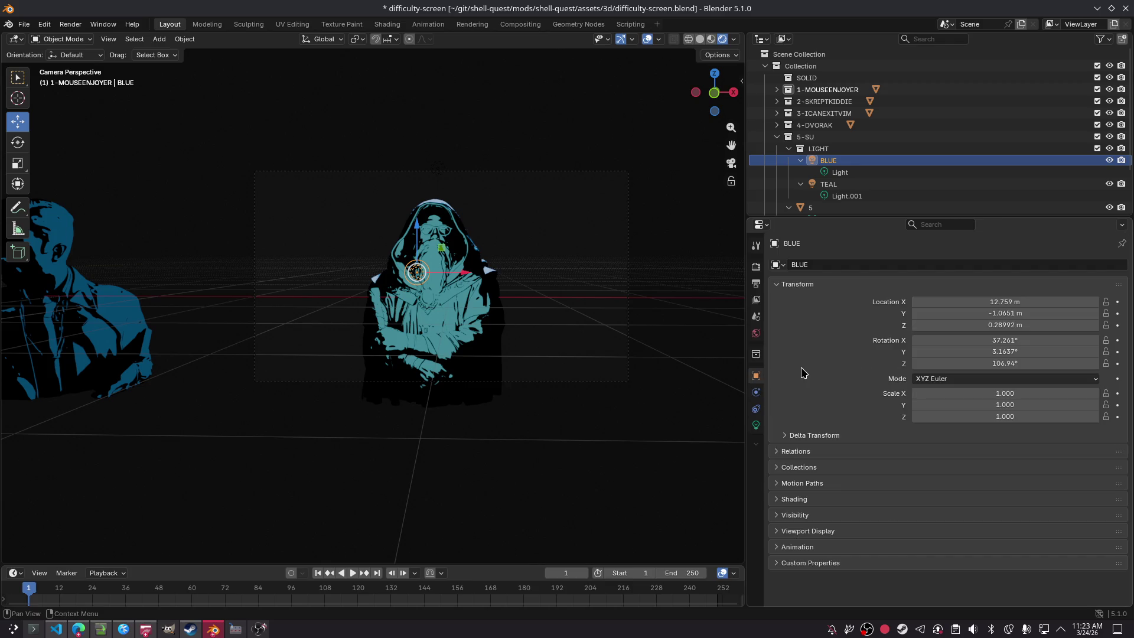
{"action": "left_click", "coordinate": [821, 468]}
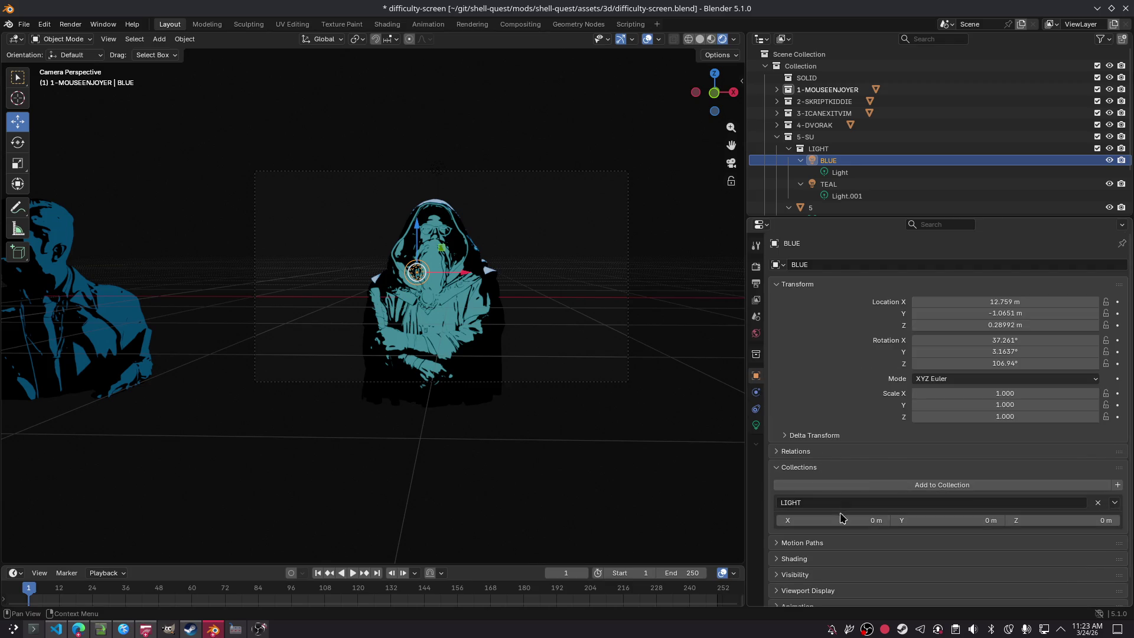
{"action": "left_click", "coordinate": [956, 491]}
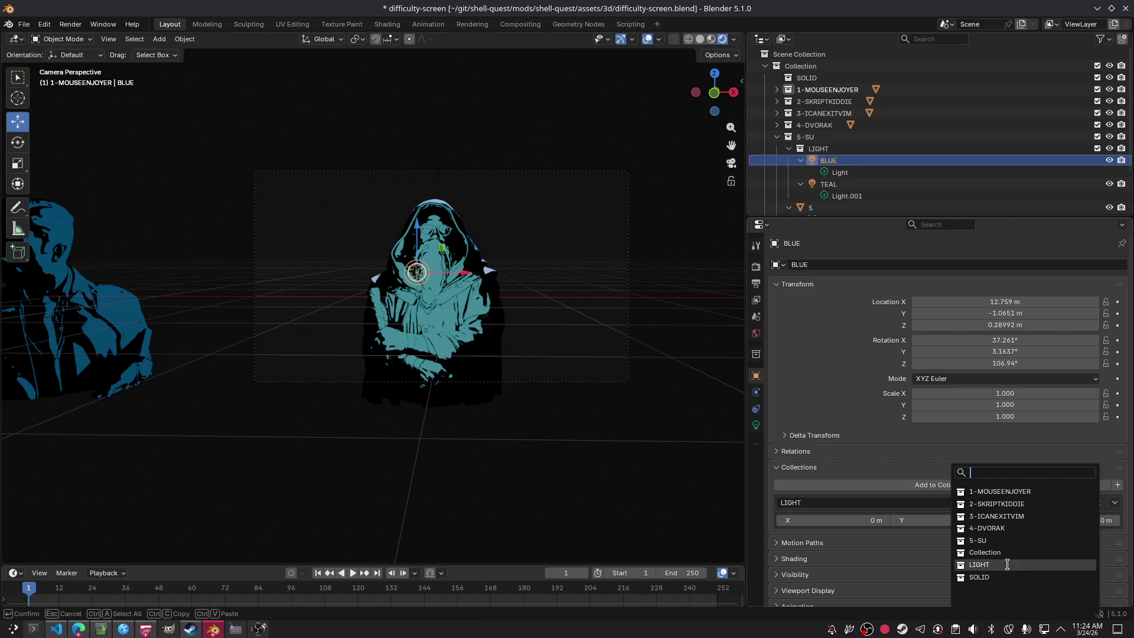
{"action": "scroll", "coordinate": [893, 467], "scroll_direction": "down", "scroll_amount": 1}
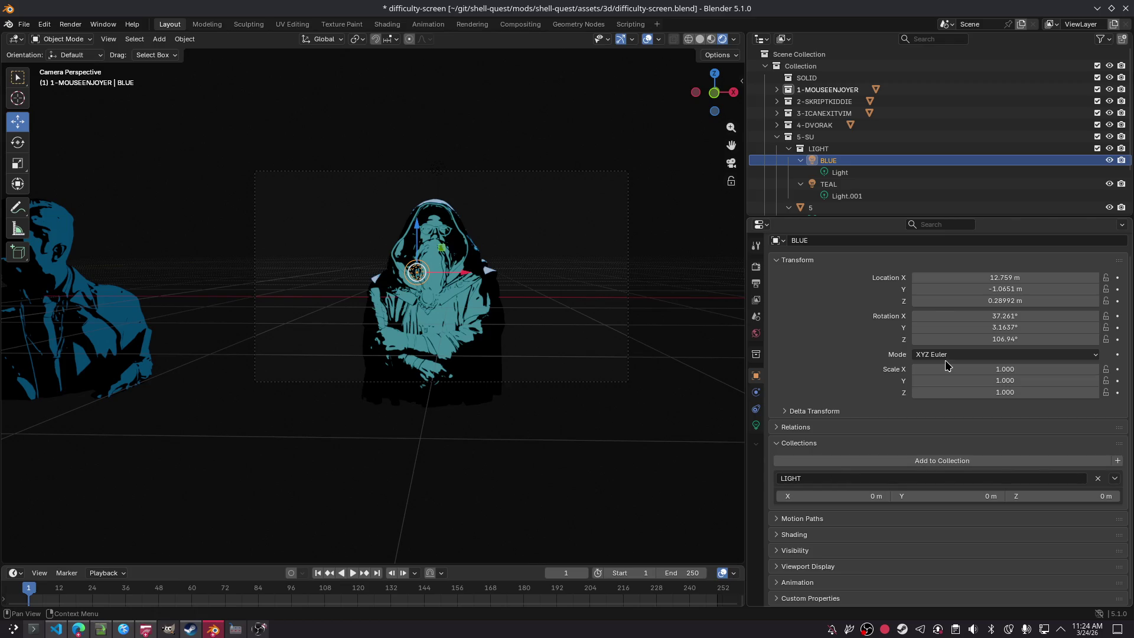
{"action": "left_click", "coordinate": [840, 429]}
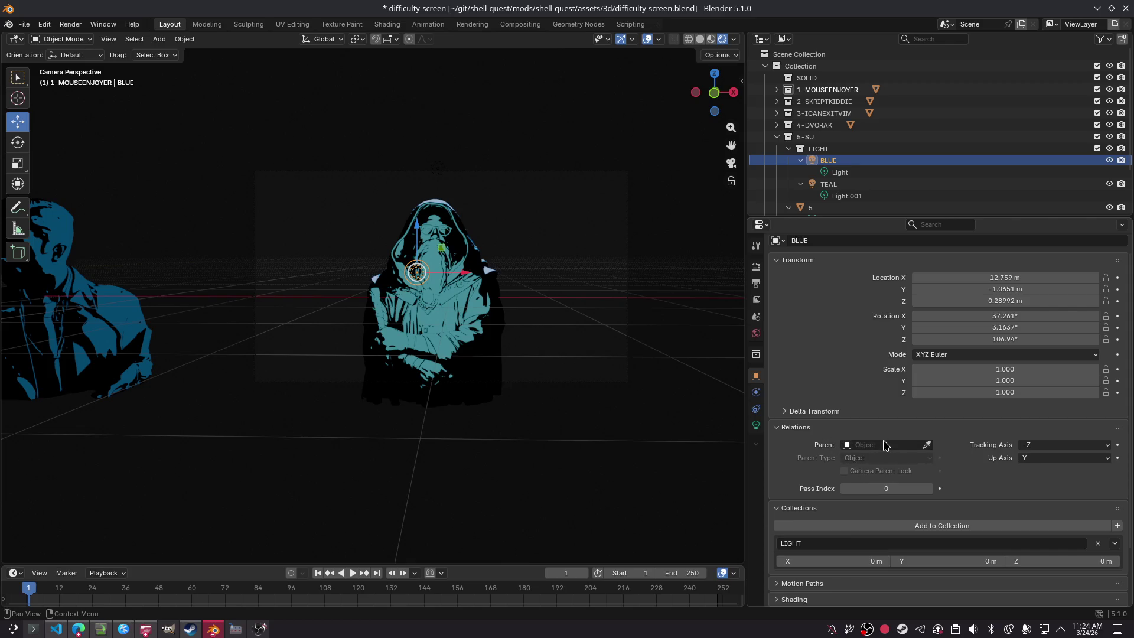
{"action": "left_click", "coordinate": [885, 458]}
{"action": "left_click", "coordinate": [839, 172]}
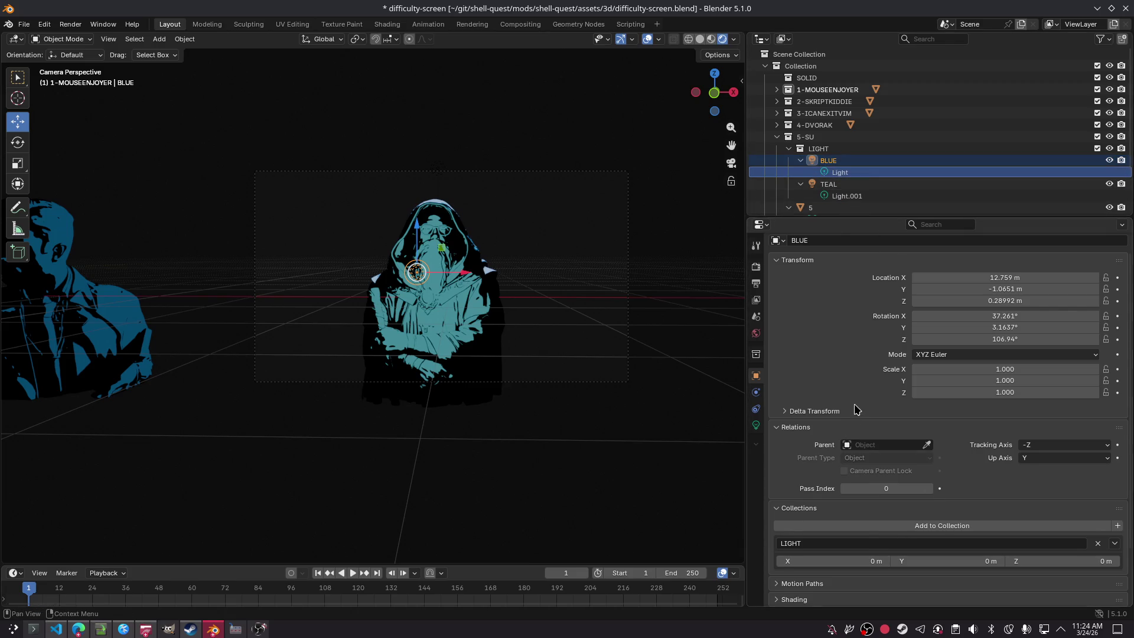
{"action": "scroll", "coordinate": [853, 411], "scroll_direction": "down", "scroll_amount": 3}
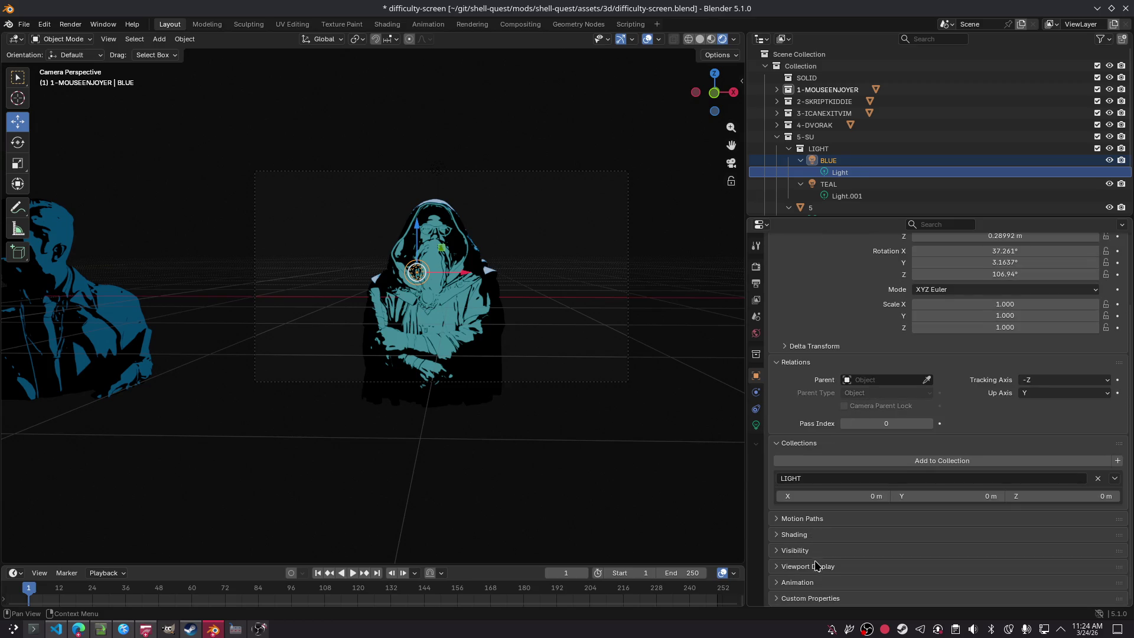
{"action": "left_click", "coordinate": [78, 628]}
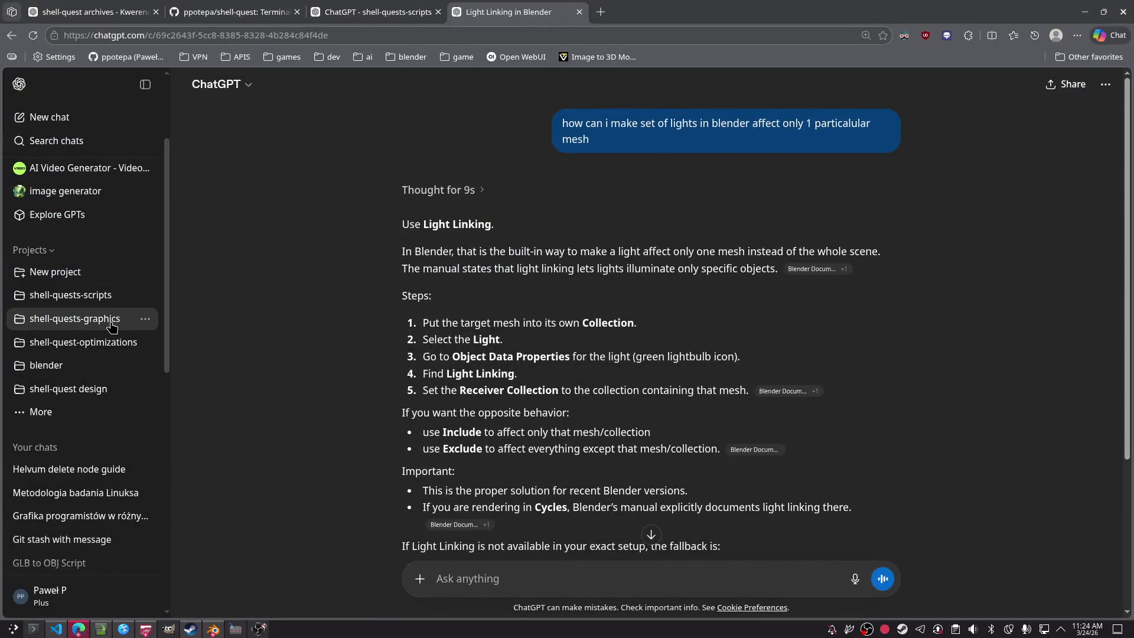
{"action": "left_click", "coordinate": [144, 295]}
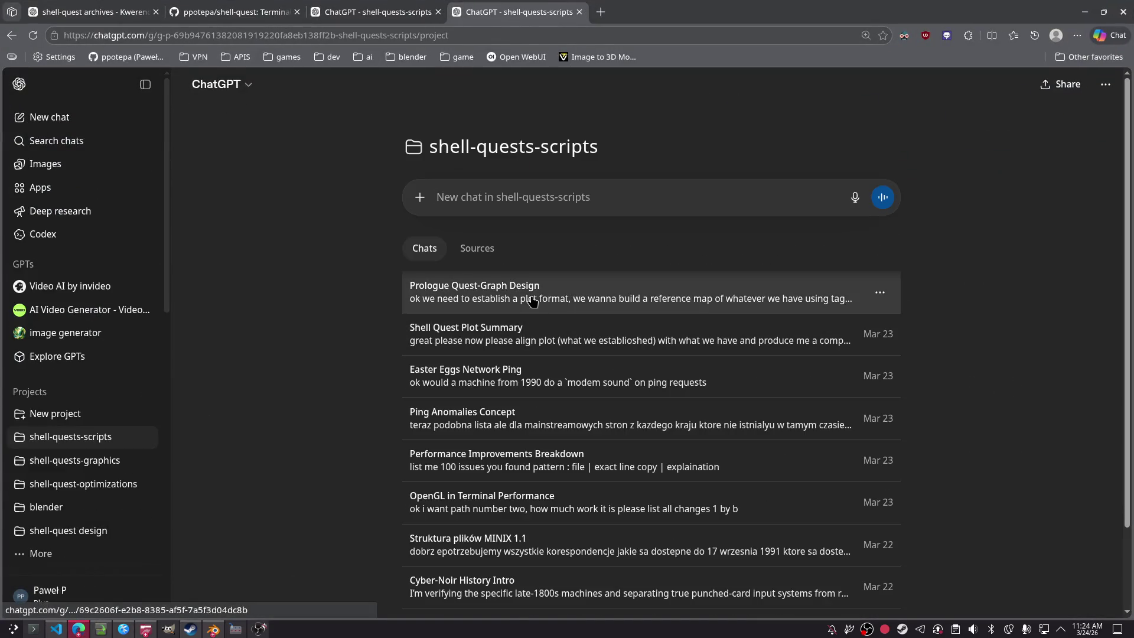
{"action": "left_click", "coordinate": [530, 299]}
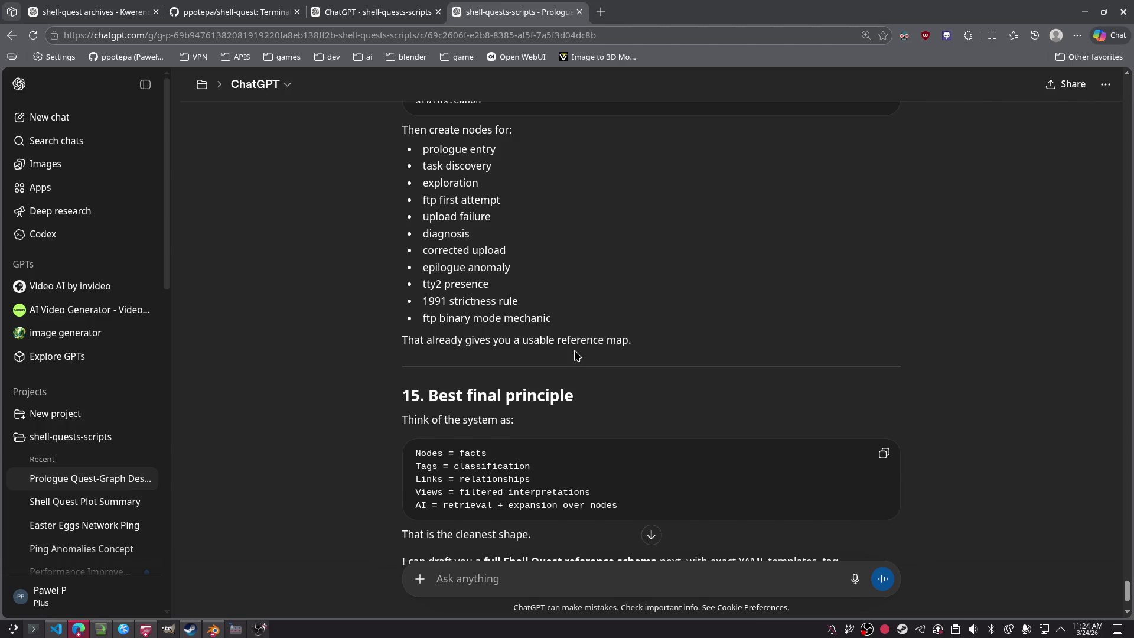
{"action": "scroll", "coordinate": [576, 355], "scroll_direction": "down", "scroll_amount": 2}
{"action": "scroll", "coordinate": [576, 354], "scroll_direction": "up", "scroll_amount": 10}
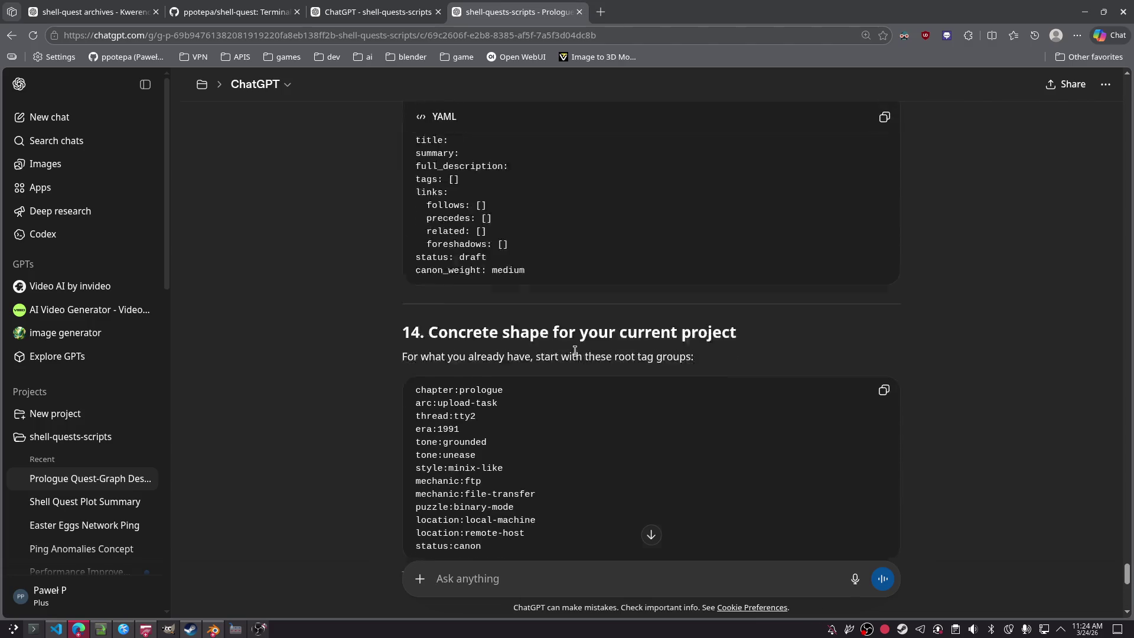
{"action": "scroll", "coordinate": [576, 355], "scroll_direction": "up", "scroll_amount": 20}
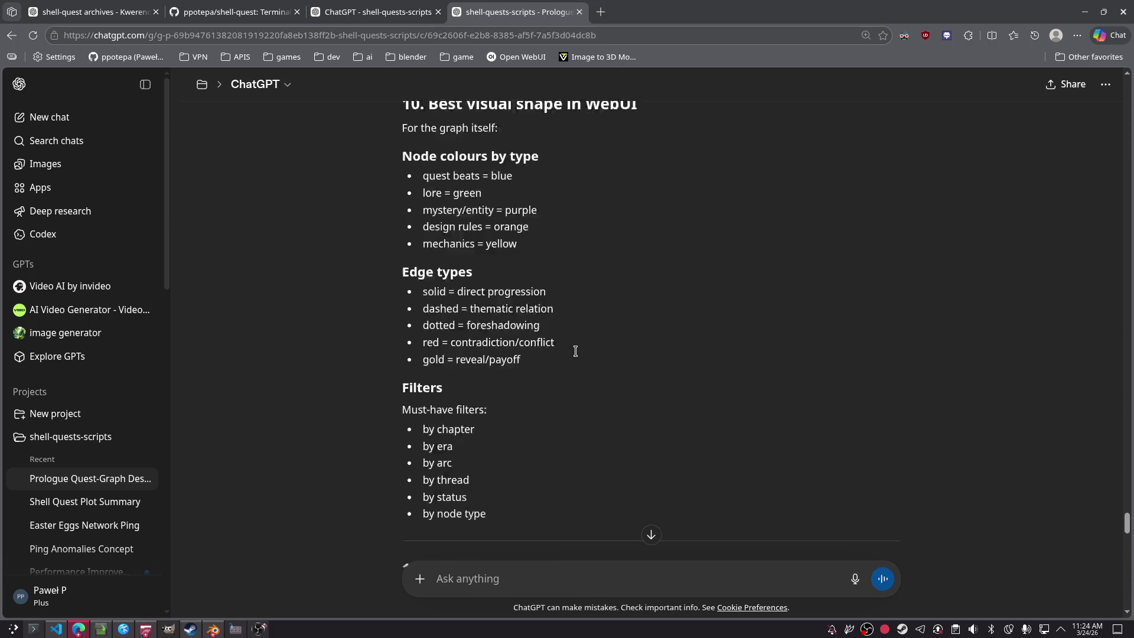
{"action": "scroll", "coordinate": [577, 353], "scroll_direction": "up", "scroll_amount": 8}
{"action": "scroll", "coordinate": [577, 354], "scroll_direction": "down", "scroll_amount": 5}
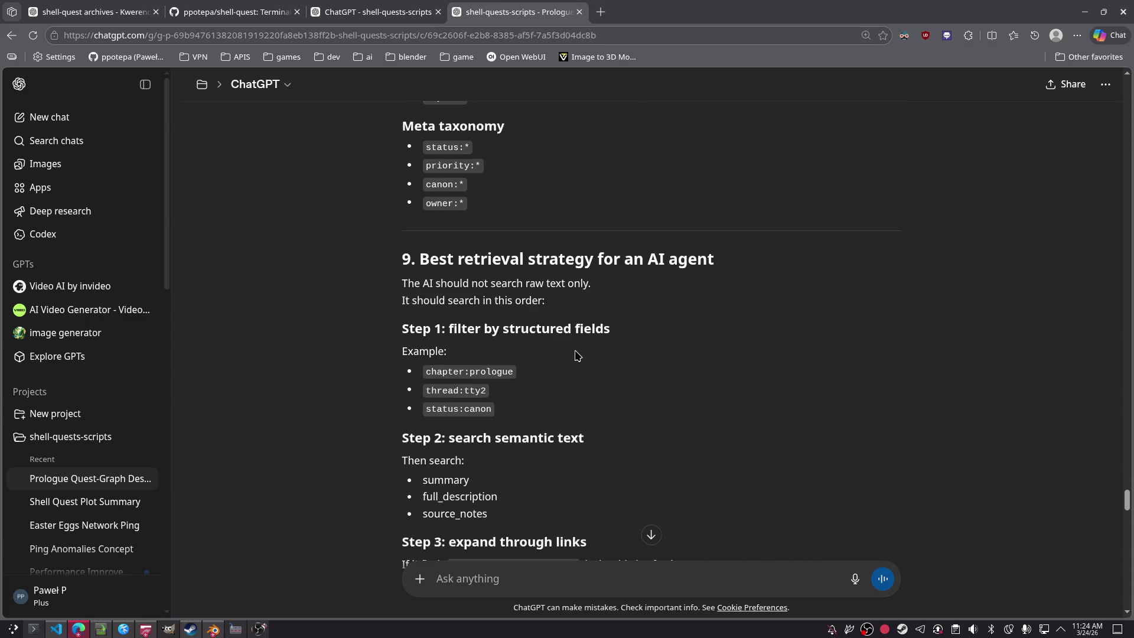
{"action": "scroll", "coordinate": [577, 355], "scroll_direction": "up", "scroll_amount": 20}
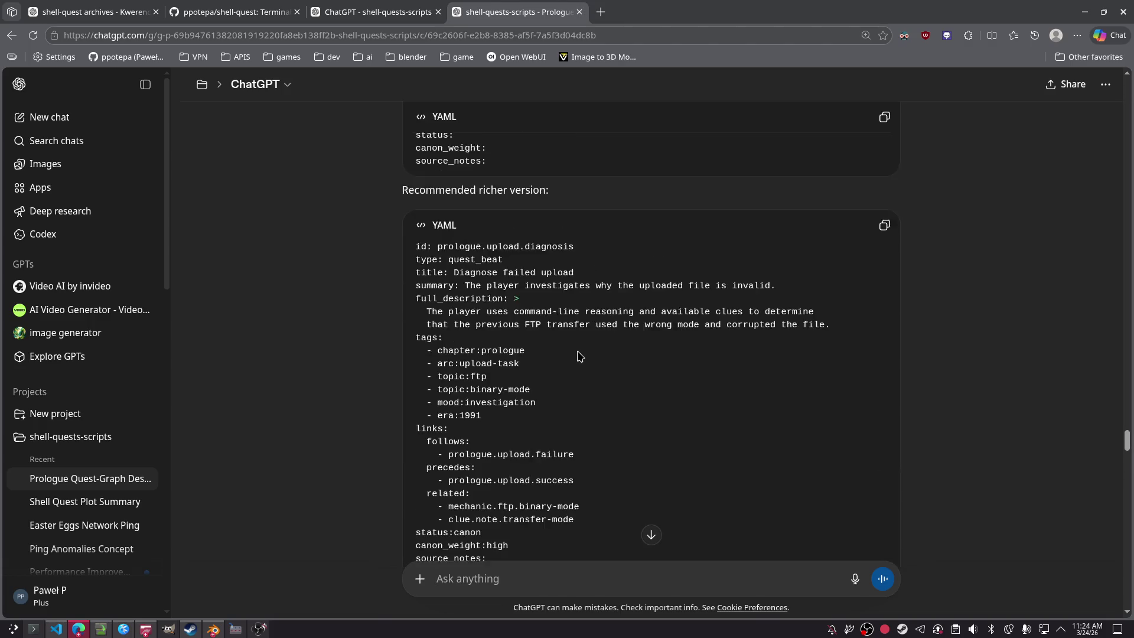
{"action": "scroll", "coordinate": [575, 356], "scroll_direction": "up", "scroll_amount": 20}
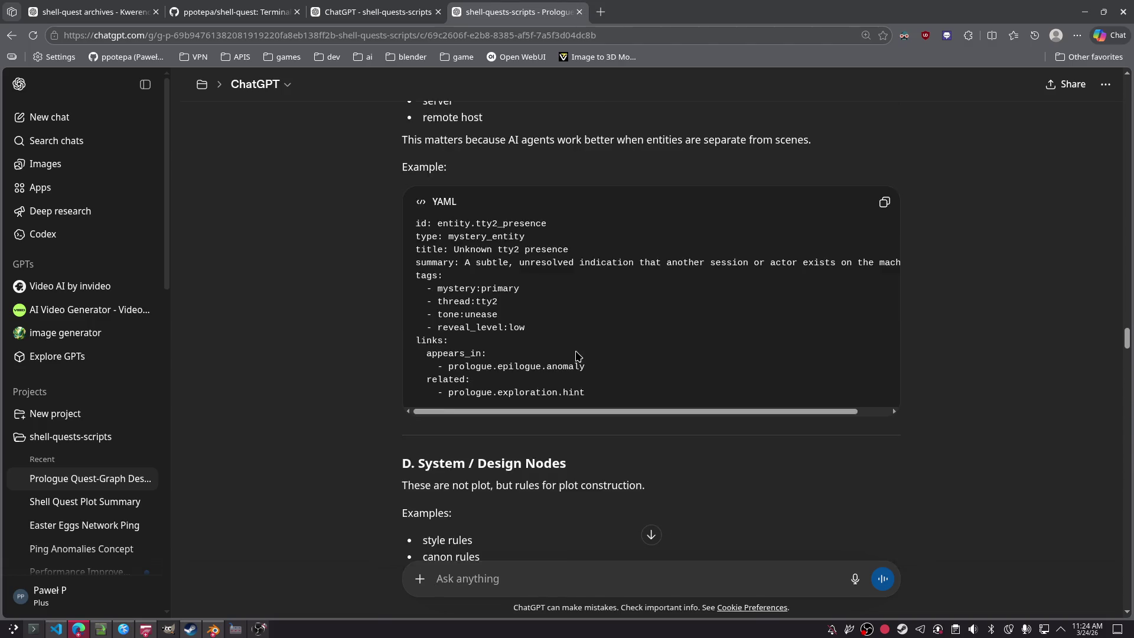
{"action": "scroll", "coordinate": [578, 354], "scroll_direction": "up", "scroll_amount": 2}
{"action": "scroll", "coordinate": [593, 343], "scroll_direction": "down", "scroll_amount": 6}
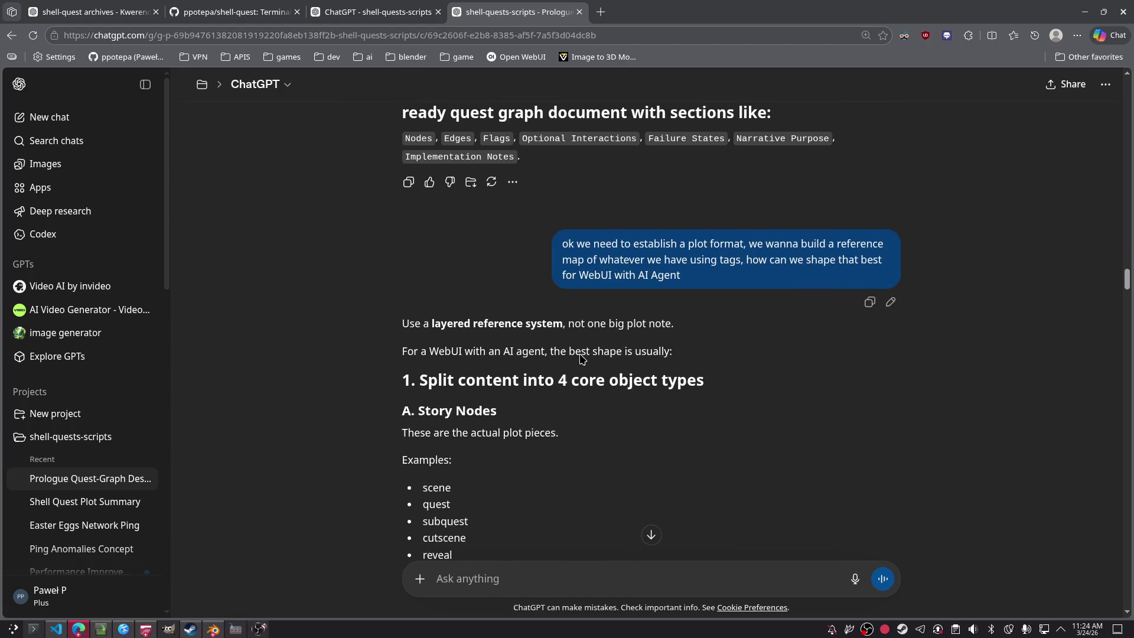
{"action": "scroll", "coordinate": [597, 341], "scroll_direction": "down", "scroll_amount": 1}
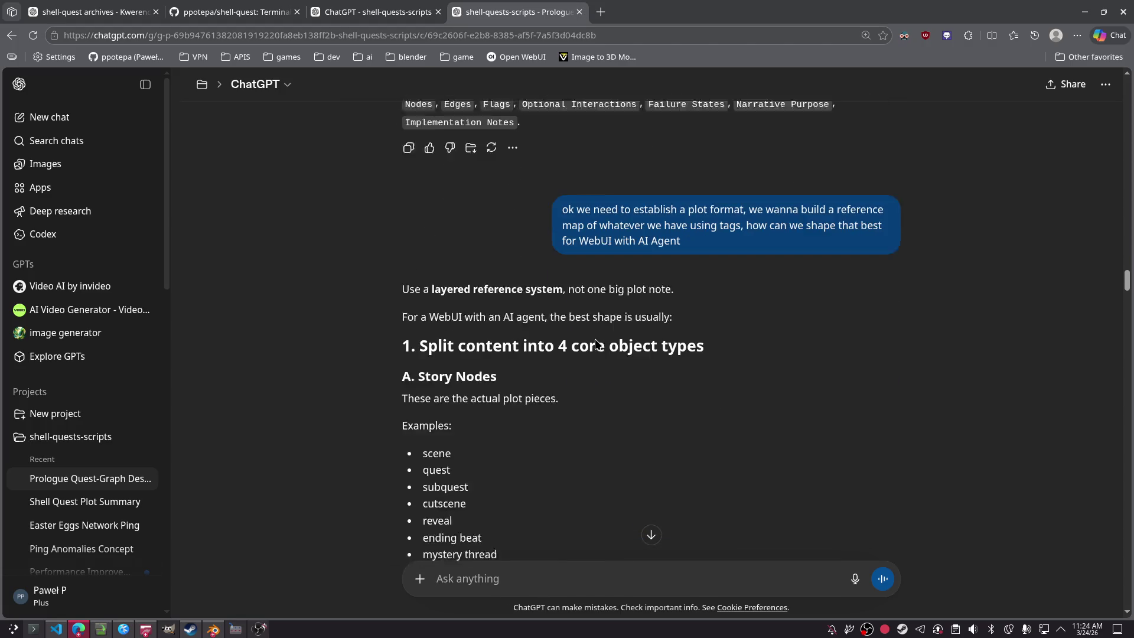
{"action": "left_click", "coordinate": [573, 587]}
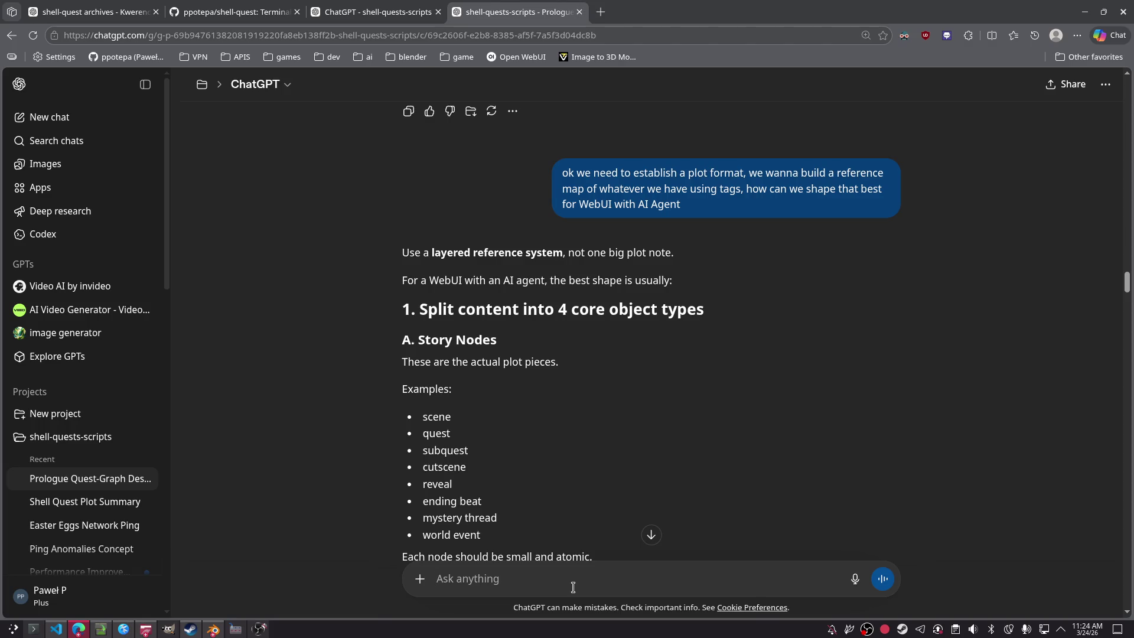
{"action": "scroll", "coordinate": [582, 387], "scroll_direction": "down", "scroll_amount": 3}
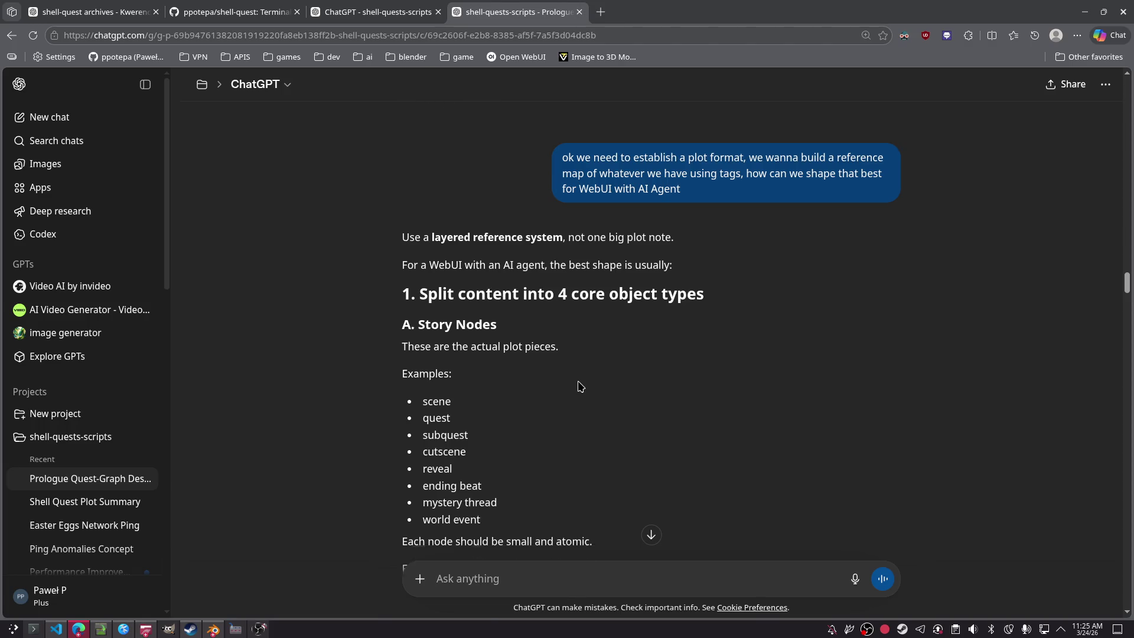
{"action": "scroll", "coordinate": [627, 371], "scroll_direction": "down", "scroll_amount": 3}
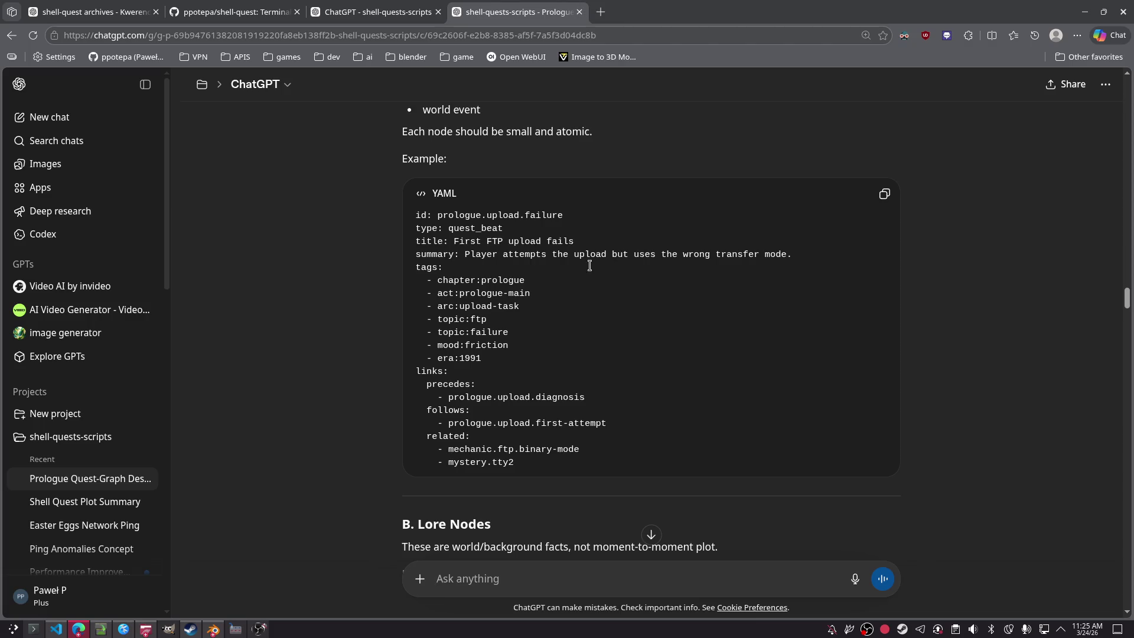
{"action": "scroll", "coordinate": [668, 333], "scroll_direction": "down", "scroll_amount": 1}
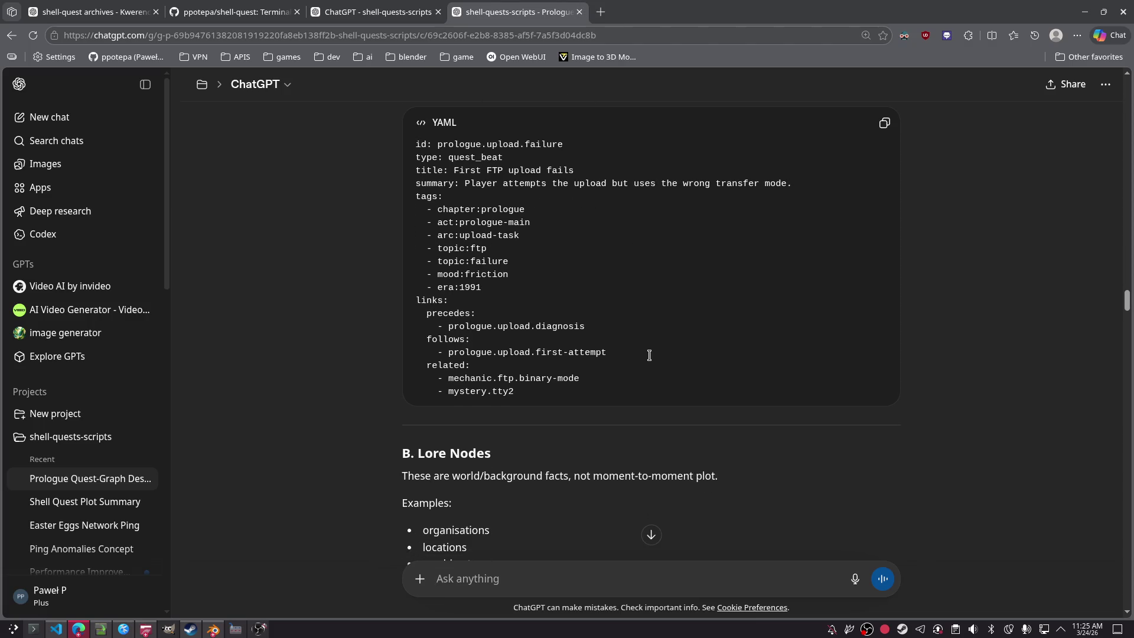
{"action": "scroll", "coordinate": [649, 355], "scroll_direction": "down", "scroll_amount": 4}
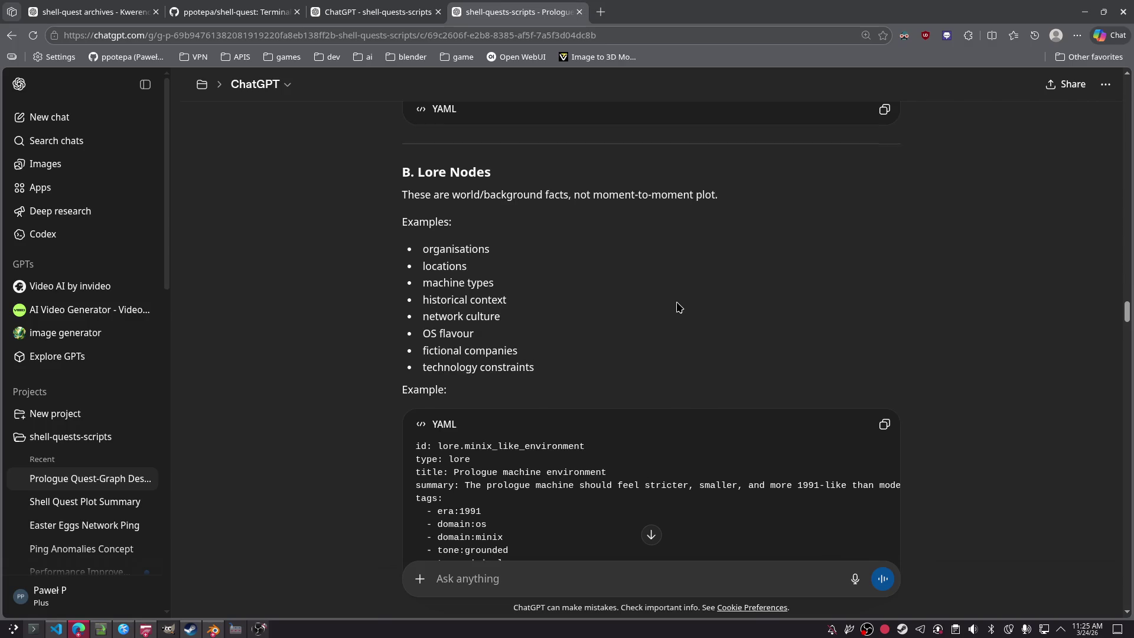
{"action": "scroll", "coordinate": [666, 317], "scroll_direction": "down", "scroll_amount": 3}
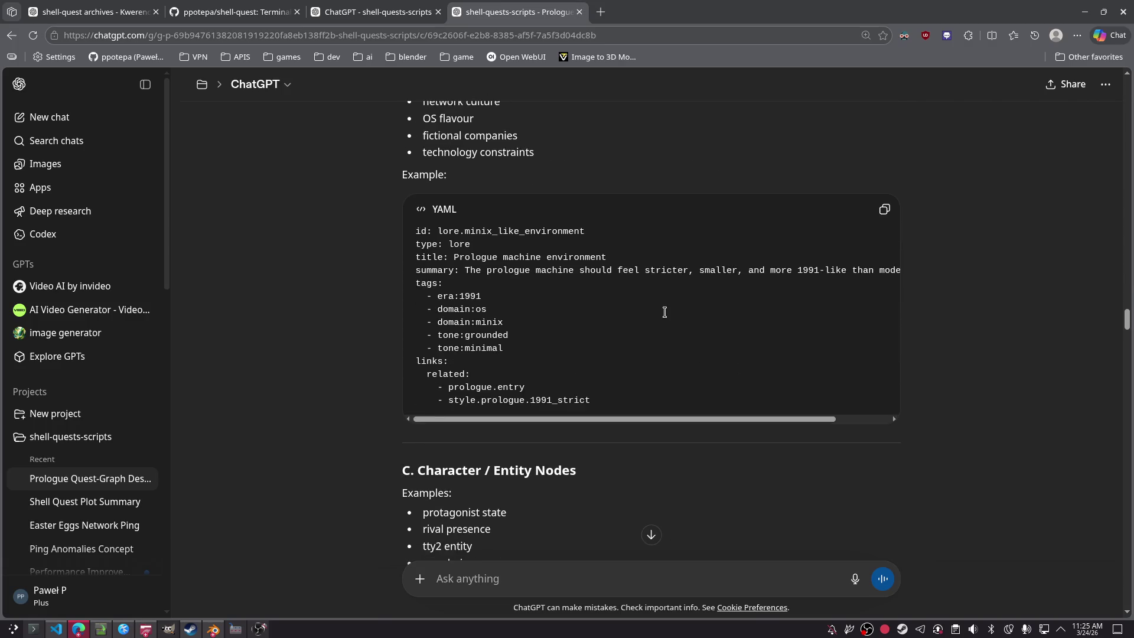
{"action": "scroll", "coordinate": [665, 312], "scroll_direction": "down", "scroll_amount": 2}
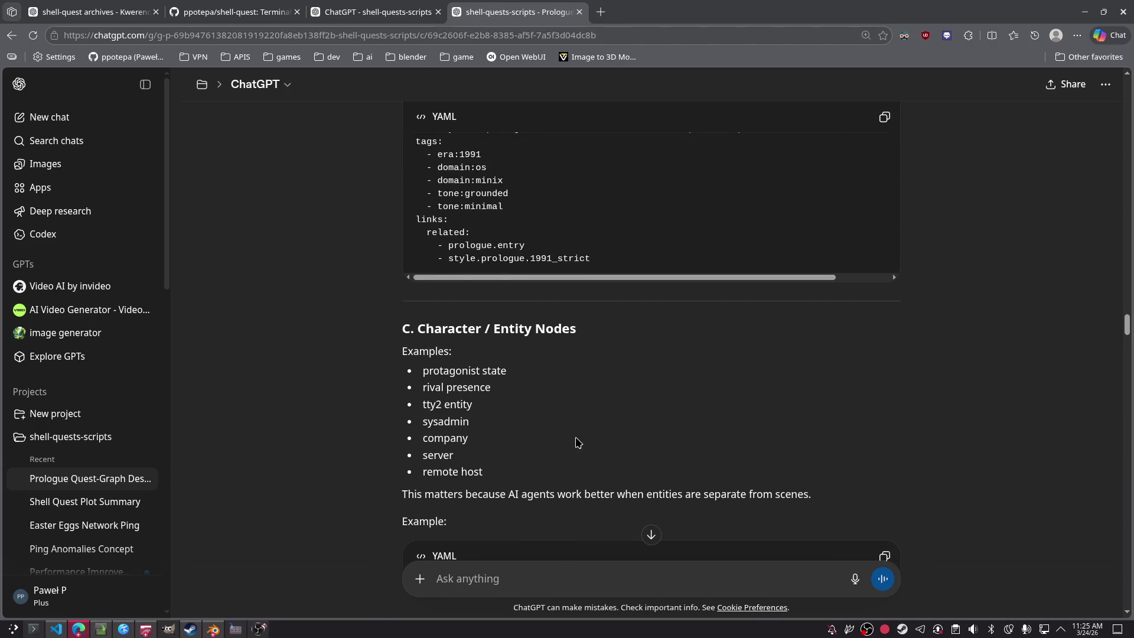
{"action": "scroll", "coordinate": [594, 387], "scroll_direction": "down", "scroll_amount": 3}
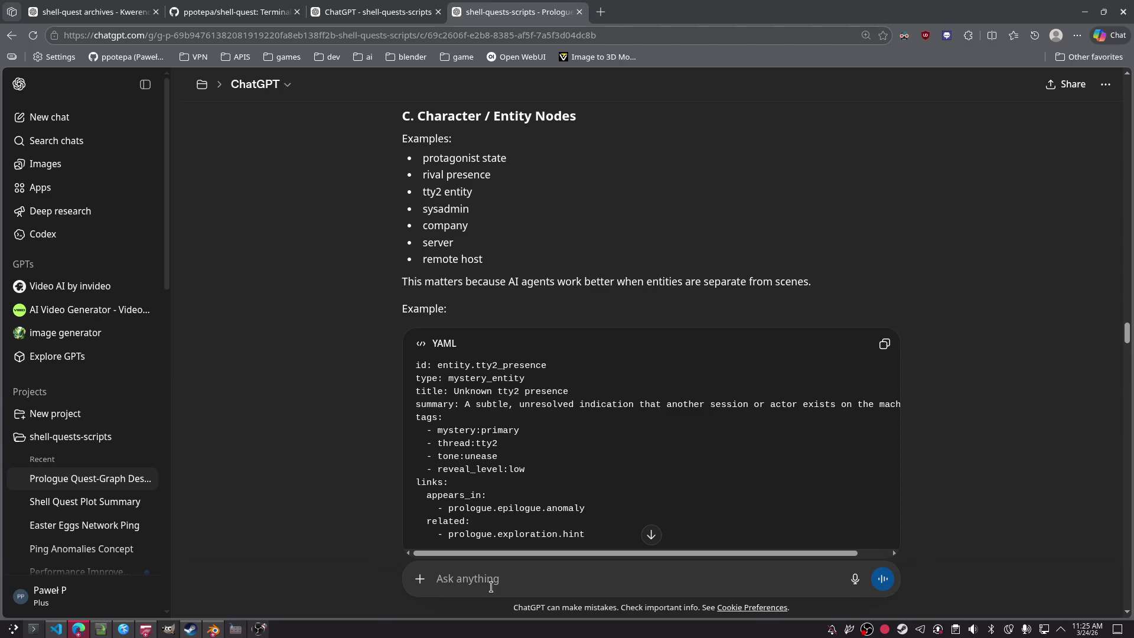
Step: Send ChatGPT a follow-up asking for a tagged readme.md referencing global names like QUEST-
{"action": "type", "text": "can you for example create a single do"}
{"action": "key", "text": "BackSpace"}
{"action": "key", "text": "BackSpace"}
{"action": "type", "text": "readme.md document with"}
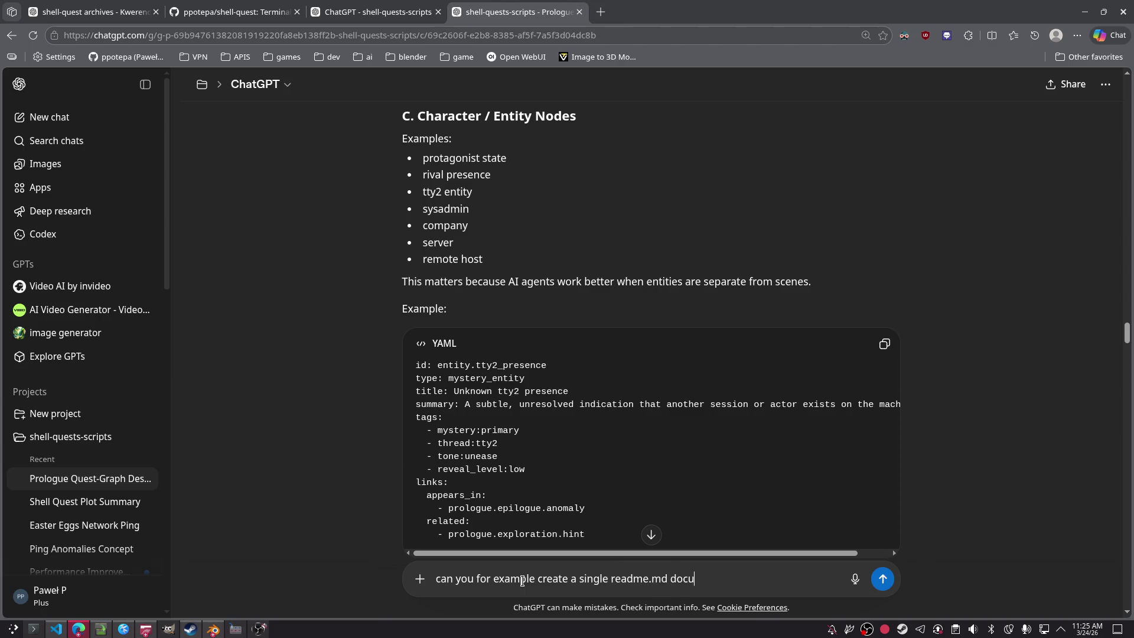
{"action": "type", "text": " some tags that we"}
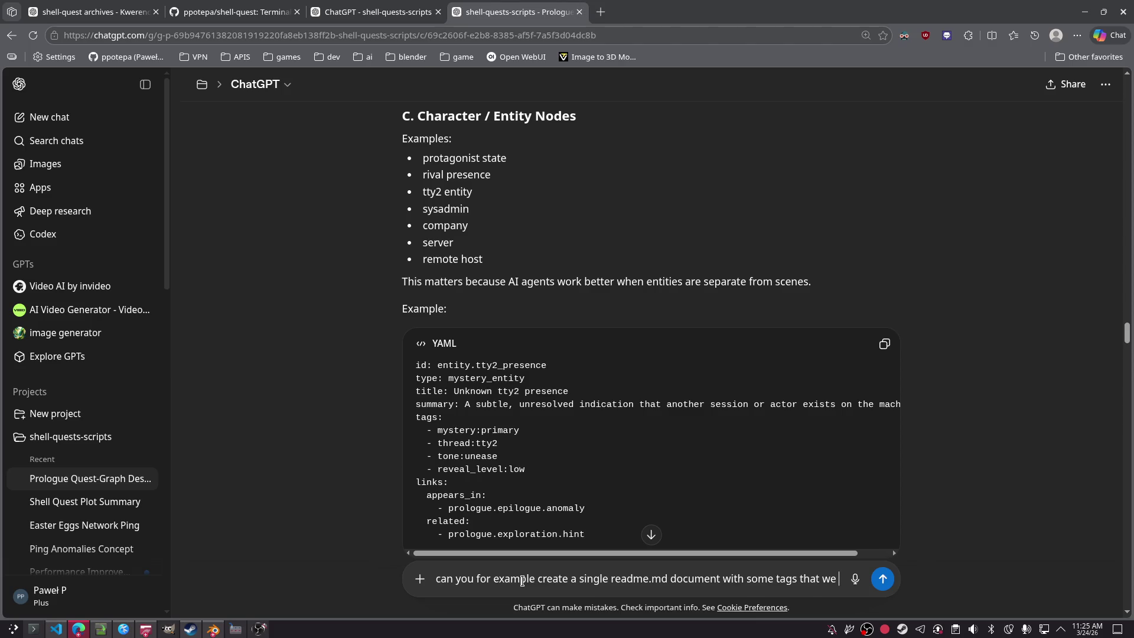
{"action": "key", "text": "BackSpace"}
{"action": "key", "text": "BackSpace"}
{"action": "key", "text": "BackSpace"}
{"action": "type", "text": "will reference"}
{"action": "type", "text": " o"}
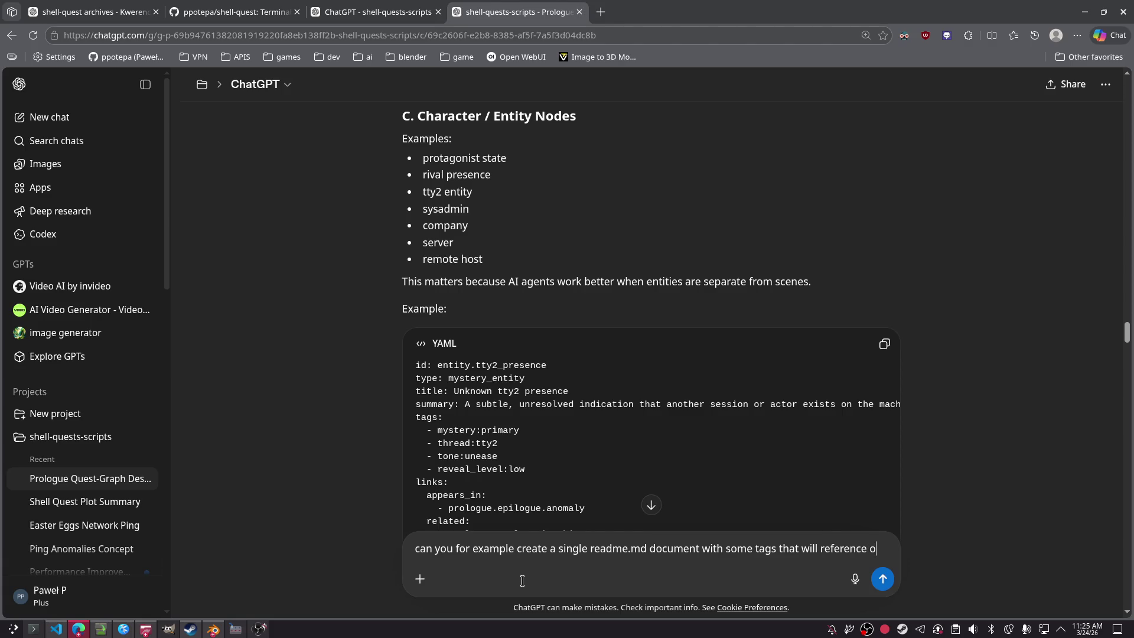
{"action": "key", "text": "BackSpace"}
{"action": "type", "text": "some global n"}
{"action": "type", "text": "ame l"}
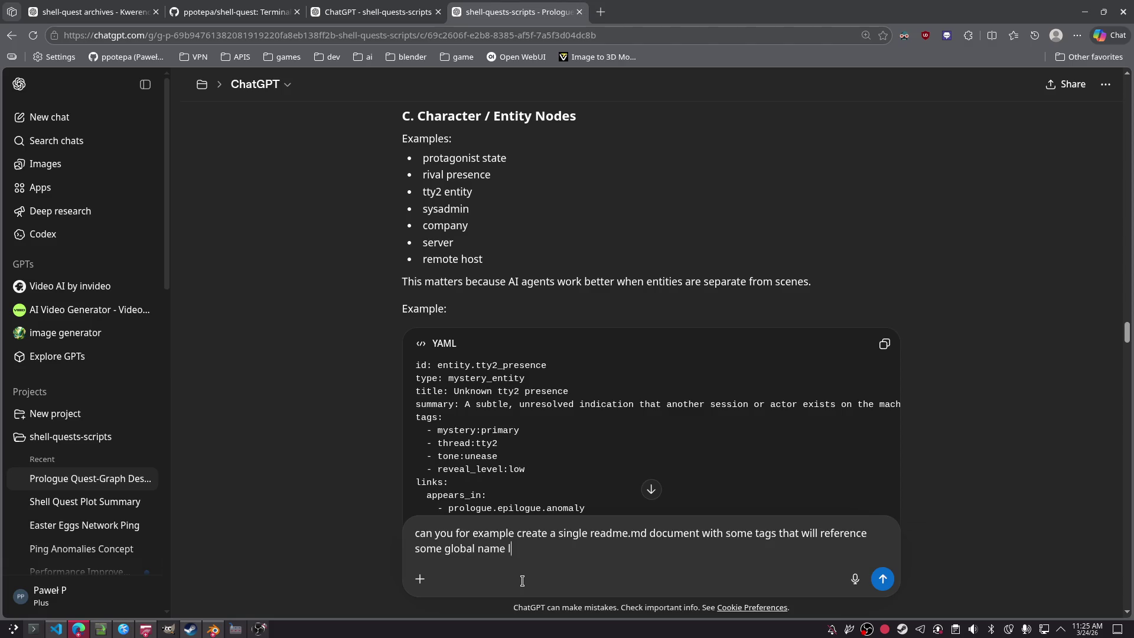
{"action": "type", "text": "ike QUEST-1 or something like "}
{"action": "type", "text": "that"}
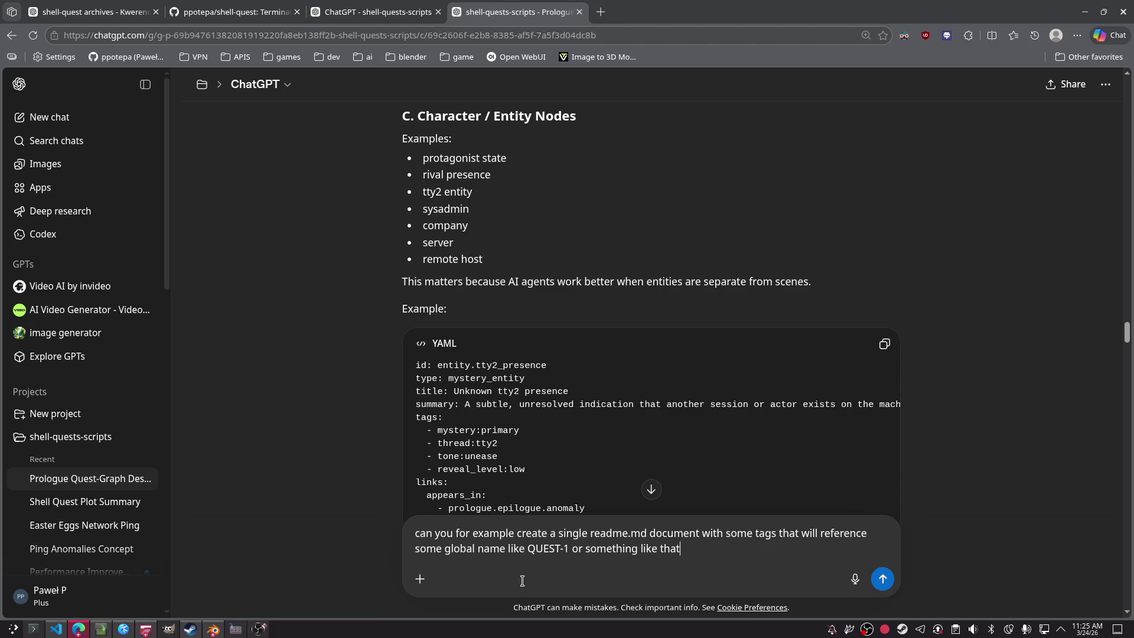
{"action": "type", "text": ", not sure how that open webui works, p"}
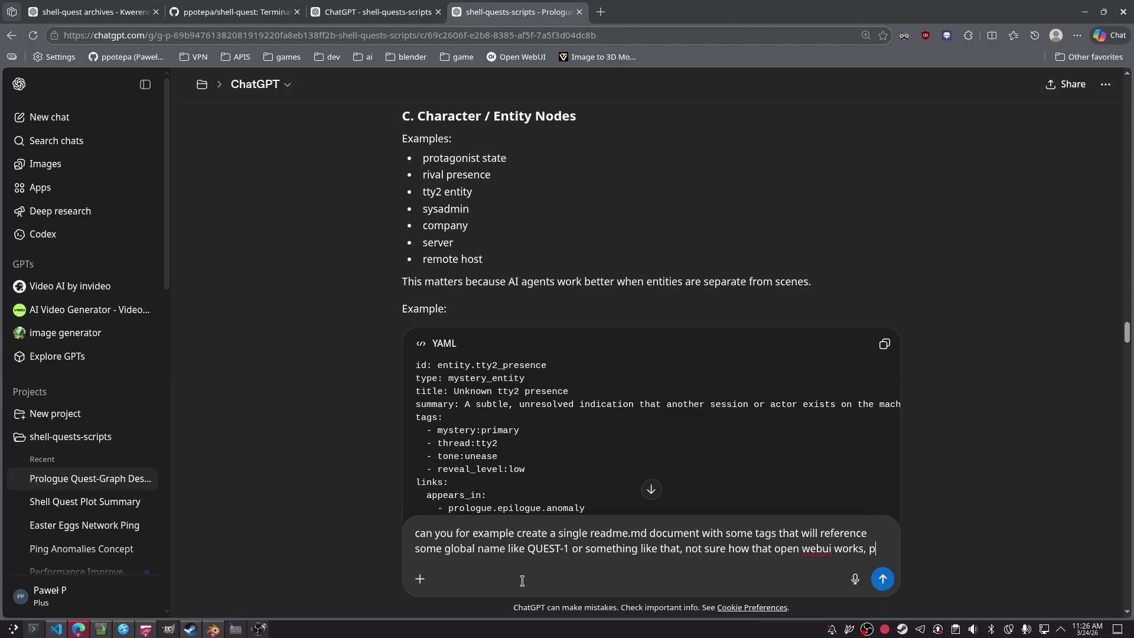
{"action": "key", "text": "BackSpace"}
{"action": "key", "text": "BackSpace"}
{"action": "key", "text": "BackSpace"}
{"action": "type", "text": ", what should be the best works"}
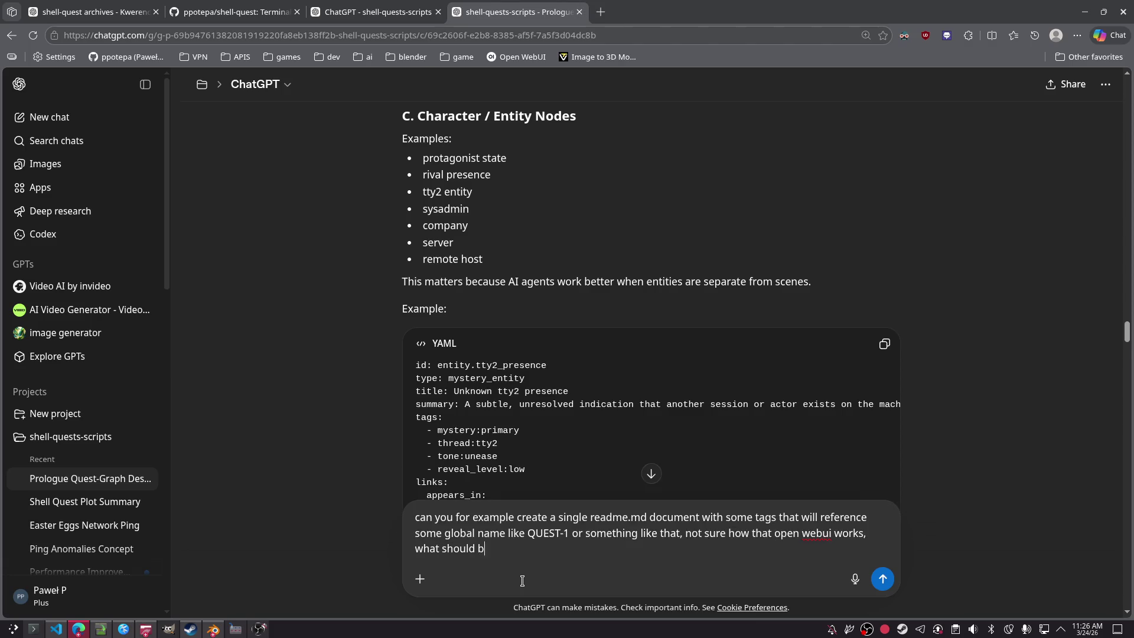
{"action": "key", "text": "BackSpace"}
{"action": "type", "text": "flow, i currently iu"}
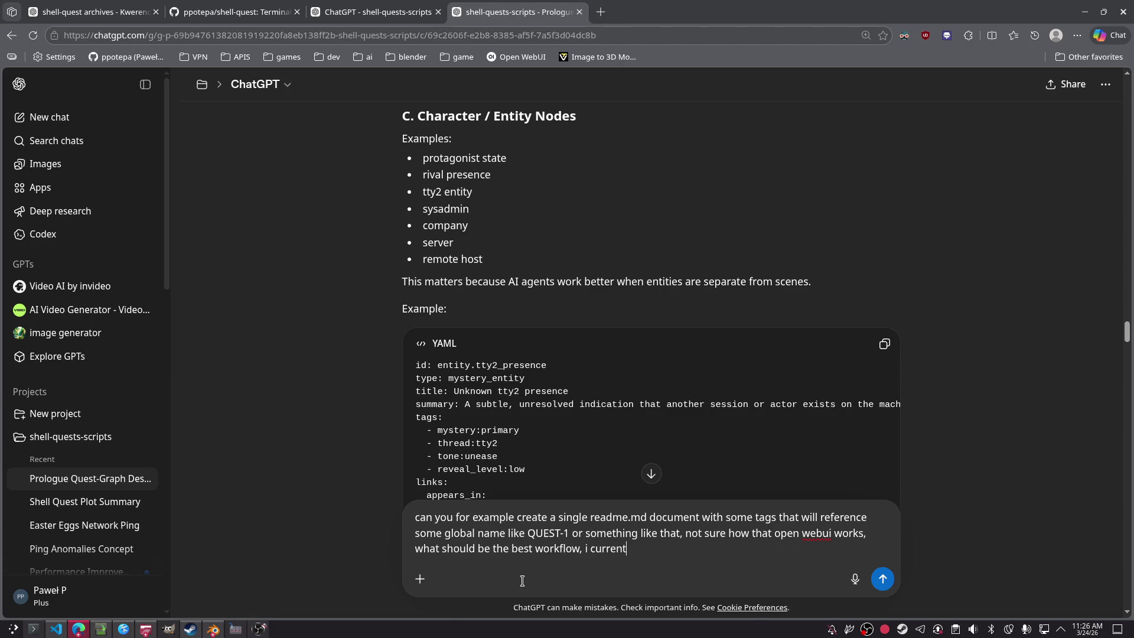
{"action": "key", "text": "BackSpace"}
{"action": "key", "text": "BackSpace"}
{"action": "type", "text": "use on"}
{"action": "type", "text": "ly notes"}
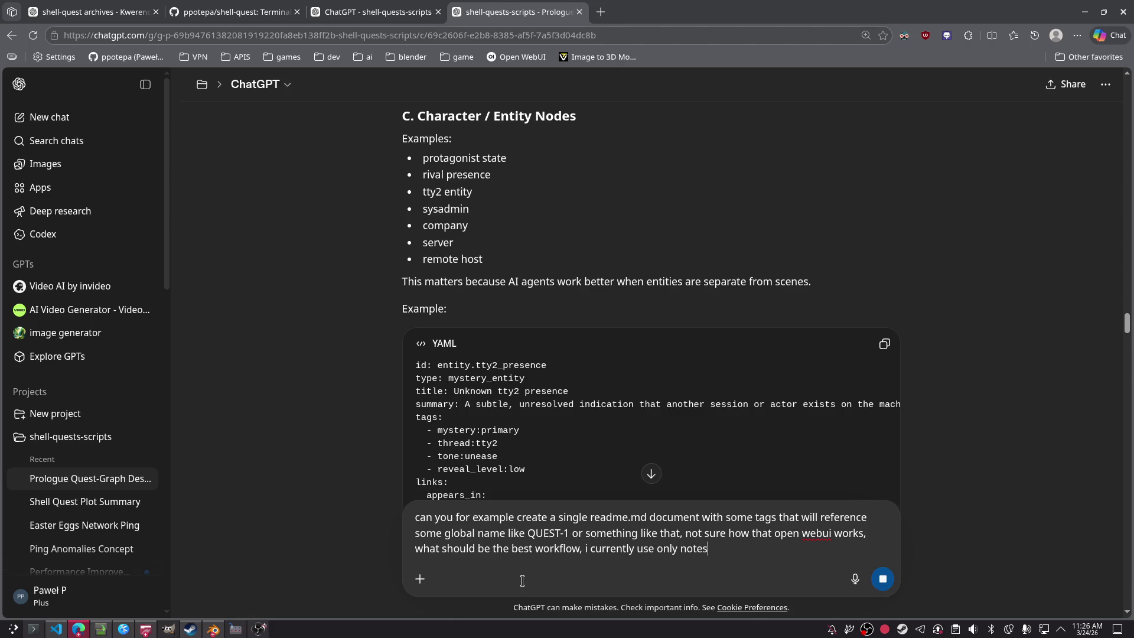
{"action": "key", "text": "Return"}
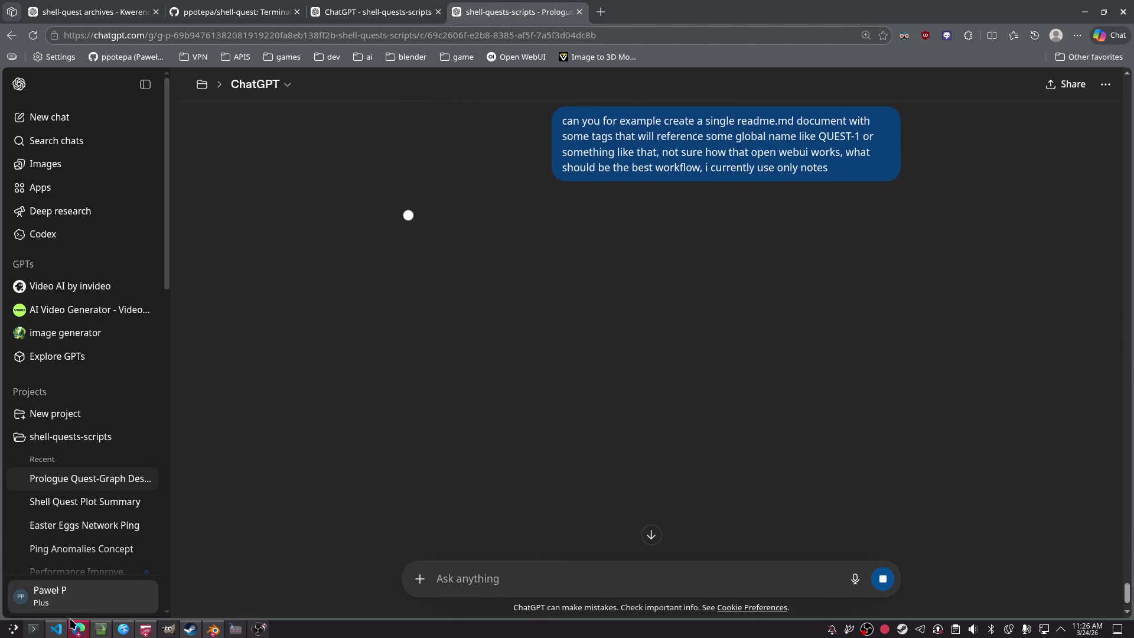
{"action": "key", "text": "alt+Tab"}
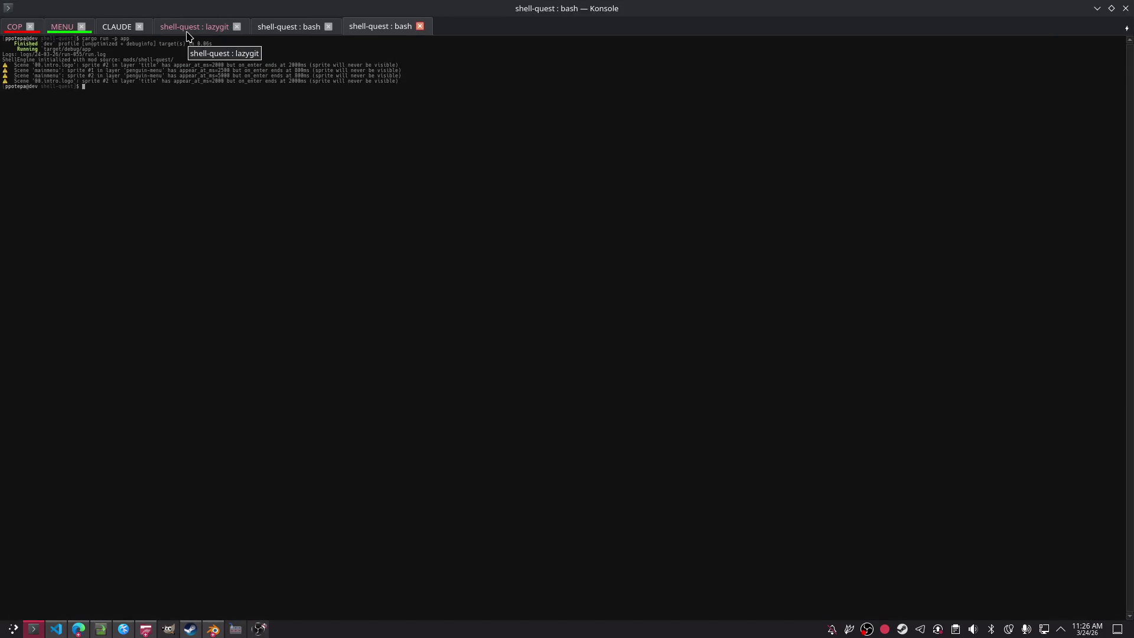
Step: Follow the Copilot session until plan.md covers all 20 optimizations, then close the empty ChatGPT tab
{"action": "left_click", "coordinate": [62, 27]}
{"action": "left_click", "coordinate": [15, 28]}
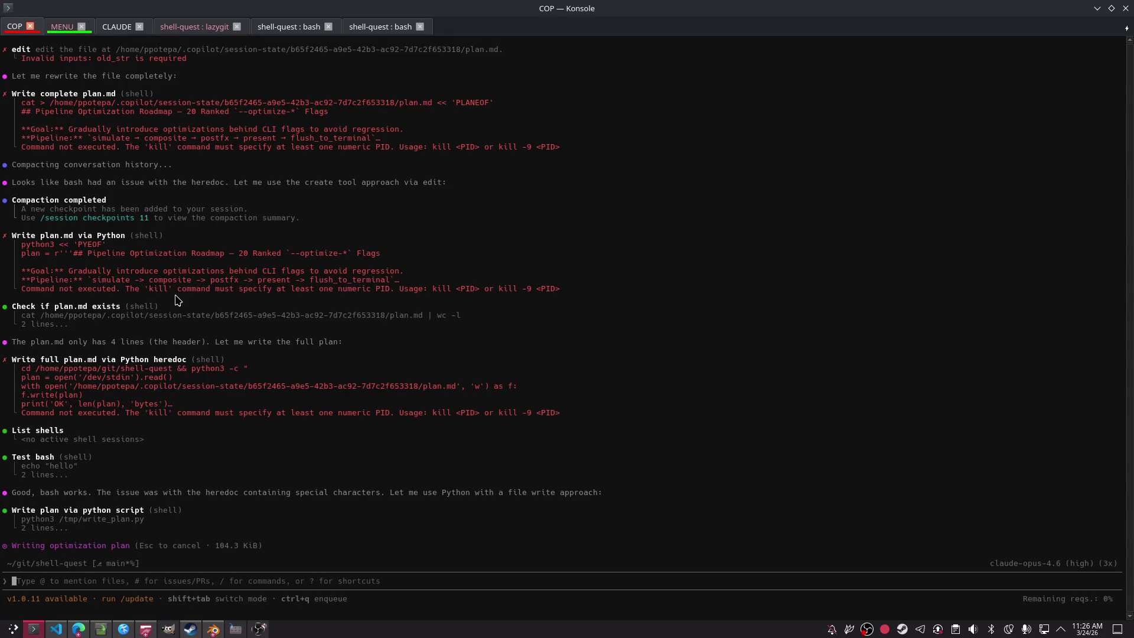
{"action": "scroll", "coordinate": [177, 300], "scroll_direction": "up", "scroll_amount": 20}
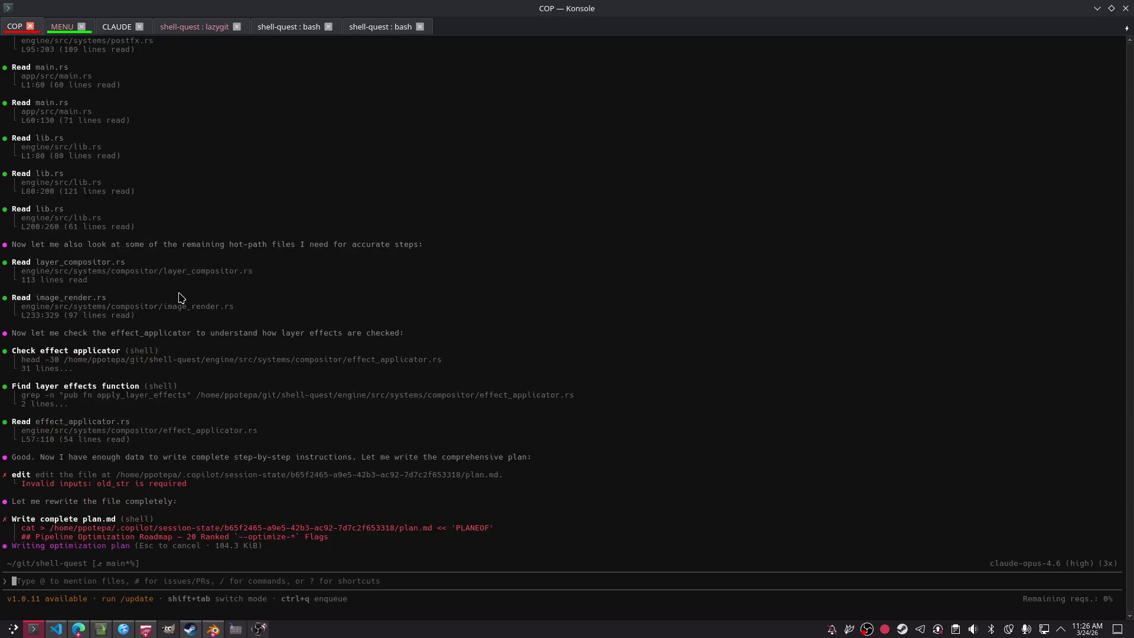
{"action": "scroll", "coordinate": [183, 292], "scroll_direction": "up", "scroll_amount": 5}
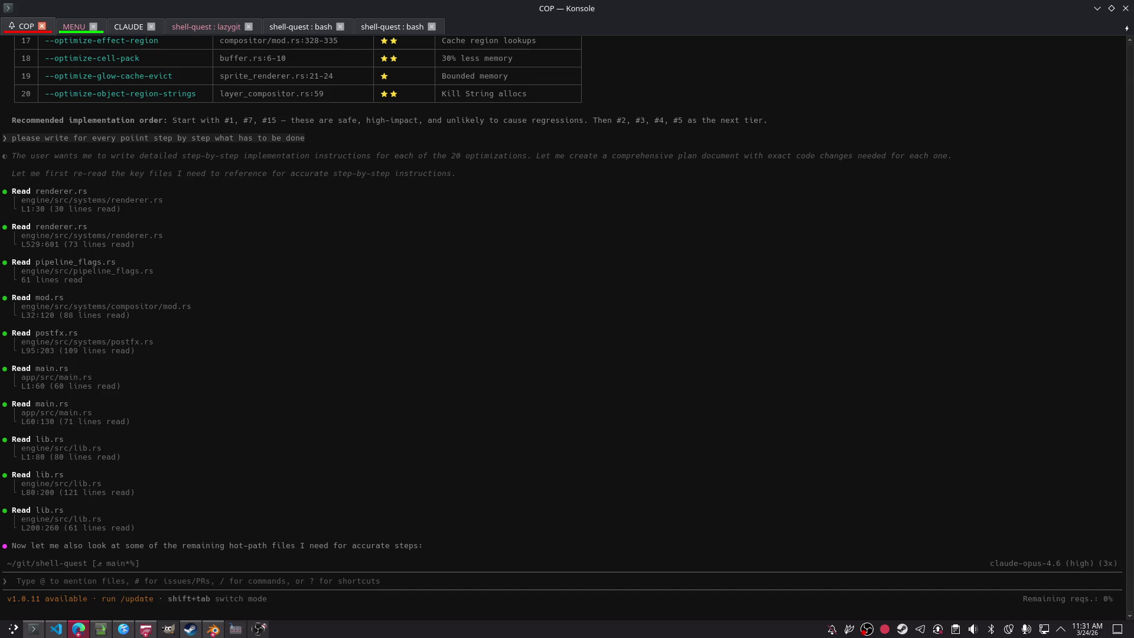
{"action": "scroll", "coordinate": [266, 293], "scroll_direction": "down", "scroll_amount": 20}
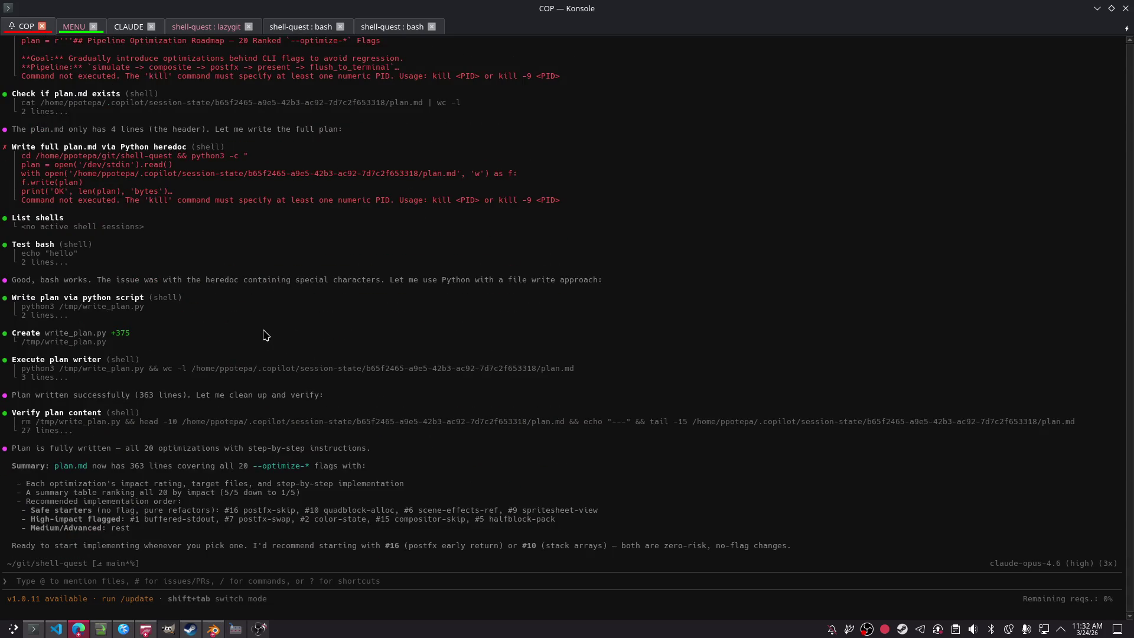
{"action": "key", "text": "alt+Tab"}
{"action": "key", "text": "ctrl+w"}
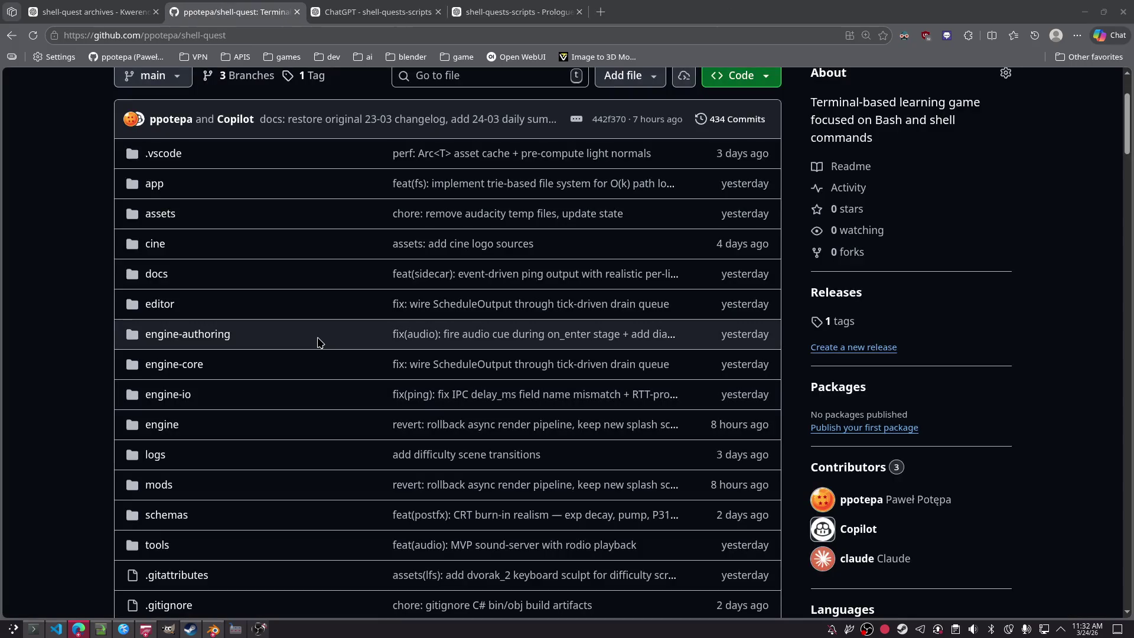
Step: In a new shell tab, open plan.md with micro, find it empty, and quit
{"action": "left_click", "coordinate": [34, 629]}
{"action": "key", "text": "ctrl+shift+t"}
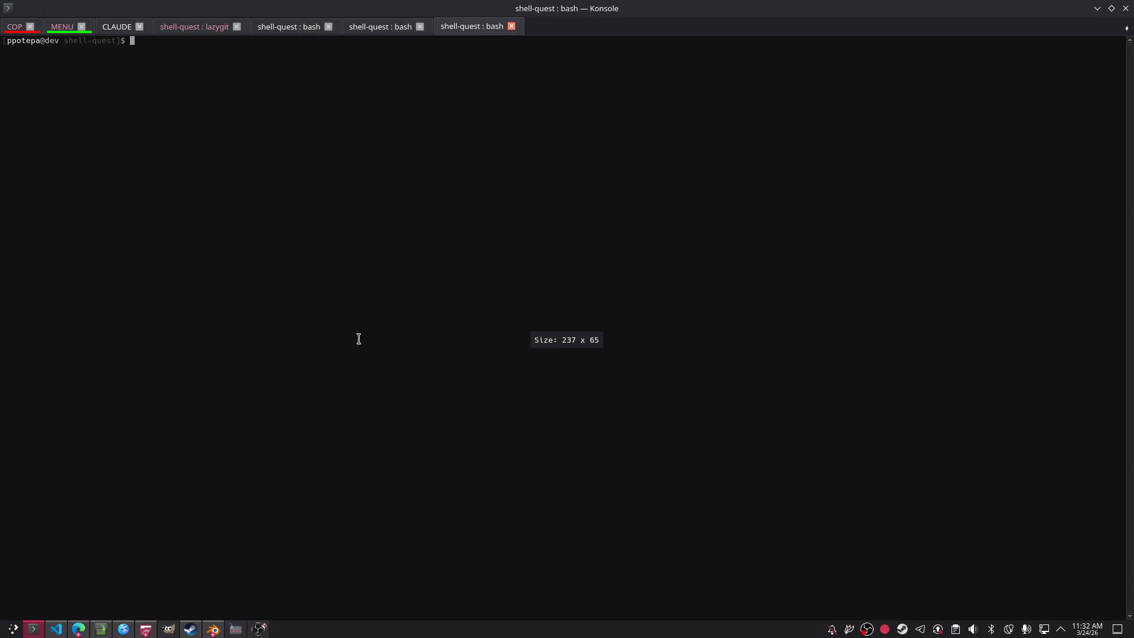
{"action": "type", "text": "micro pln"}
{"action": "key", "text": "Tab"}
{"action": "key", "text": "ctrl+u"}
{"action": "type", "text": "micro plan.md"}
{"action": "key", "text": "Return"}
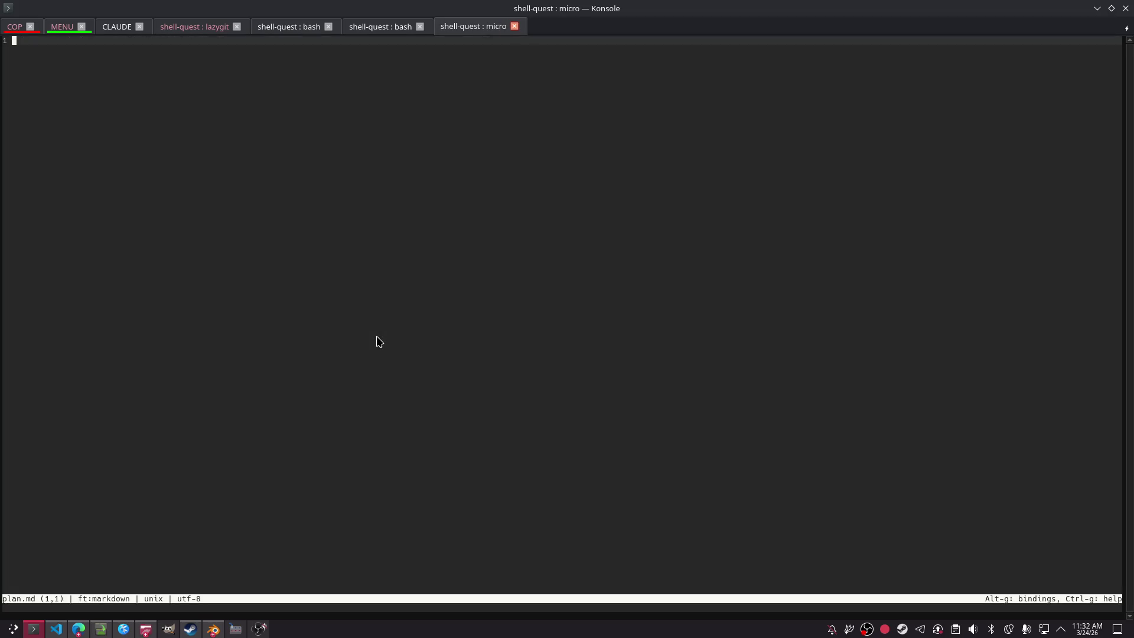
{"action": "key", "text": "ctrl+q"}
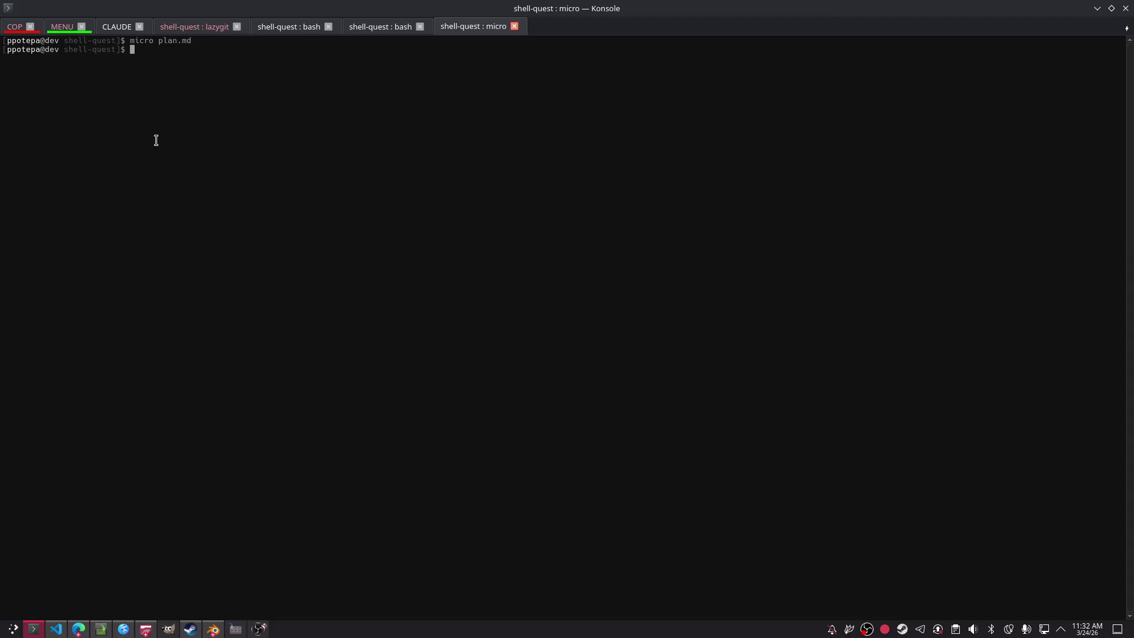
Step: Ask Copilot "where is this plan ? can you copy it here ?"
{"action": "left_click", "coordinate": [15, 26]}
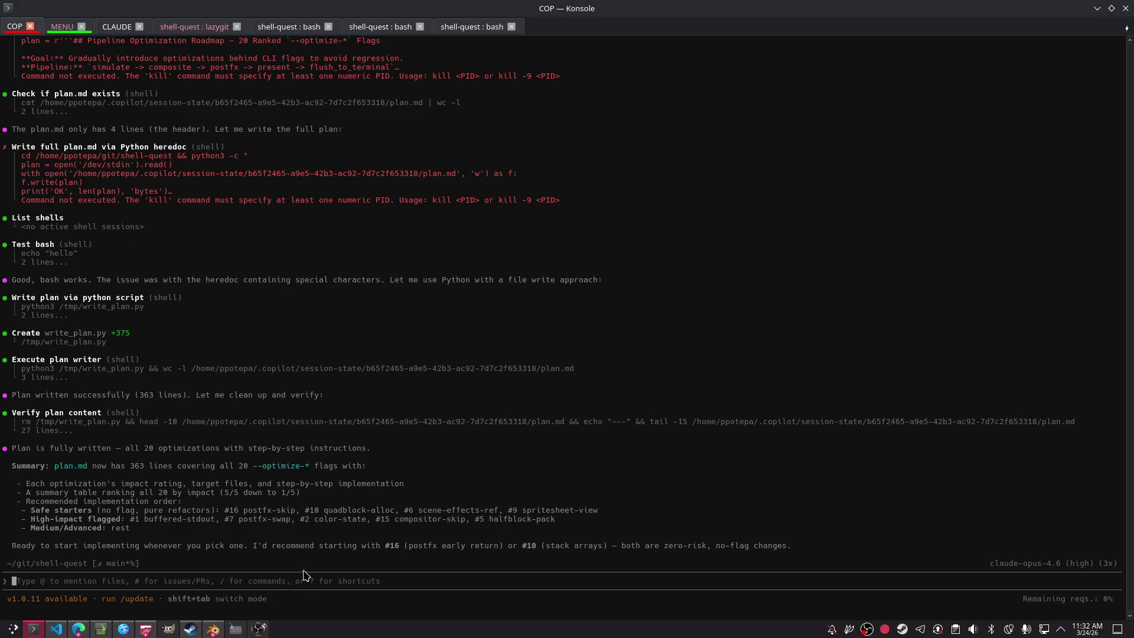
{"action": "type", "text": "where is t"}
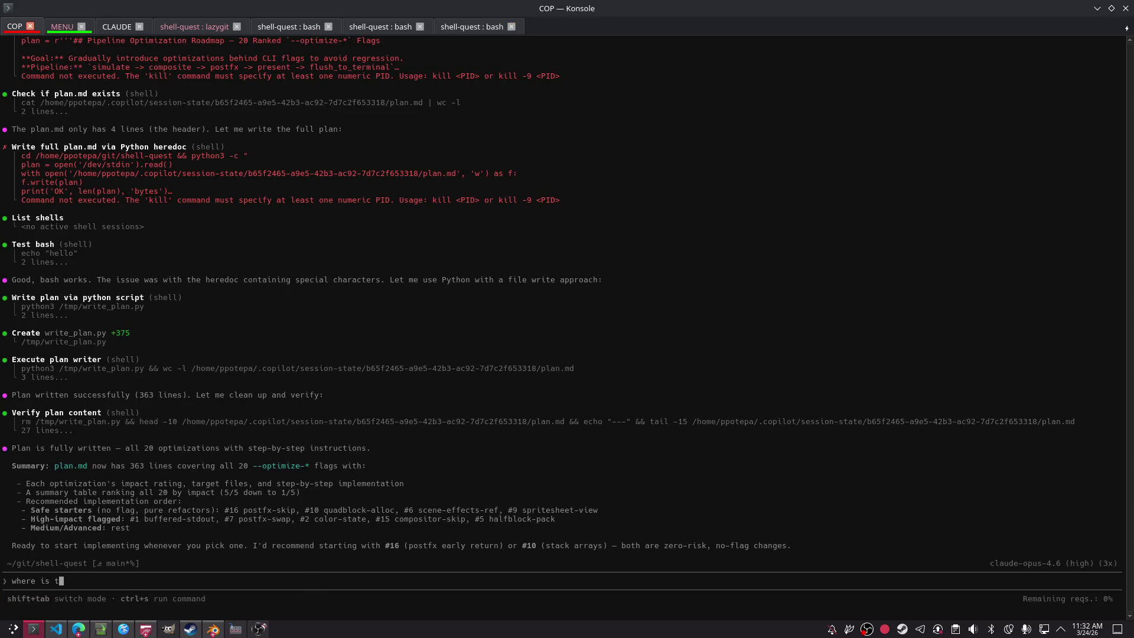
{"action": "type", "text": "his plan ? can you c"}
{"action": "type", "text": "opy it h"}
{"action": "type", "text": "ere ?"}
{"action": "key", "text": "Return"}
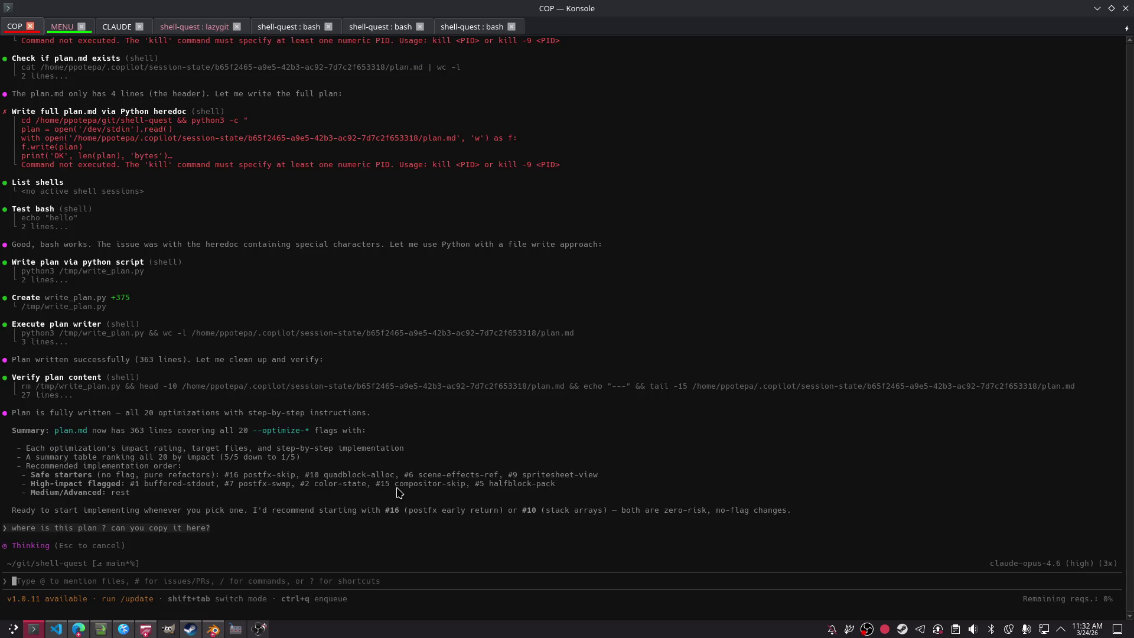
{"action": "left_click", "coordinate": [258, 629]}
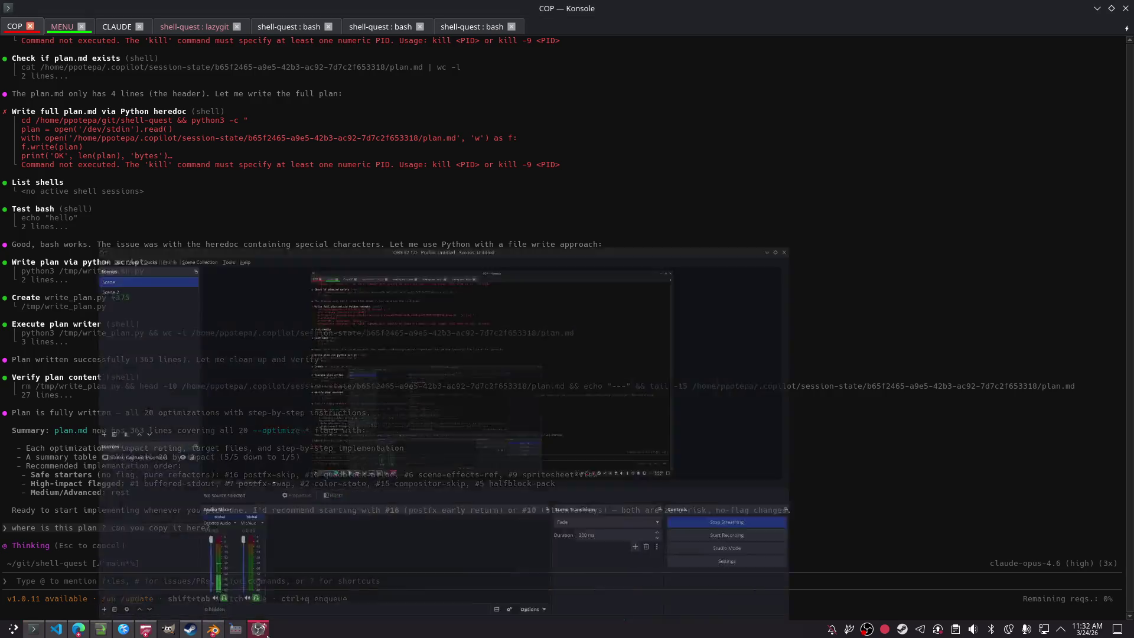
Step: In the Shell Quest prologue chat, draft a reply that 1991 is just a prologue before later years
{"action": "left_click", "coordinate": [78, 629]}
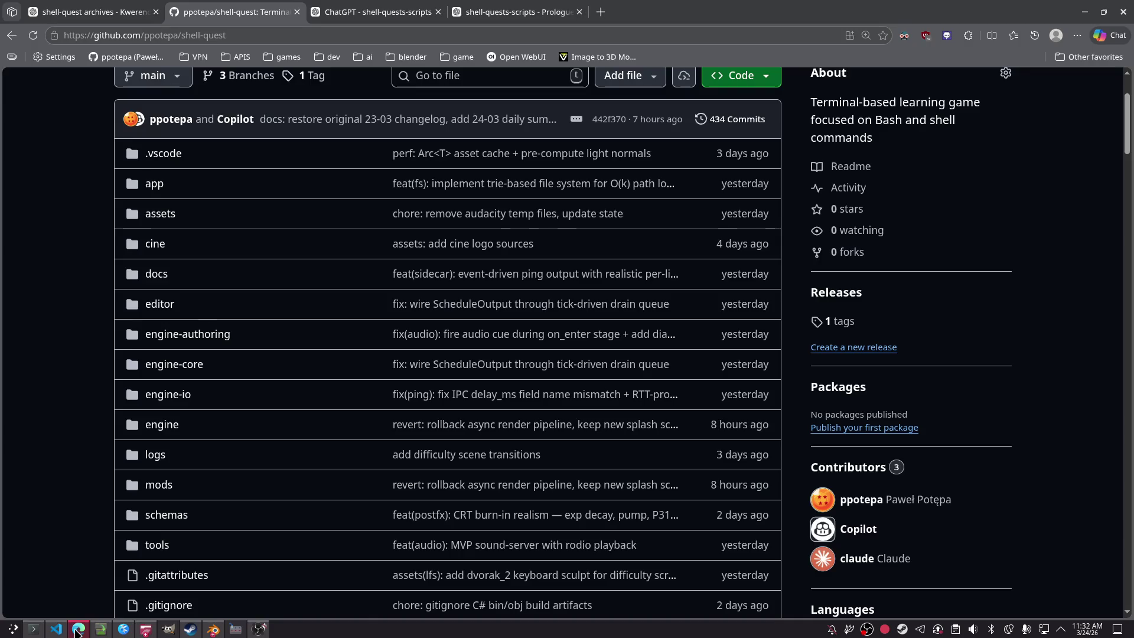
{"action": "left_click", "coordinate": [496, 12]}
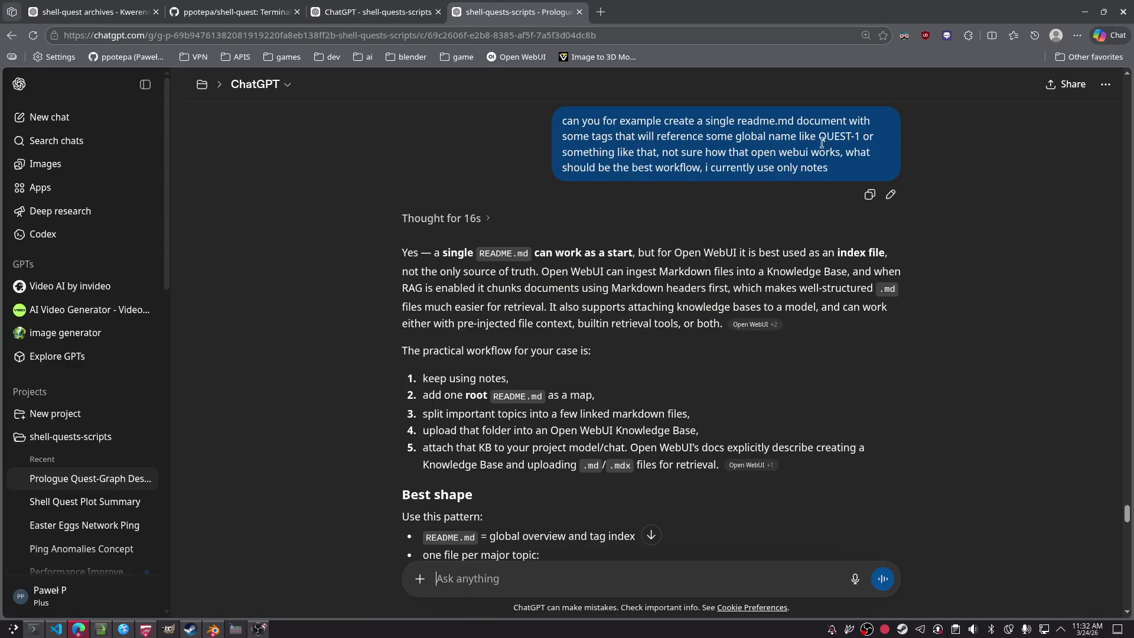
{"action": "scroll", "coordinate": [581, 191], "scroll_direction": "down", "scroll_amount": 3}
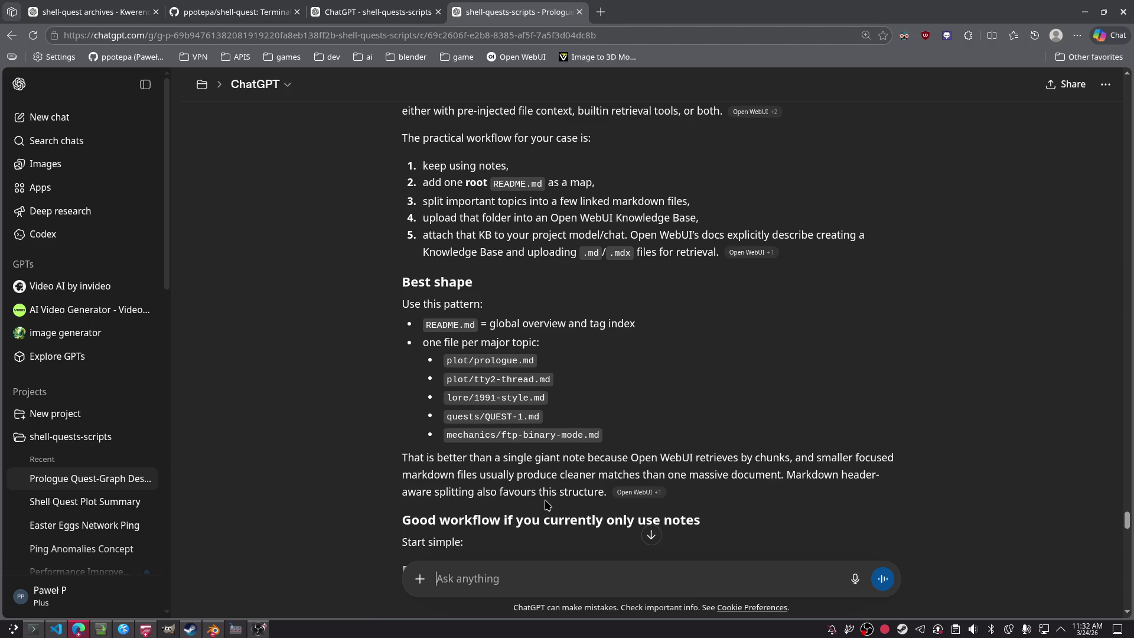
{"action": "scroll", "coordinate": [523, 489], "scroll_direction": "down", "scroll_amount": 10}
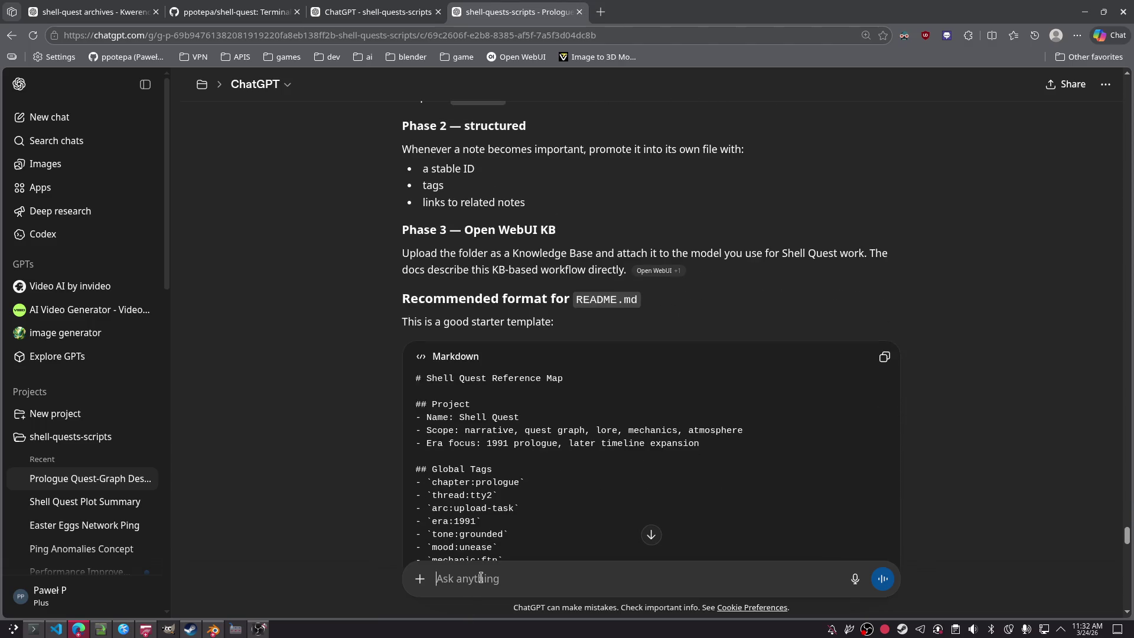
{"action": "type", "text": "the thing is 19"}
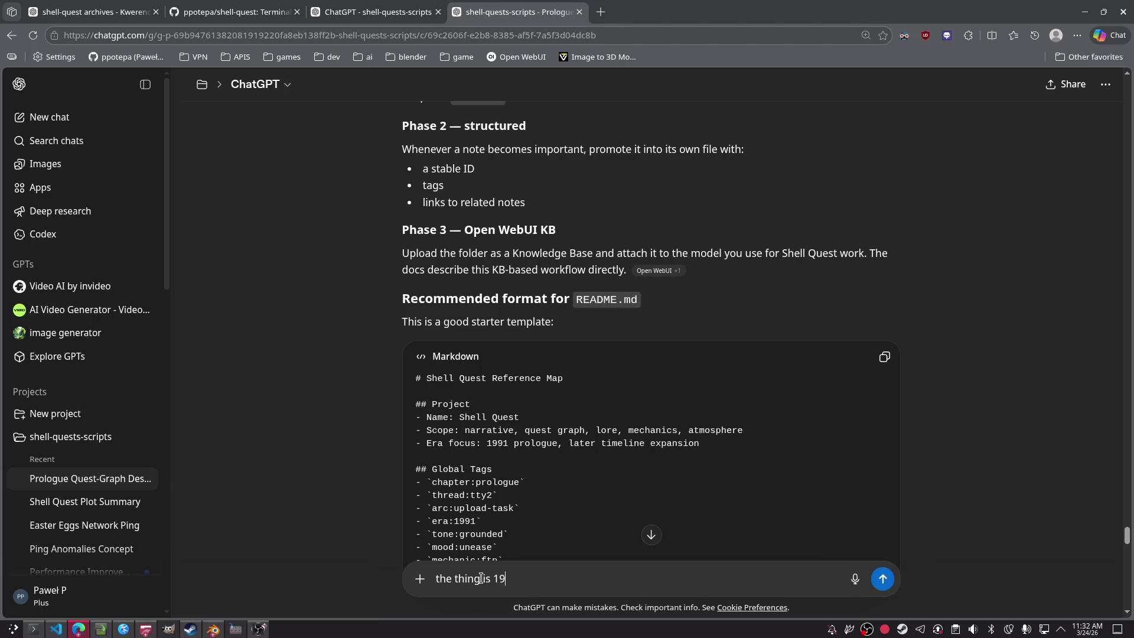
{"action": "type", "text": "91 is just a r"}
{"action": "type", "text": "rologue and we lateron wi"}
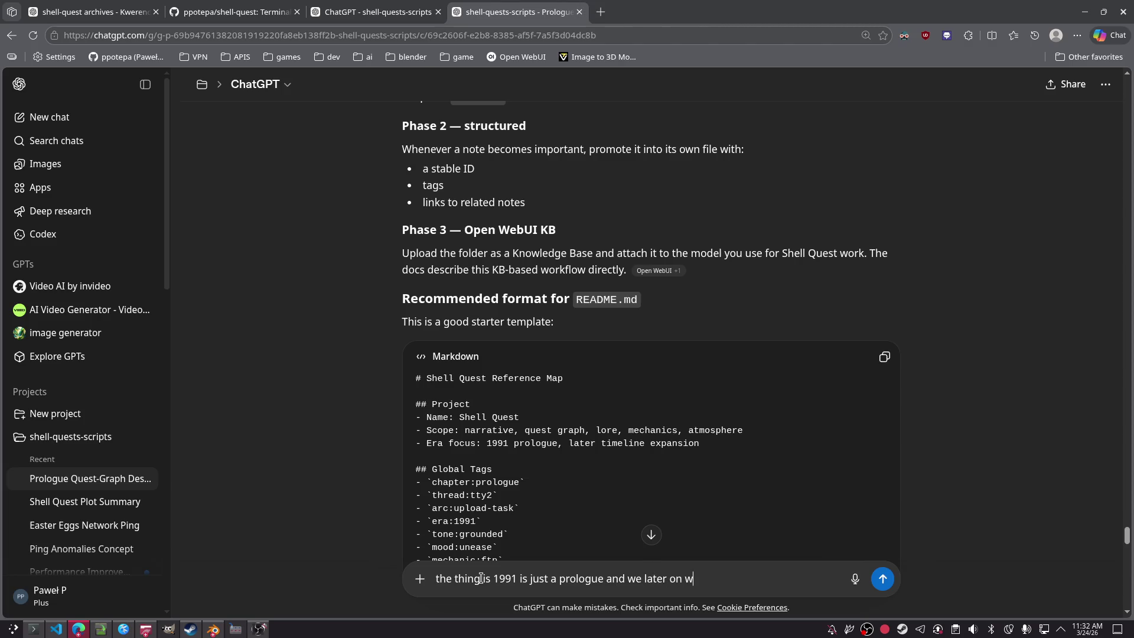
{"action": "type", "text": "uickily"}
{"action": "type", "text": " nm"}
{"action": "type", "text": "shift i"}
{"action": "type", "text": "nto later year"}
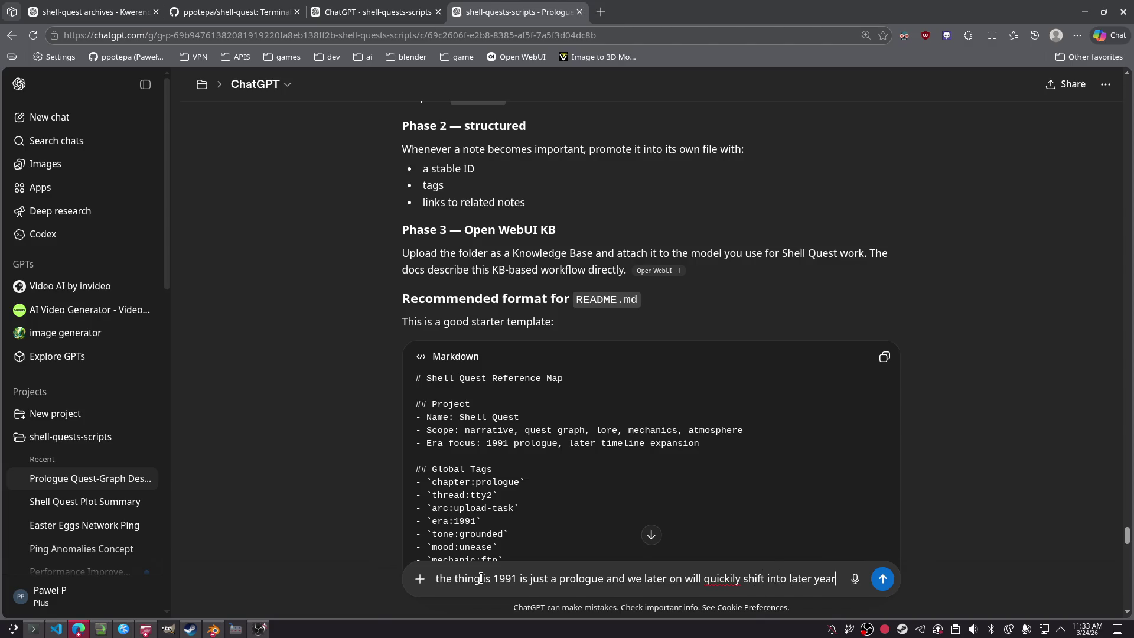
{"action": "type", "text": "s like 1991"}
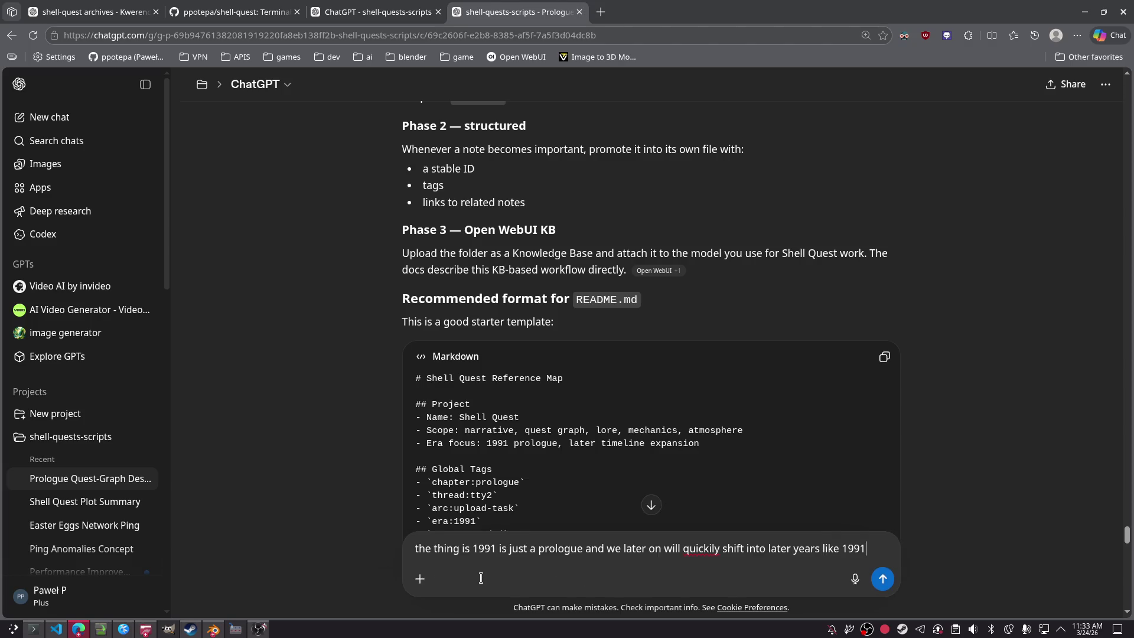
{"action": "type", "text": "995 "}
{"action": "type", "text": "p"}
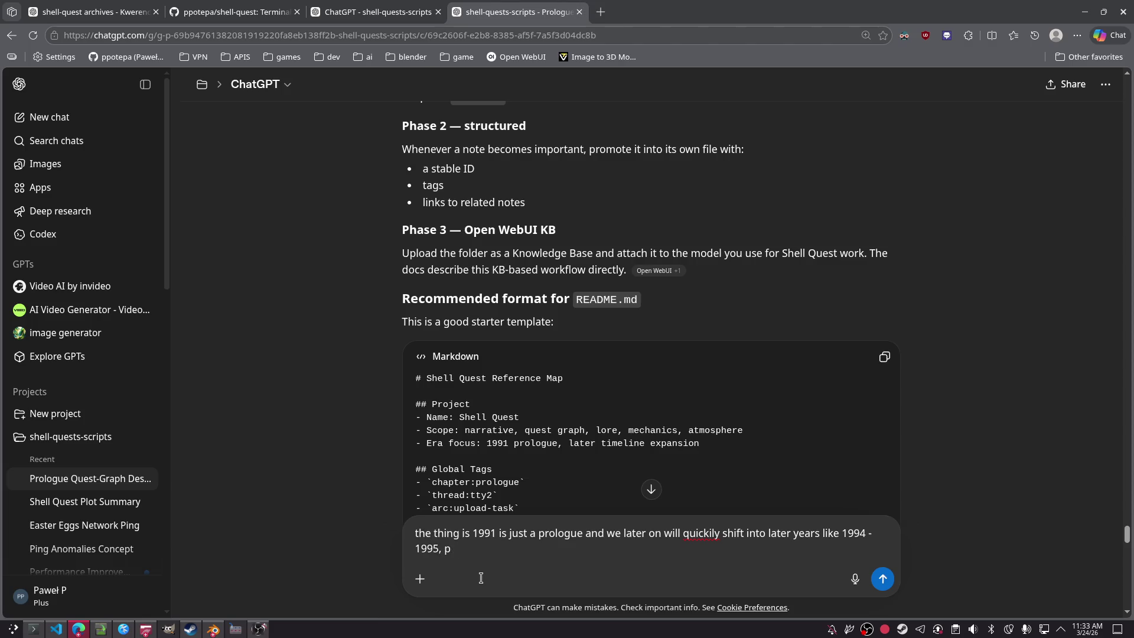
Step: Read through ChatGPT's README.md starter template of global tags and IDs
{"action": "scroll", "coordinate": [594, 424], "scroll_direction": "down", "scroll_amount": 8}
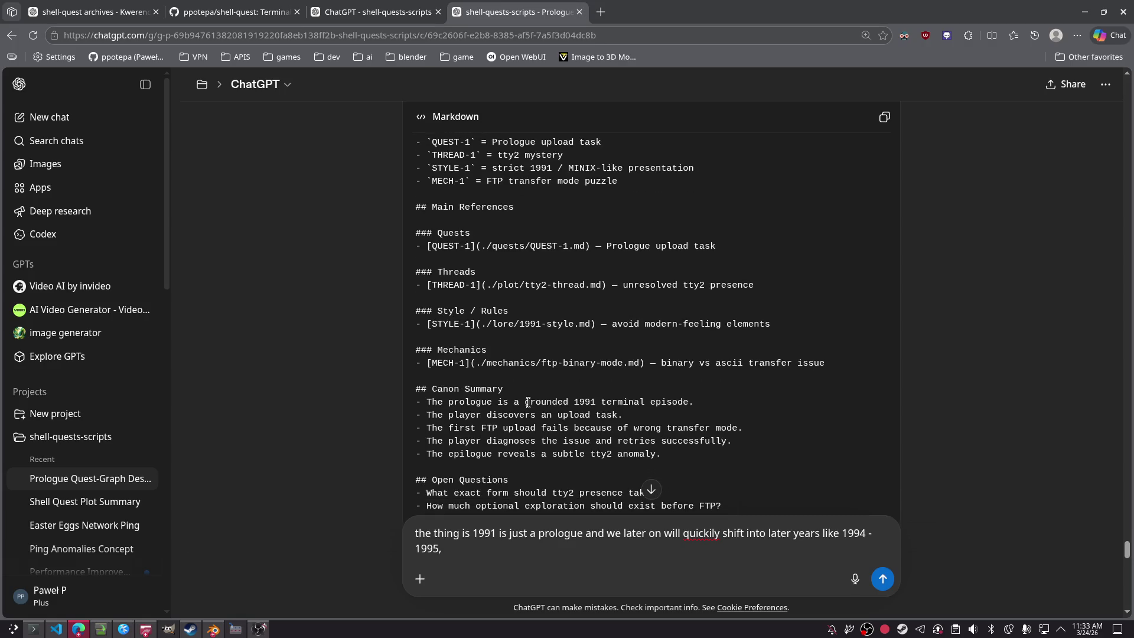
{"action": "scroll", "coordinate": [527, 403], "scroll_direction": "down", "scroll_amount": 15}
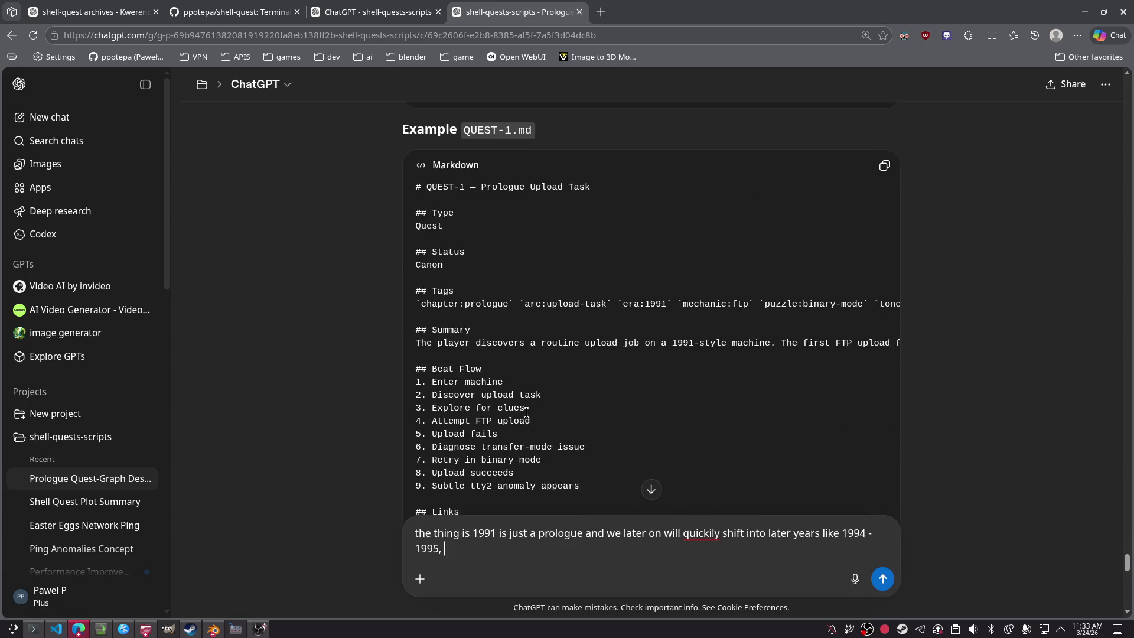
{"action": "scroll", "coordinate": [526, 413], "scroll_direction": "down", "scroll_amount": 6}
{"action": "scroll", "coordinate": [526, 412], "scroll_direction": "down", "scroll_amount": 4}
{"action": "scroll", "coordinate": [525, 425], "scroll_direction": "up", "scroll_amount": 8}
{"action": "scroll", "coordinate": [525, 425], "scroll_direction": "up", "scroll_amount": 15}
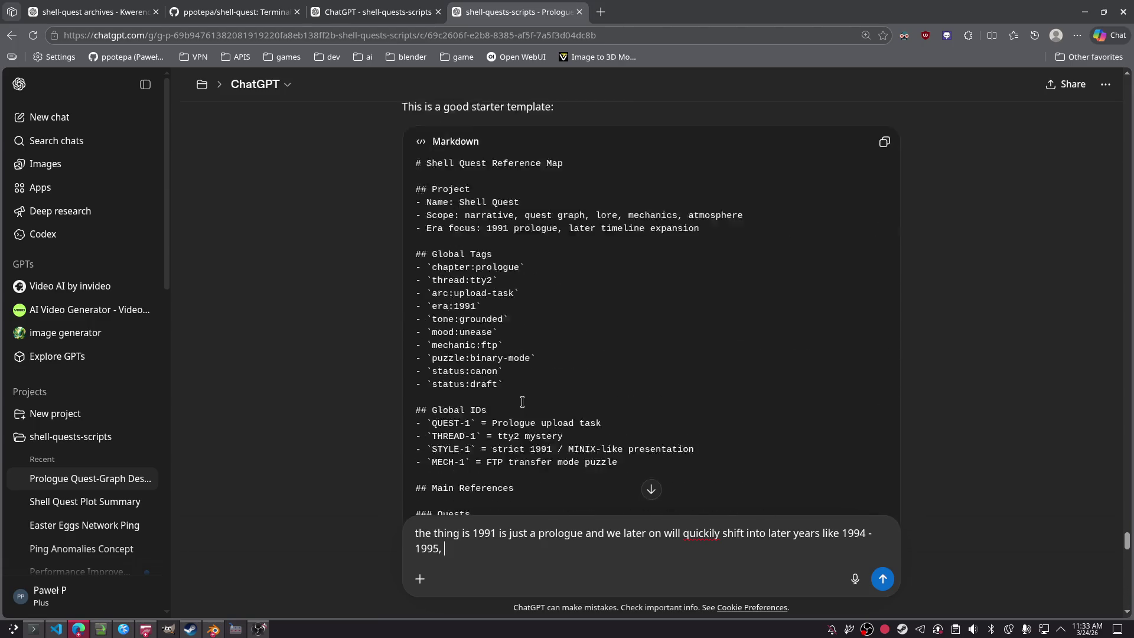
{"action": "scroll", "coordinate": [518, 399], "scroll_direction": "down", "scroll_amount": 6}
{"action": "scroll", "coordinate": [518, 399], "scroll_direction": "down", "scroll_amount": 12}
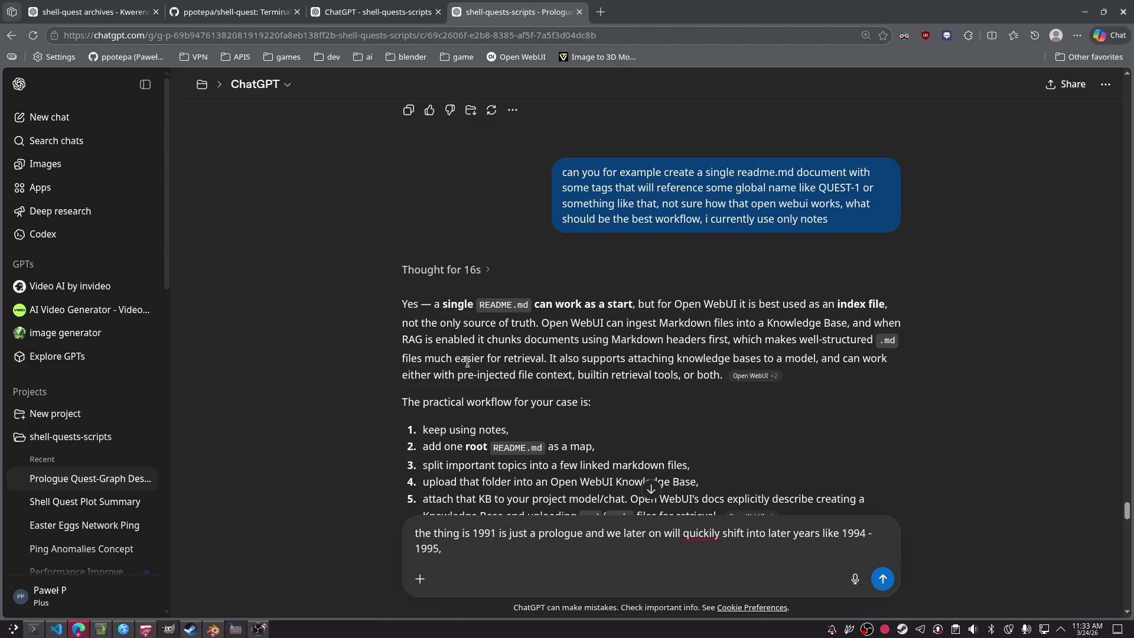
{"action": "double_click", "coordinate": [697, 341]}
{"action": "left_click", "coordinate": [813, 387]}
{"action": "left_click_drag", "start_coordinate": [855, 356], "coordinate": [817, 340]}
{"action": "left_click", "coordinate": [846, 385]}
{"action": "scroll", "coordinate": [507, 359], "scroll_direction": "down", "scroll_amount": 10}
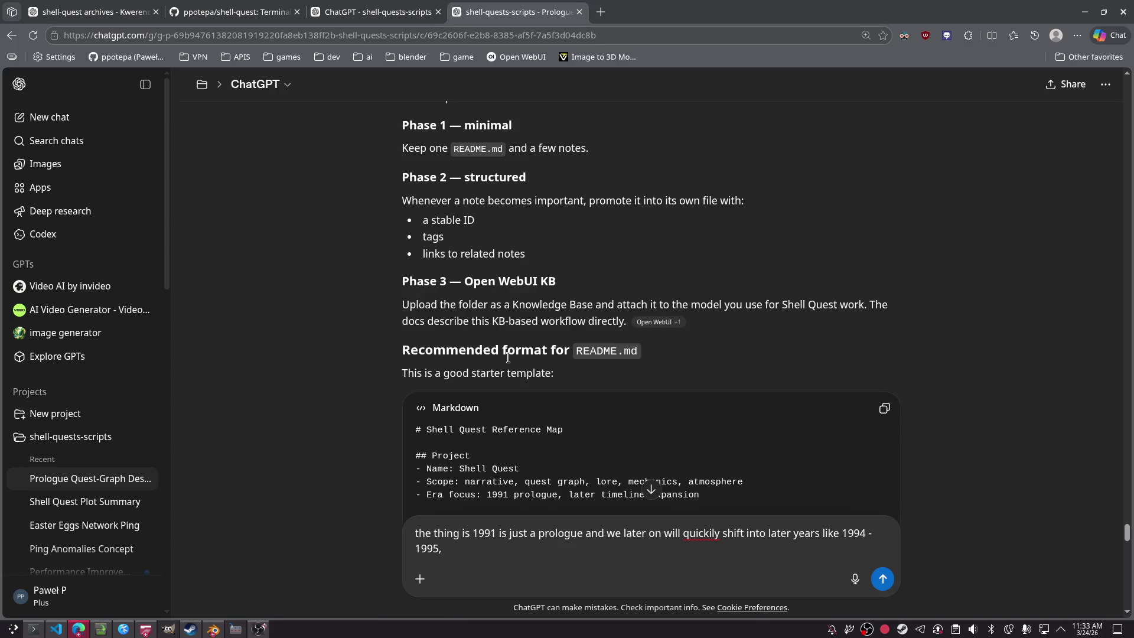
{"action": "scroll", "coordinate": [507, 357], "scroll_direction": "down", "scroll_amount": 3}
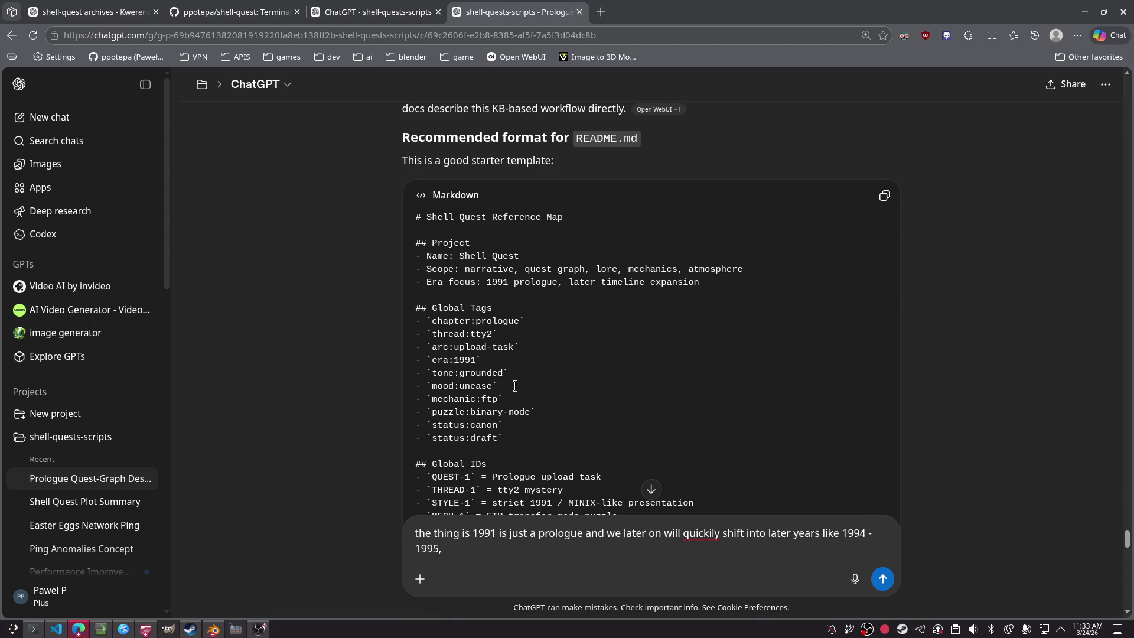
{"action": "scroll", "coordinate": [514, 385], "scroll_direction": "down", "scroll_amount": 1}
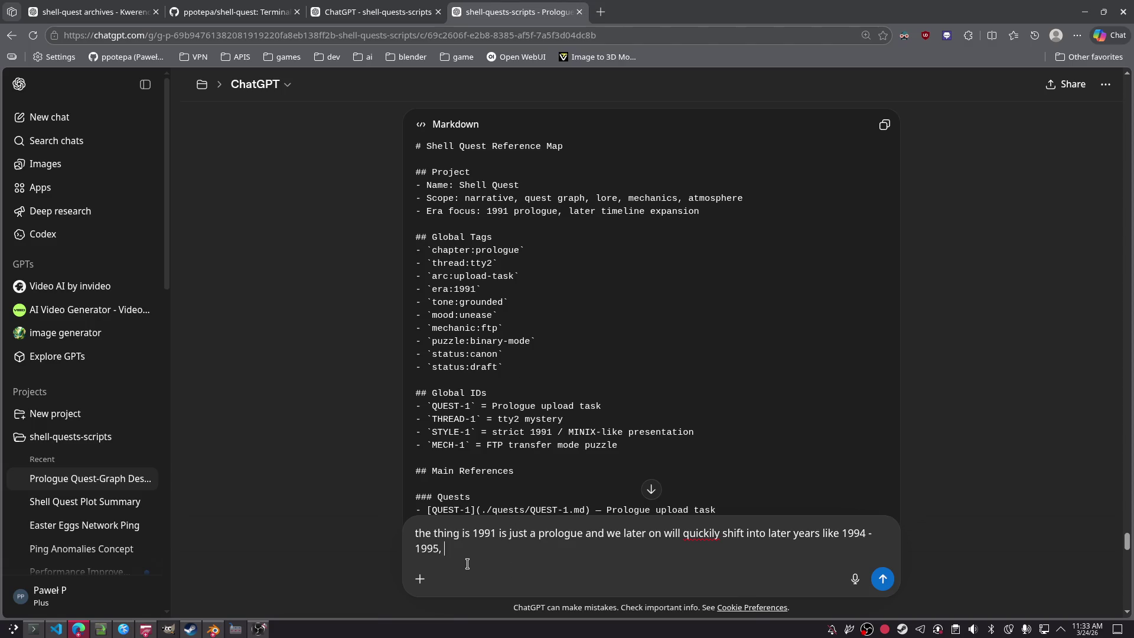
Step: Add a paragraph saying the chapter is an open world, nothing scripted, difficulty-level based
{"action": "key", "text": "shift+Return"}
{"action": "key", "text": "shift+Return"}
{"action": "type", "text": "also "}
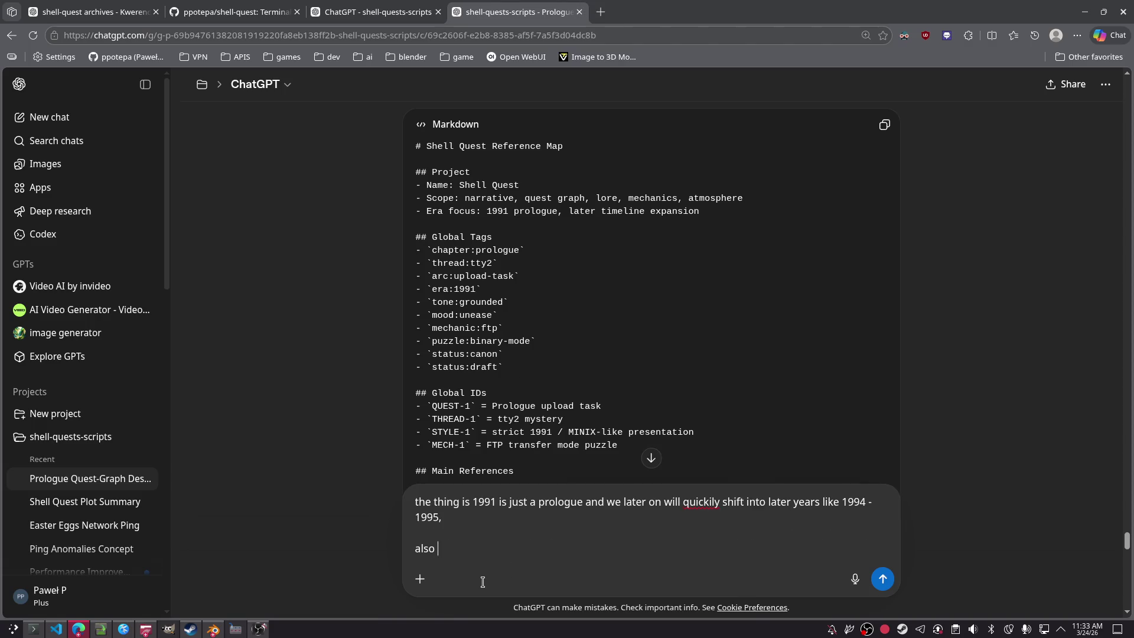
{"action": "type", "text": "even tho it is a"}
{"action": "type", "text": "chapter we wa"}
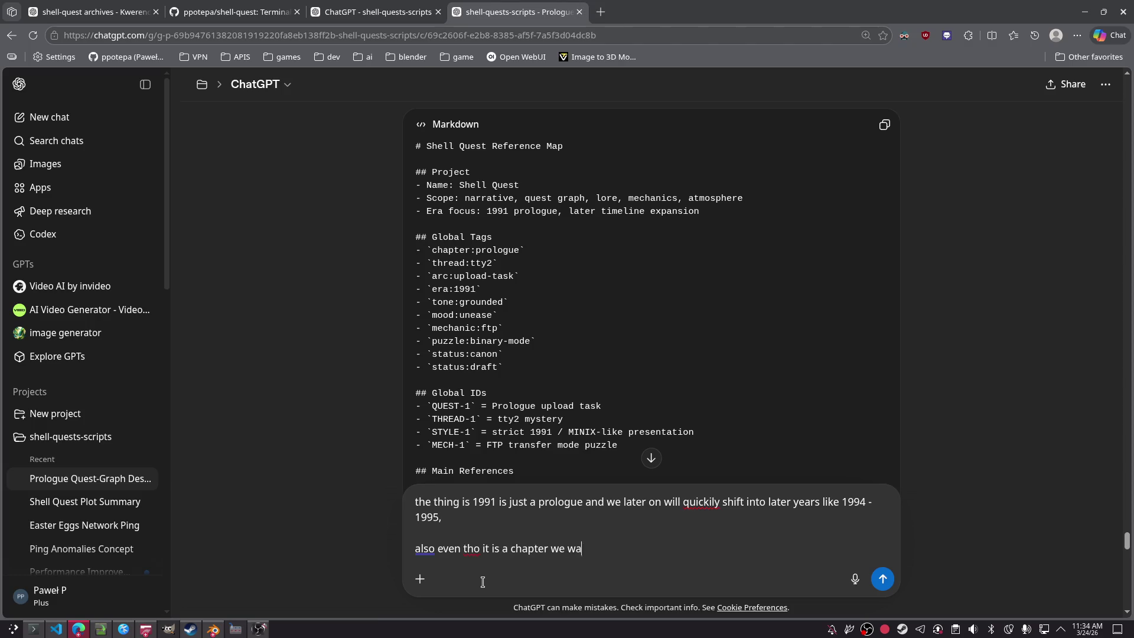
{"action": "type", "text": "nna kreate aOPEN WORLD fee"}
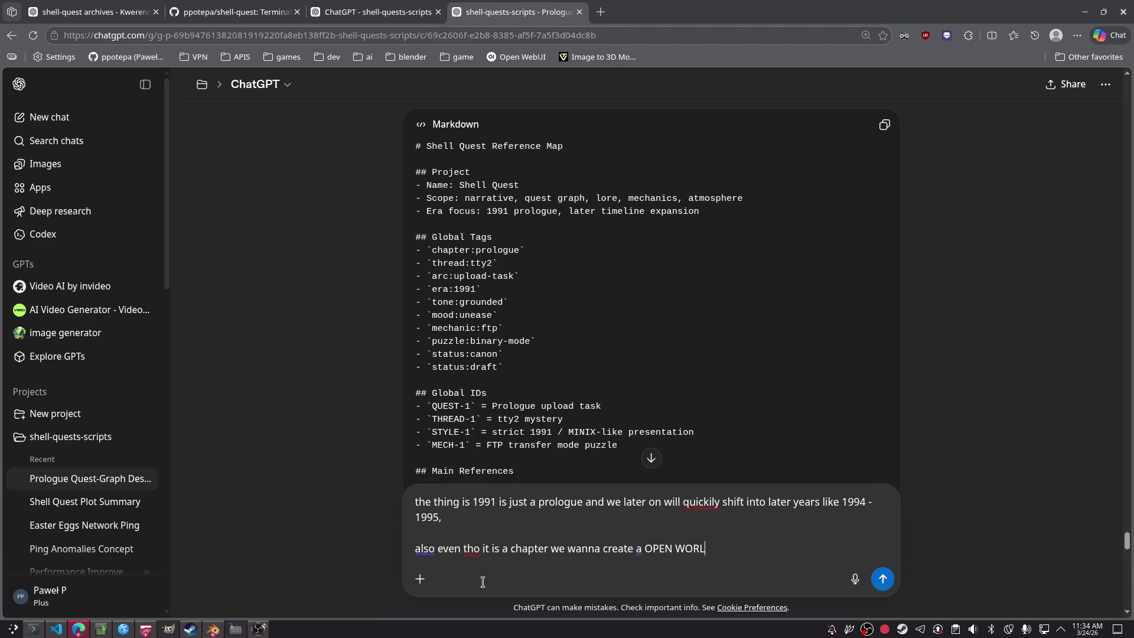
{"action": "type", "text": " nothing is"}
{"action": "type", "text": "actually scripted top down user has freedom "}
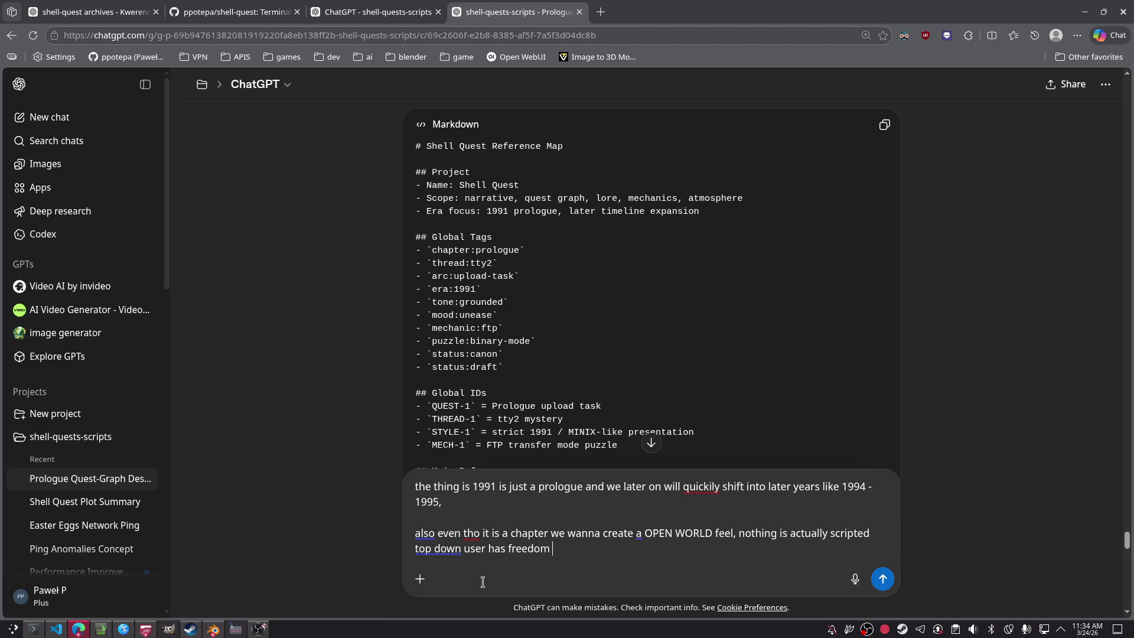
{"action": "type", "text": "in what he does, if the  deletes "}
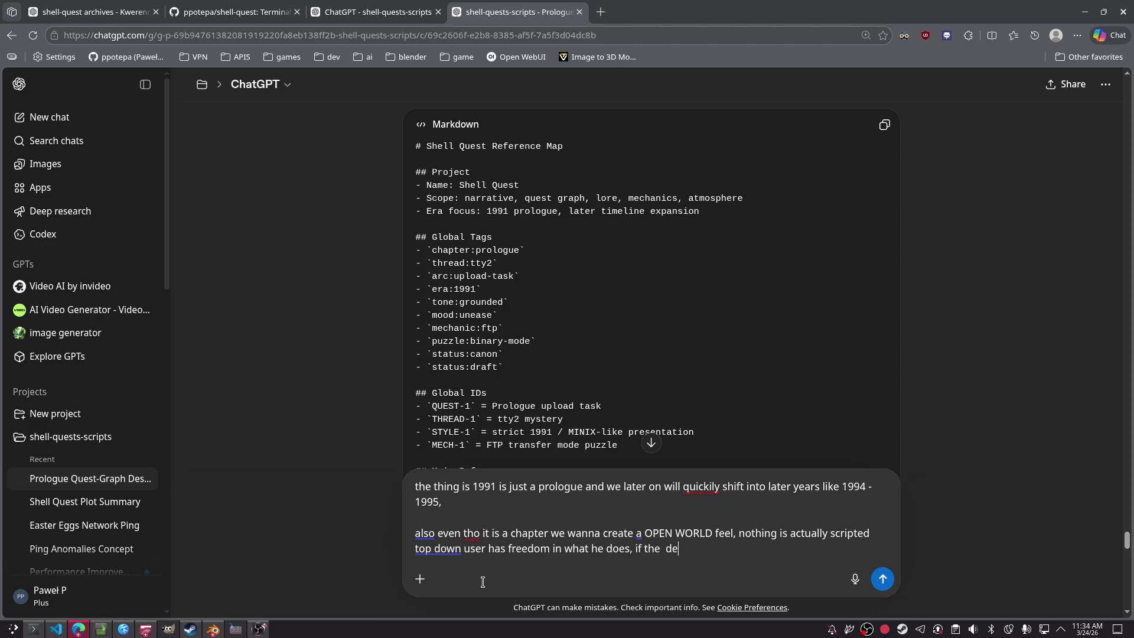
{"action": "type", "text": "key fil"}
{"action": "type", "text": "e that h"}
{"action": "type", "text": "e needs then ."}
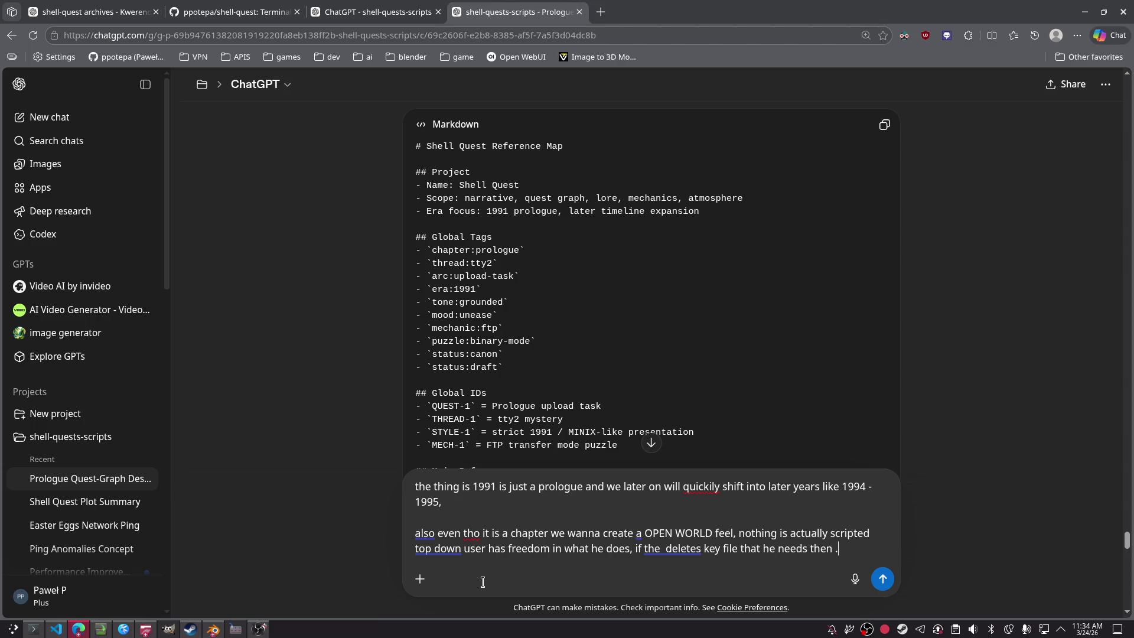
{"action": "type", "text": "i gues"}
{"action": "key", "text": "BackSpace"}
{"action": "type", "text": "its GG but it is a"}
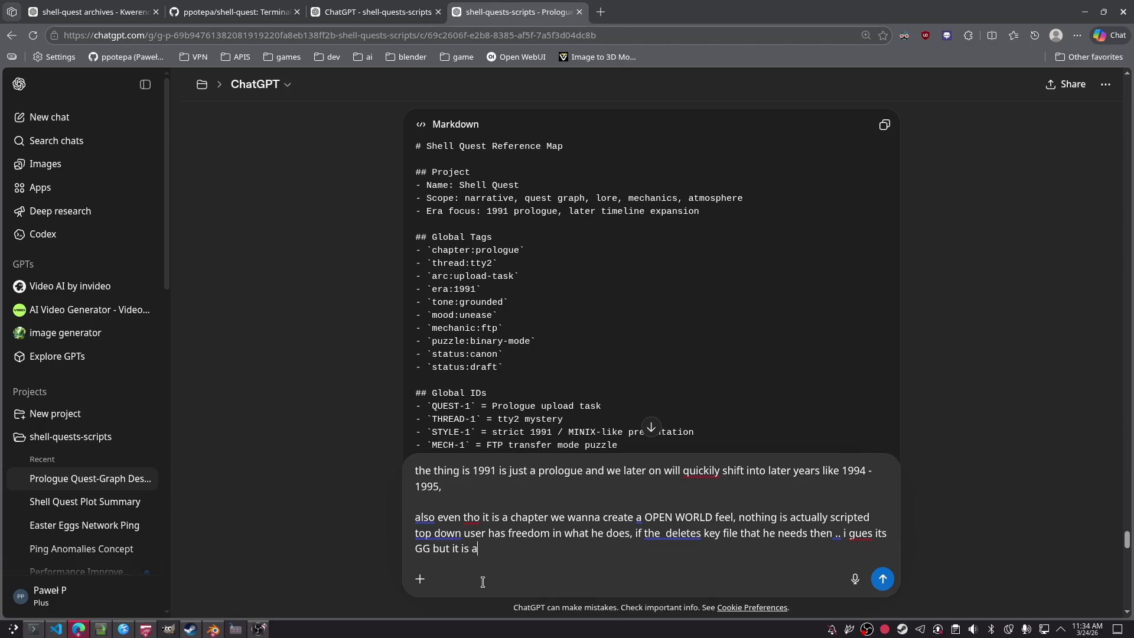
{"action": "type", "text": " it is difficulty "}
{"action": "type", "text": "level based, ("}
{"action": "type", "text": "this will be something we gonna work on "}
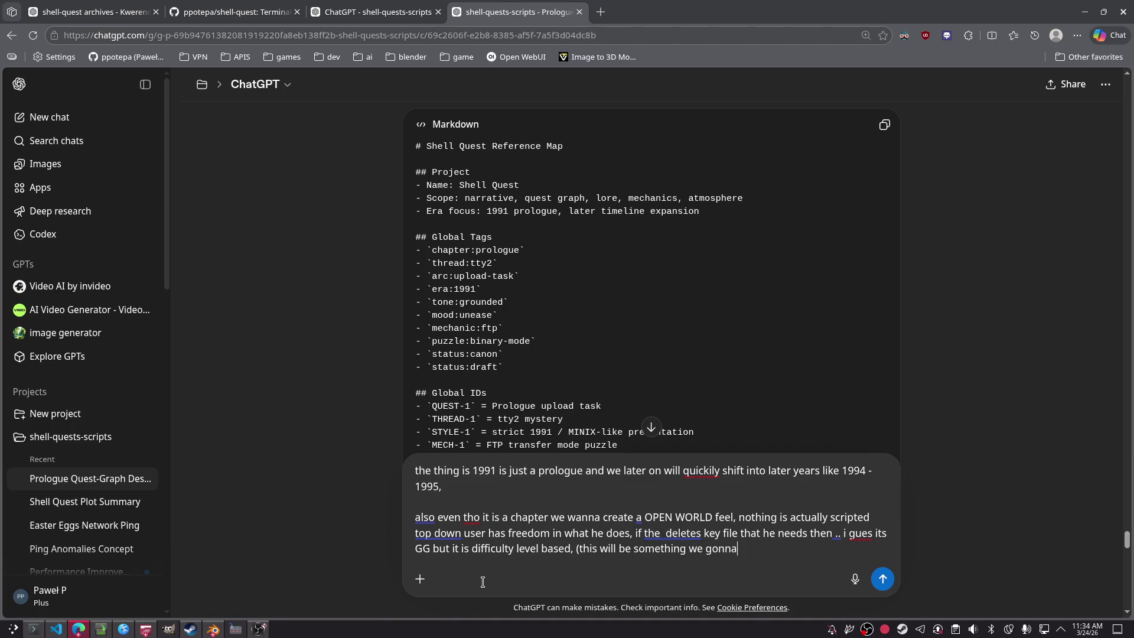
{"action": "type", "text": "later on"}
{"action": "key", "text": "shift+Return"}
{"action": "type", "text": "can you please prop"}
{"action": "key", "text": "ctrl+BackSpace"}
{"action": "key", "text": "ctrl+BackSpace"}
{"action": "key", "text": "ctrl+BackSpace"}
{"action": "key", "text": "BackSpace"}
Step: Explain open world as cd checking user permissions or a sidecar OS guard, design still undecided
{"action": "type", "text": "Open "}
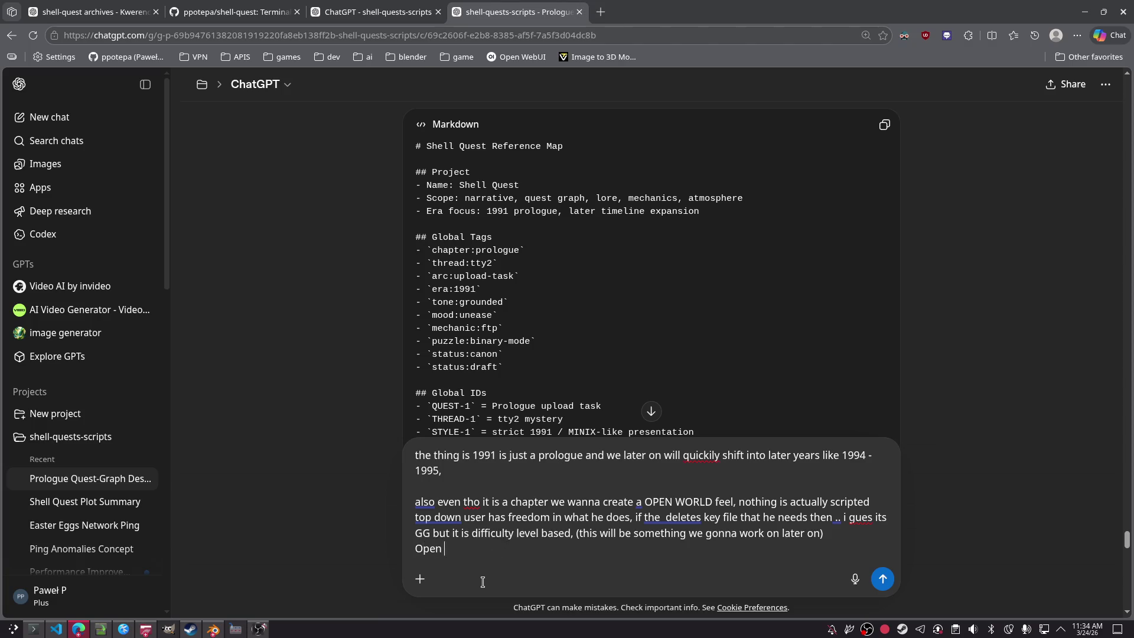
{"action": "type", "text": "world means c"}
{"action": "type", "text": "d is a com"}
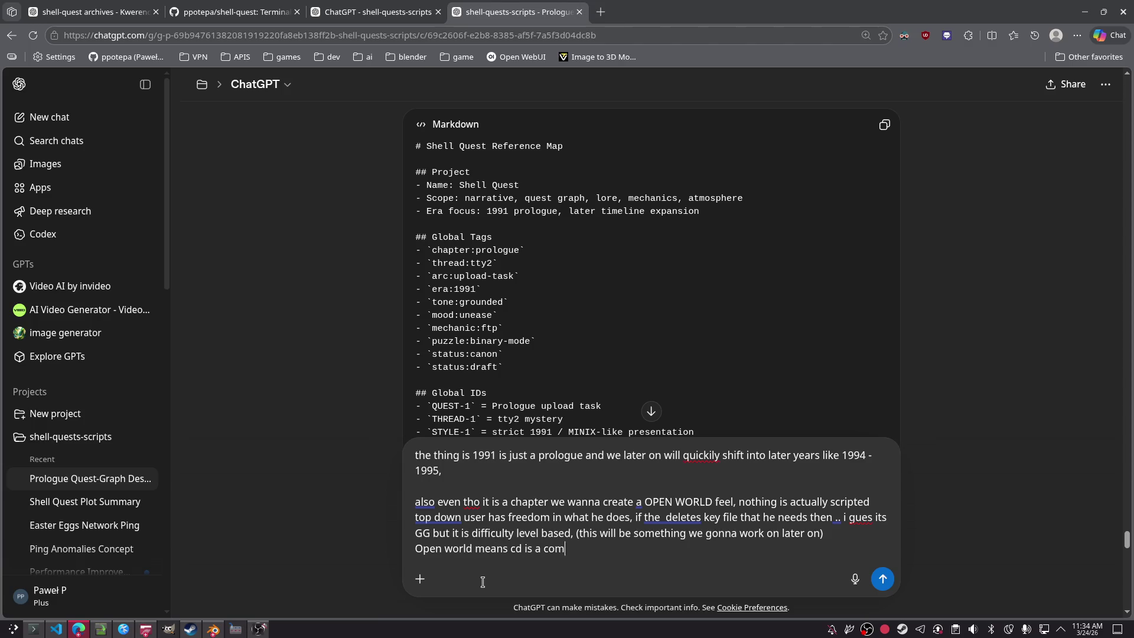
{"action": "type", "text": "mand that has "}
{"action": "type", "text": "hecks user pe"}
{"action": "type", "text": "mission"}
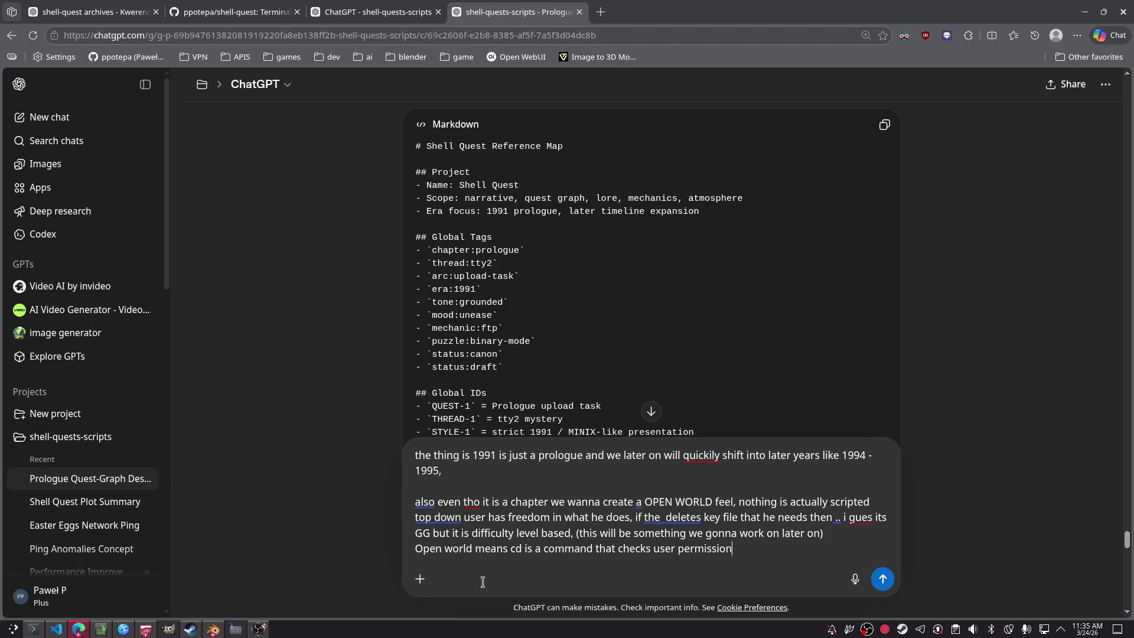
{"action": "type", "text": "s to ee beyond current folder"}
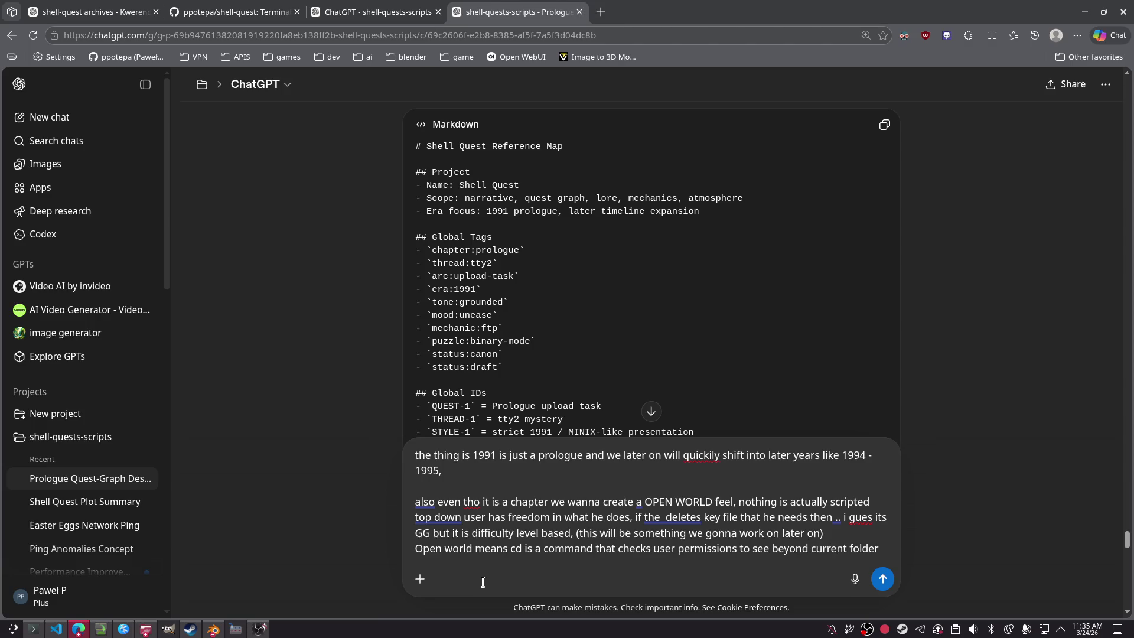
{"action": "type", "text": "or maybe "}
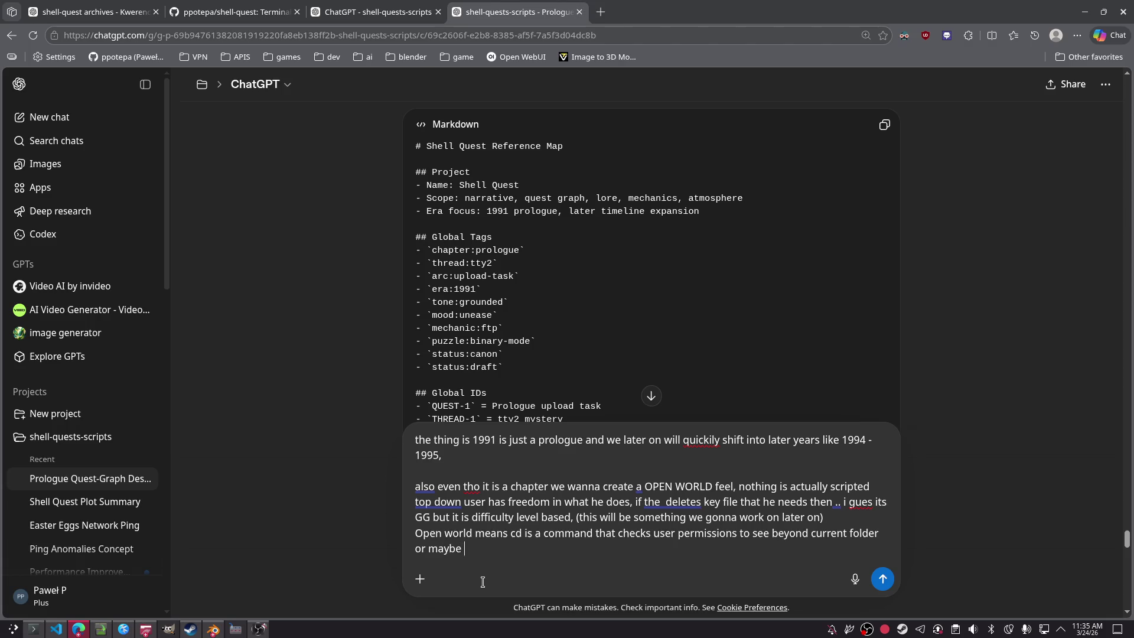
{"action": "type", "text": "a guard"}
{"action": "type", "text": " (implemented) in"}
{"action": "key", "text": "BackSpace"}
{"action": "key", "text": "BackSpace"}
{"action": "key", "text": "BackSpace"}
{"action": "key", "text": "BackSpace"}
{"action": "type", "text": "in "}
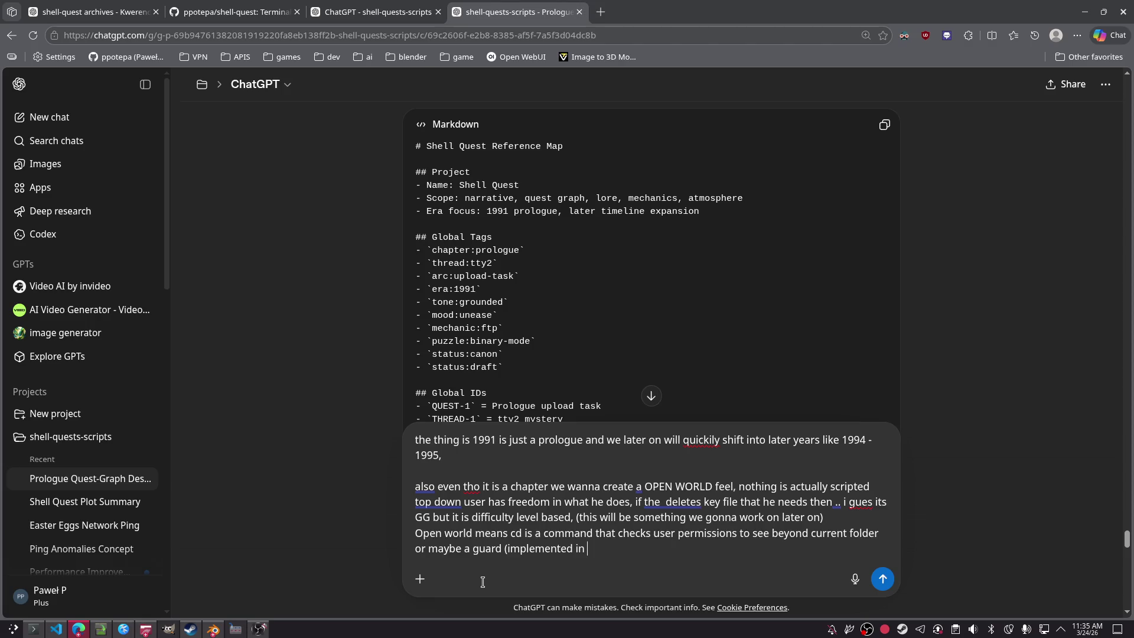
{"action": "type", "text": "sidecar os"}
{"action": "type", "text": ") not sure"}
{"action": "key", "text": "BackSpace"}
{"action": "key", "text": "BackSpace"}
{"action": "key", "text": "BackSpace"}
{"action": "type", "text": "quite sure th"}
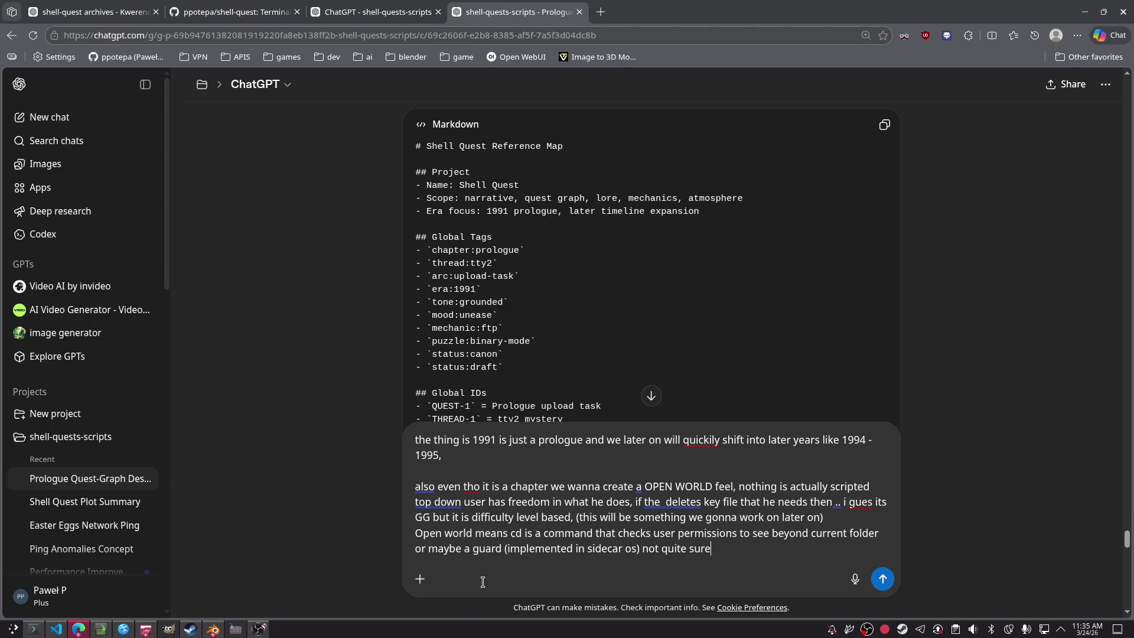
{"action": "key", "text": "BackSpace"}
{"action": "key", "text": "BackSpace"}
{"action": "type", "text": "how its "}
{"action": "type", "text": "s mean"}
{"action": "type", "text": "t to work "}
{"action": "type", "text": "just now, it"}
{"action": "type", "text": " is"}
{"action": "type", "text": " current"}
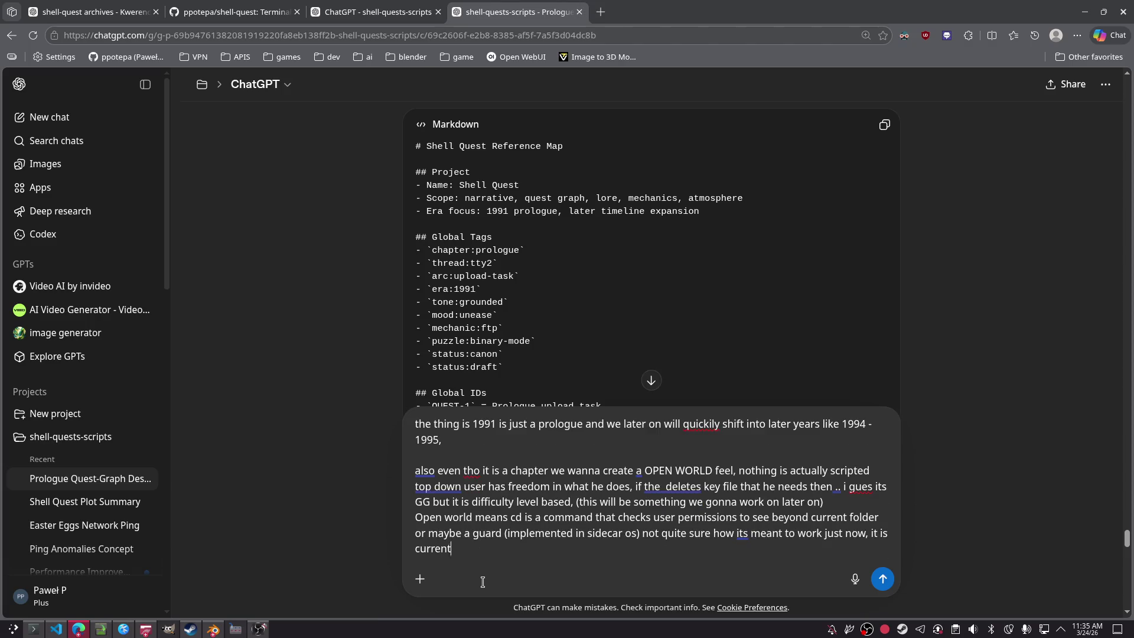
{"action": "type", "text": "ly a lot of "}
{"action": "type", "text": "design"}
{"action": "key", "text": "ctrl+t"}
{"action": "type", "text": "tr"}
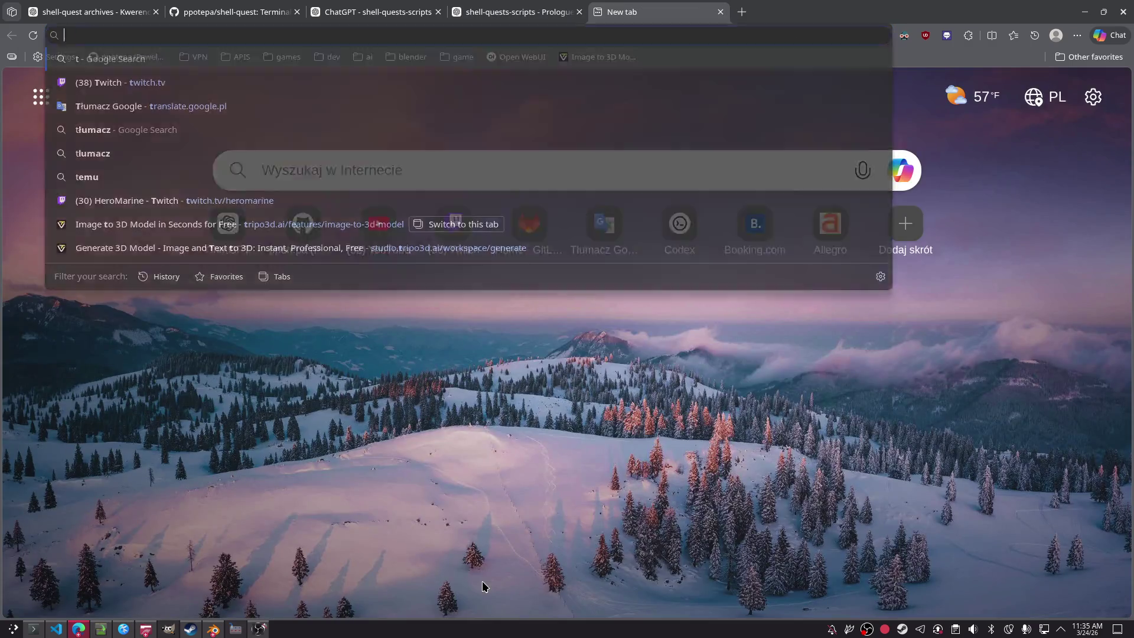
{"action": "key", "text": "Return"}
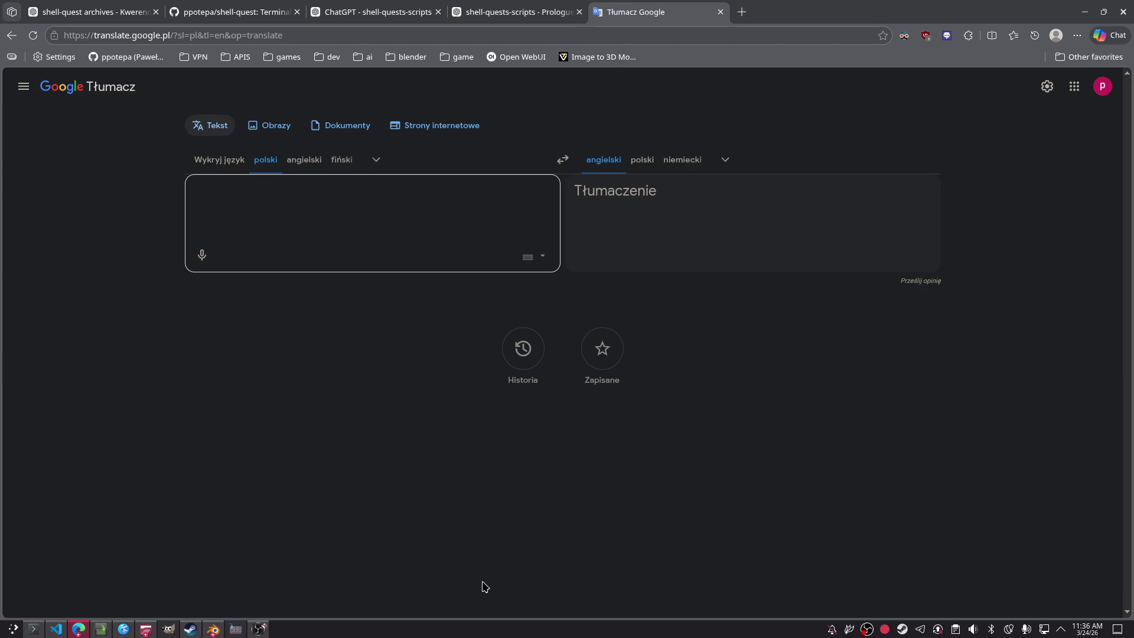
{"action": "key", "text": "ctrl+w"}
{"action": "type", "text": "de"}
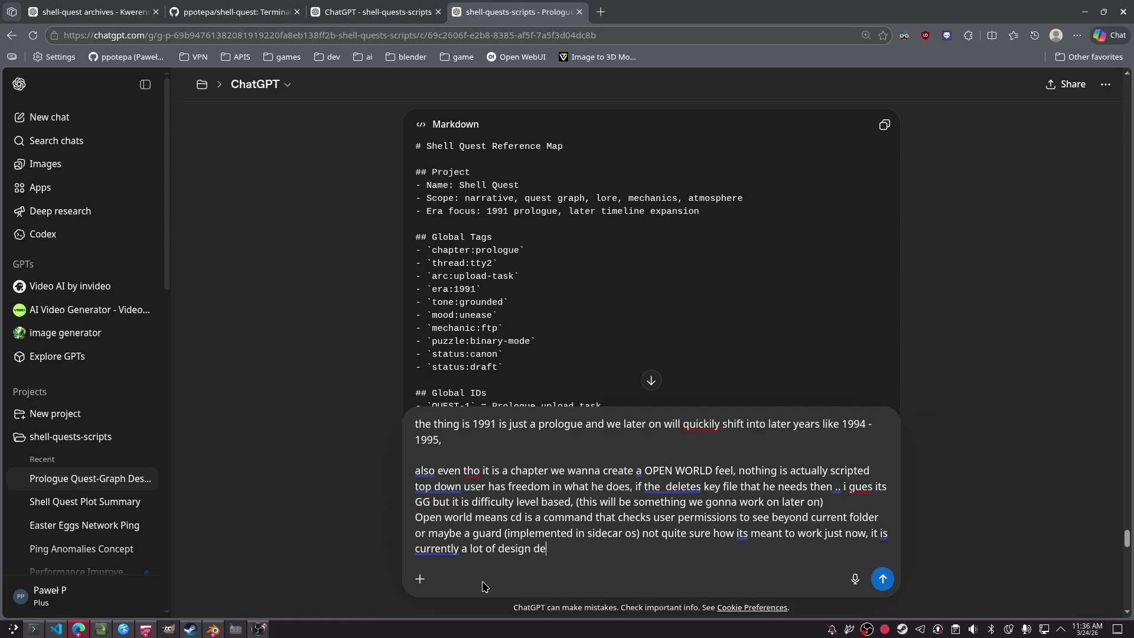
{"action": "type", "text": "cisions to make along th"}
{"action": "type", "text": "e way. "}
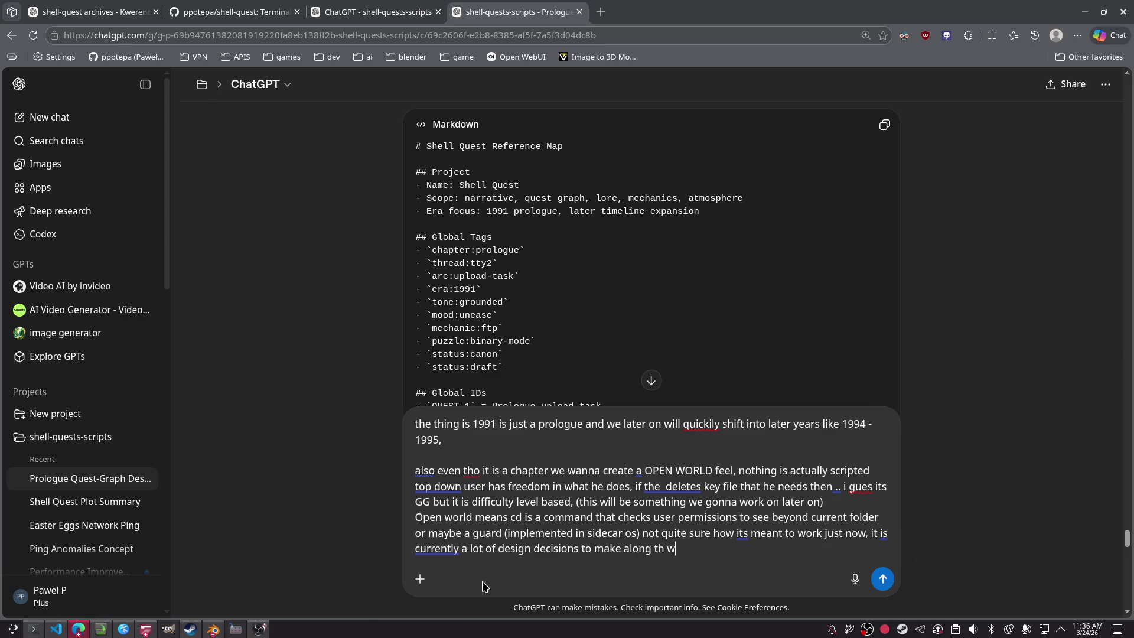
{"action": "type", "text": ", please propose me a"}
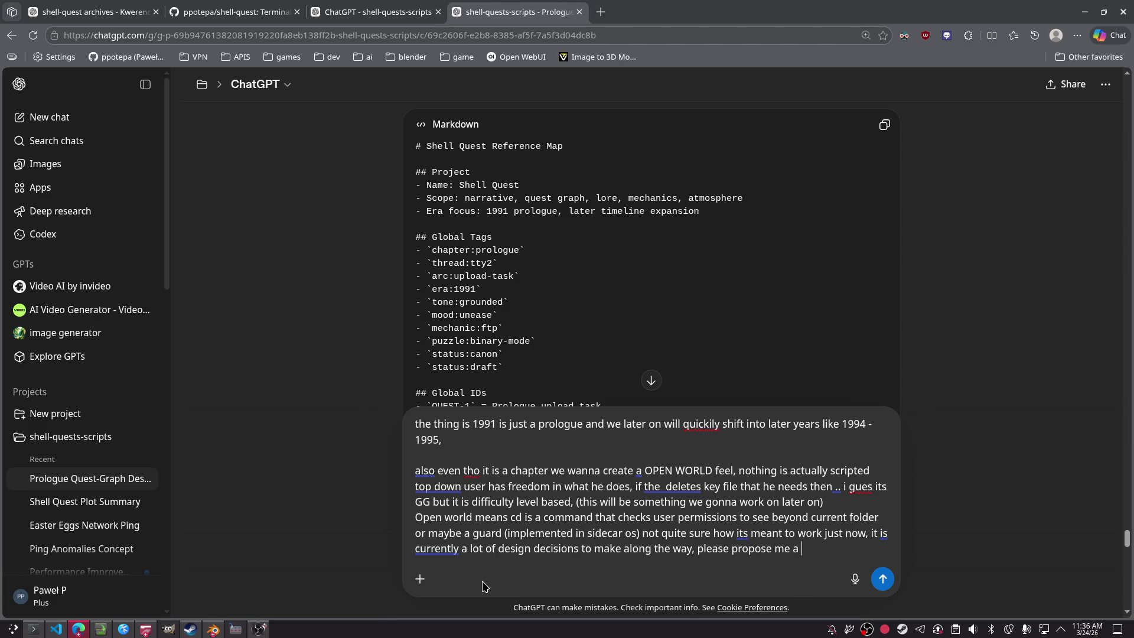
{"action": "type", "text": " better str"}
{"action": "type", "text": "cture for a"}
{"action": "type", "text": " g"}
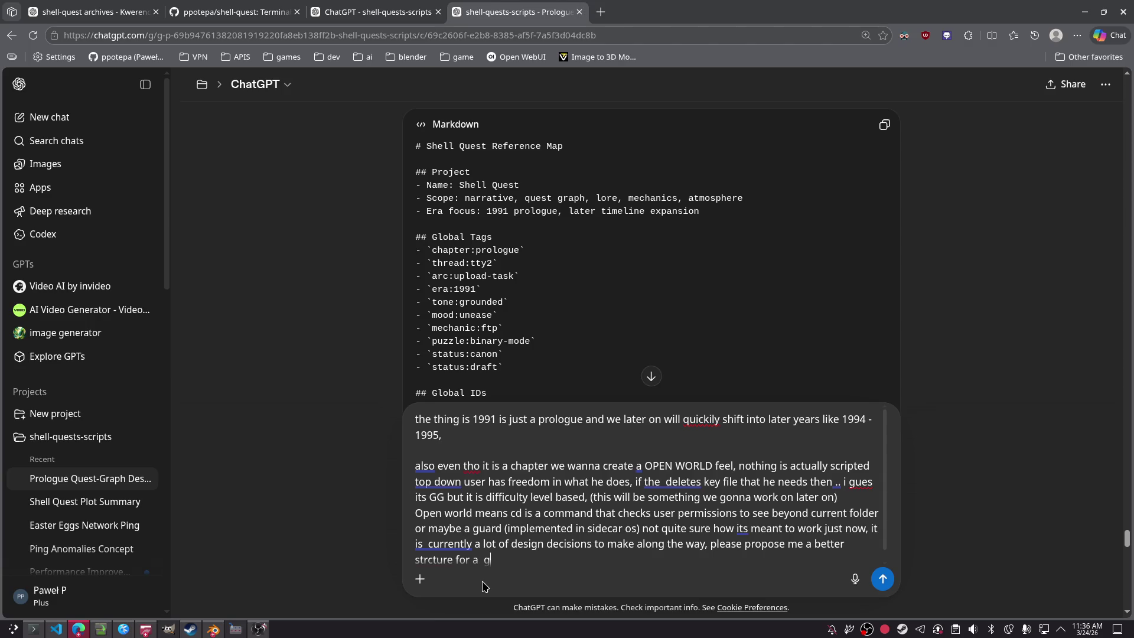
{"action": "type", "text": "ame with OPEN WORLD "}
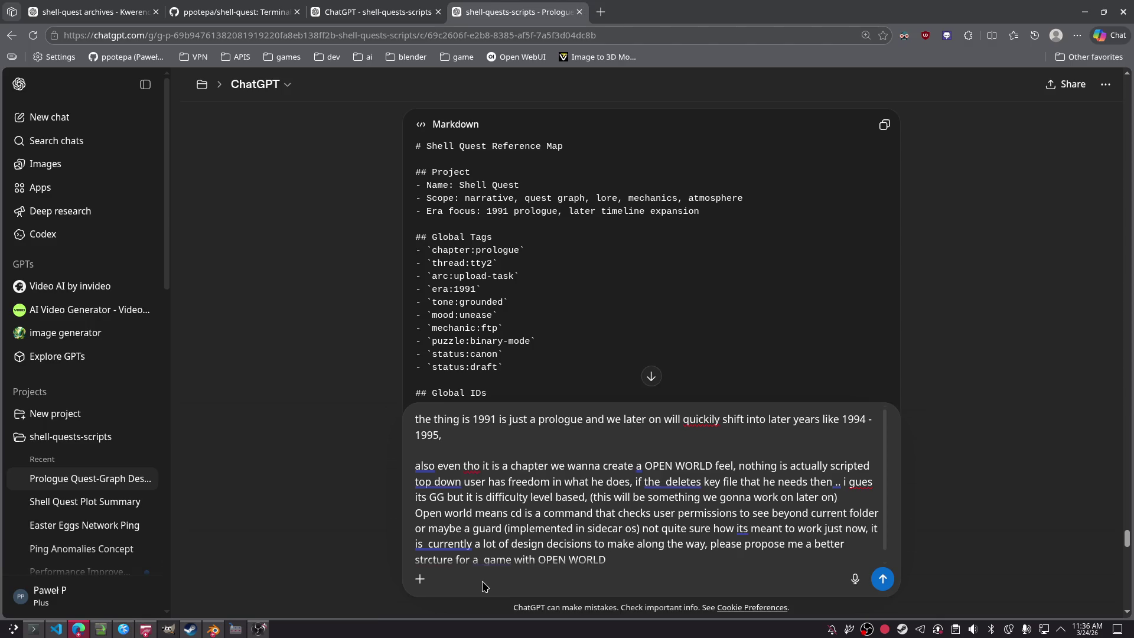
{"action": "type", "text": "feel"}
Step: Send the follow-up requesting an open-world game structure, then return to the terminal
{"action": "key", "text": "Return"}
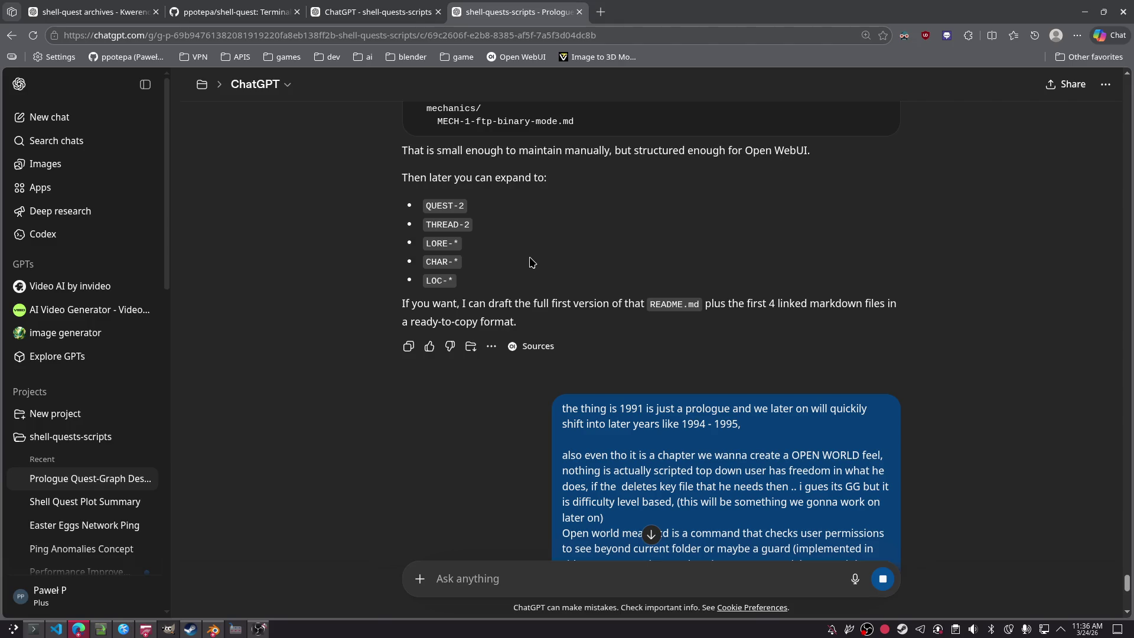
{"action": "left_click", "coordinate": [34, 629]}
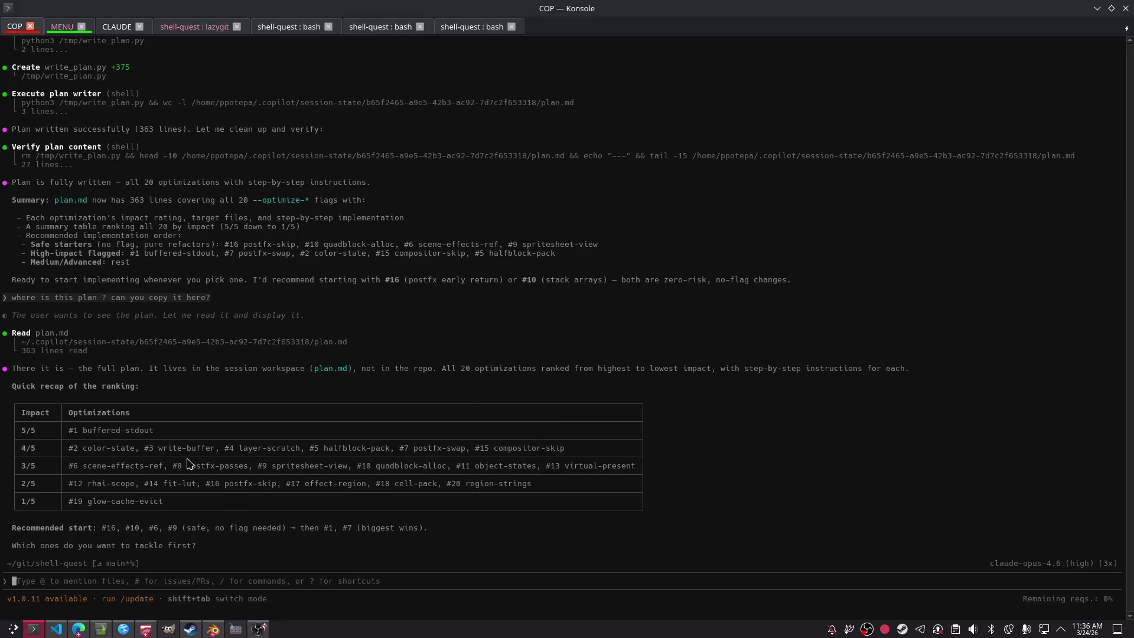
Step: Open plan.md in micro from the shell-quest bash tab, then quit back to the prompt
{"action": "left_click", "coordinate": [472, 26]}
{"action": "type", "text": "micro pla"}
{"action": "key", "text": "Tab"}
{"action": "key", "text": "Tab"}
{"action": "key", "text": "Tab"}
{"action": "key", "text": "Tab"}
{"action": "key", "text": "ctrl+c"}
{"action": "key", "text": "ctrl+c"}
{"action": "type", "text": "micro plan.md"}
{"action": "key", "text": "Return"}
{"action": "key", "text": "ctrl+q"}
{"action": "key", "text": "alt+Tab"}
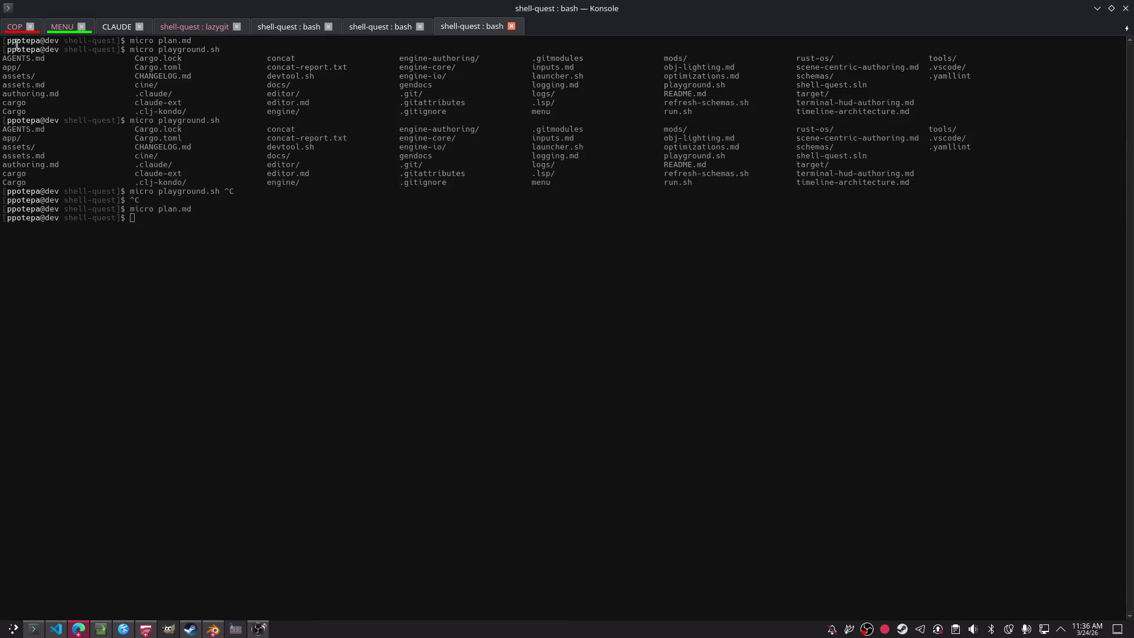
{"action": "key", "text": "alt+1"}
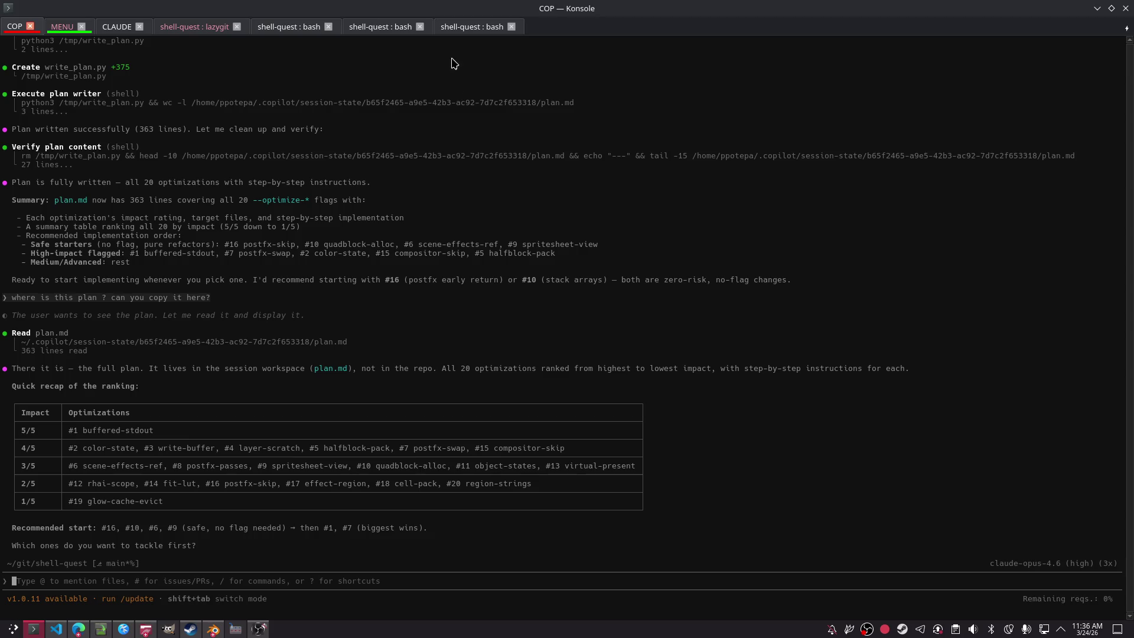
{"action": "left_click", "coordinate": [472, 26]}
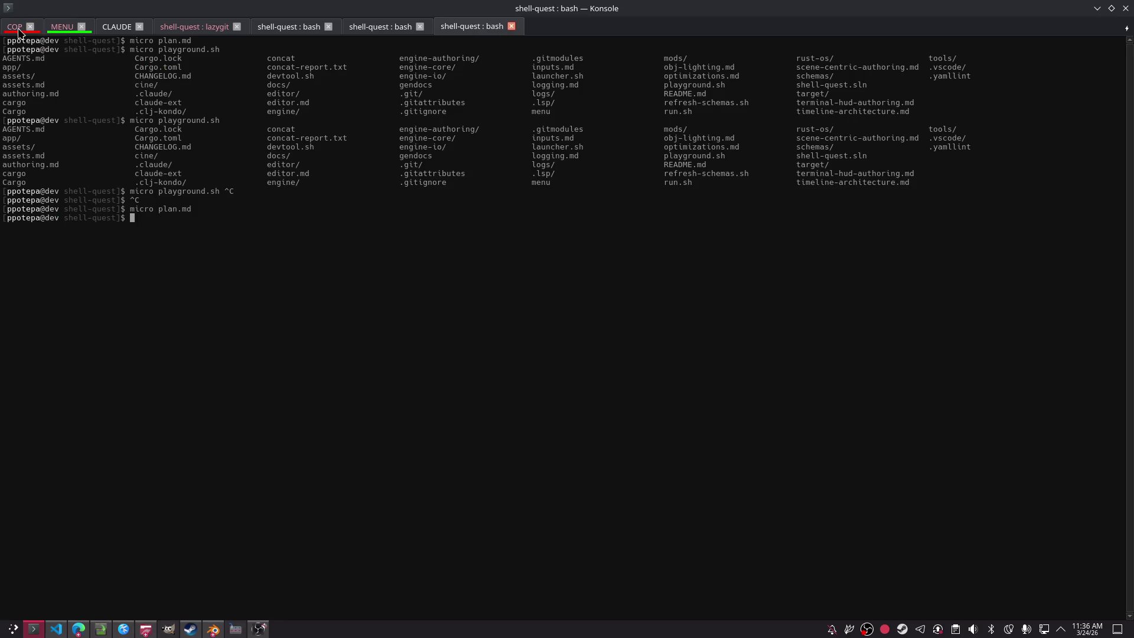
Step: Ask Copilot: 'i want to see this file in repo, this will always be a current' plan
{"action": "left_click", "coordinate": [14, 27]}
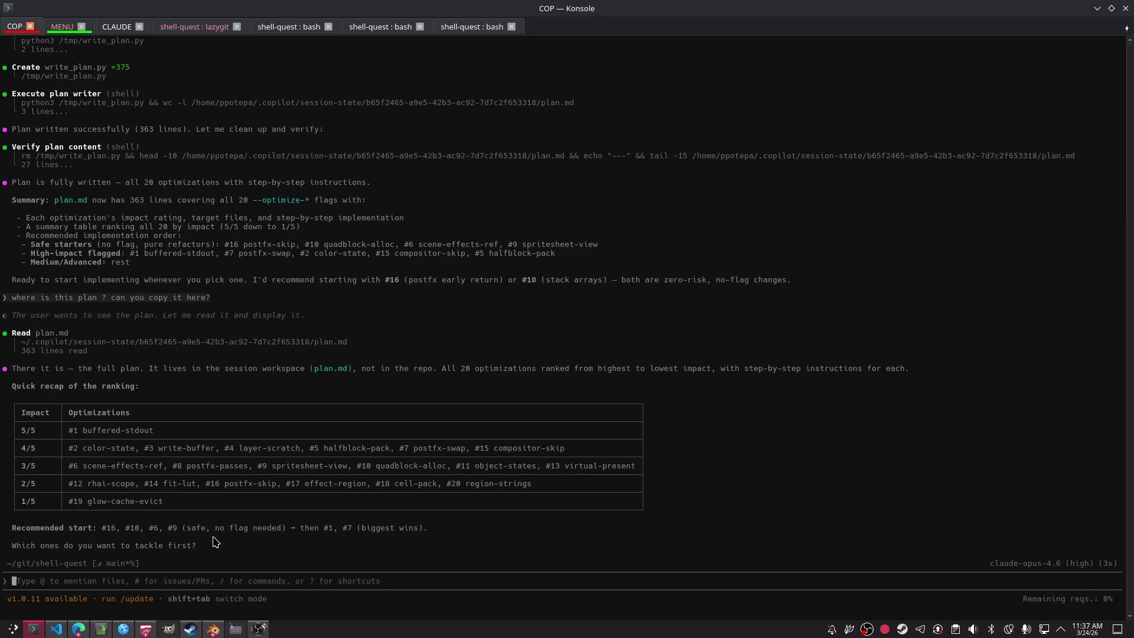
{"action": "type", "text": "i wan"}
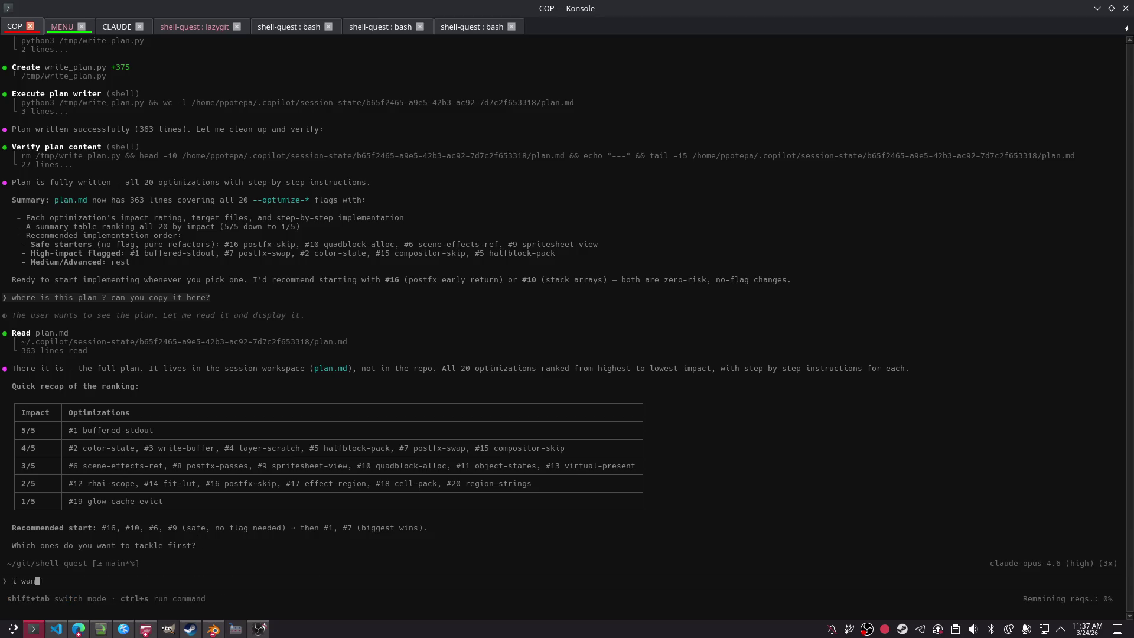
{"action": "type", "text": "t to see this file in repo"}
{"action": "key", "text": "BackSpace"}
{"action": "type", "text": ", this will ala"}
{"action": "key", "text": "BackSpace"}
{"action": "type", "text": "ways be a current"}
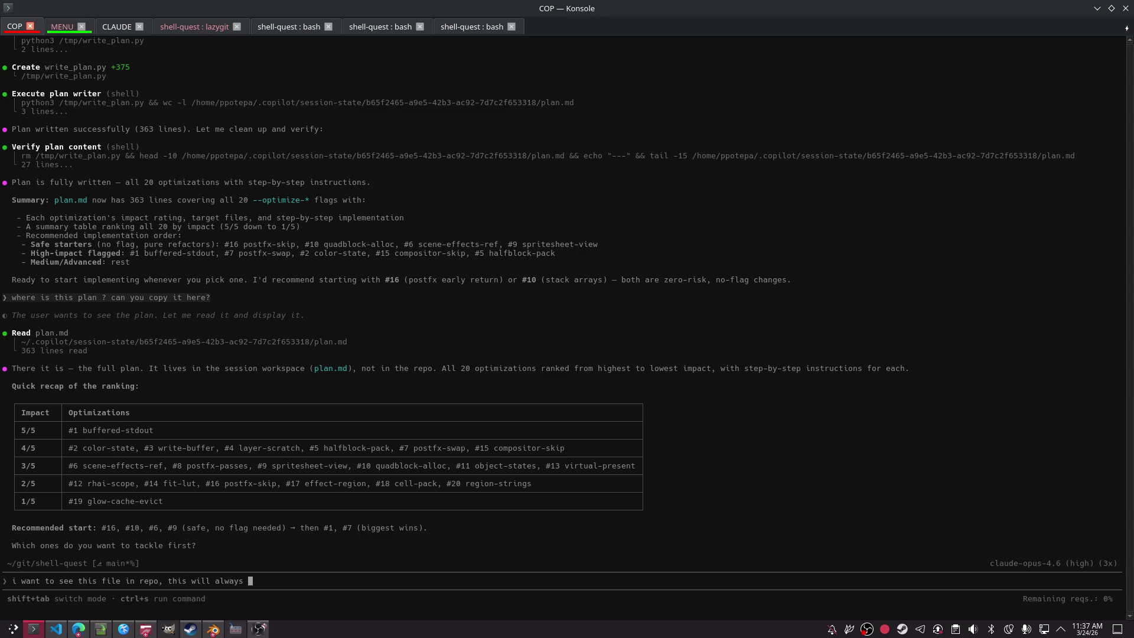
{"action": "key", "text": "Return"}
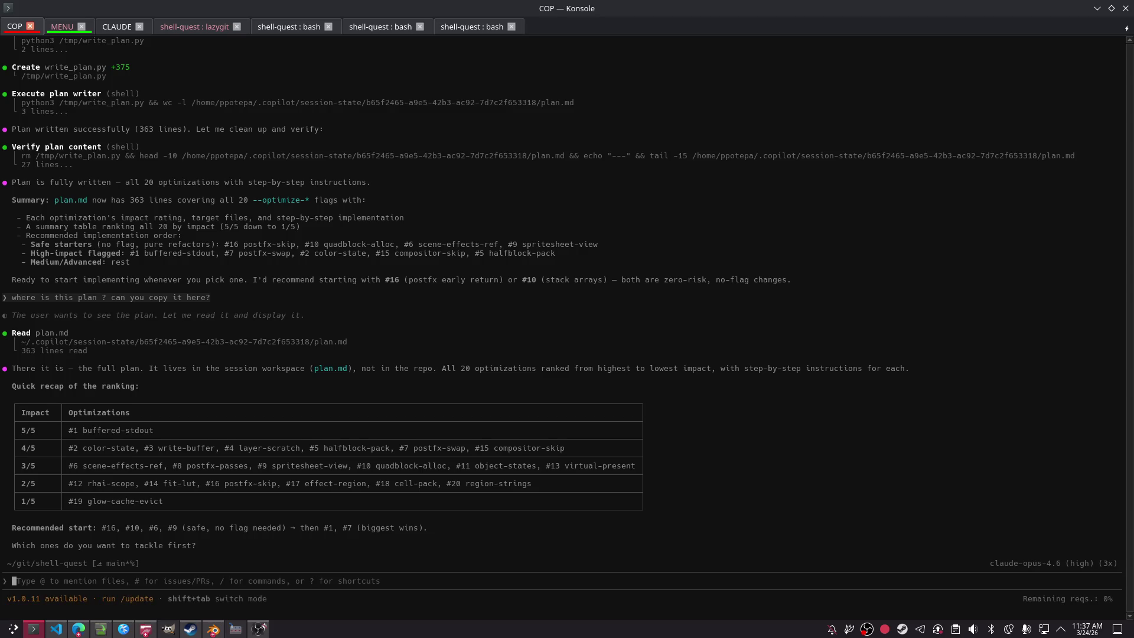
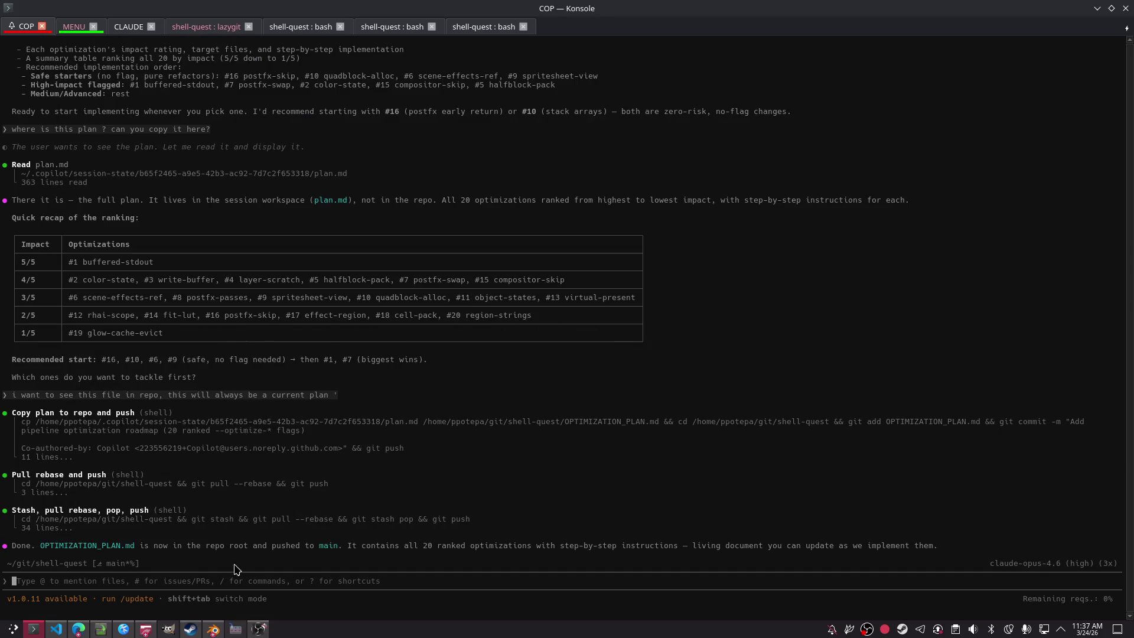
Step: Open OPTIMIZATION_PLAN.md in micro from a plain bash shell
{"action": "left_click", "coordinate": [463, 27]}
{"action": "key", "text": "ctrl+c"}
{"action": "type", "text": "micro OP"}
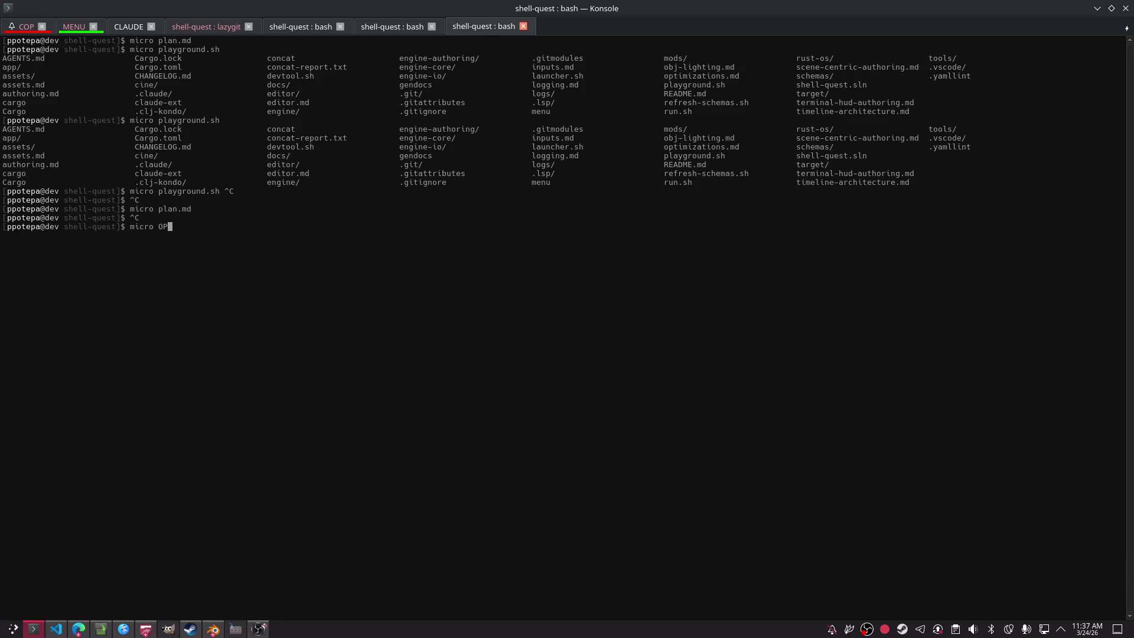
{"action": "key", "text": "Tab"}
{"action": "key", "text": "Return"}
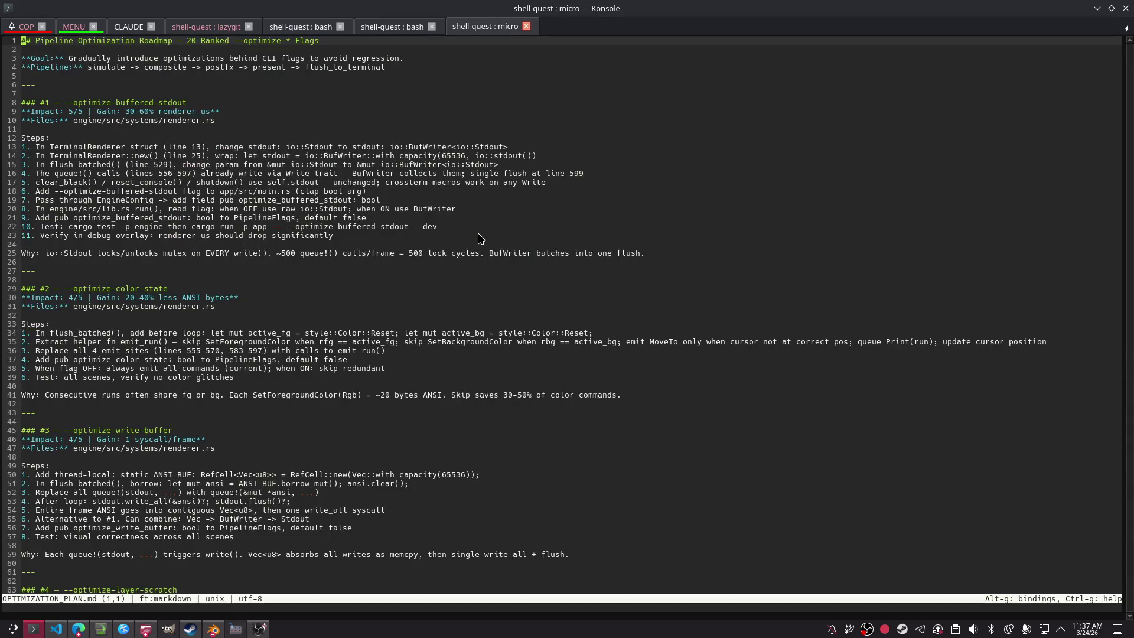
Step: Page through the plan to its 20-item summary table and recommended implementation order
{"action": "key", "text": "Page_Down"}
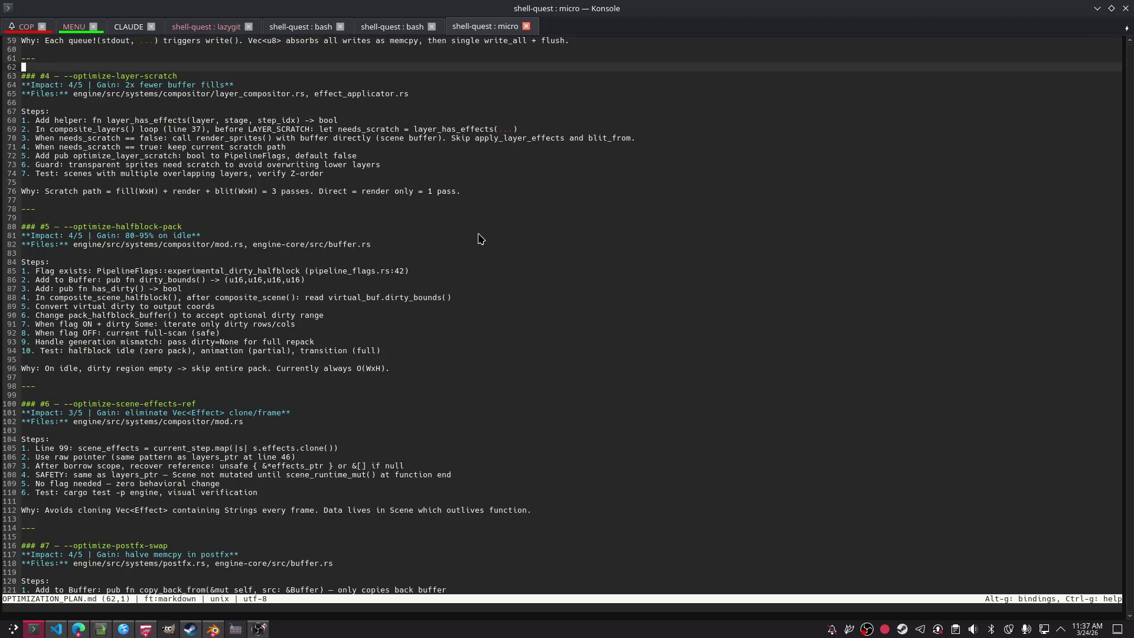
{"action": "key", "text": "Page_Down"}
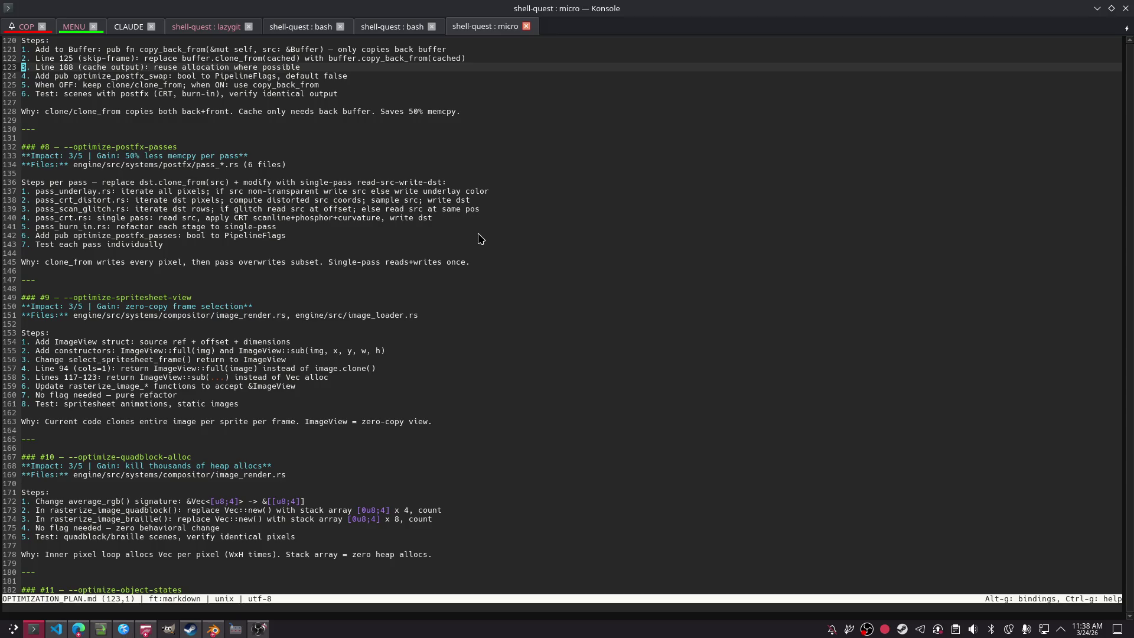
{"action": "key", "text": "Down"}
{"action": "key", "text": "Down"}
{"action": "key", "text": "Down"}
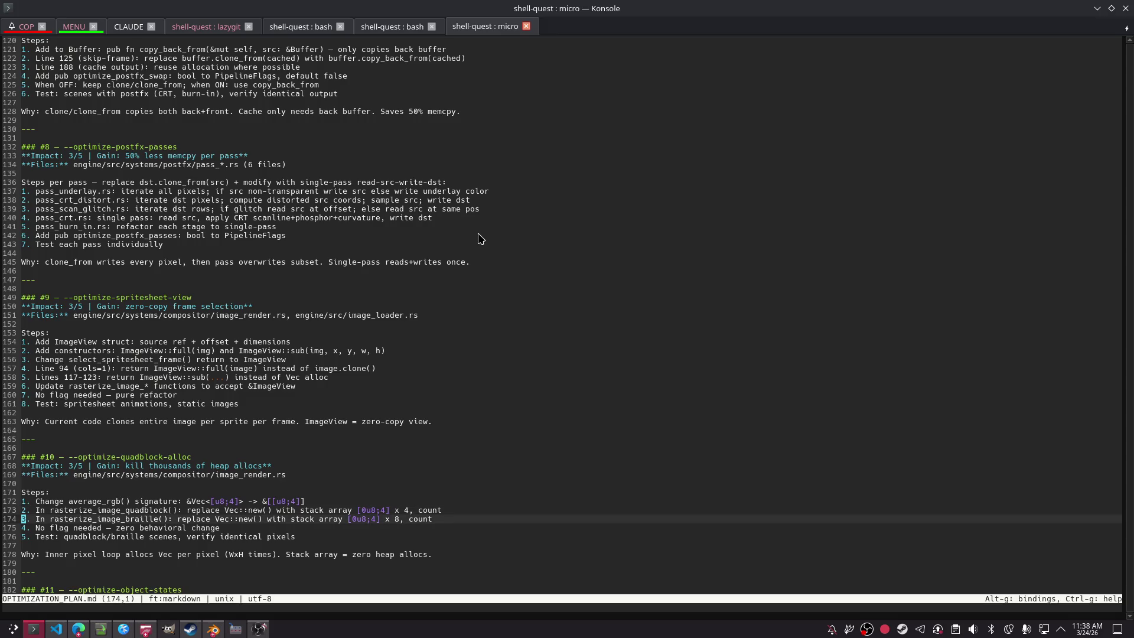
{"action": "key", "text": "Page_Down"}
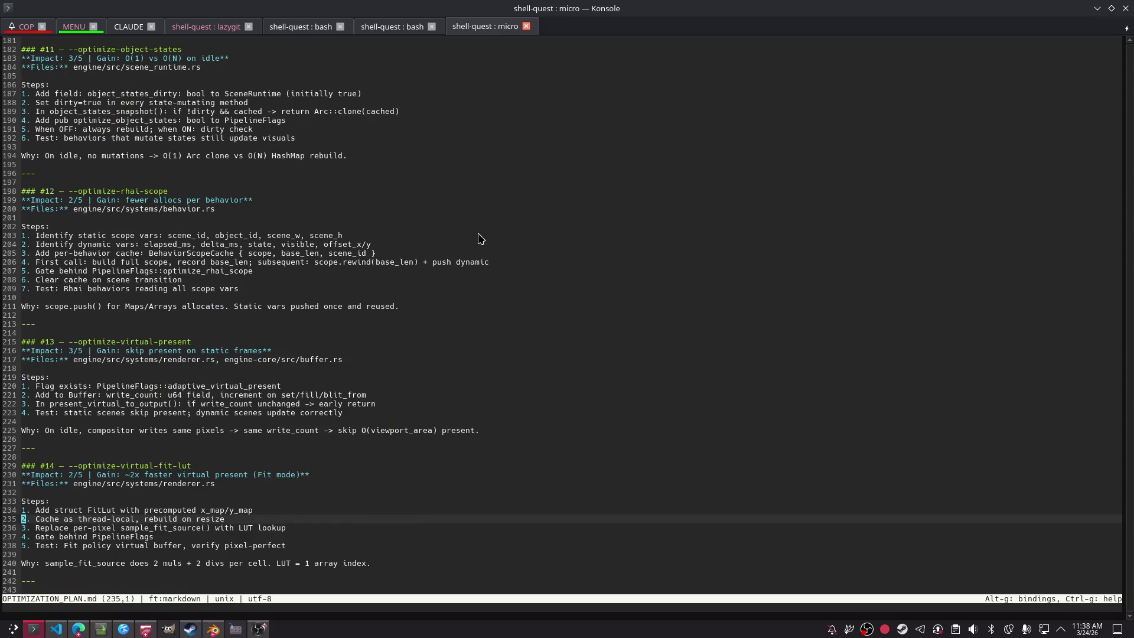
{"action": "key", "text": "Page_Down"}
{"action": "key", "text": "Page_Down"}
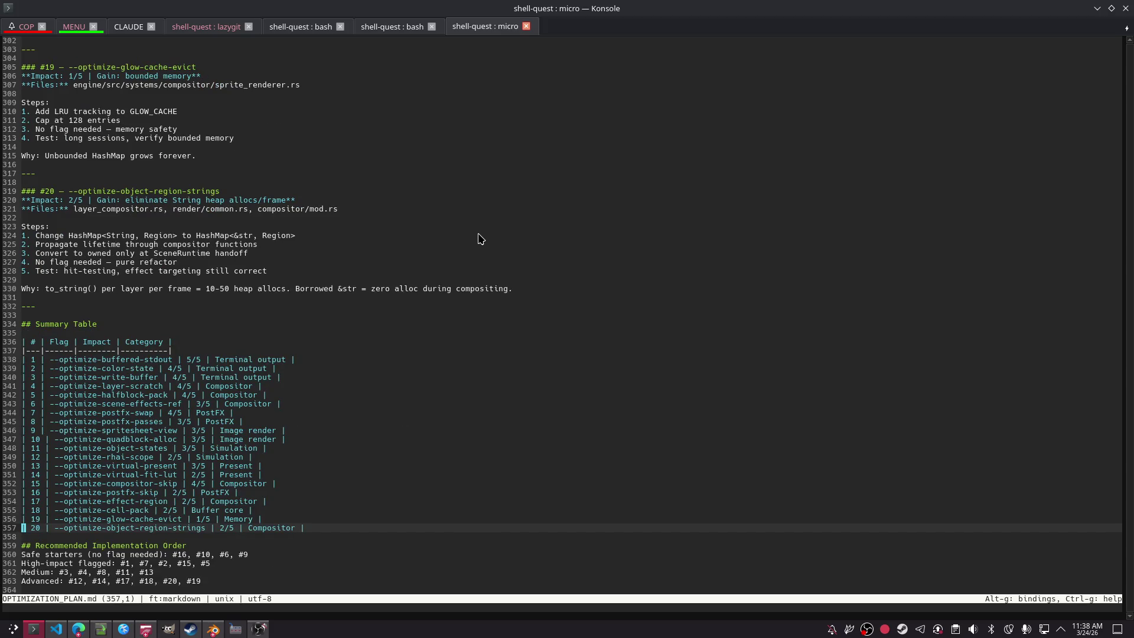
{"action": "key", "text": "Page_Down"}
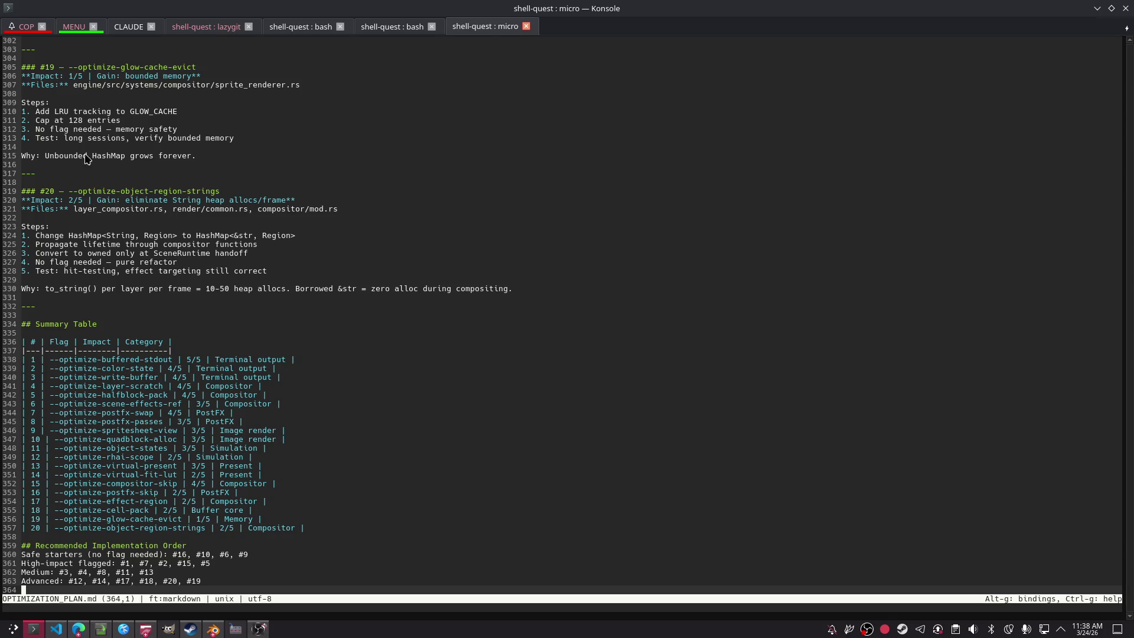
{"action": "left_click", "coordinate": [21, 26]}
Step: Set Copilot CLI to Claude Opus 4.6 with Low reasoning effort via /model
{"action": "type", "text": "good o"}
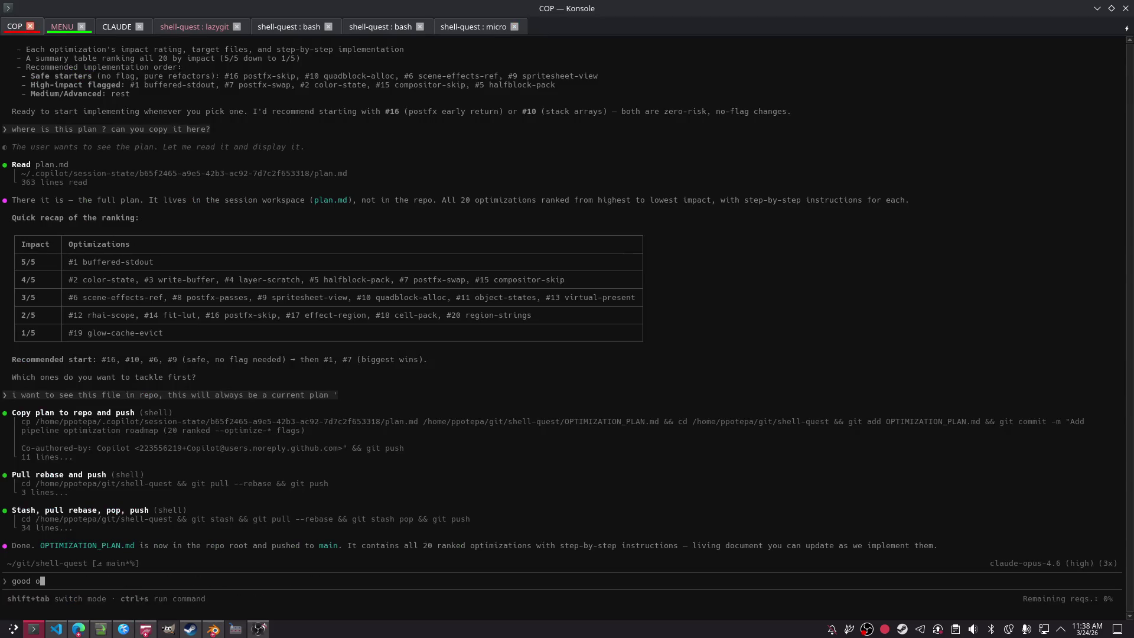
{"action": "type", "text": "nd"}
{"action": "key", "text": "BackSpace"}
{"action": "key", "text": "BackSpace"}
{"action": "key", "text": "BackSpace"}
{"action": "type", "text": "/model"}
{"action": "key", "text": "Return"}
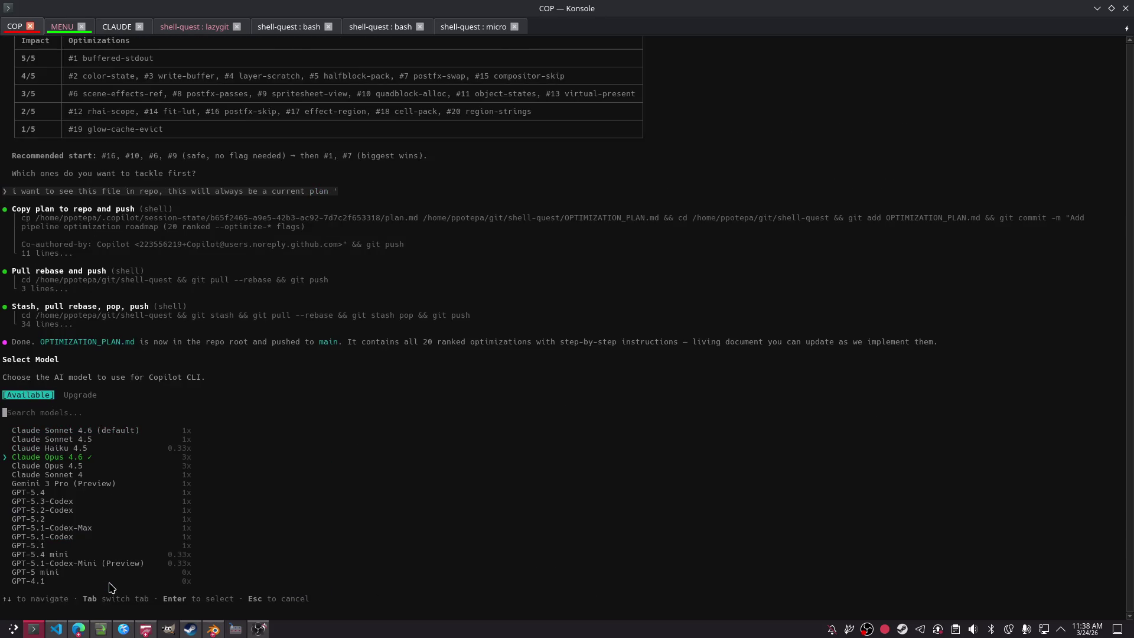
{"action": "key", "text": "Return"}
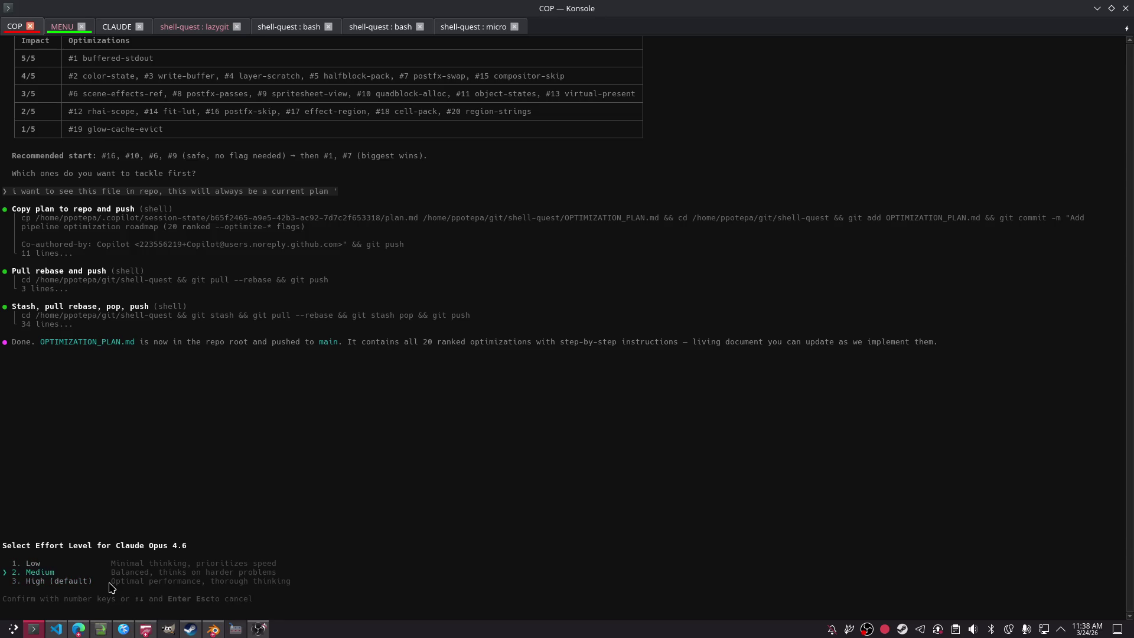
{"action": "key", "text": "Return"}
Step: Tell Copilot every optimization flag must start with --opt-*scope*-*shortname* and to carry on
{"action": "type", "text": "good we"}
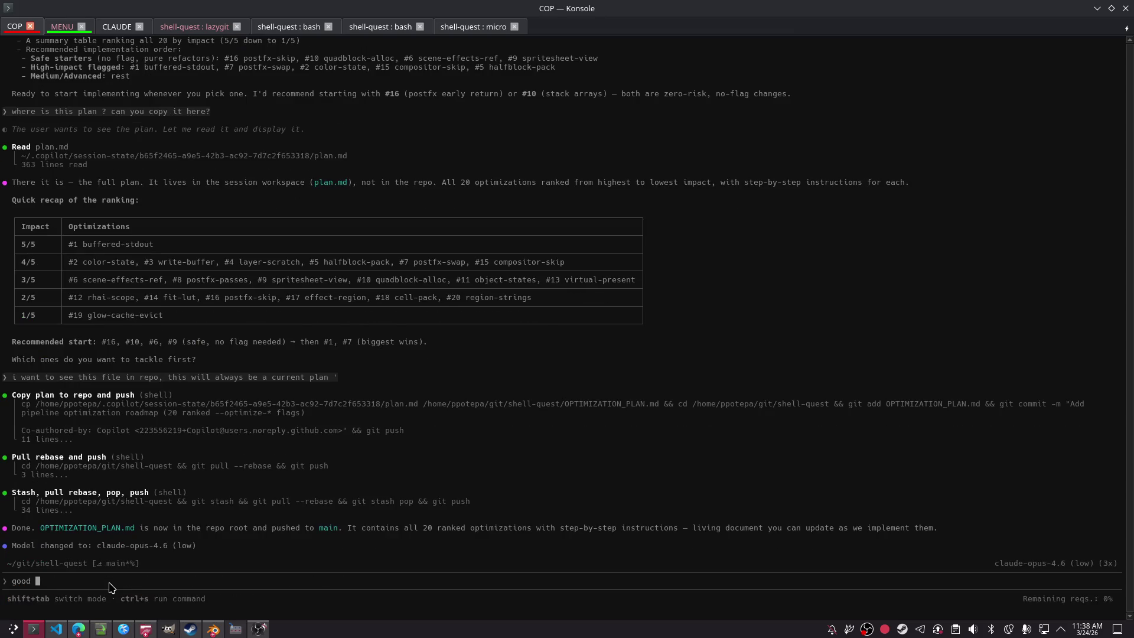
{"action": "key", "text": "BackSpace"}
{"action": "key", "text": "BackSpace"}
{"action": "key", "text": "BackSpace"}
{"action": "type", "text": "good we want "}
{"action": "type", "text": "every otpmi"}
{"action": "type", "text": "zation flag to "}
{"action": "type", "text": "start wi"}
{"action": "type", "text": "th --opt"}
{"action": "type", "text": "-"}
{"action": "key", "text": "BackSpace"}
{"action": "type", "text": "-"}
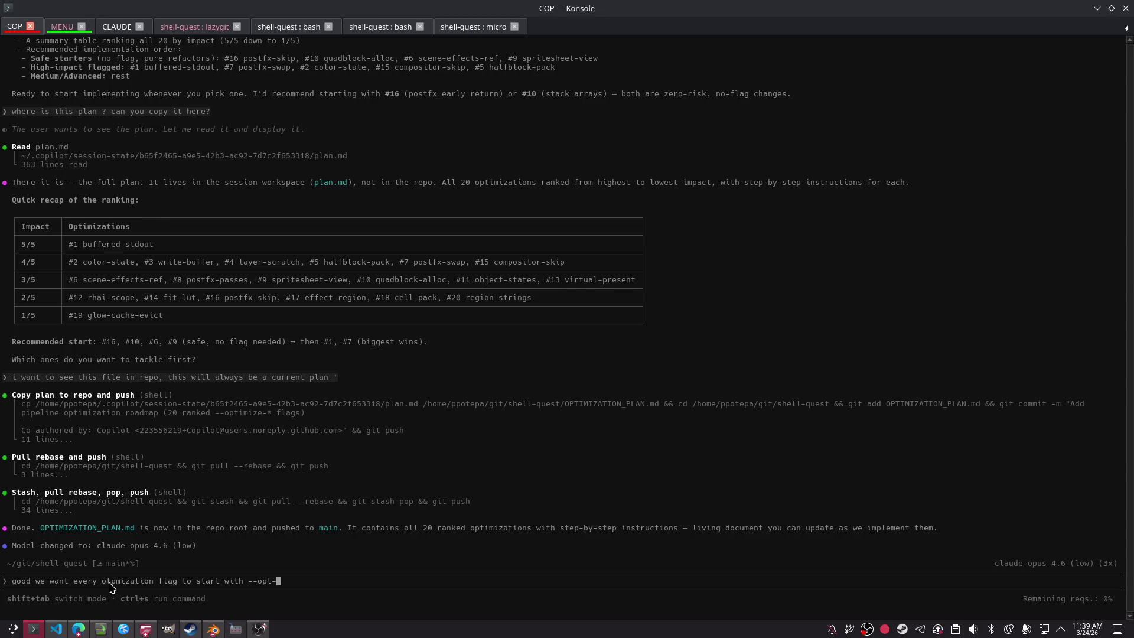
{"action": "type", "text": "&"}
{"action": "key", "text": "BackSpace"}
{"action": "type", "text": "*scope*"}
{"action": "type", "text": "-*sh"}
{"action": "type", "text": "ortname*"}
{"action": "type", "text": ", please carry on n"}
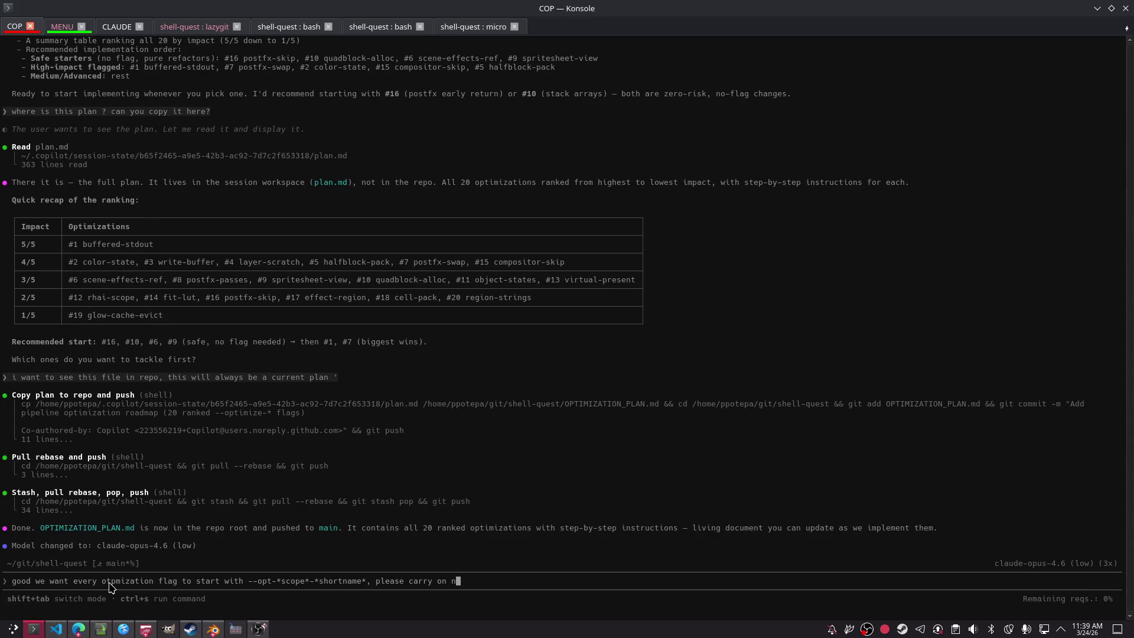
{"action": "type", "text": "ow"}
{"action": "key", "text": "Return"}
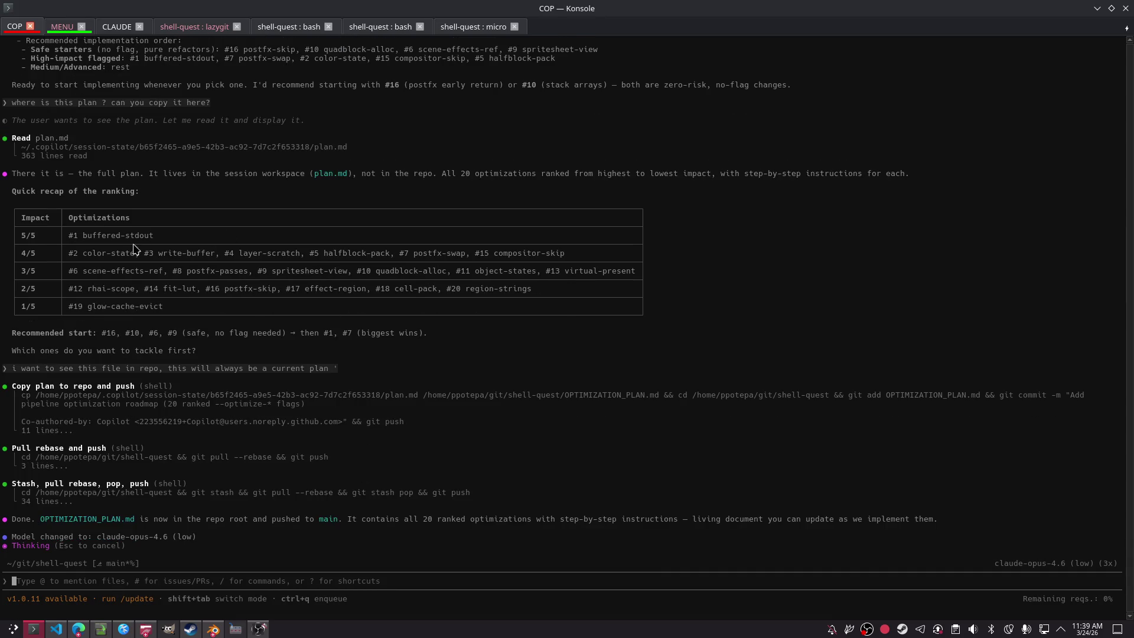
{"action": "left_click", "coordinate": [213, 629]}
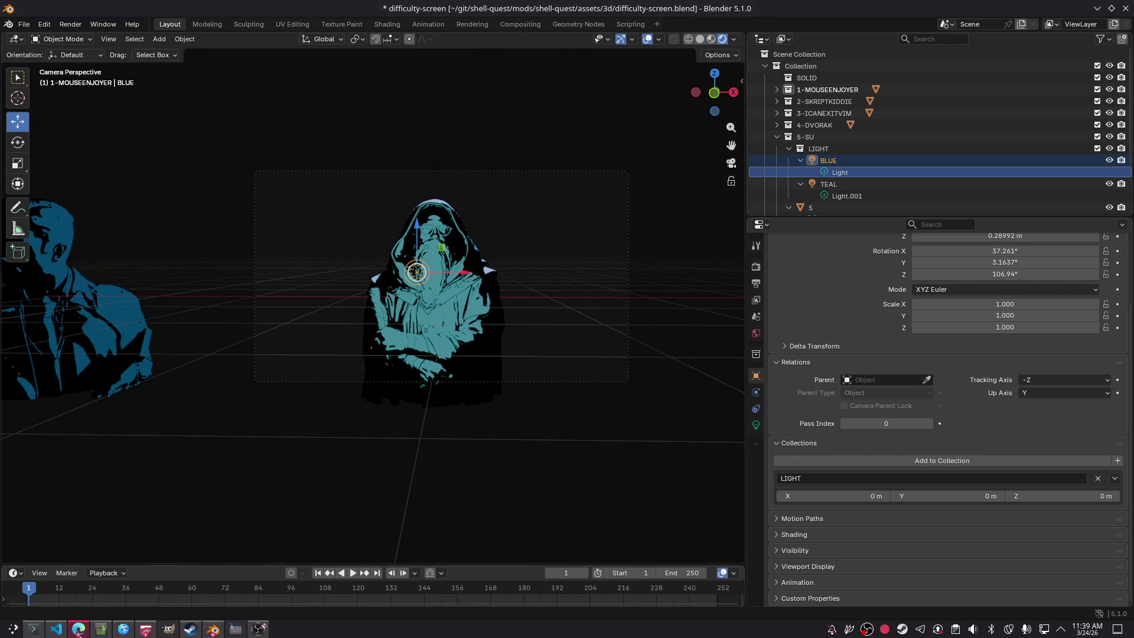
Step: Open the shell-quests-scripts ChatGPT chat and scroll the layered reference reply down to section 7
{"action": "left_click", "coordinate": [79, 628]}
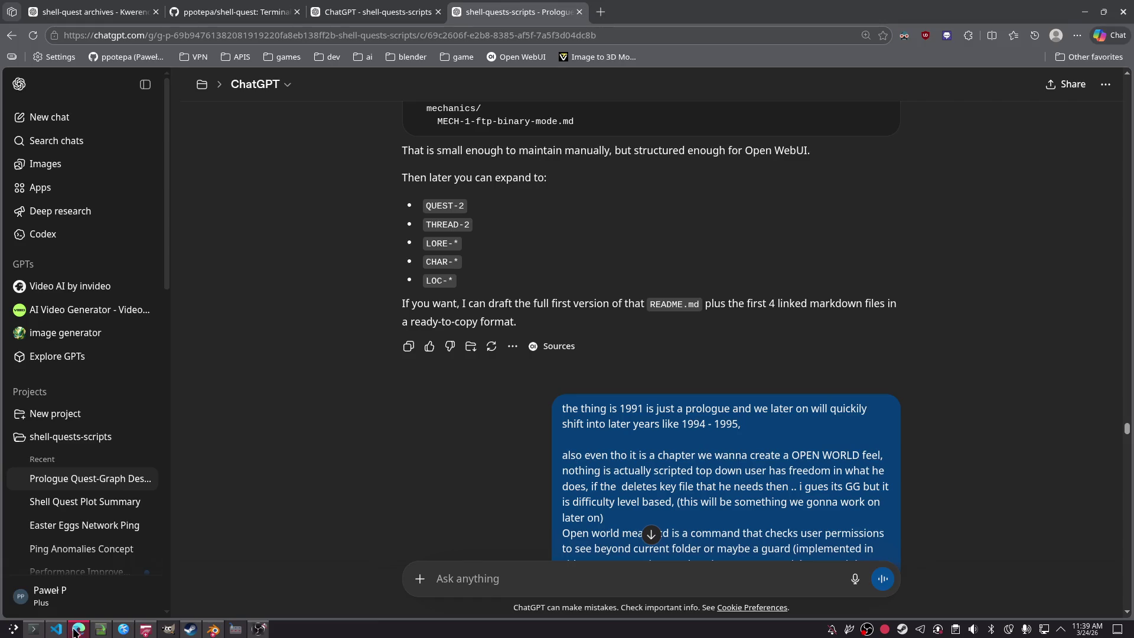
{"action": "key", "text": "ctrl+shift+Tab"}
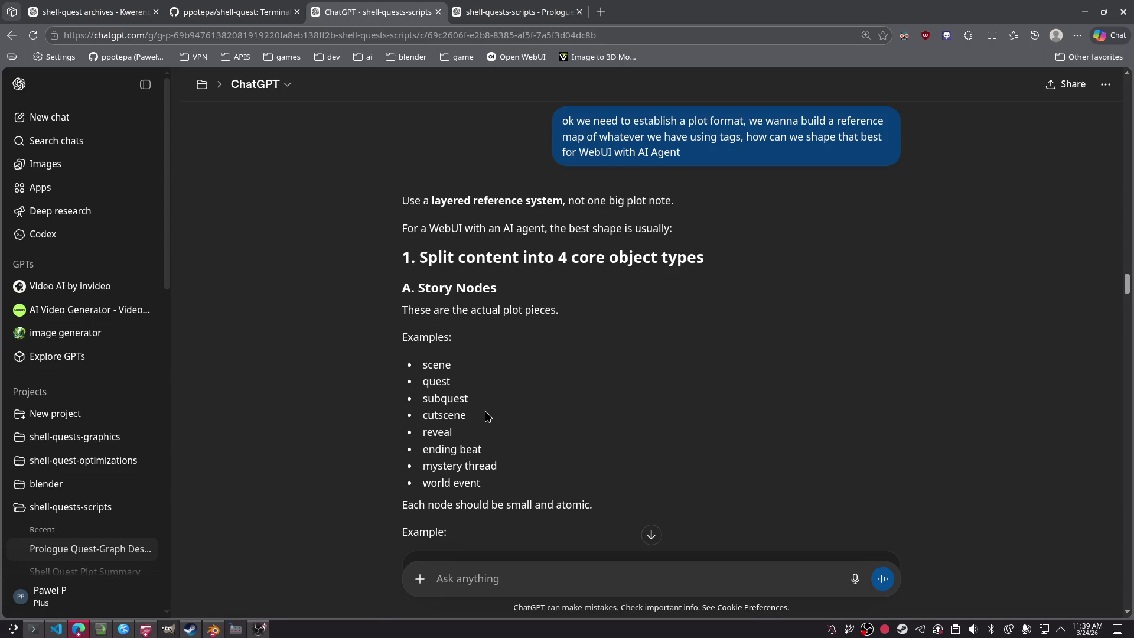
{"action": "scroll", "coordinate": [487, 416], "scroll_direction": "down", "scroll_amount": 7}
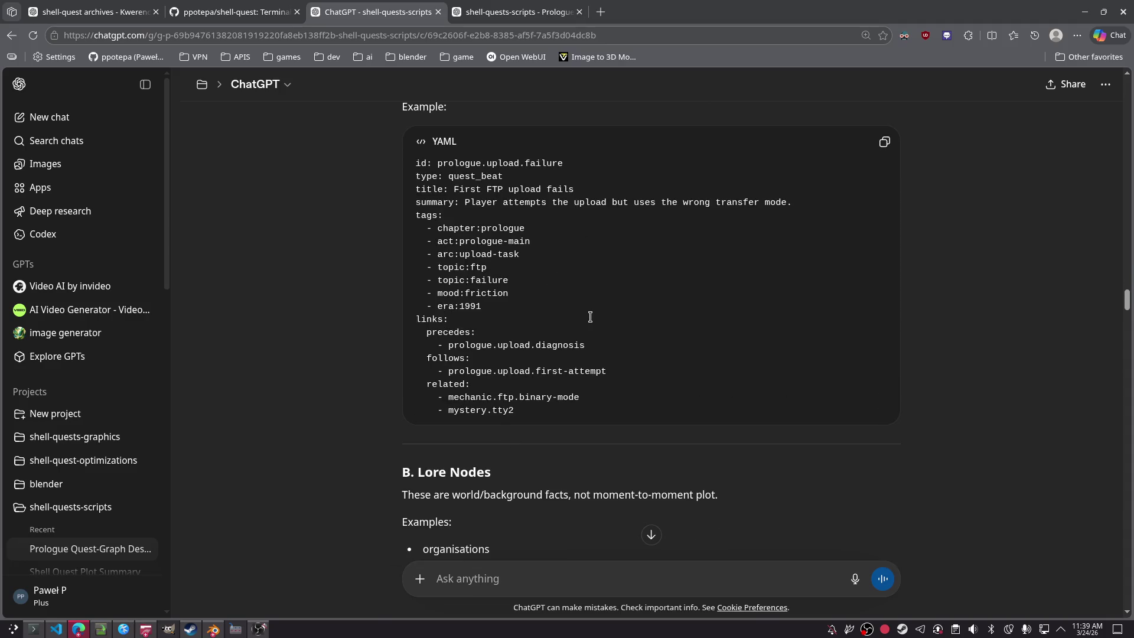
{"action": "scroll", "coordinate": [590, 317], "scroll_direction": "down", "scroll_amount": 20}
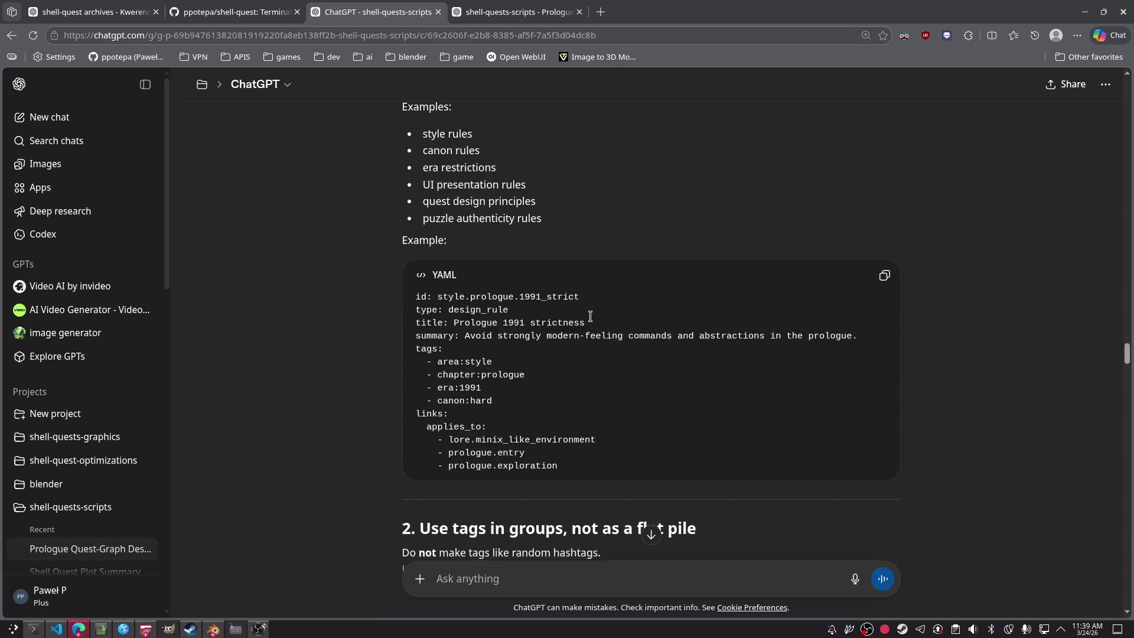
{"action": "scroll", "coordinate": [588, 323], "scroll_direction": "down", "scroll_amount": 5}
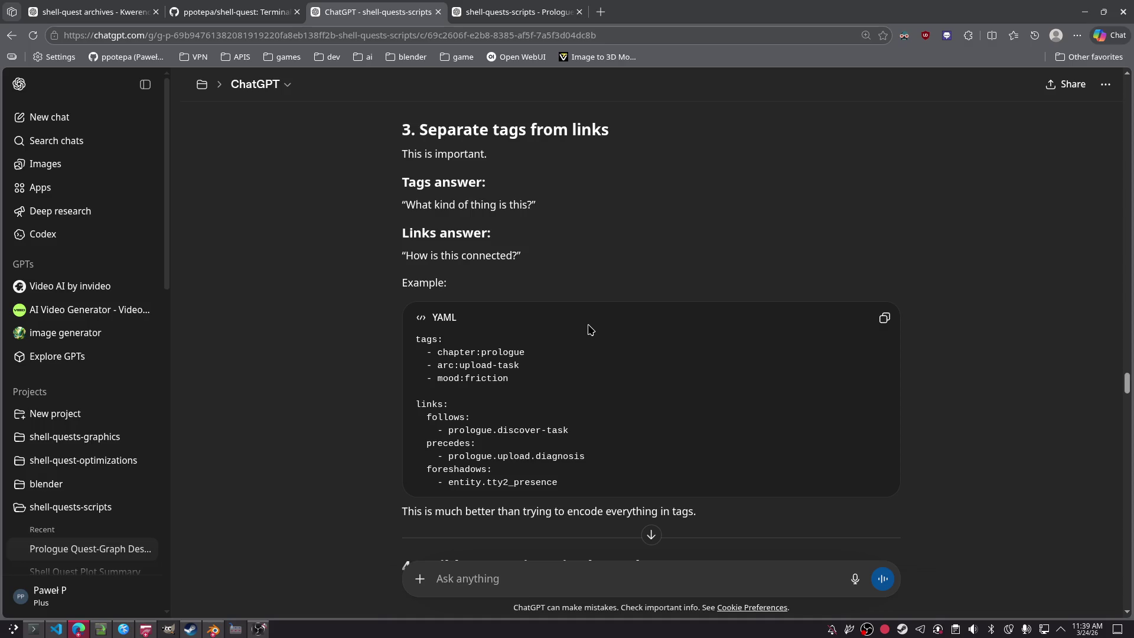
{"action": "scroll", "coordinate": [590, 329], "scroll_direction": "down", "scroll_amount": 8}
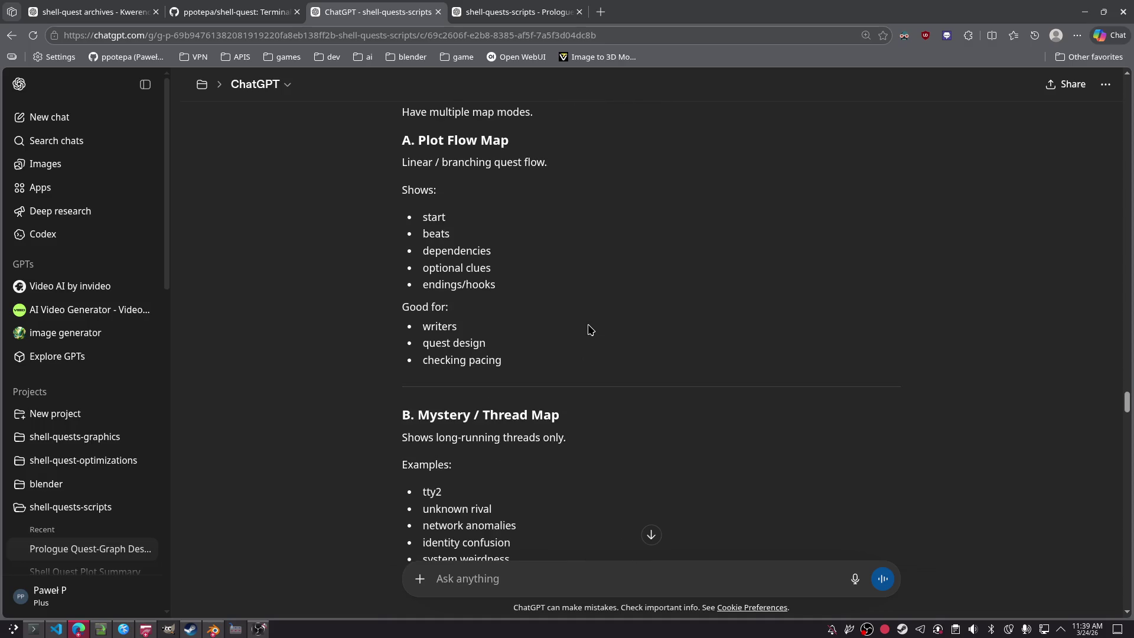
{"action": "scroll", "coordinate": [589, 329], "scroll_direction": "down", "scroll_amount": 1}
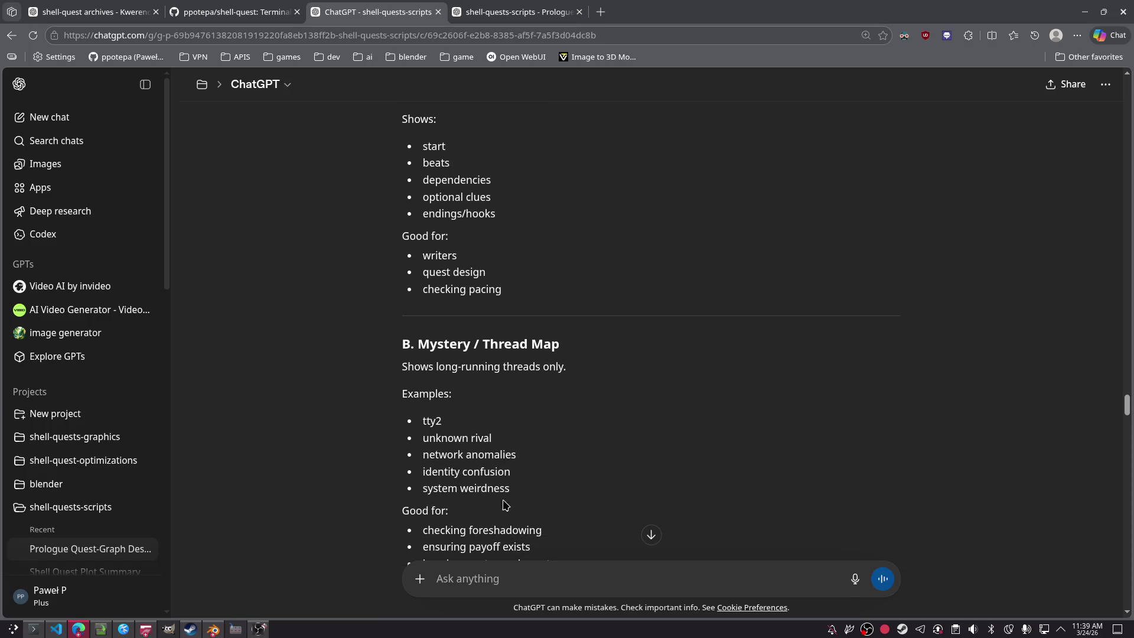
{"action": "scroll", "coordinate": [474, 455], "scroll_direction": "down", "scroll_amount": 1}
{"action": "scroll", "coordinate": [473, 455], "scroll_direction": "down", "scroll_amount": 20}
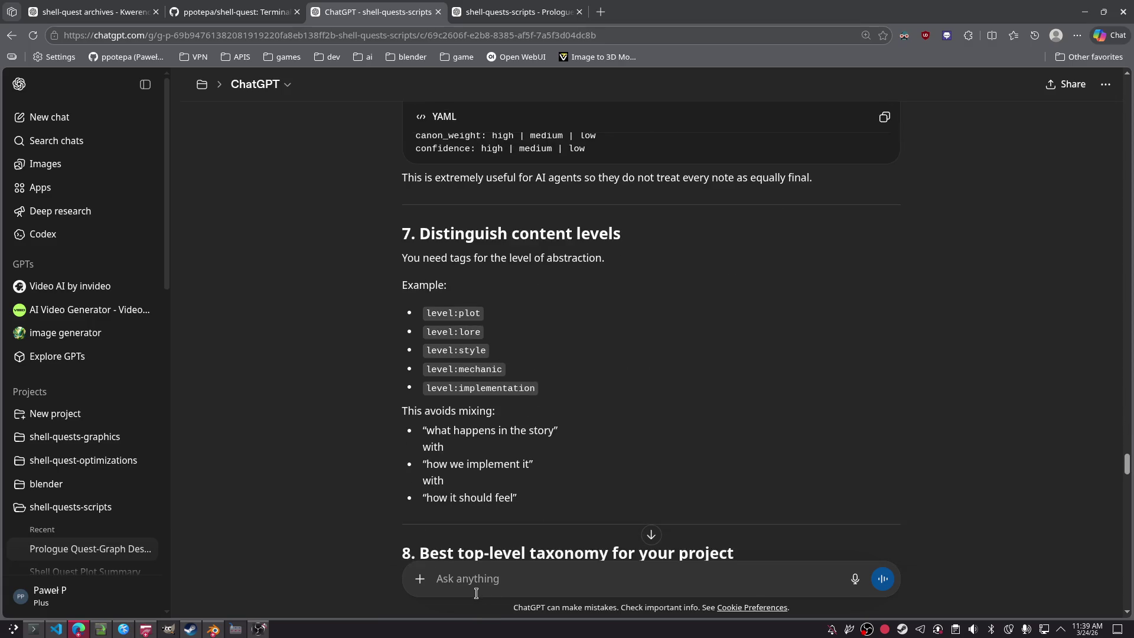
{"action": "left_click", "coordinate": [471, 576]}
Step: Draft a request for a single document in the proposed format with the latest plot decisions, using Thinking mode
{"action": "type", "text": "great let"}
{"action": "type", "text": "ro "}
{"action": "type", "text": " create a sio"}
{"action": "type", "text": "gle document in e"}
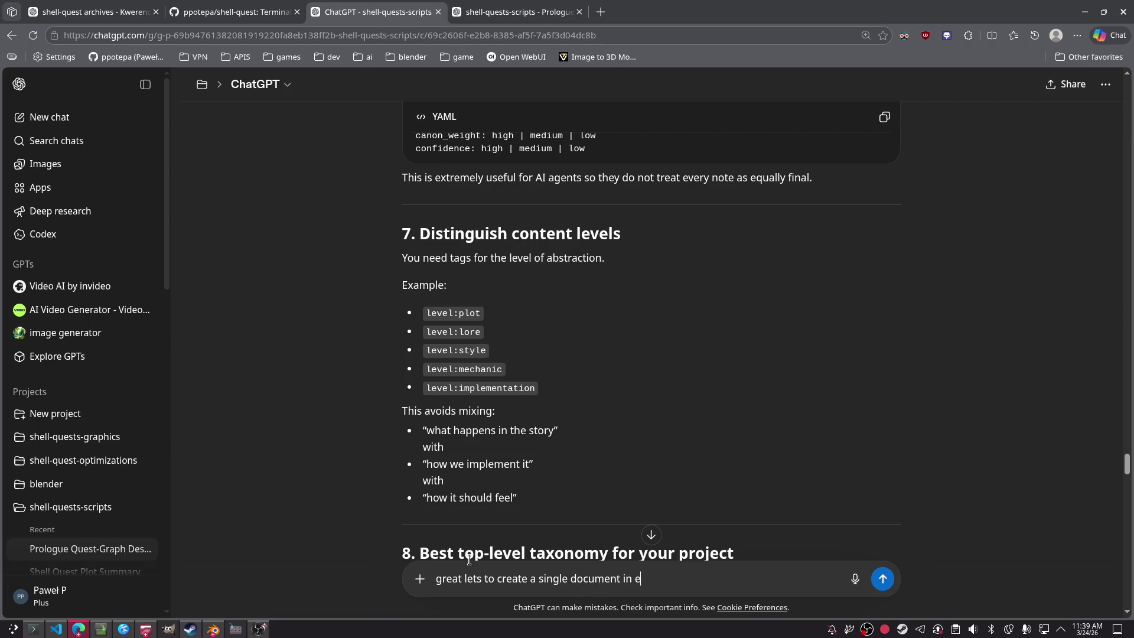
{"action": "key", "text": "BackSpace"}
{"action": "type", "text": "sc"}
{"action": "key", "text": "BackSpace"}
{"action": "type", "text": "ame exact f"}
{"action": "type", "text": "ormat as "}
{"action": "type", "text": "you are proposin"}
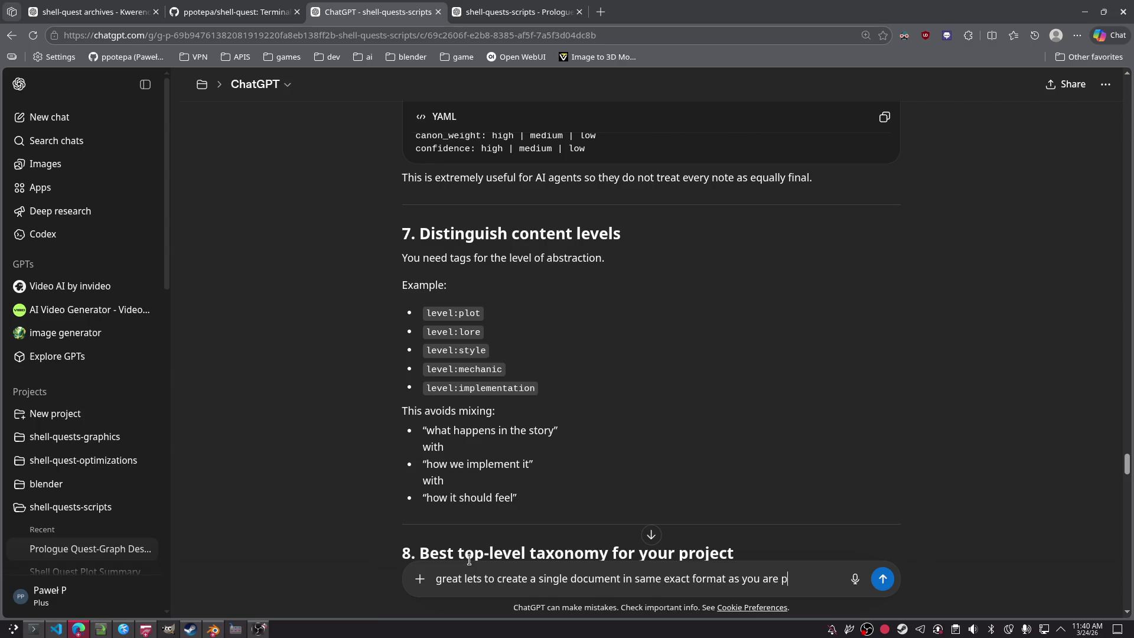
{"action": "type", "text": "g,"}
{"action": "type", "text": " with entire "}
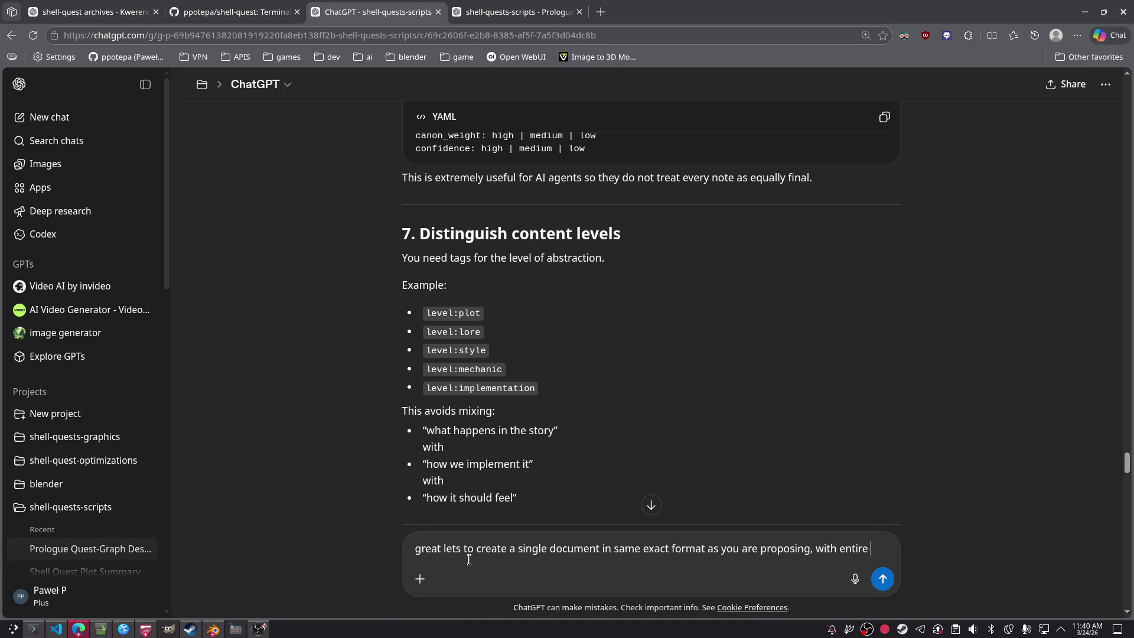
{"action": "type", "text": "plot know"}
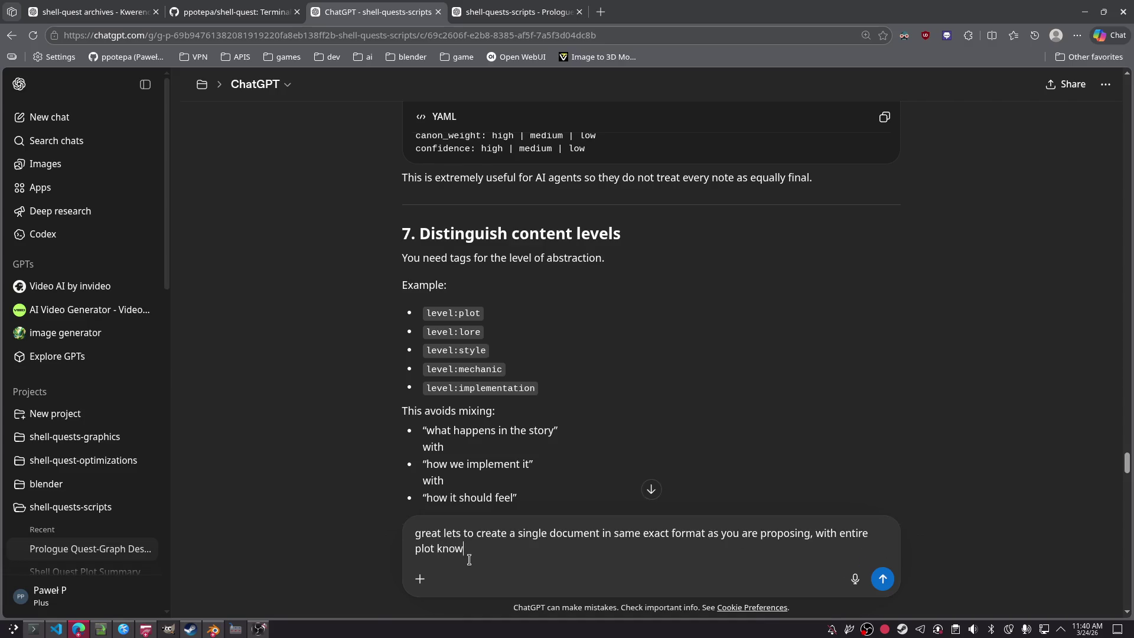
{"action": "type", "text": "ledge updated to late"}
{"action": "key", "text": "BackSpace"}
{"action": "type", "text": "our latest decisions h"}
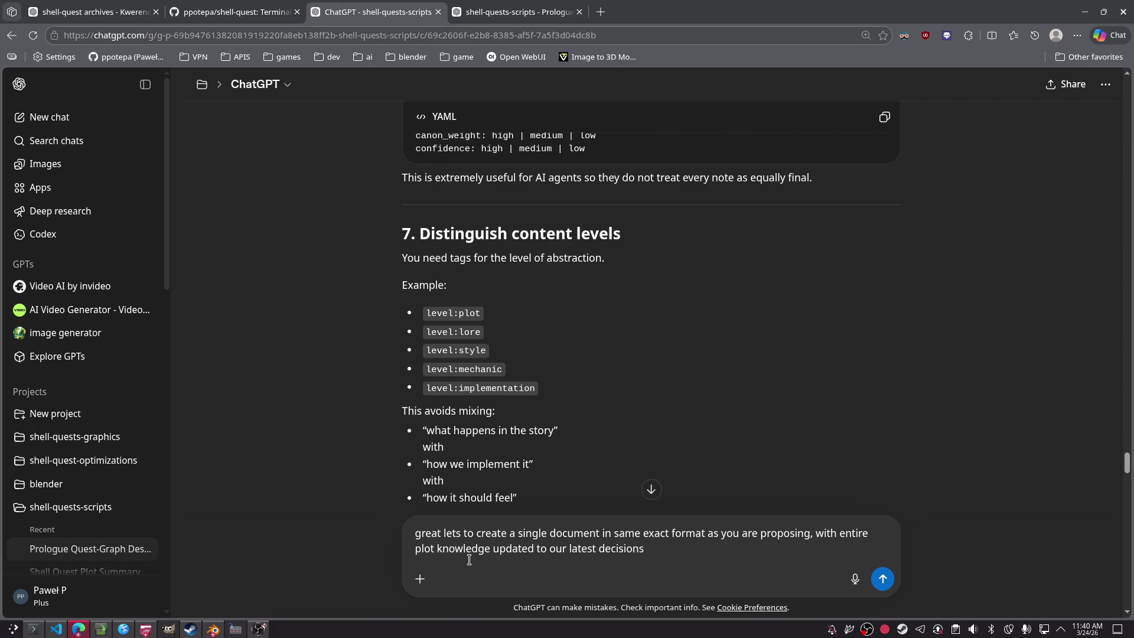
{"action": "type", "text": "ere"}
{"action": "left_click", "coordinate": [259, 84]}
{"action": "left_click", "coordinate": [273, 174]}
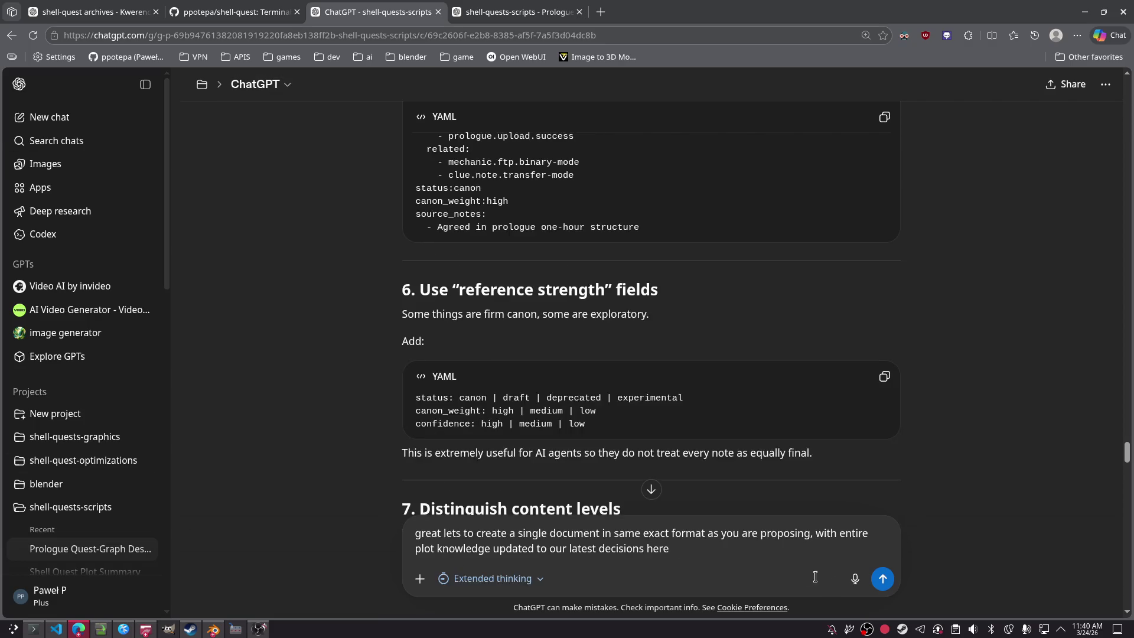
Step: Replace the draft with 'are you sure this is the best possible format'
{"action": "left_click_drag", "start_coordinate": [696, 561], "coordinate": [357, 536]}
{"action": "key", "text": "BackSpace"}
{"action": "type", "text": "ar"}
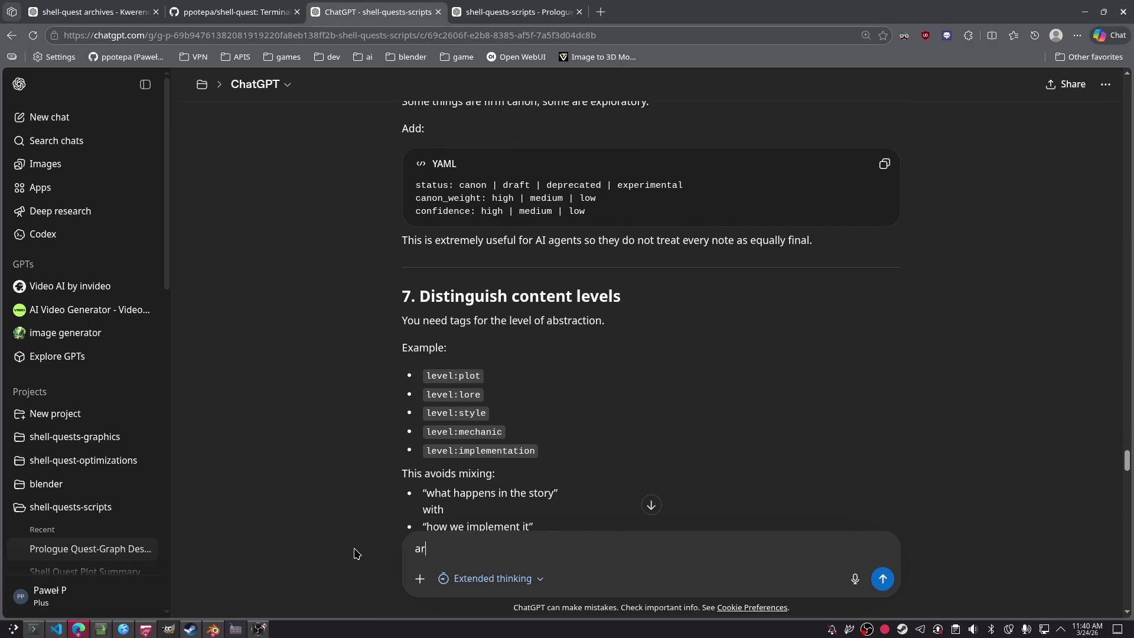
{"action": "type", "text": "e you sure this is the bes"}
{"action": "type", "text": "t possibl"}
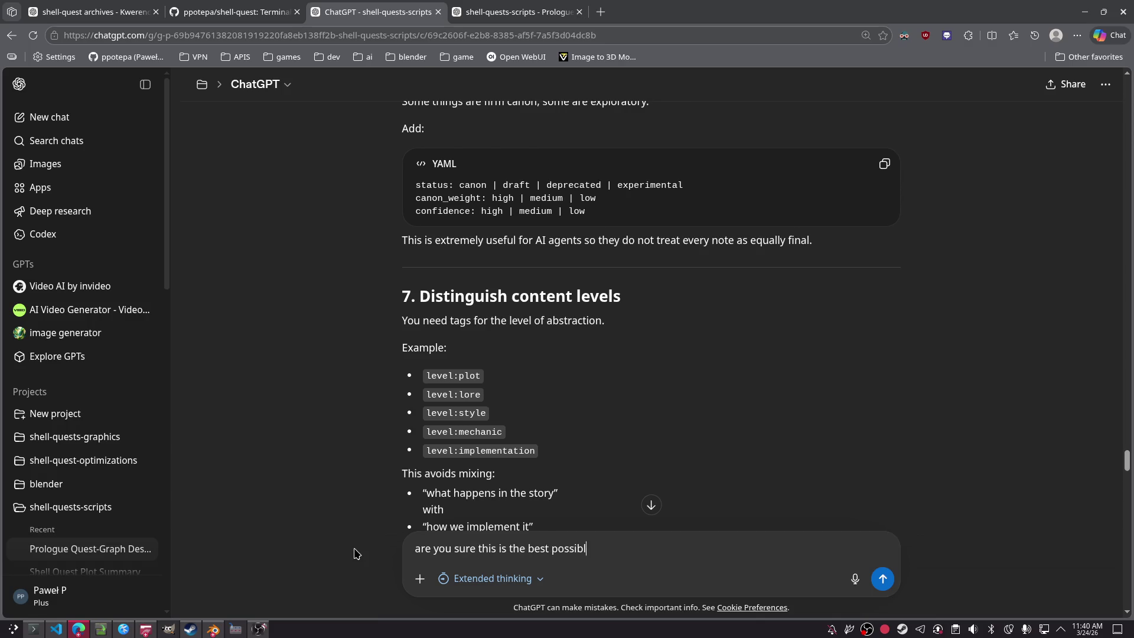
{"action": "type", "text": "e format, w"}
{"action": "key", "text": "BackSpace"}
{"action": "key", "text": "BackSpace"}
{"action": "key", "text": "BackSpace"}
Step: Look up 'furtka' in Google Translate in a new tab, then close it
{"action": "key", "text": "ctrl+t"}
{"action": "type", "text": "t"}
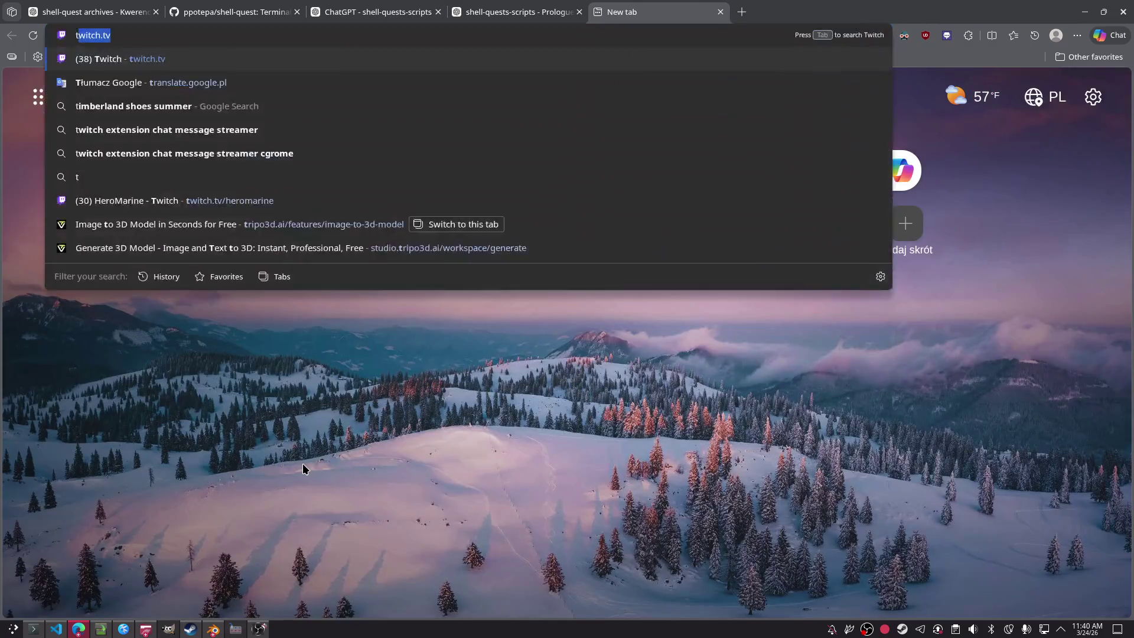
{"action": "key", "text": "Down"}
{"action": "key", "text": "Down"}
{"action": "key", "text": "Return"}
{"action": "type", "text": "furtka"}
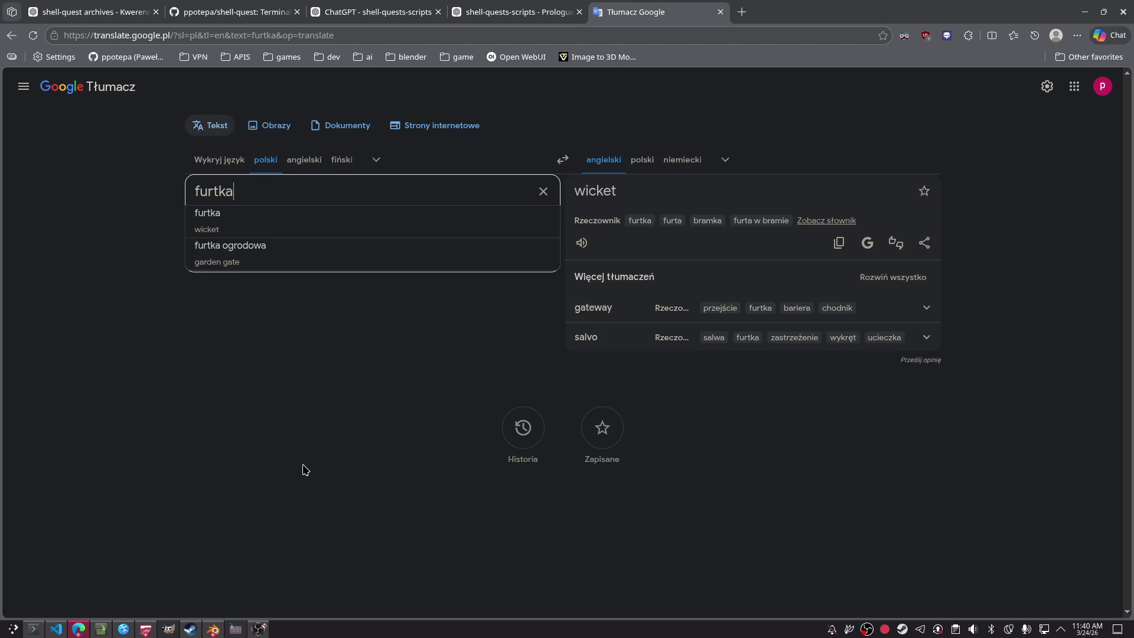
{"action": "key", "text": "ctrl+w"}
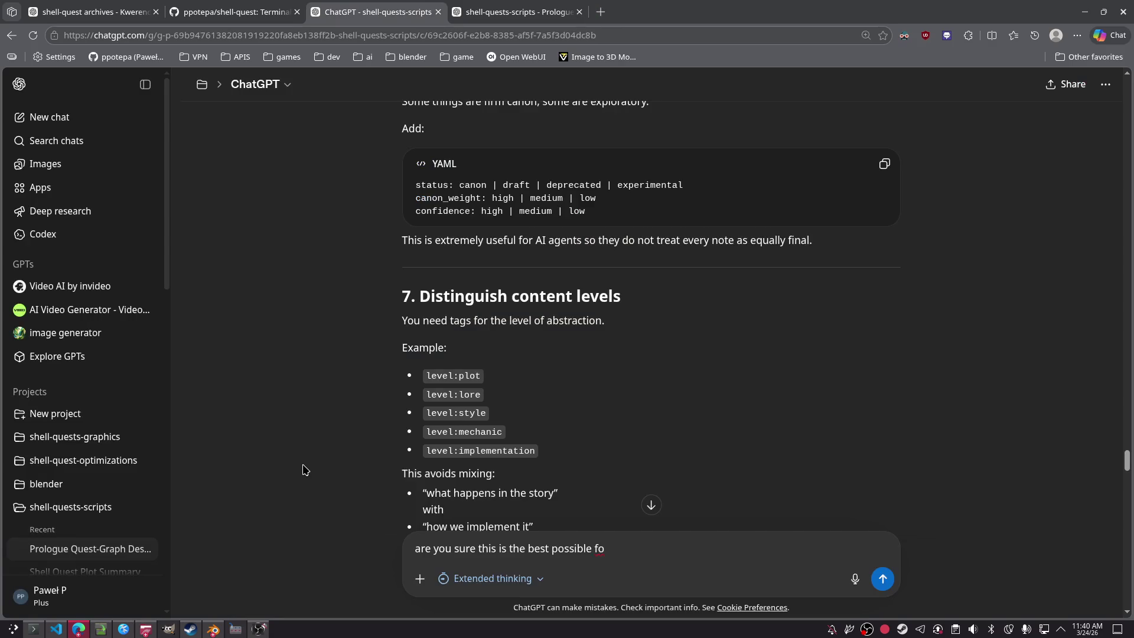
Step: Send the follow-up asking for room for characters, spells/commands, difficulty and machine specs
{"action": "key", "text": "ctrl+a"}
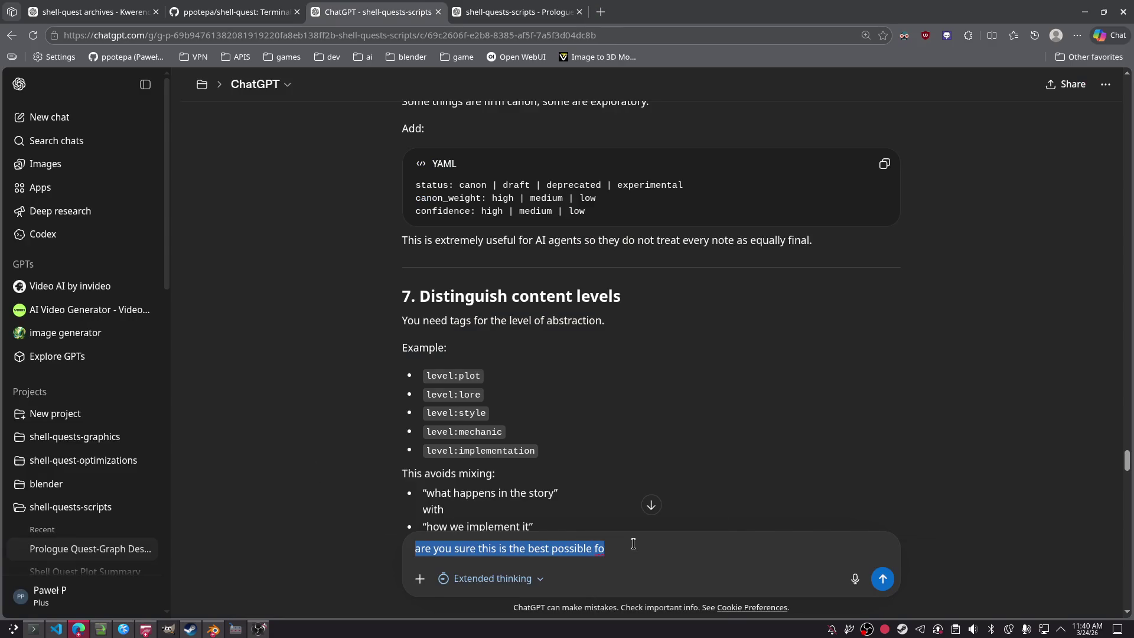
{"action": "left_click", "coordinate": [654, 544]}
{"action": "type", "text": "rmat "}
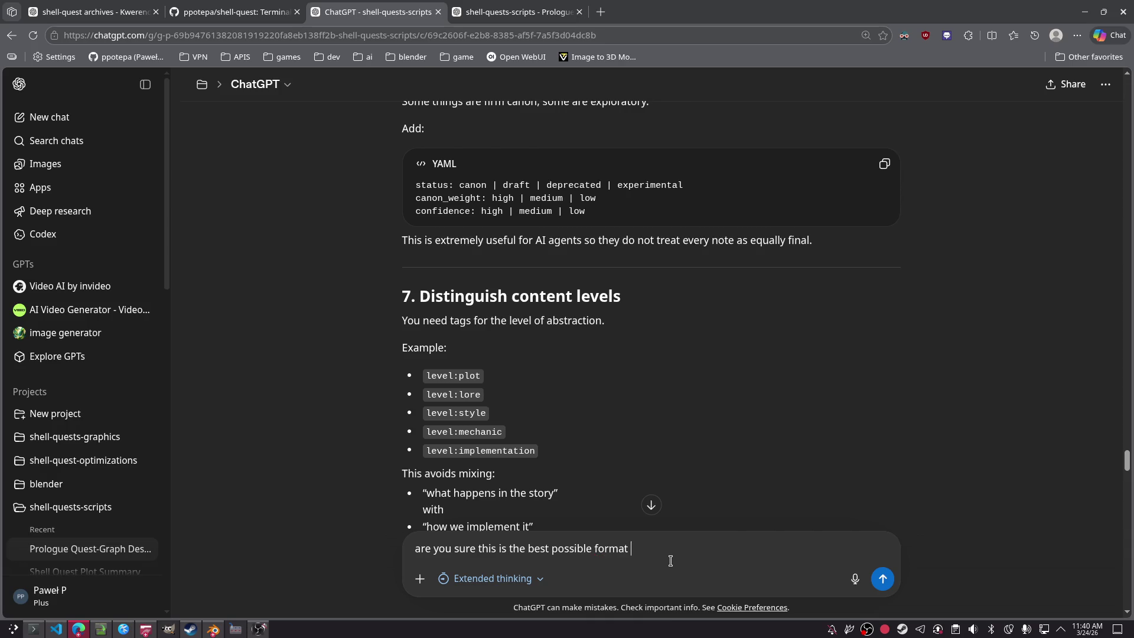
{"action": "type", "text": "weefinetley "}
{"action": "type", "text": "need to leave "}
{"action": "type", "text": "some room for characters/sp"}
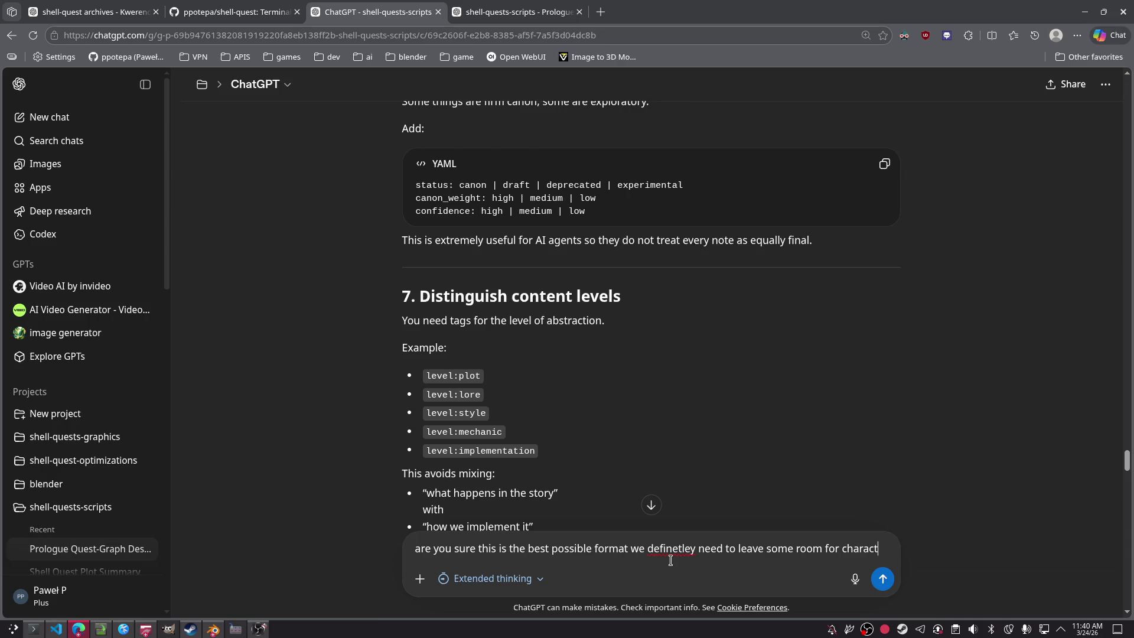
{"action": "type", "text": "eels(commands?"}
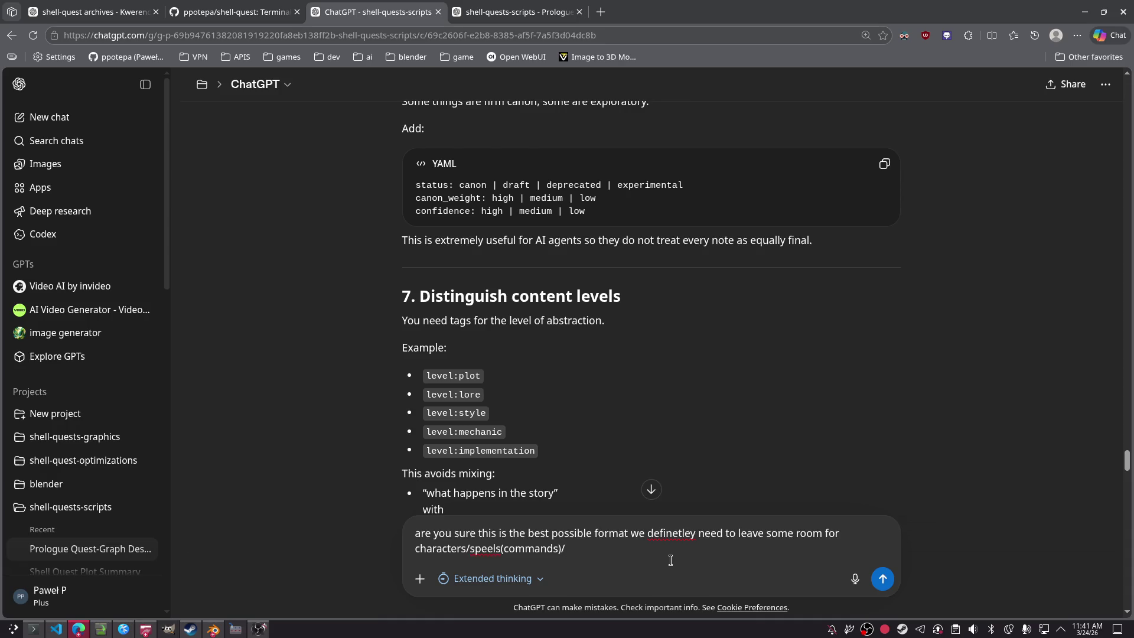
{"action": "type", "text": "difficulty m"}
{"action": "type", "text": "achine spects etc"}
{"action": "type", "text": " pleasr"}
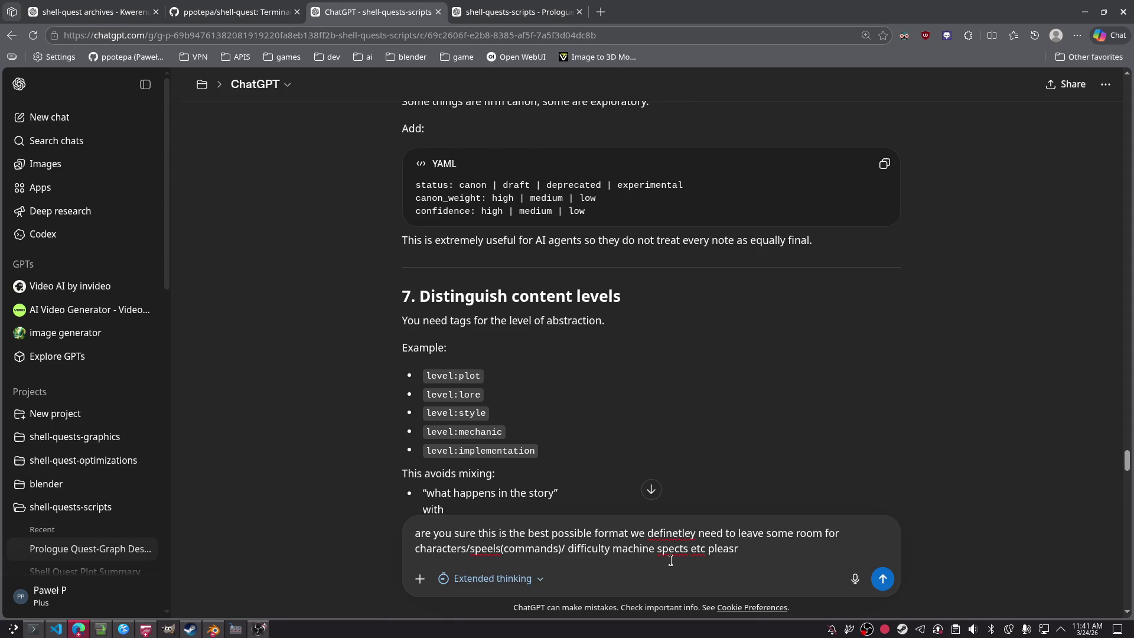
{"action": "type", "text": "er"}
{"action": "type", "text": "ry to come up"}
{"action": "type", "text": " with "}
{"action": "type", "text": "generic u"}
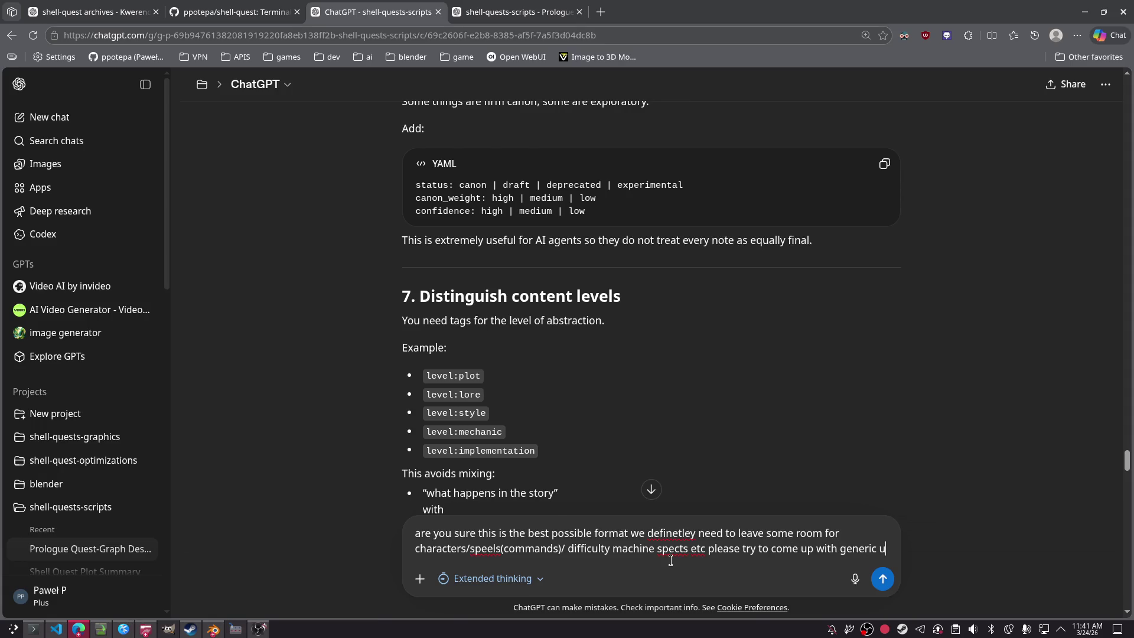
{"action": "type", "text": "niversalstructure"}
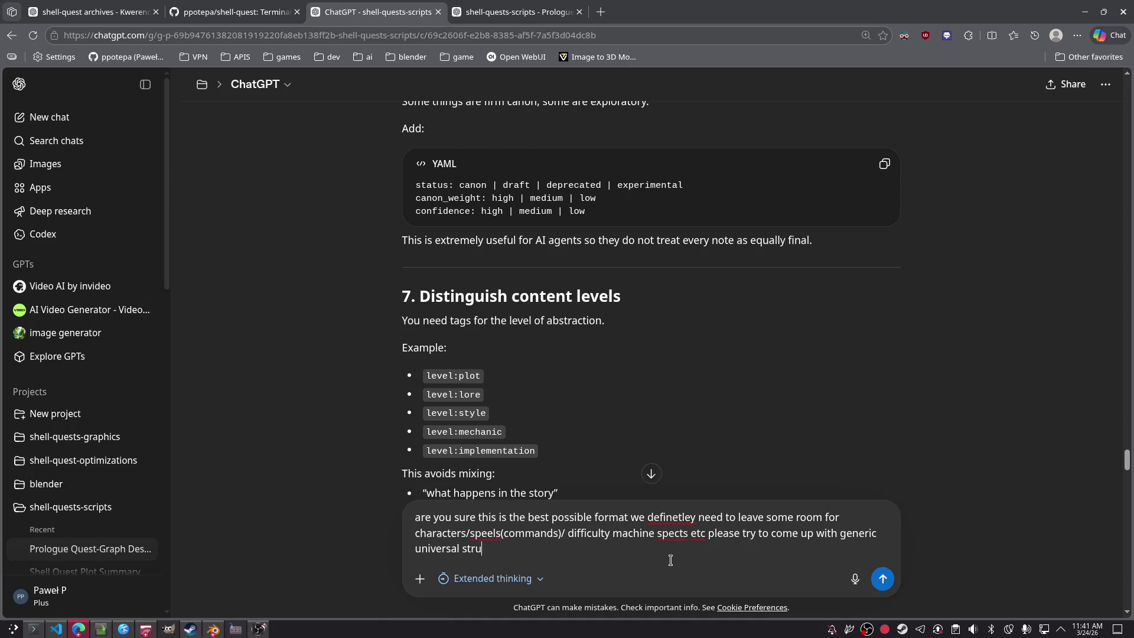
{"action": "key", "text": "Return"}
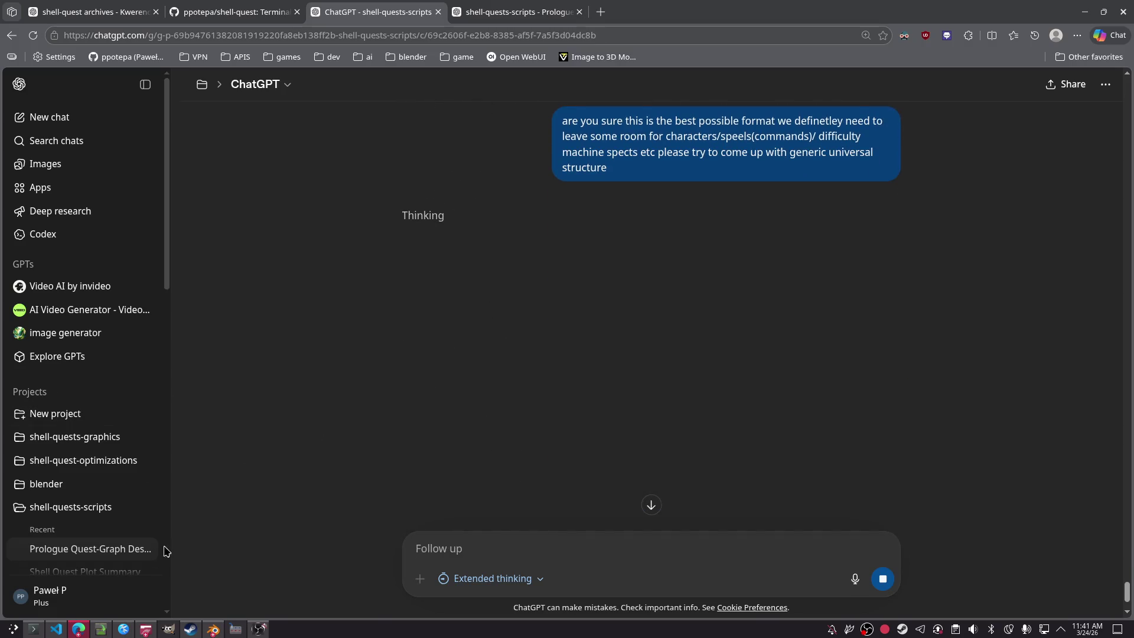
Step: Start renaming the Prologue Quest-Graph Design chat and clear its old name
{"action": "left_click", "coordinate": [145, 549]}
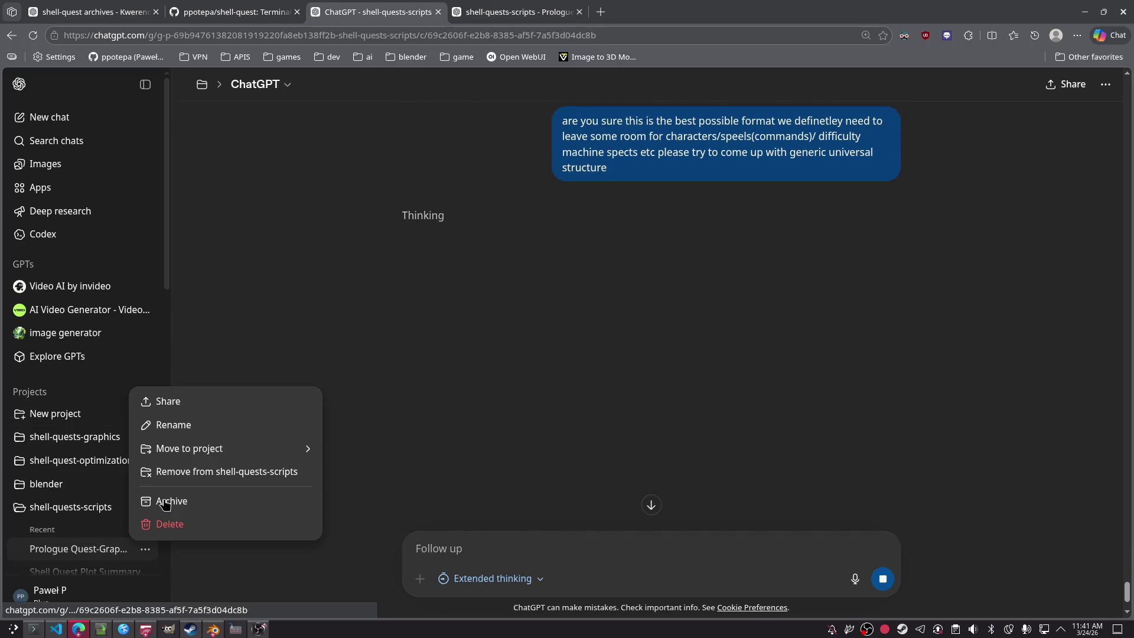
{"action": "left_click", "coordinate": [190, 426]}
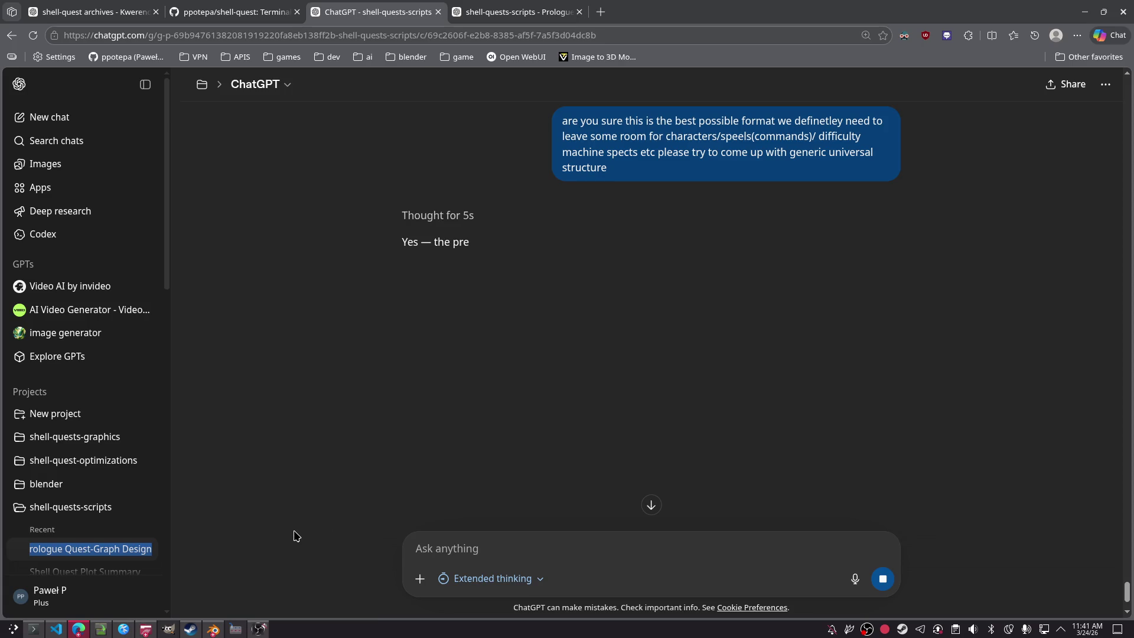
{"action": "key", "text": "BackSpace"}
Step: Rename the chat to 'PLOT_GRAPH'
{"action": "type", "text": "PLOt"}
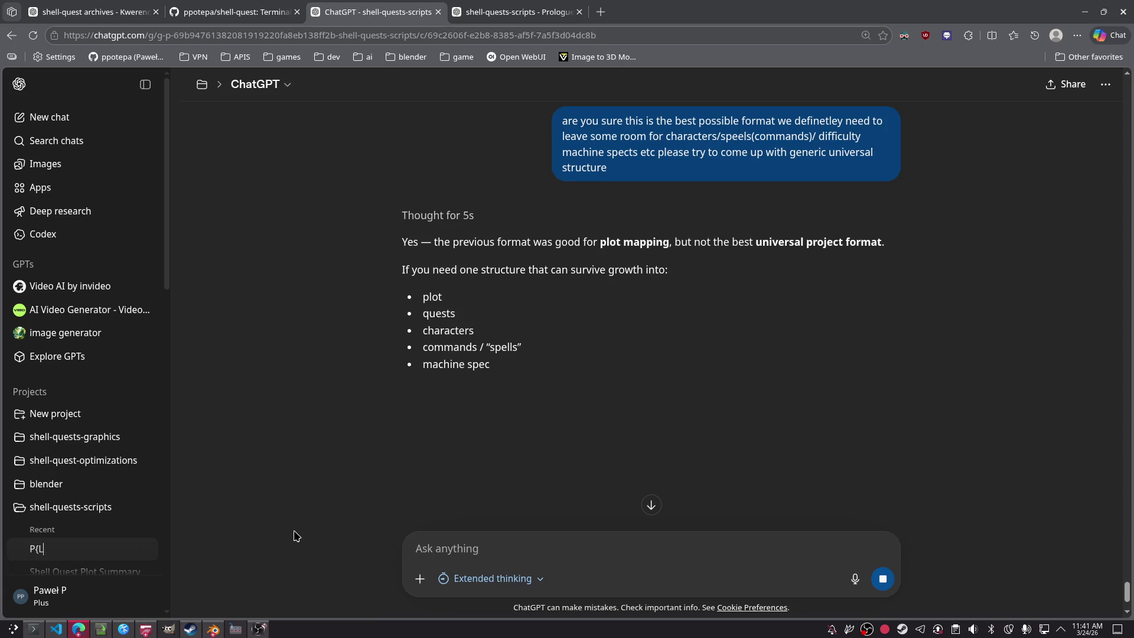
{"action": "key", "text": "BackSpace"}
{"action": "type", "text": "T_"}
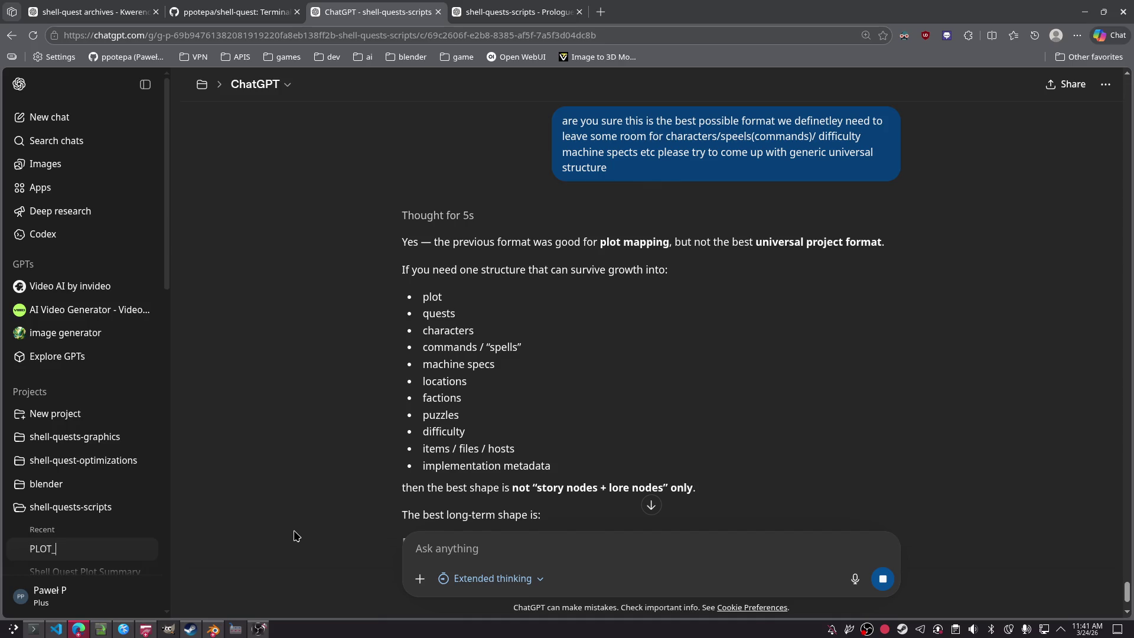
{"action": "type", "text": "GRAPH"}
Step: Scroll through the entity-relation knowledge graph schema, selecting the quest description lines in its YAML
{"action": "scroll", "coordinate": [914, 441], "scroll_direction": "down", "scroll_amount": 5}
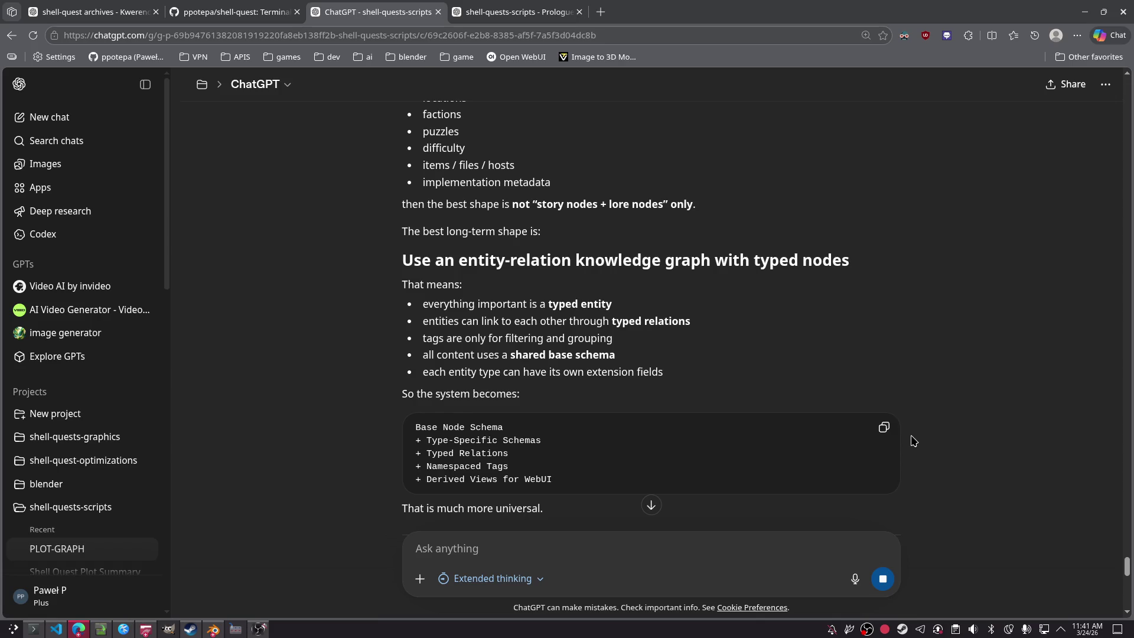
{"action": "scroll", "coordinate": [914, 441], "scroll_direction": "down", "scroll_amount": 10}
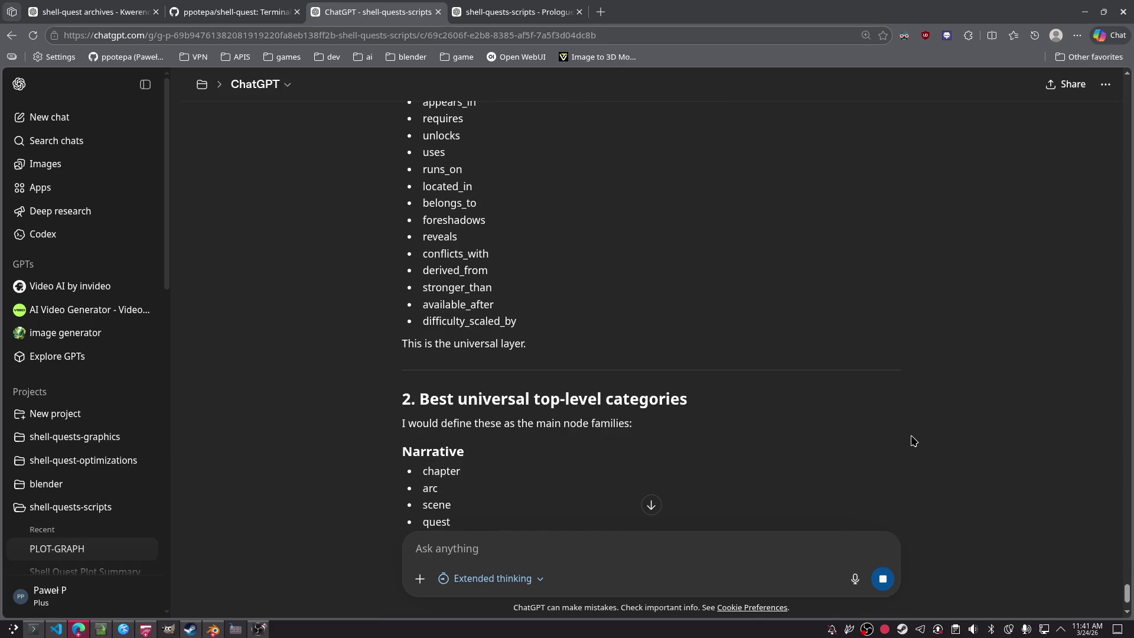
{"action": "scroll", "coordinate": [913, 440], "scroll_direction": "down", "scroll_amount": 3}
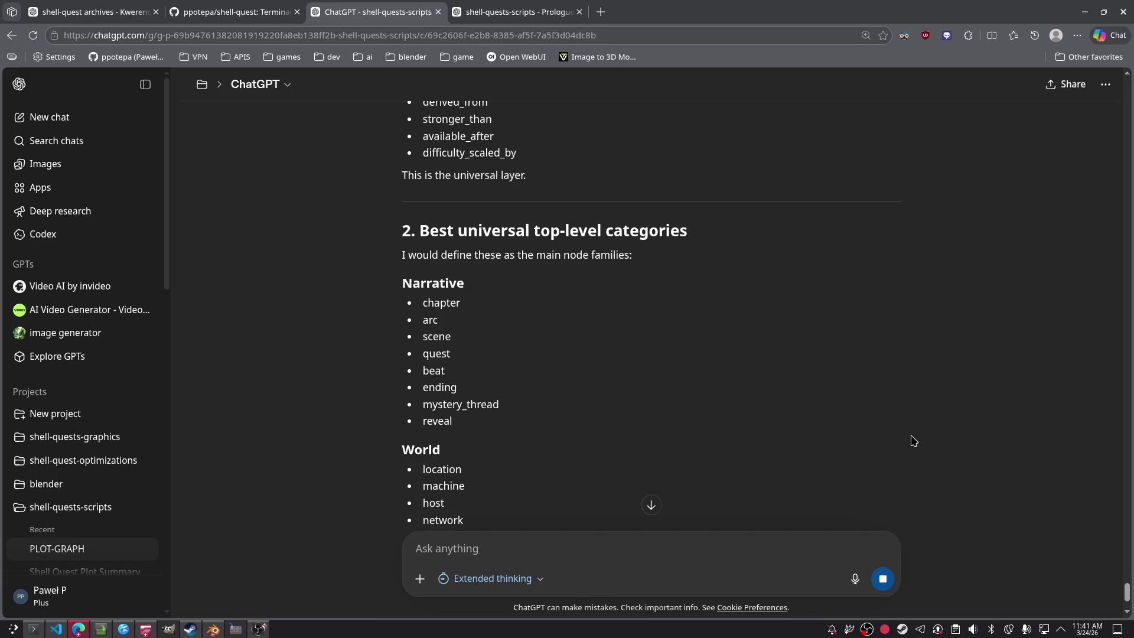
{"action": "scroll", "coordinate": [914, 440], "scroll_direction": "down", "scroll_amount": 10}
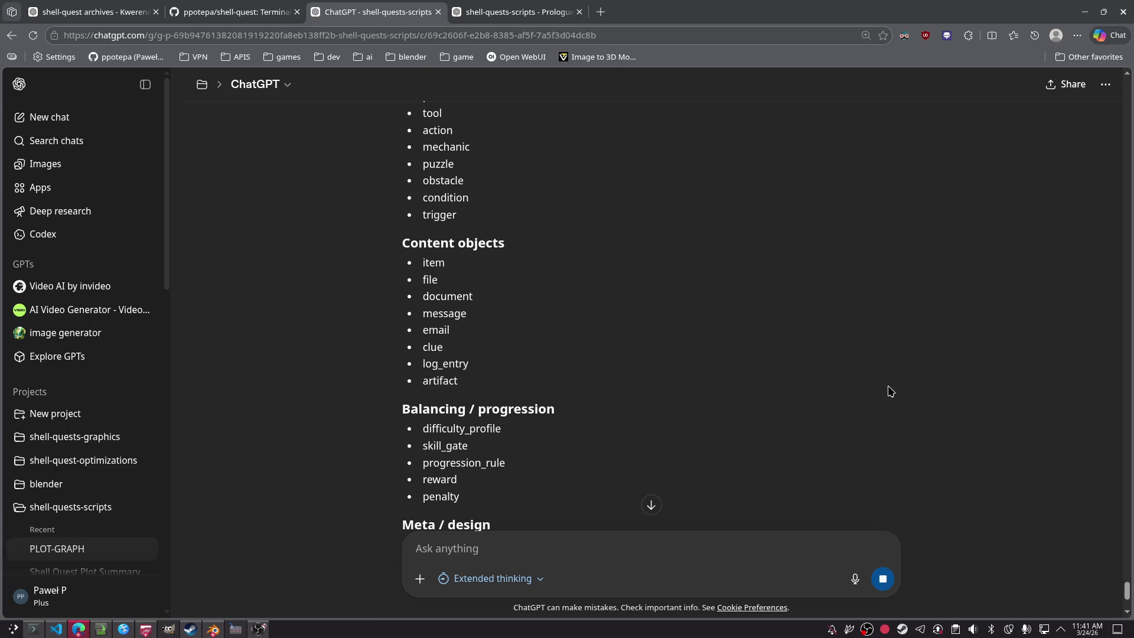
{"action": "scroll", "coordinate": [694, 359], "scroll_direction": "down", "scroll_amount": 7}
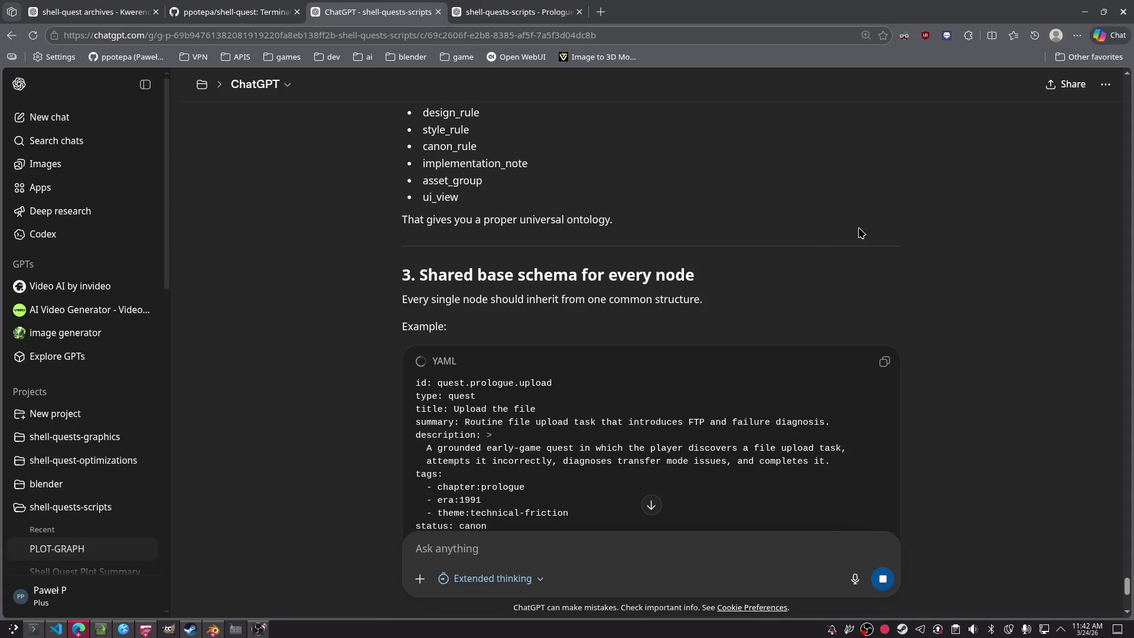
{"action": "scroll", "coordinate": [896, 219], "scroll_direction": "down", "scroll_amount": 1}
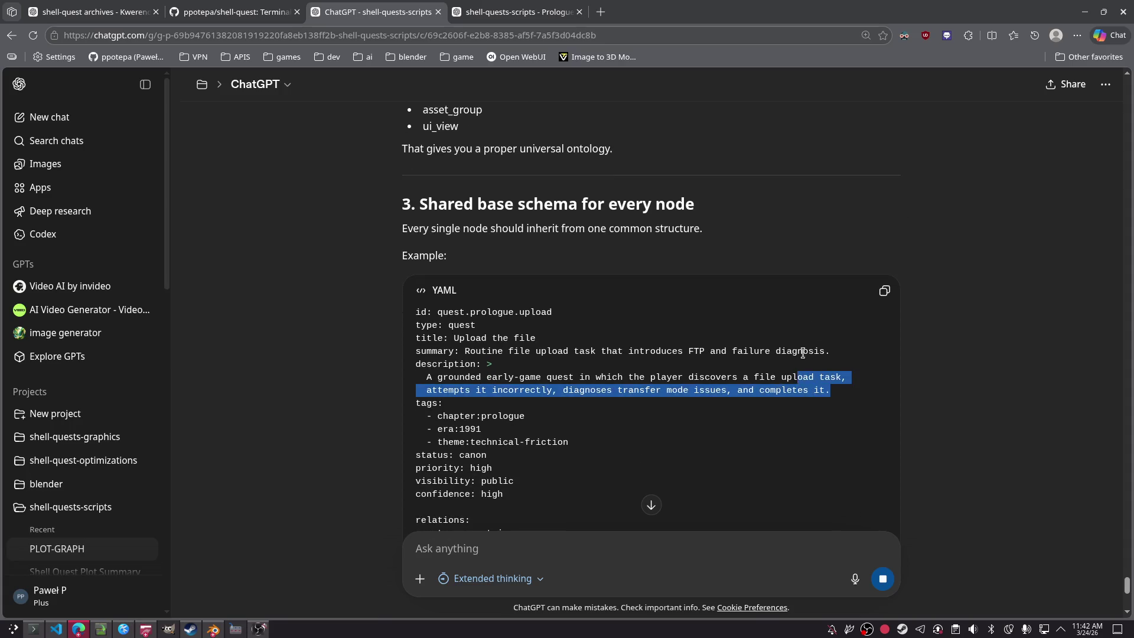
{"action": "left_click_drag", "start_coordinate": [581, 394], "coordinate": [675, 389]}
{"action": "left_click", "coordinate": [868, 199]}
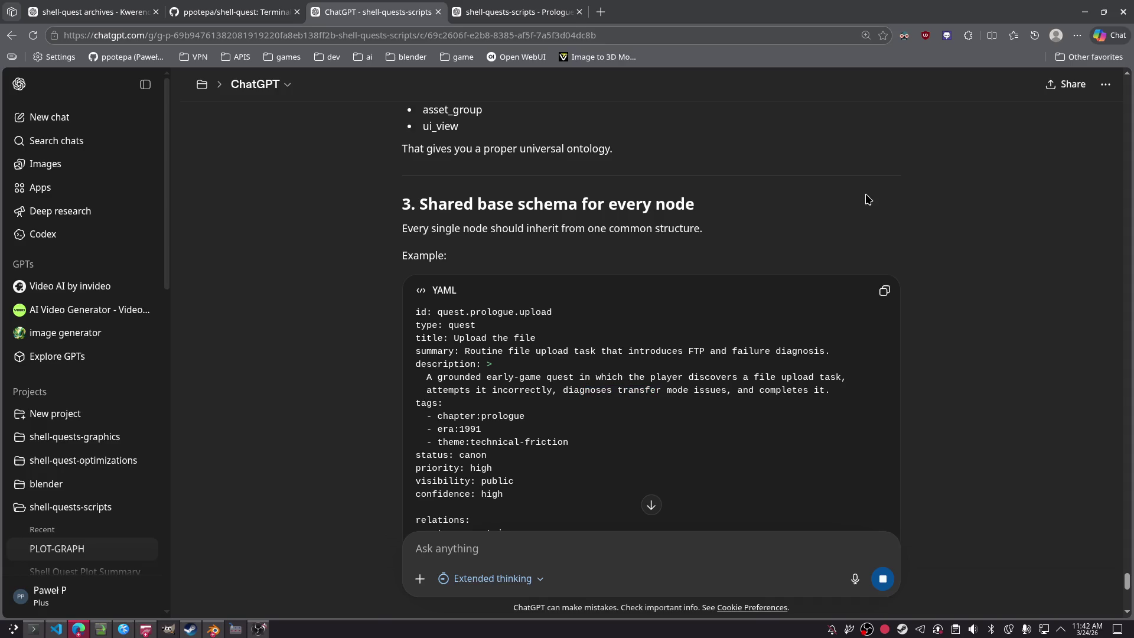
{"action": "left_click_drag", "start_coordinate": [837, 391], "coordinate": [801, 347]}
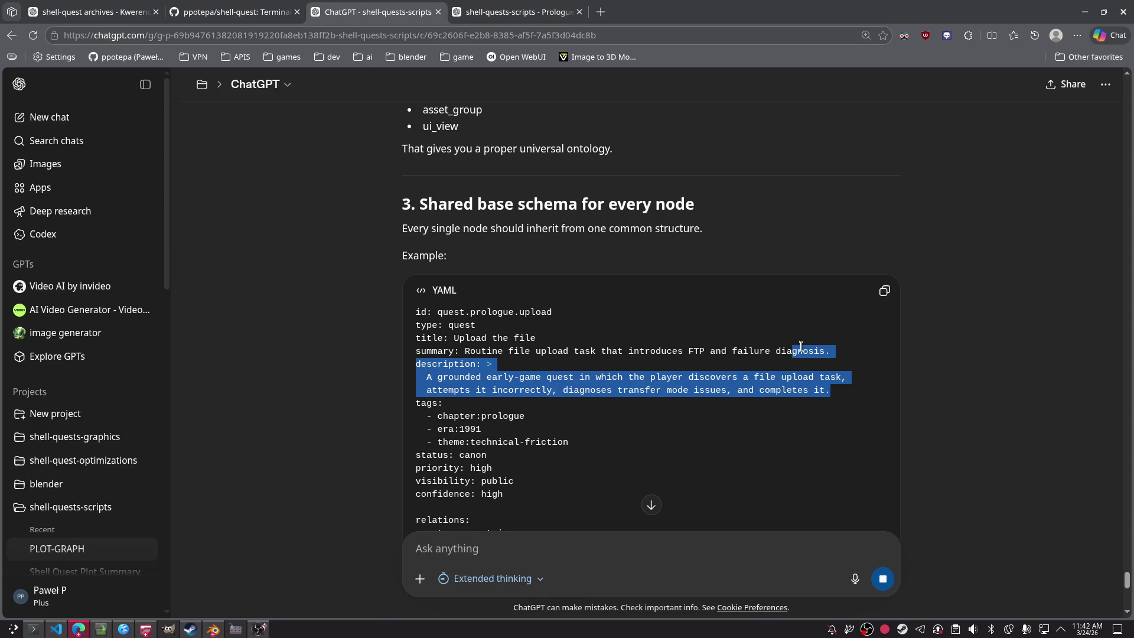
{"action": "left_click", "coordinate": [855, 245]}
Step: Read the remaining YAML examples to the end of the reply
{"action": "scroll", "coordinate": [626, 332], "scroll_direction": "down", "scroll_amount": 1}
{"action": "left_click_drag", "start_coordinate": [518, 429], "coordinate": [379, 234]}
{"action": "left_click", "coordinate": [400, 260]}
{"action": "scroll", "coordinate": [461, 304], "scroll_direction": "down", "scroll_amount": 4}
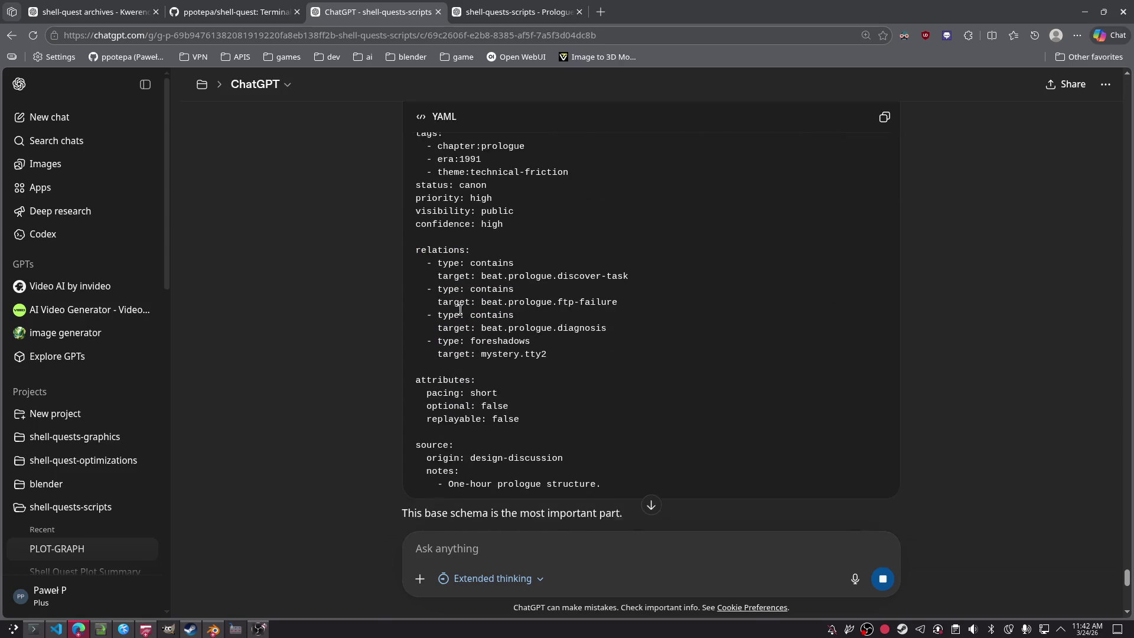
{"action": "scroll", "coordinate": [460, 310], "scroll_direction": "down", "scroll_amount": 6}
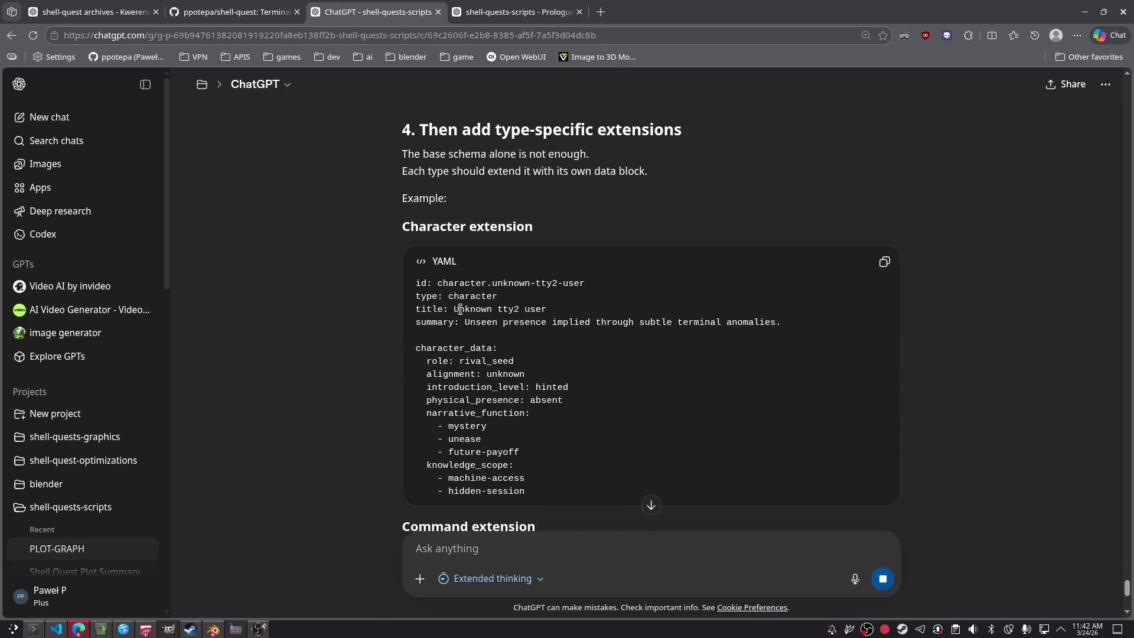
{"action": "scroll", "coordinate": [462, 305], "scroll_direction": "down", "scroll_amount": 7}
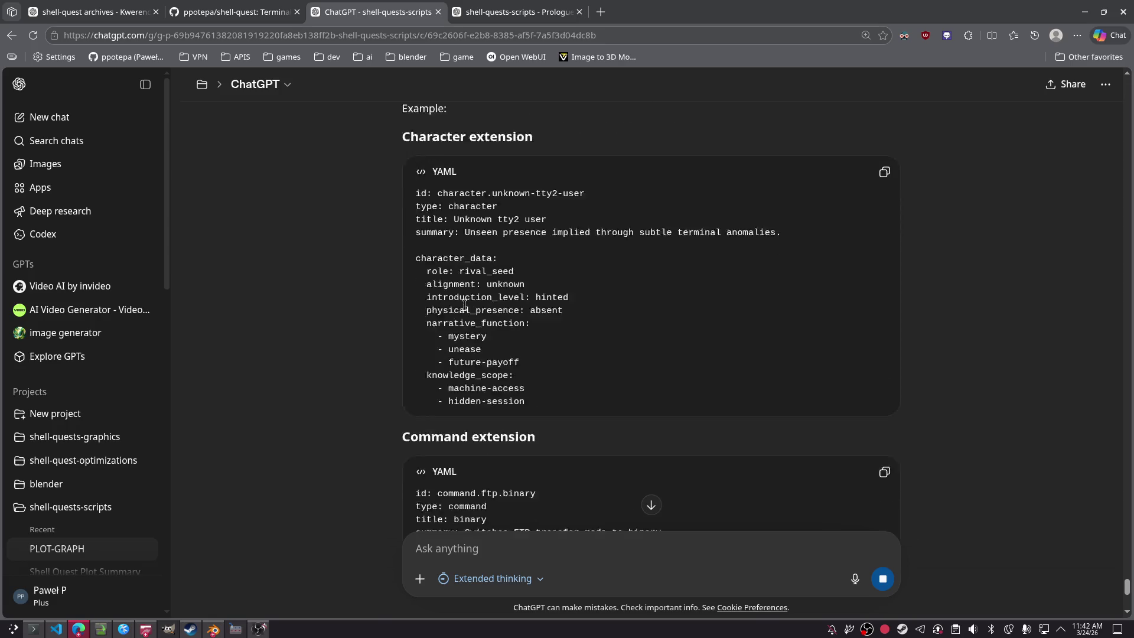
{"action": "scroll", "coordinate": [464, 305], "scroll_direction": "down", "scroll_amount": 2}
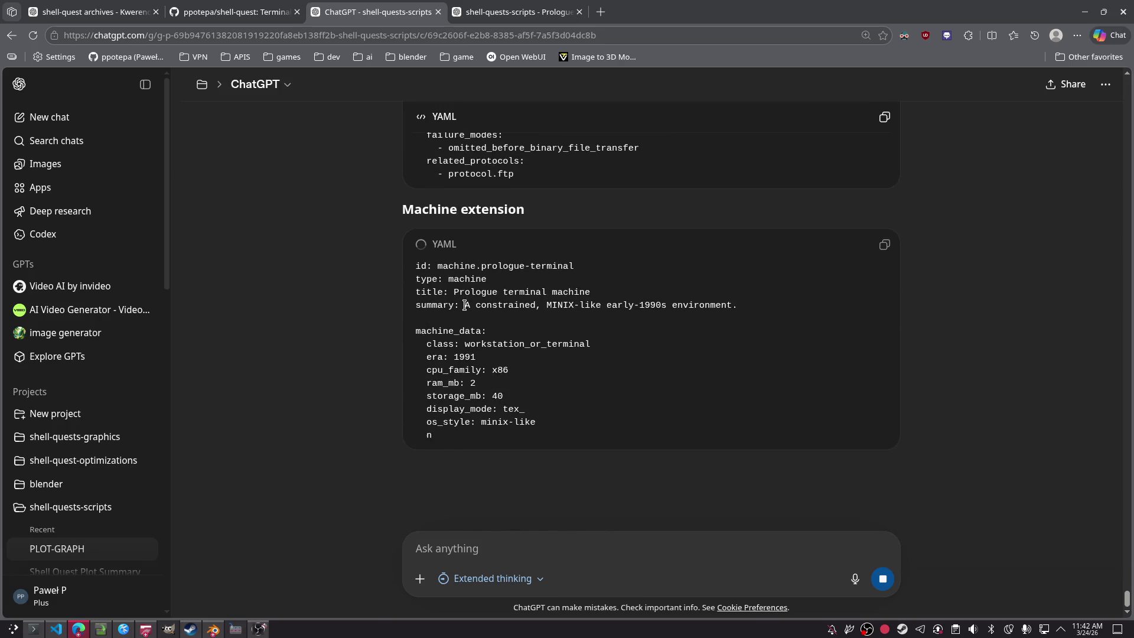
{"action": "left_click", "coordinate": [33, 629]}
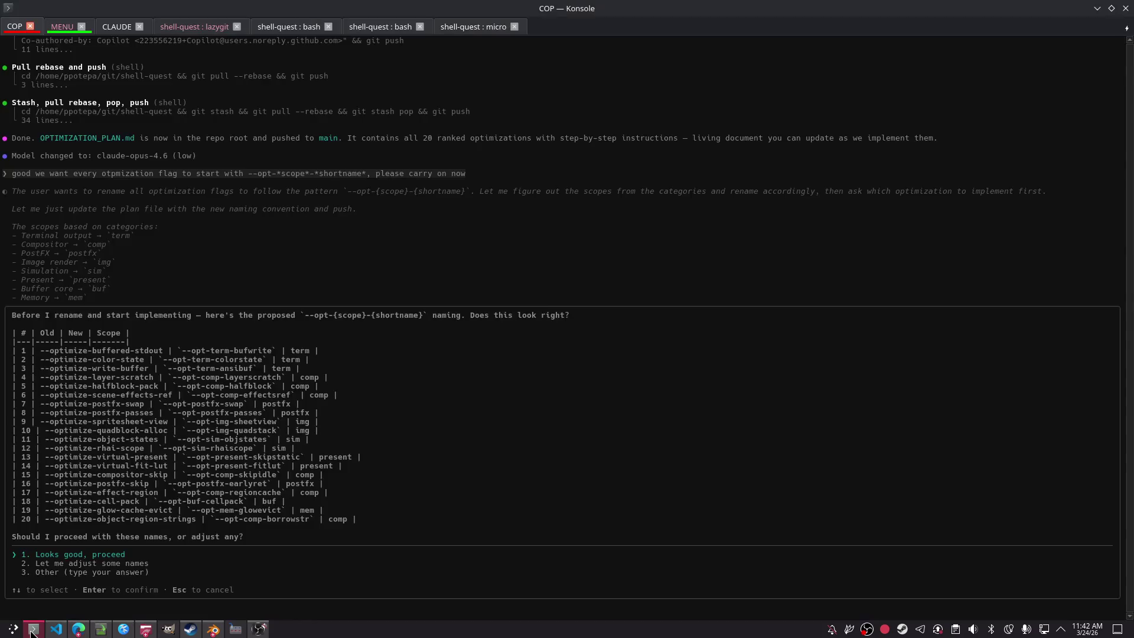
Step: Close the Prologue scripts chat tab and open the blender project in ChatGPT
{"action": "key", "text": "alt+Tab"}
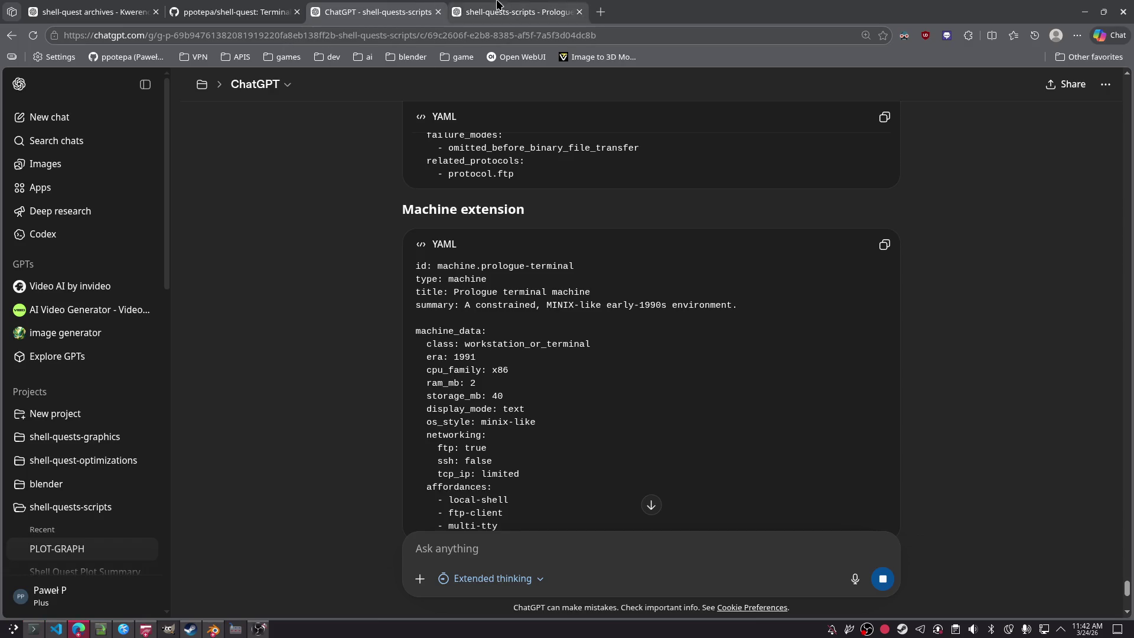
{"action": "left_click", "coordinate": [562, 5]}
{"action": "middle_click", "coordinate": [559, 5]}
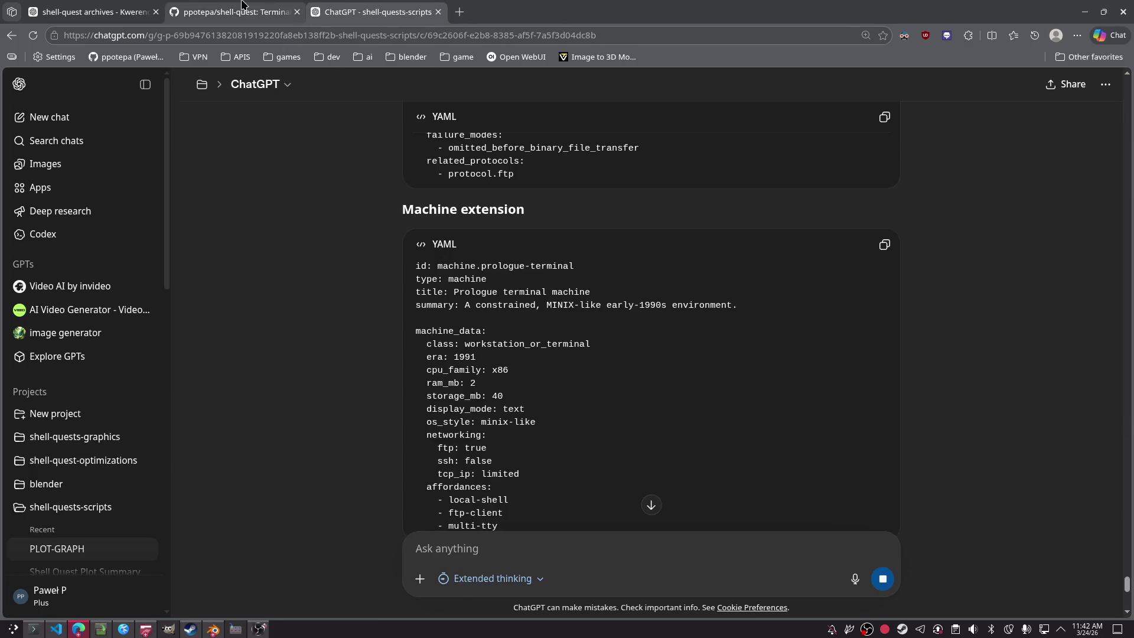
{"action": "key", "text": "ctrl+Page_Up"}
{"action": "key", "text": "ctrl+Page_Up"}
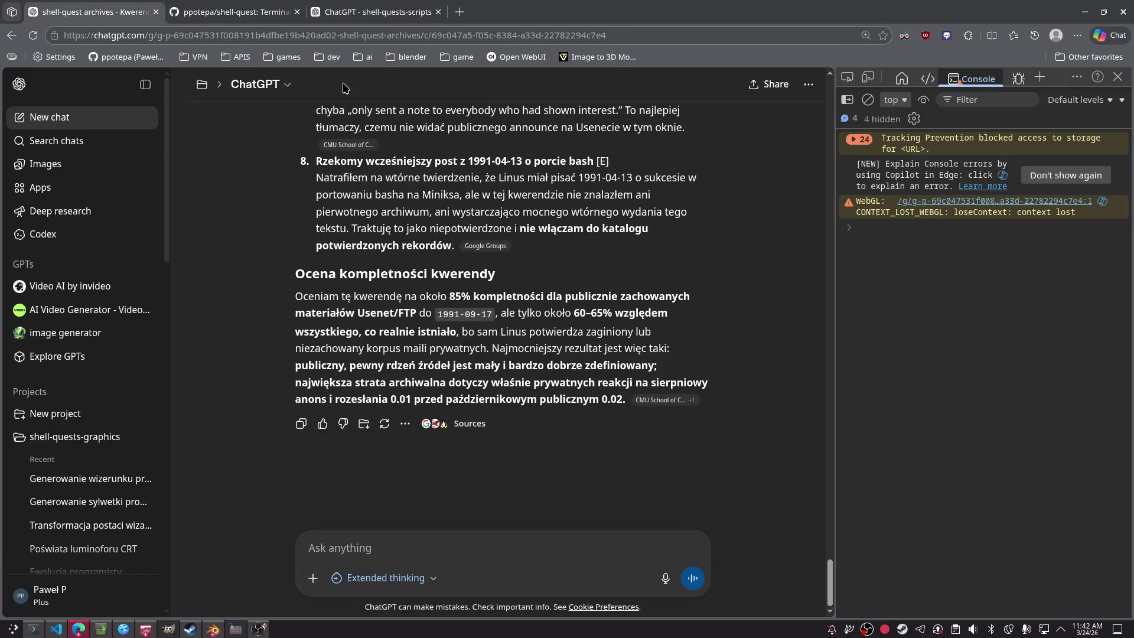
{"action": "scroll", "coordinate": [69, 451], "scroll_direction": "down", "scroll_amount": 10}
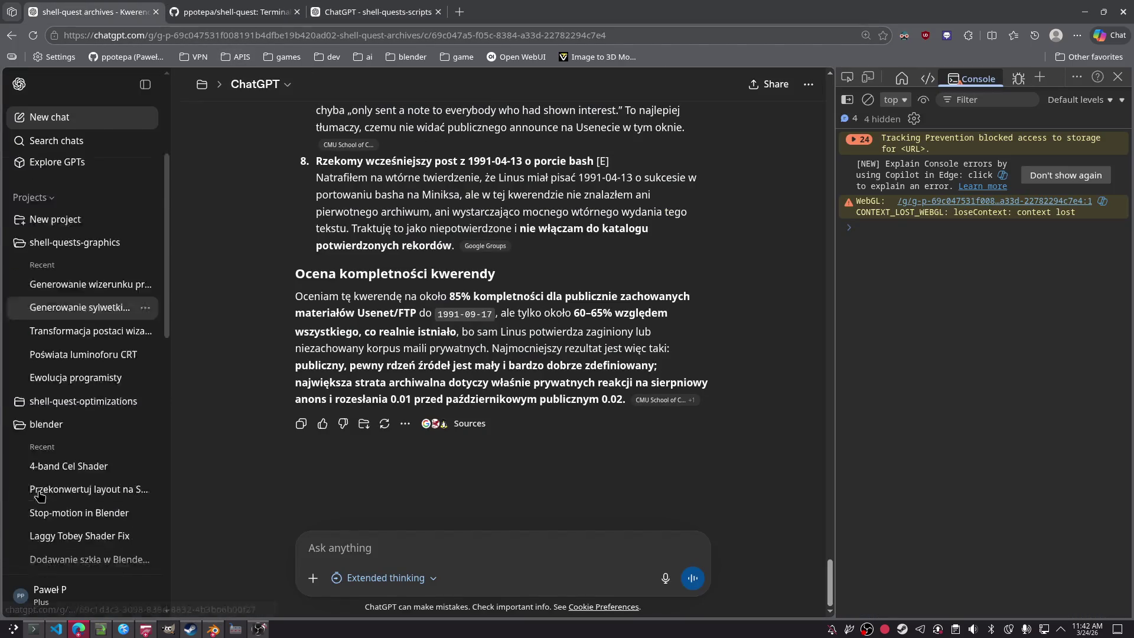
{"action": "scroll", "coordinate": [70, 450], "scroll_direction": "up", "scroll_amount": 4}
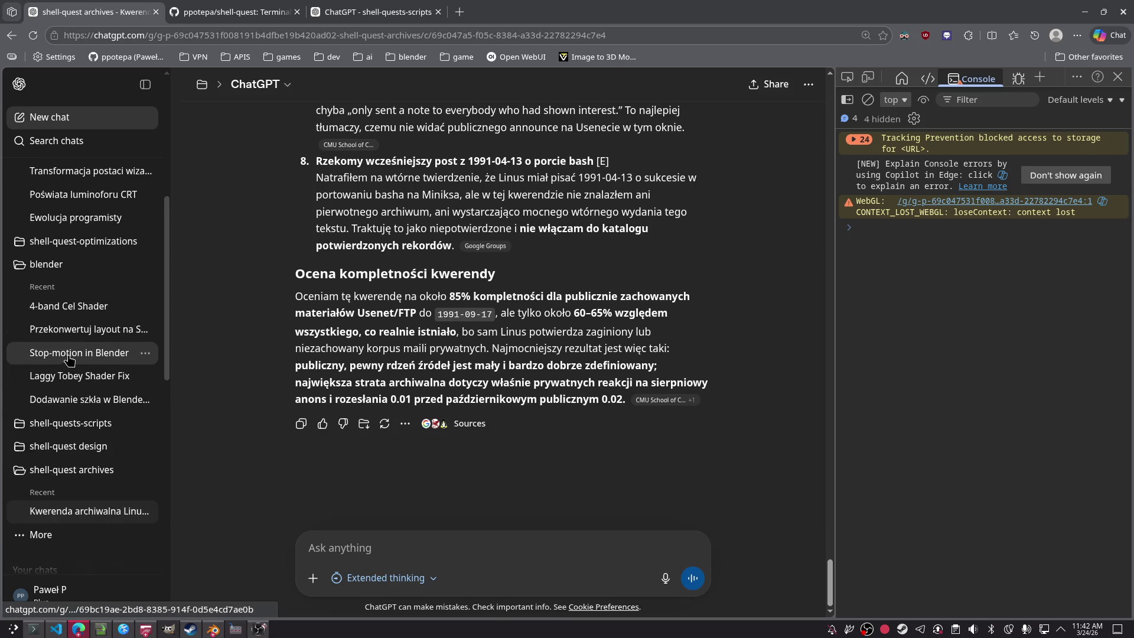
{"action": "left_click", "coordinate": [61, 269]}
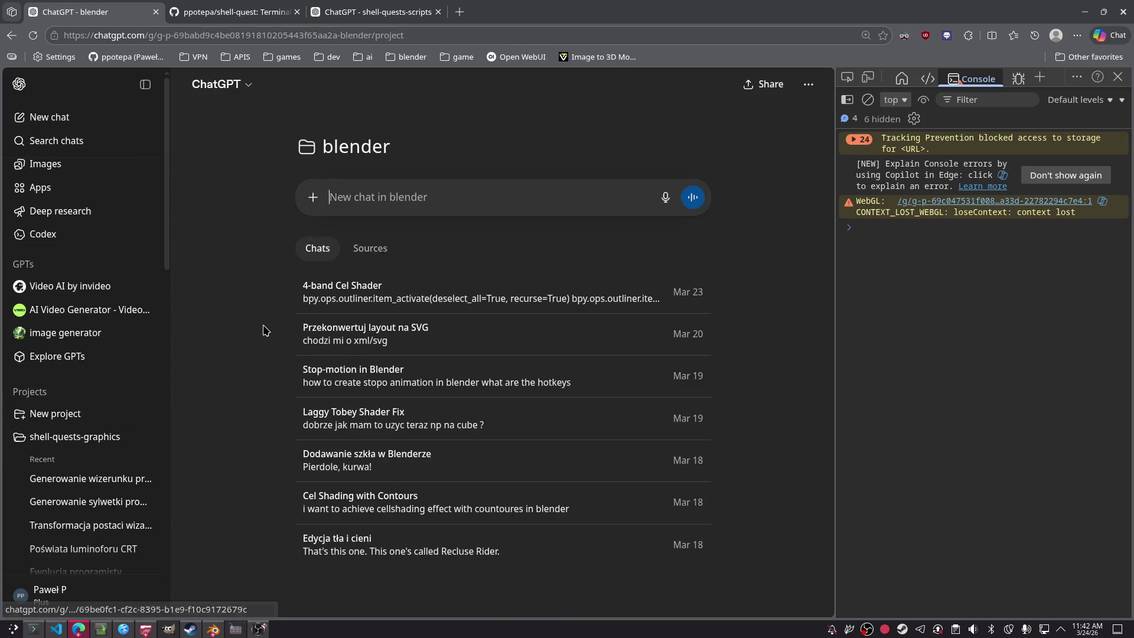
{"action": "key", "text": "alt+Left"}
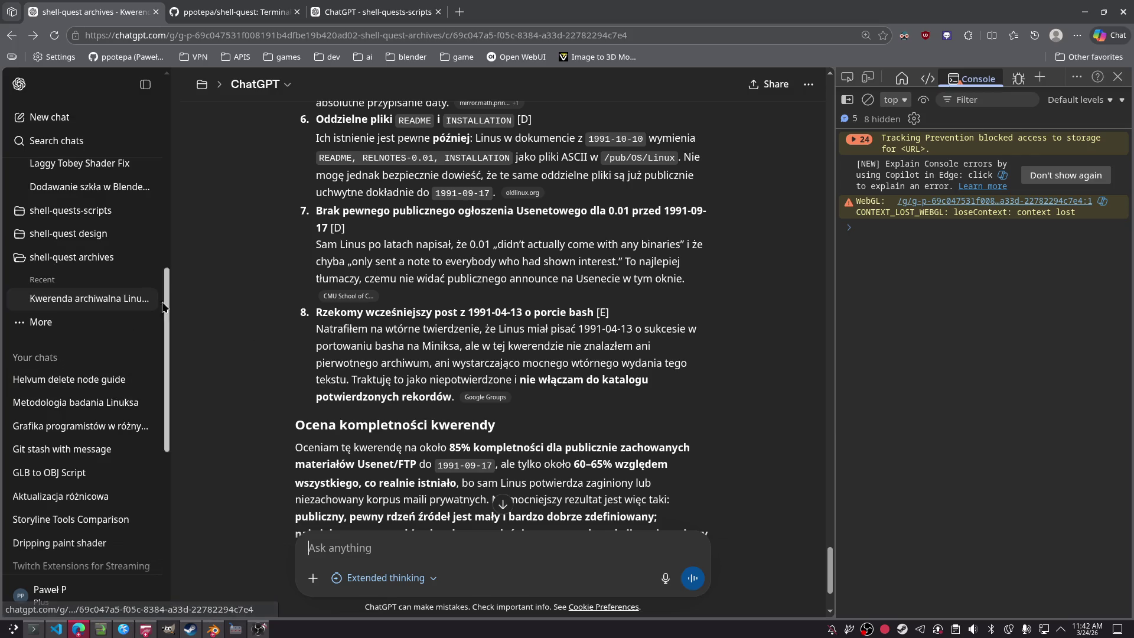
{"action": "key", "text": "alt+Right"}
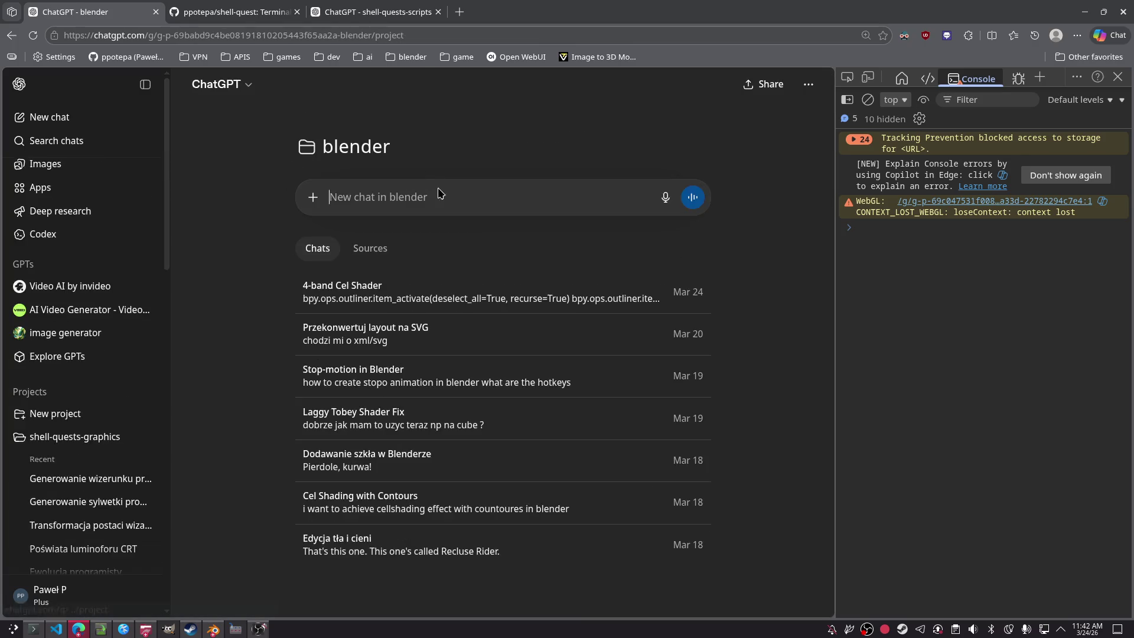
Step: Ask in a new blender-project chat how to make lights affect only one particular object
{"action": "type", "text": "ho"}
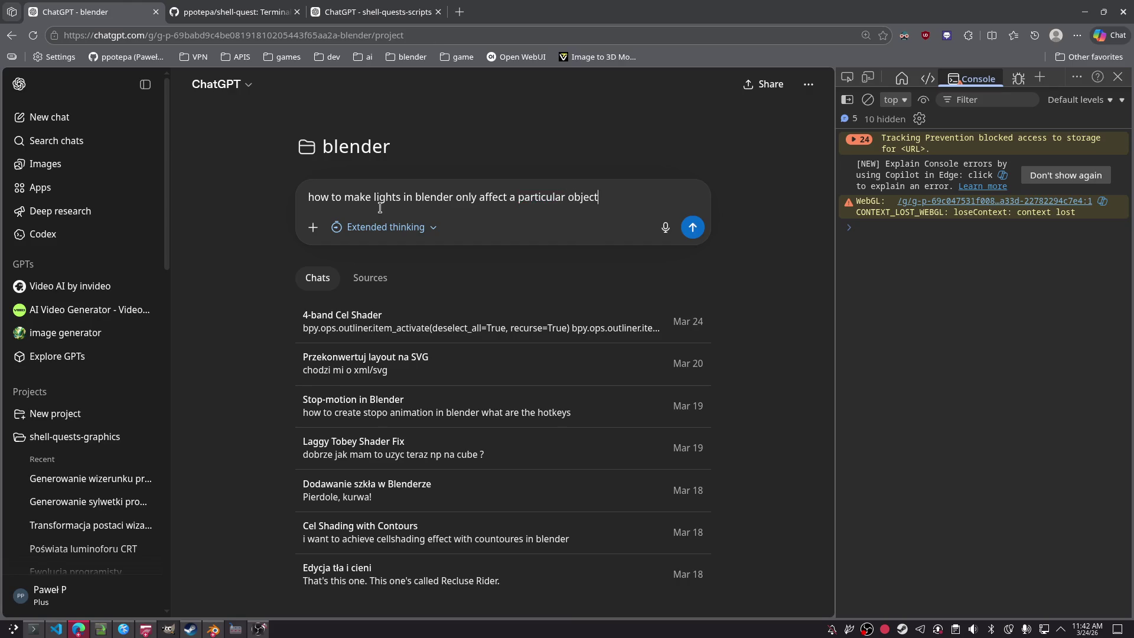
{"action": "key", "text": "Return"}
{"action": "key", "text": "alt+Tab"}
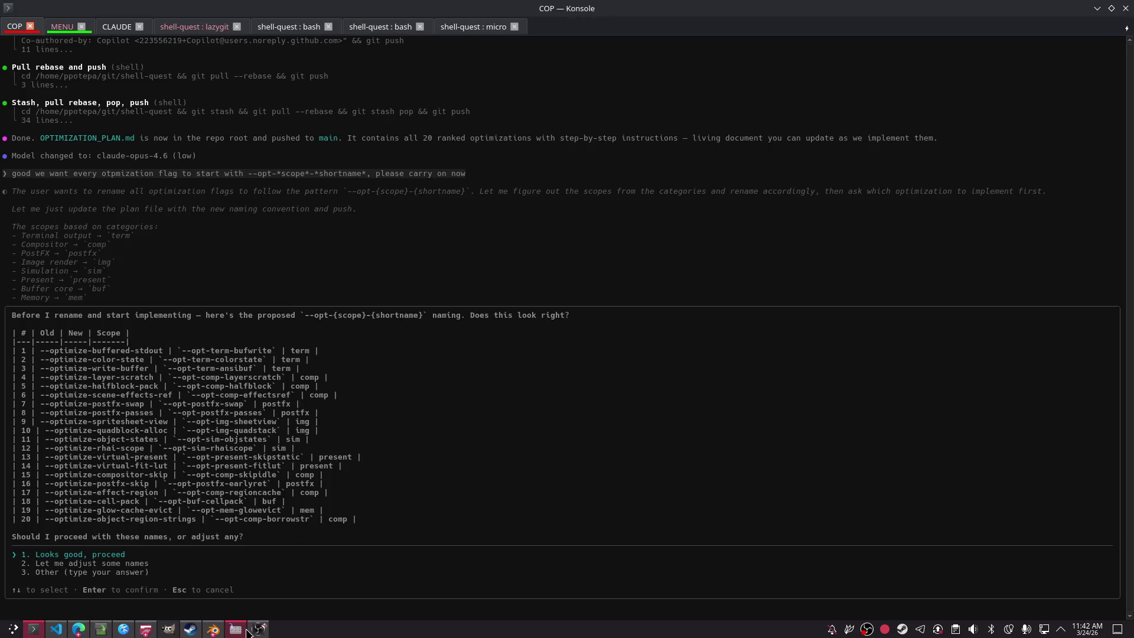
Step: In Blender, select the scene camera and add a new camera, Camera.001
{"action": "mouse_move", "coordinate": [248, 632]}
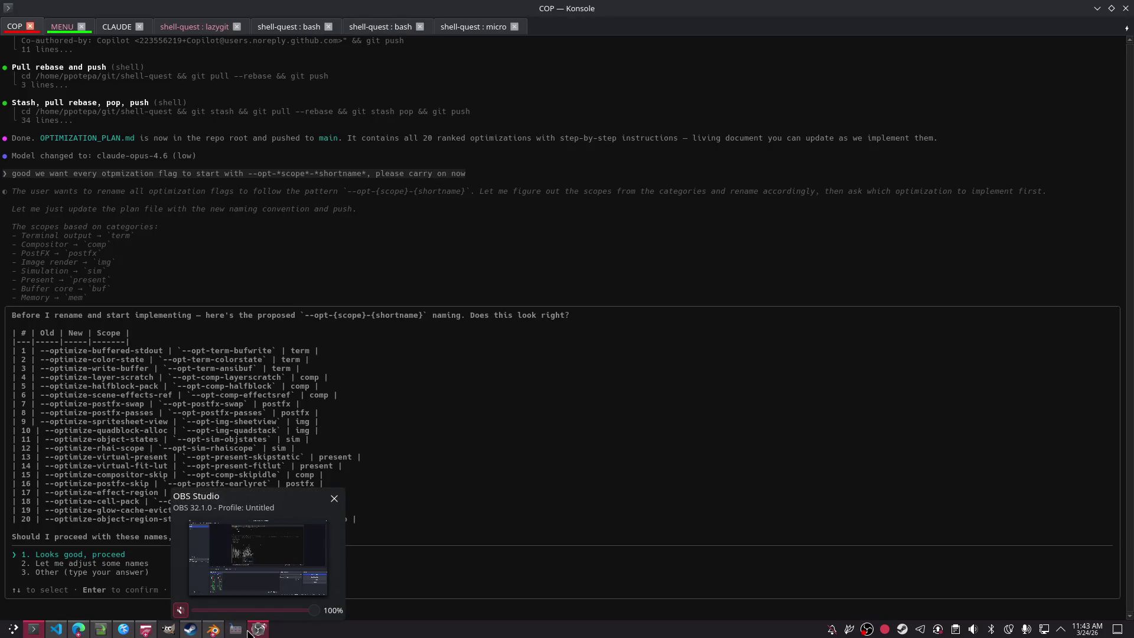
{"action": "left_click", "coordinate": [248, 632]}
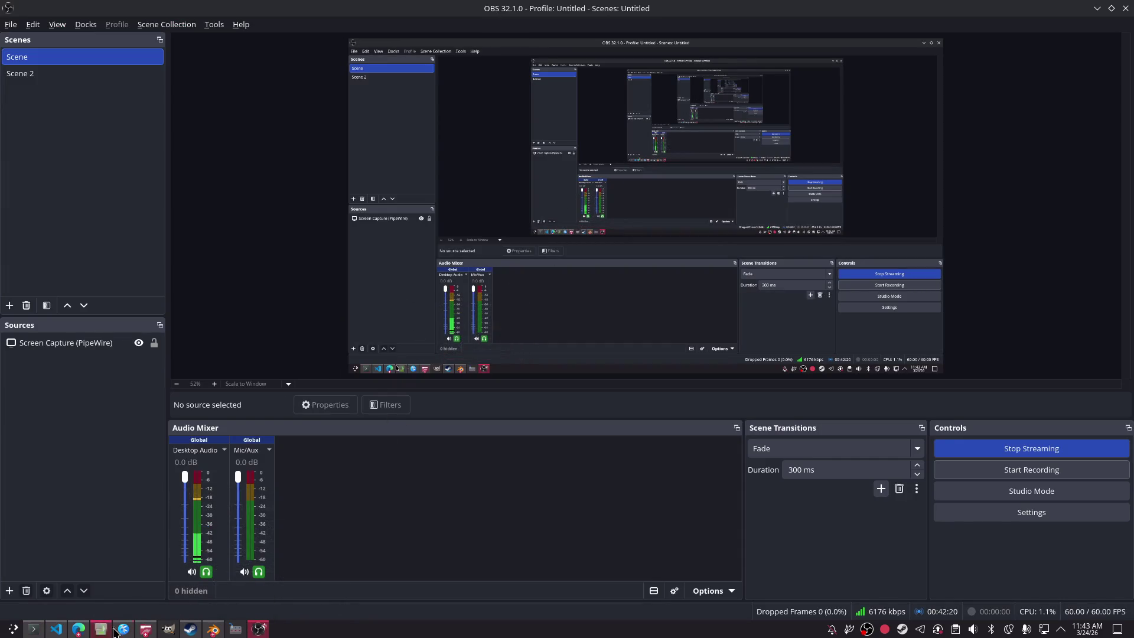
{"action": "left_click", "coordinate": [213, 630]}
{"action": "scroll", "coordinate": [390, 327], "scroll_direction": "down", "scroll_amount": 3}
{"action": "left_click", "coordinate": [319, 345]}
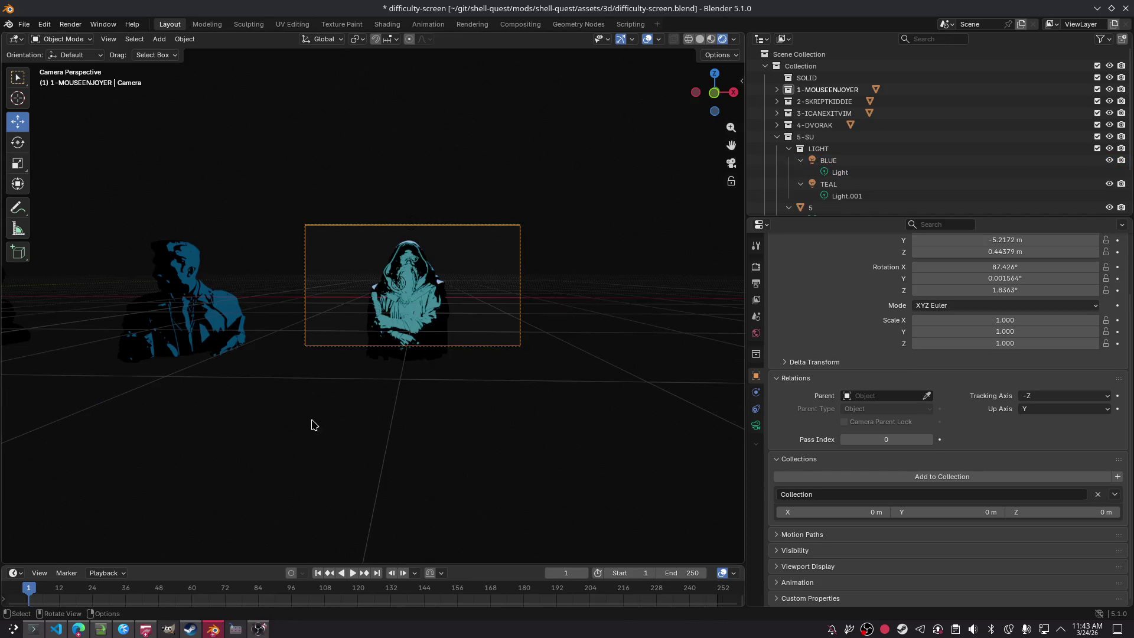
{"action": "scroll", "coordinate": [338, 381], "scroll_direction": "up", "scroll_amount": 4}
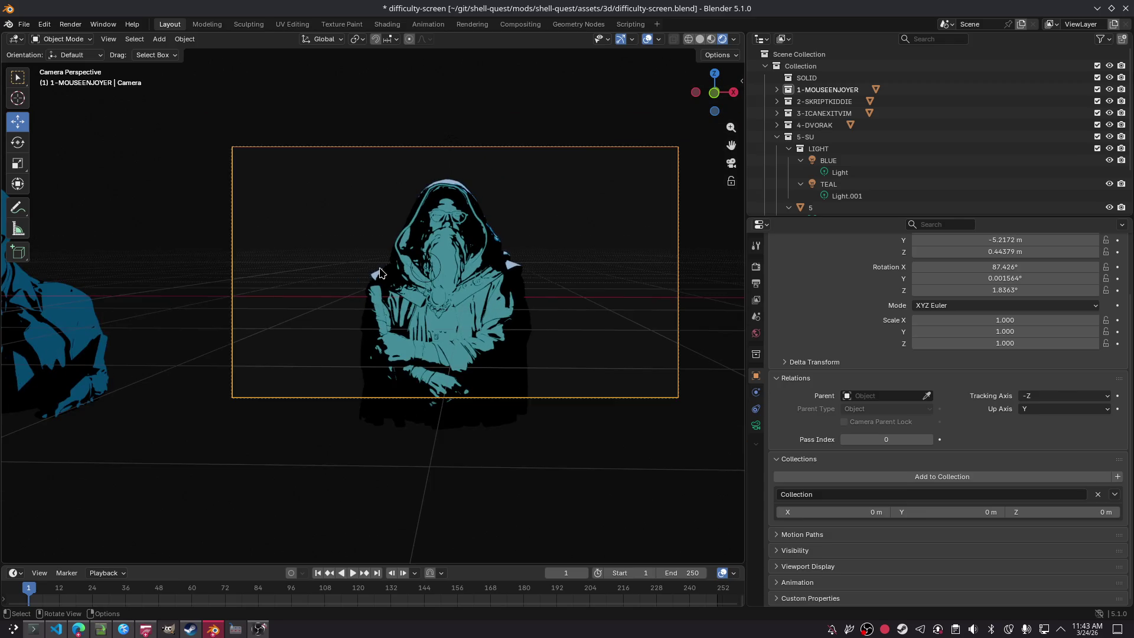
{"action": "scroll", "coordinate": [815, 177], "scroll_direction": "down", "scroll_amount": 2}
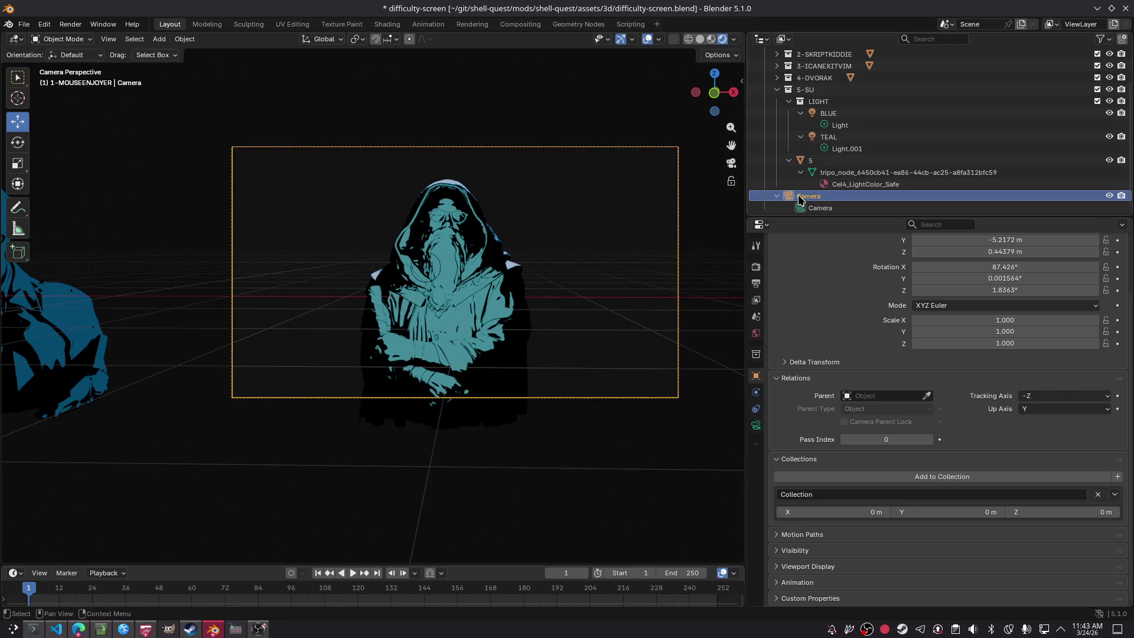
{"action": "left_click", "coordinate": [159, 39]}
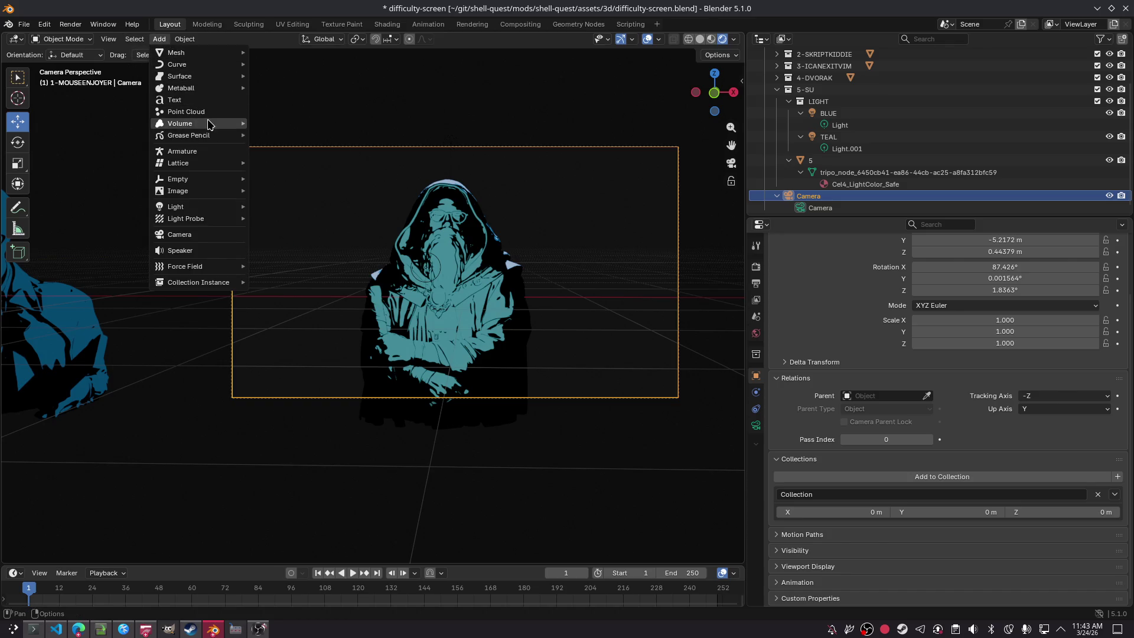
{"action": "mouse_move", "coordinate": [204, 88]}
{"action": "left_click", "coordinate": [180, 234]}
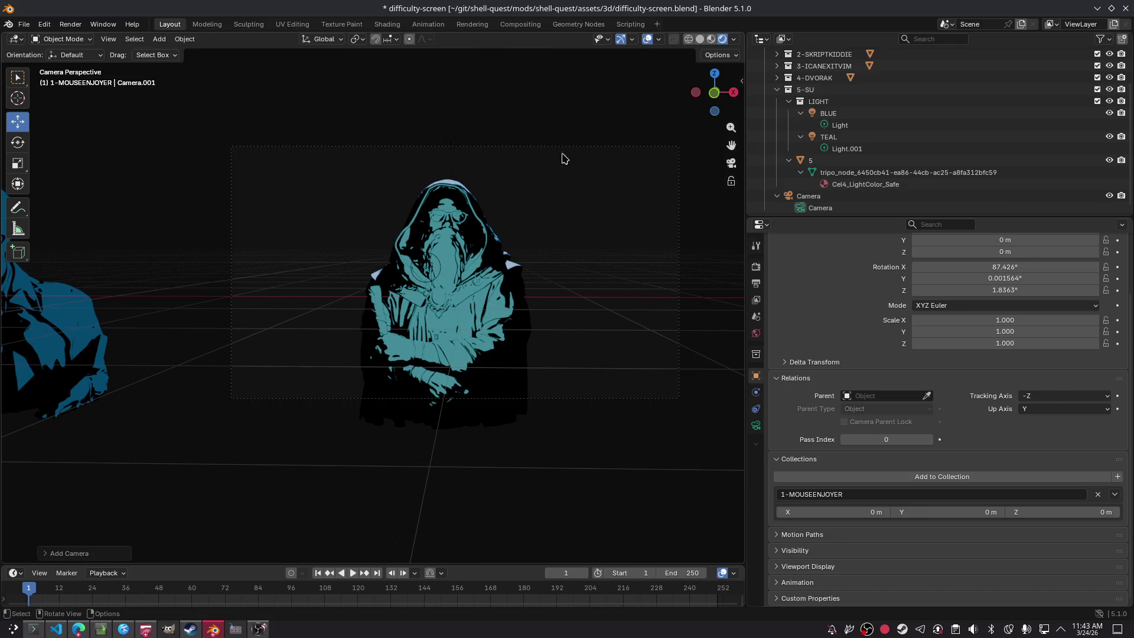
Step: Select the original Camera and collapse the BLUE, TEAL and Camera rows in the Outliner
{"action": "left_click", "coordinate": [820, 203]}
{"action": "scroll", "coordinate": [835, 173], "scroll_direction": "up", "scroll_amount": 3}
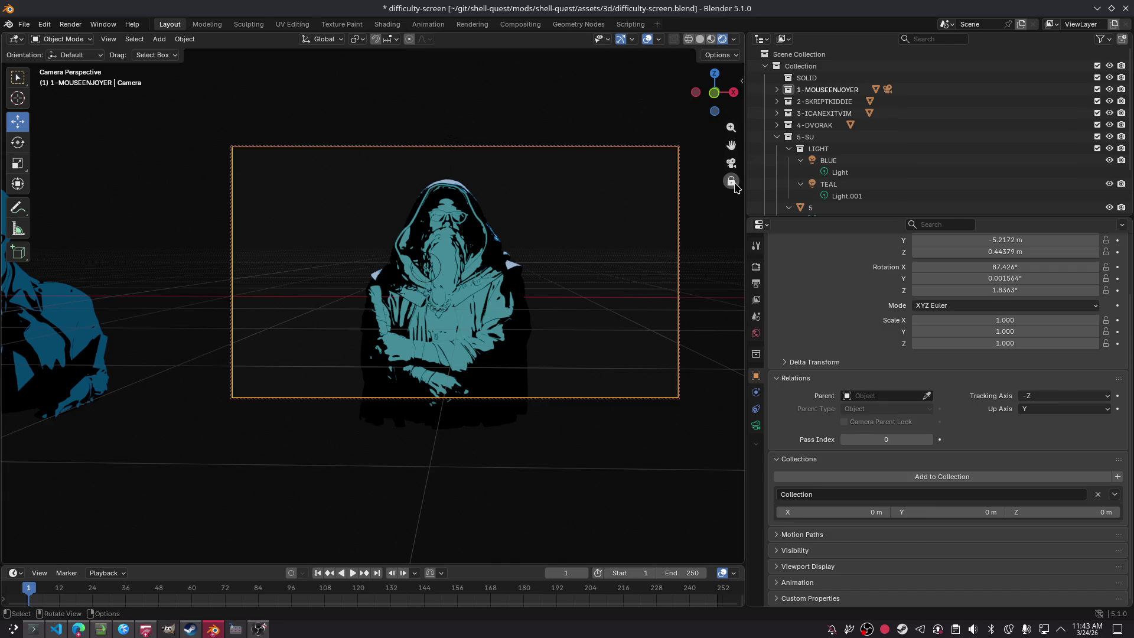
{"action": "scroll", "coordinate": [804, 153], "scroll_direction": "down", "scroll_amount": 3}
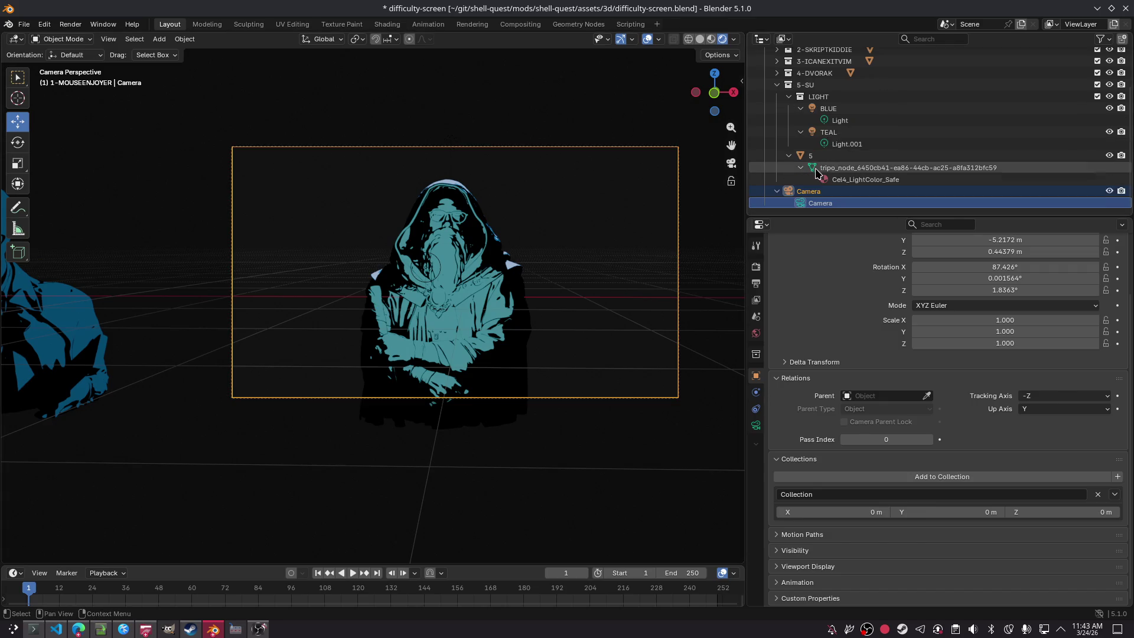
{"action": "left_click", "coordinate": [802, 132]}
{"action": "left_click", "coordinate": [802, 120]}
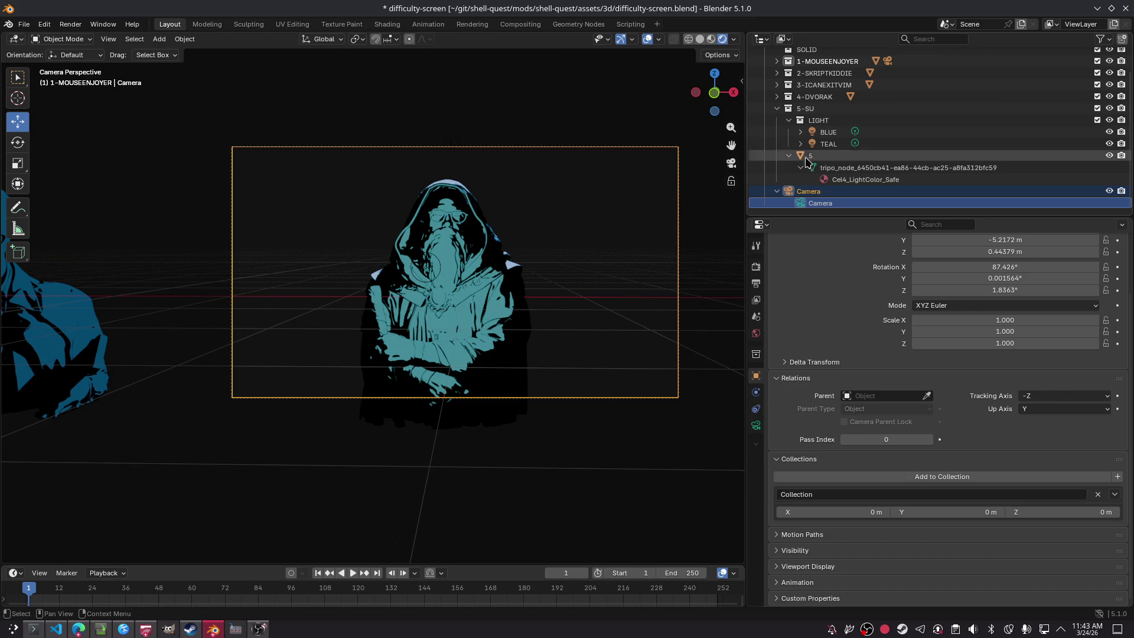
{"action": "left_click", "coordinate": [777, 192]}
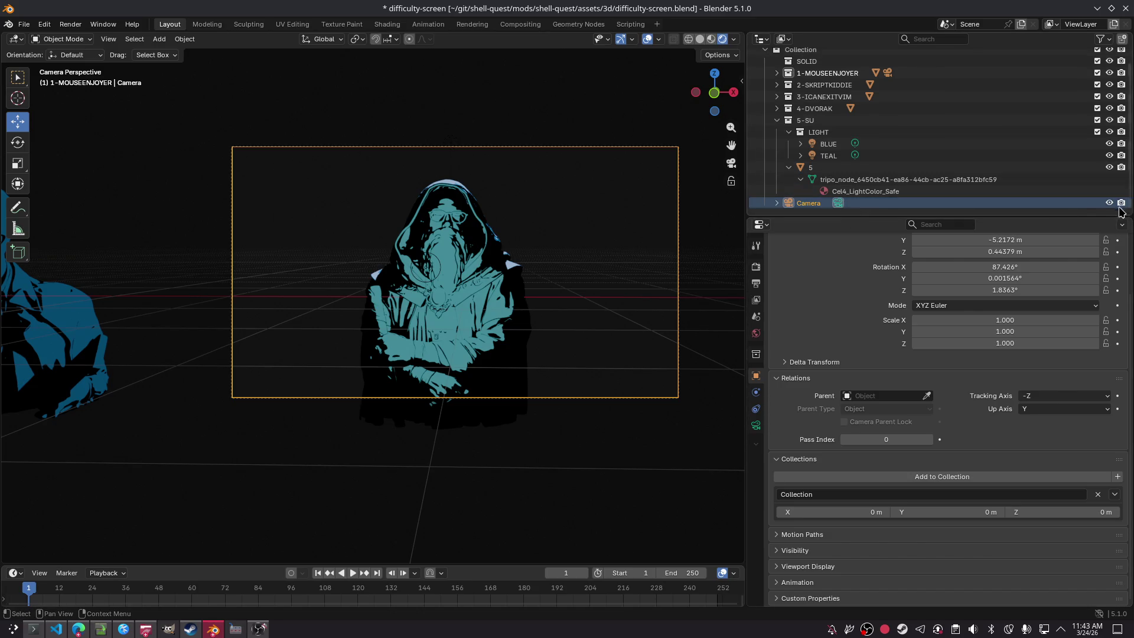
Step: Add another camera, Camera.002, to the scene
{"action": "left_click", "coordinate": [160, 39]}
{"action": "left_click", "coordinate": [180, 235]}
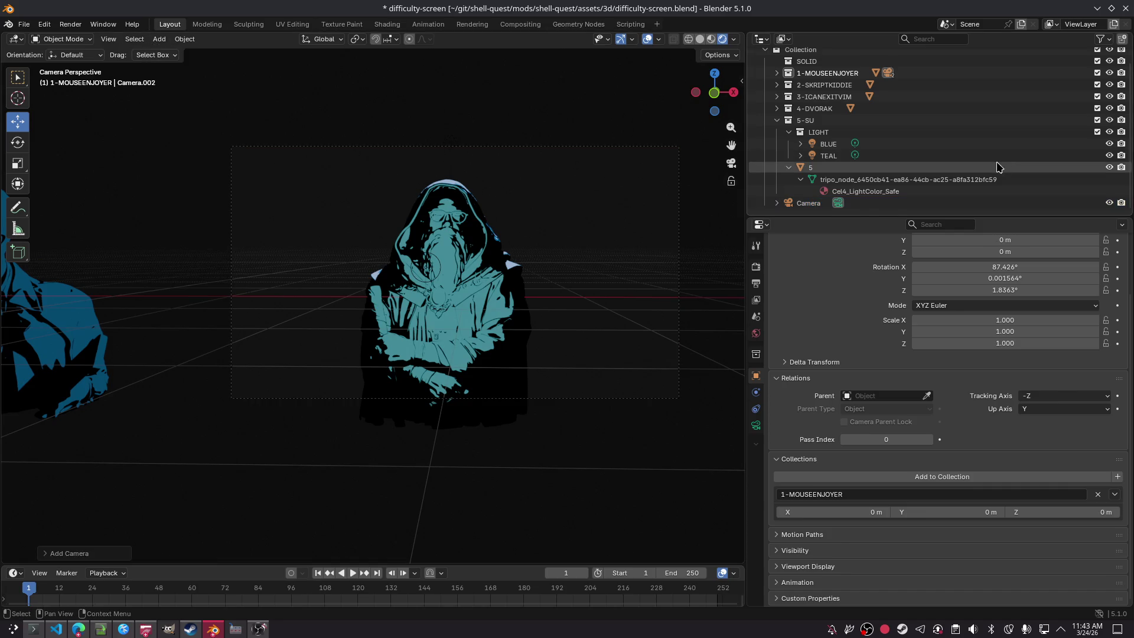
{"action": "scroll", "coordinate": [979, 158], "scroll_direction": "up", "scroll_amount": 1}
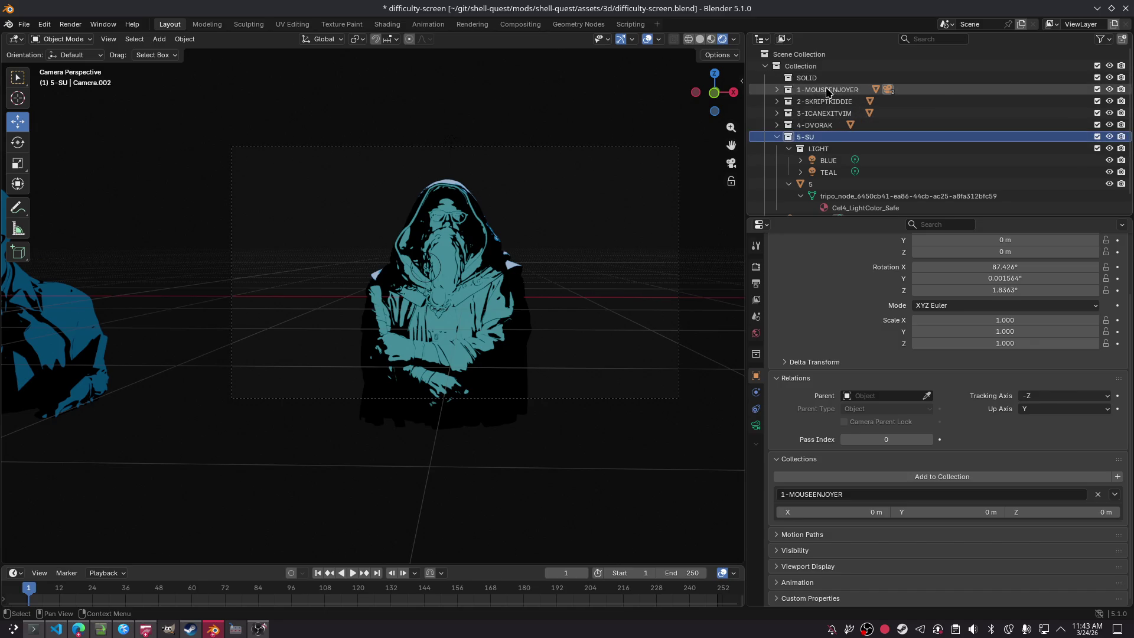
{"action": "left_click", "coordinate": [791, 78]}
{"action": "left_click", "coordinate": [779, 89]}
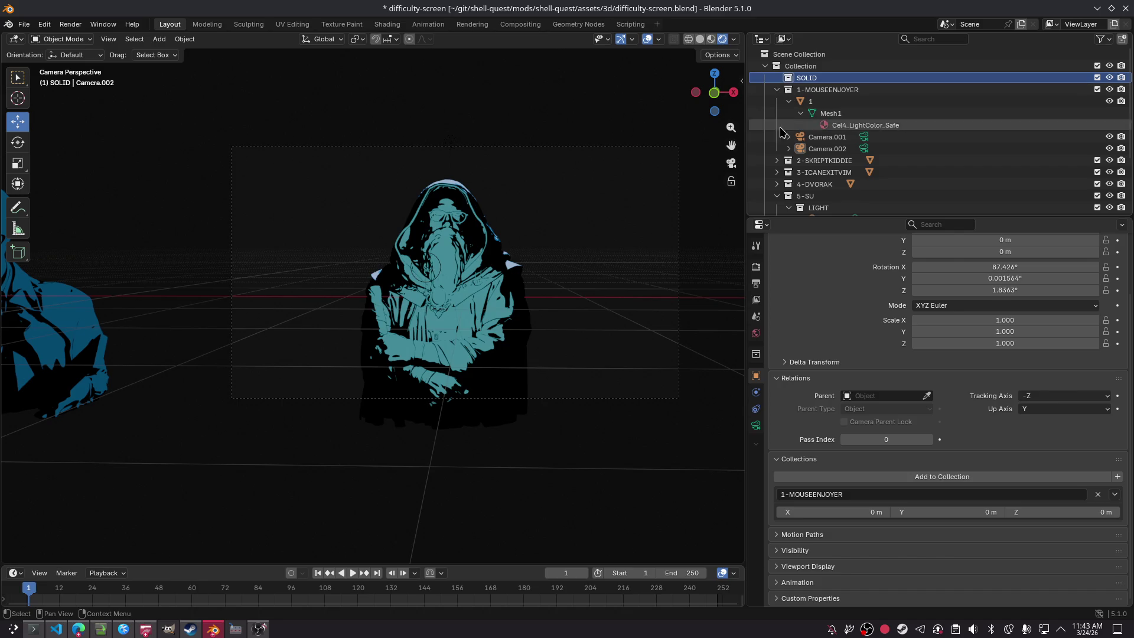
{"action": "left_click", "coordinate": [780, 160]}
{"action": "scroll", "coordinate": [789, 170], "scroll_direction": "down", "scroll_amount": 4}
{"action": "left_click", "coordinate": [778, 161]}
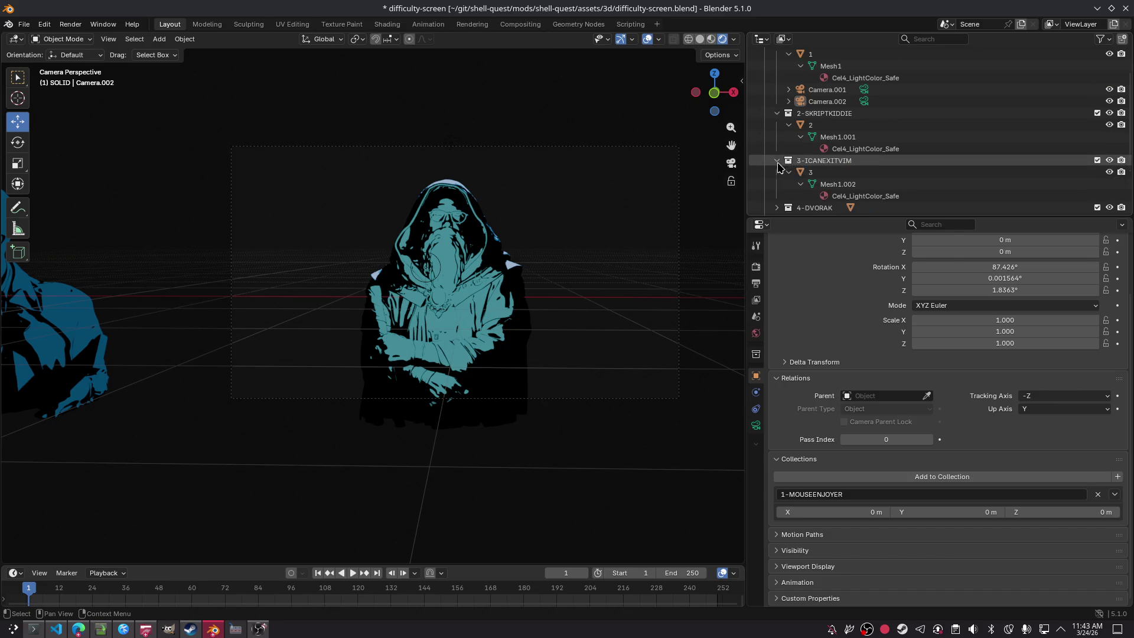
{"action": "scroll", "coordinate": [786, 160], "scroll_direction": "down", "scroll_amount": 4}
{"action": "left_click", "coordinate": [798, 139]}
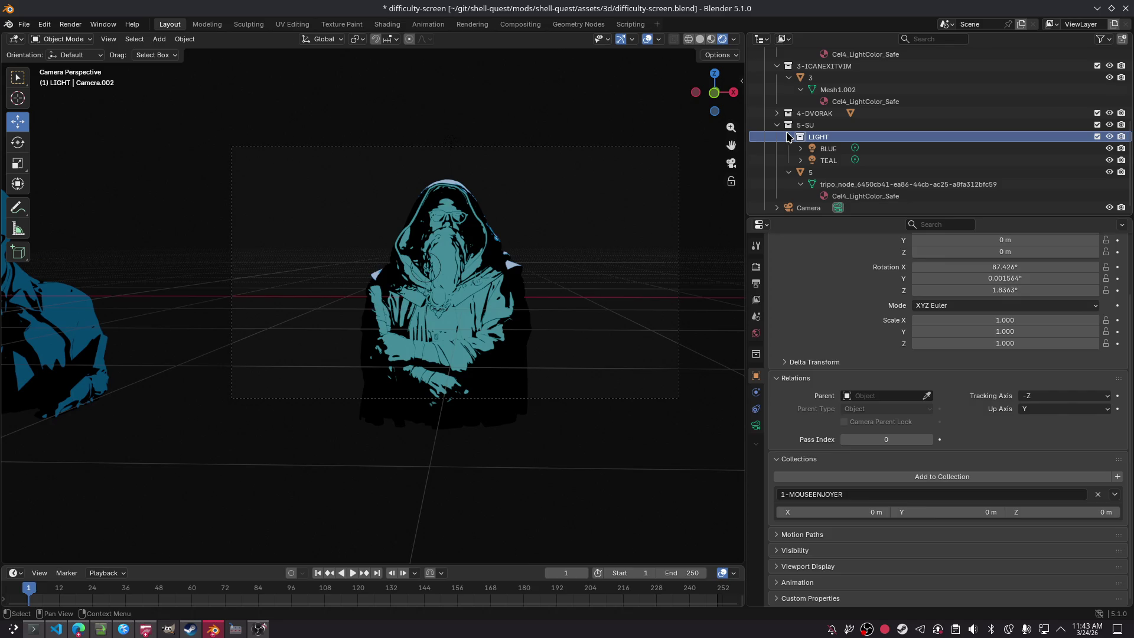
{"action": "left_click", "coordinate": [788, 125]}
{"action": "left_click", "coordinate": [777, 126]}
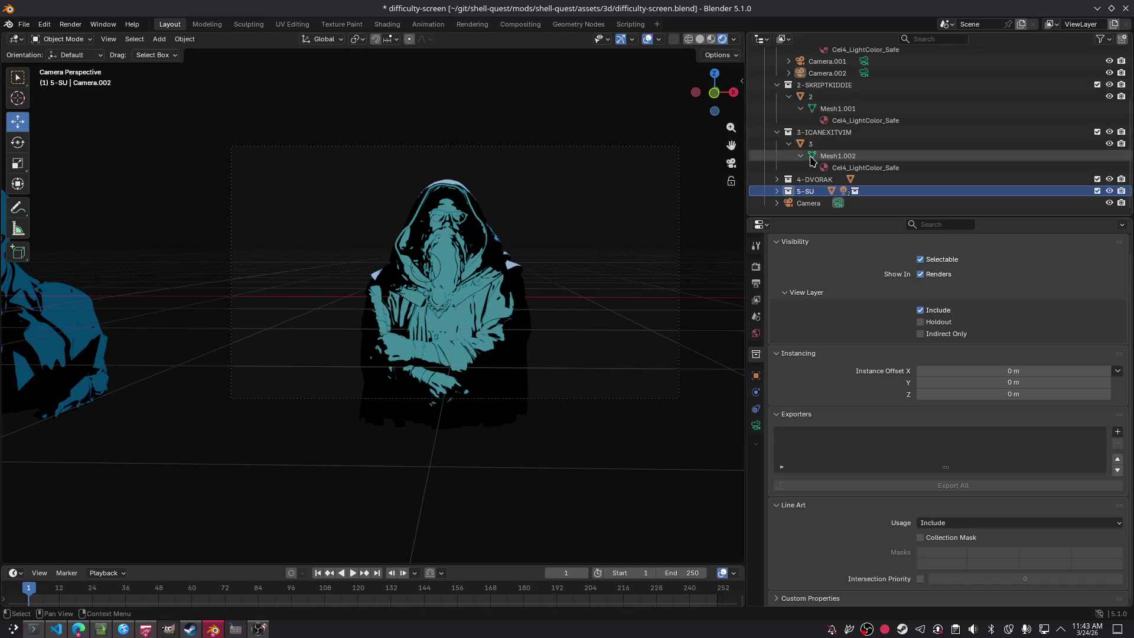
{"action": "left_click", "coordinate": [785, 179]}
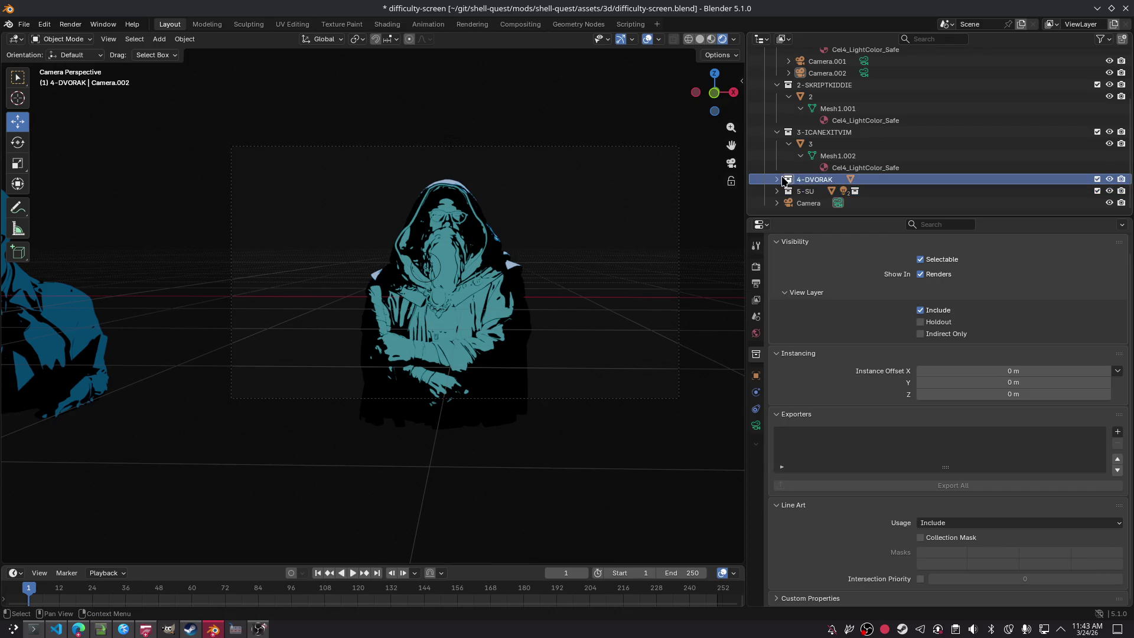
{"action": "left_click", "coordinate": [777, 180]}
{"action": "key", "text": "ctrl+s"}
{"action": "mouse_move", "coordinate": [850, 203]}
{"action": "left_mouse_down"}
{"action": "mouse_move", "coordinate": [876, 255]}
{"action": "mouse_move", "coordinate": [872, 240]}
{"action": "mouse_move", "coordinate": [909, 204]}
{"action": "left_mouse_up"}
{"action": "double_click", "coordinate": [908, 203]}
{"action": "type", "text": "4"}
{"action": "key", "text": "Return"}
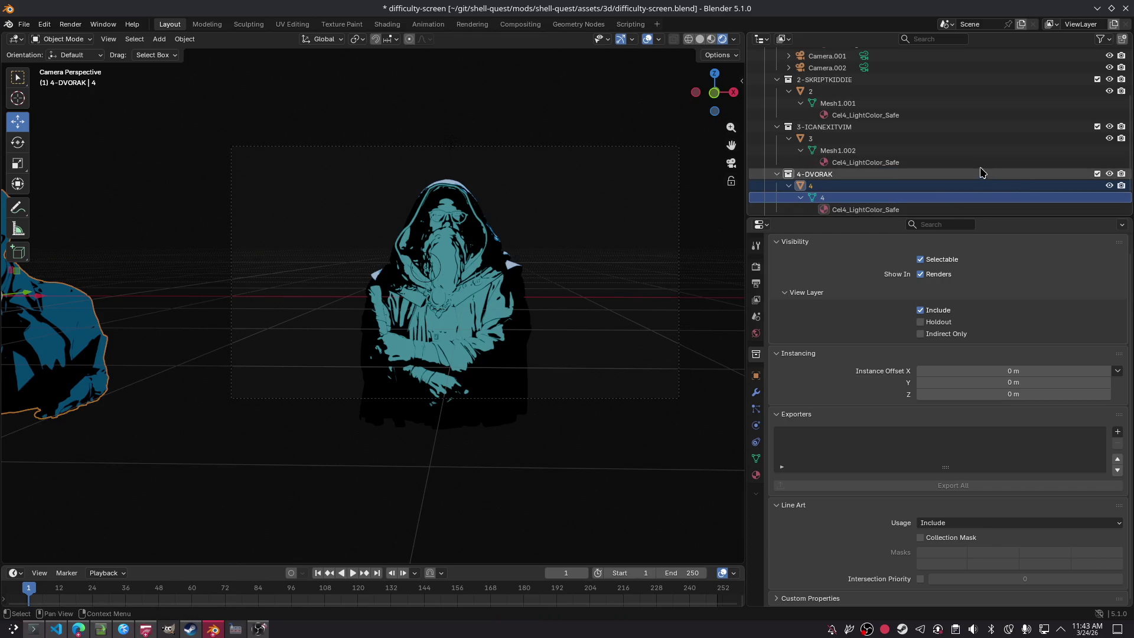
{"action": "scroll", "coordinate": [970, 175], "scroll_direction": "down", "scroll_amount": 1}
{"action": "scroll", "coordinate": [970, 175], "scroll_direction": "down", "scroll_amount": 1}
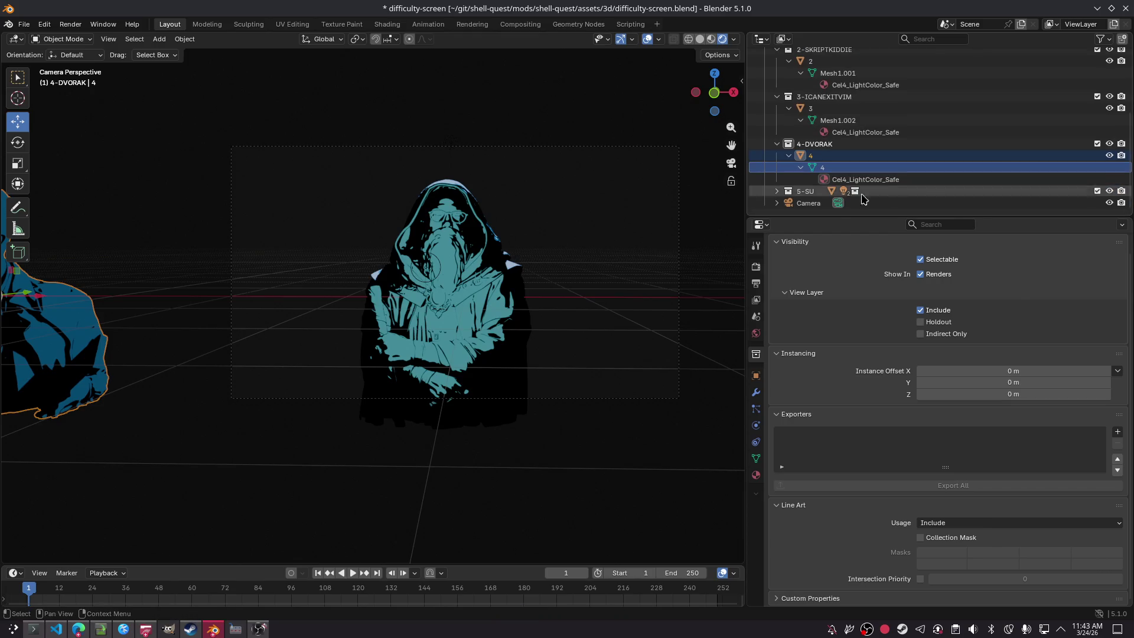
{"action": "left_click", "coordinate": [808, 202]}
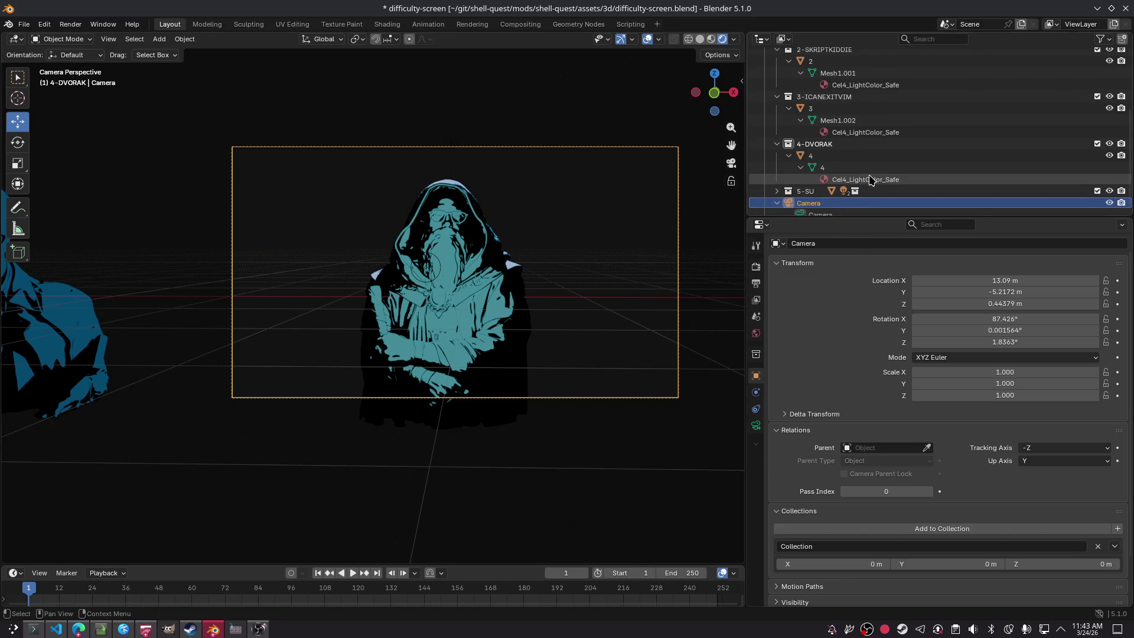
{"action": "scroll", "coordinate": [855, 189], "scroll_direction": "down", "scroll_amount": 1}
{"action": "left_click", "coordinate": [850, 203]}
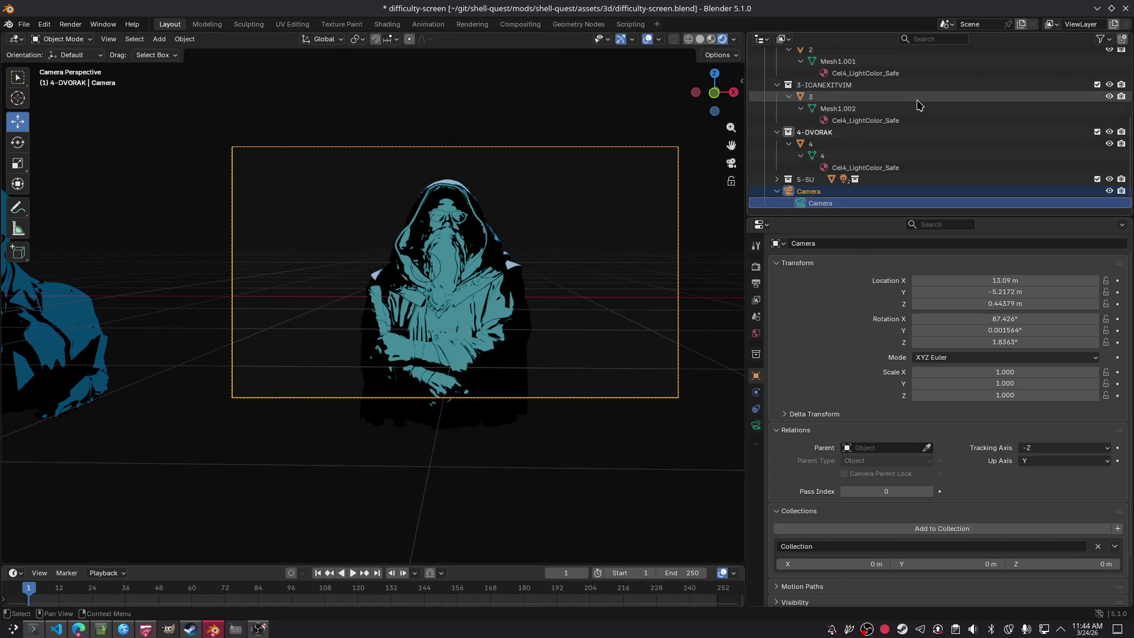
{"action": "scroll", "coordinate": [916, 105], "scroll_direction": "up", "scroll_amount": 5}
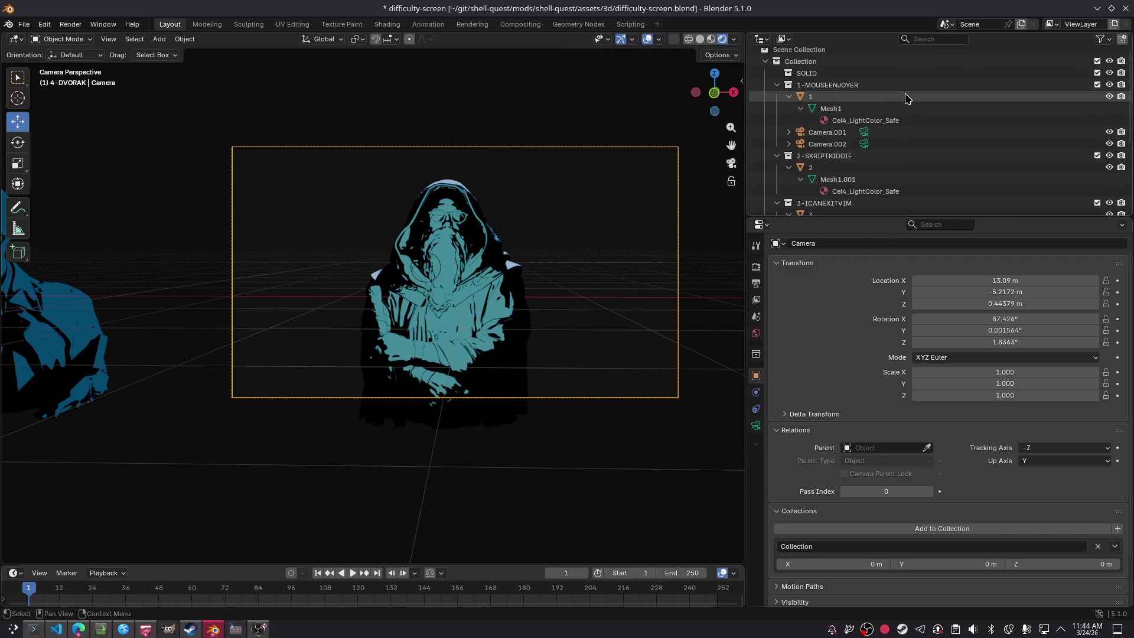
{"action": "left_click", "coordinate": [663, 154]}
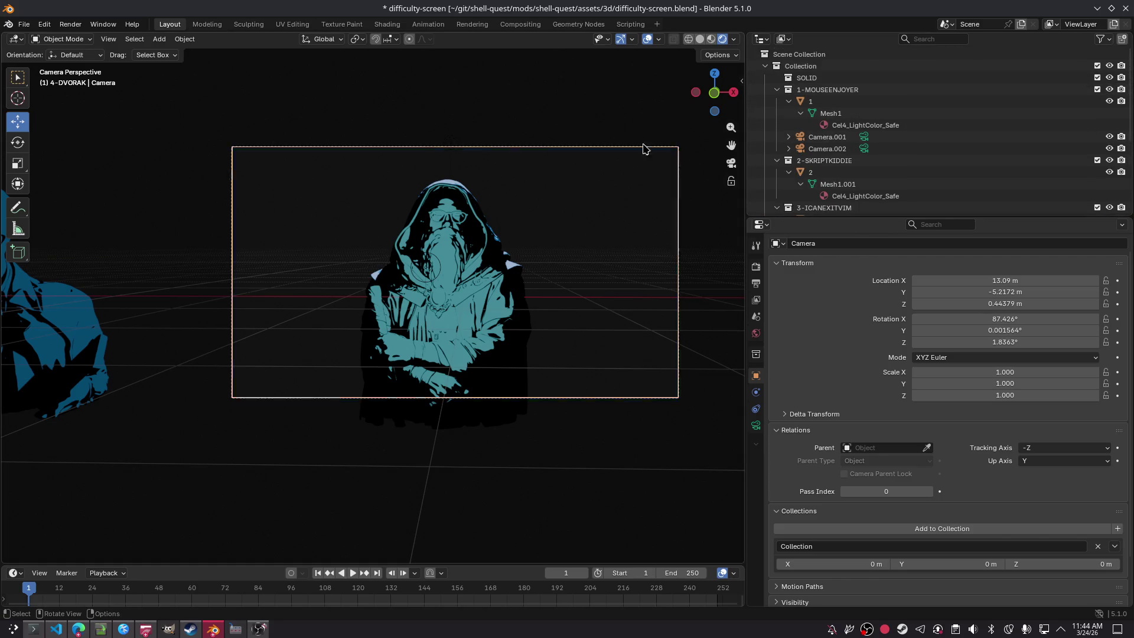
Step: Walk-fly the camera back and left to frame the bust row, then widen the 3D view
{"action": "key", "text": "shift+grave"}
{"action": "key", "text": "a"}
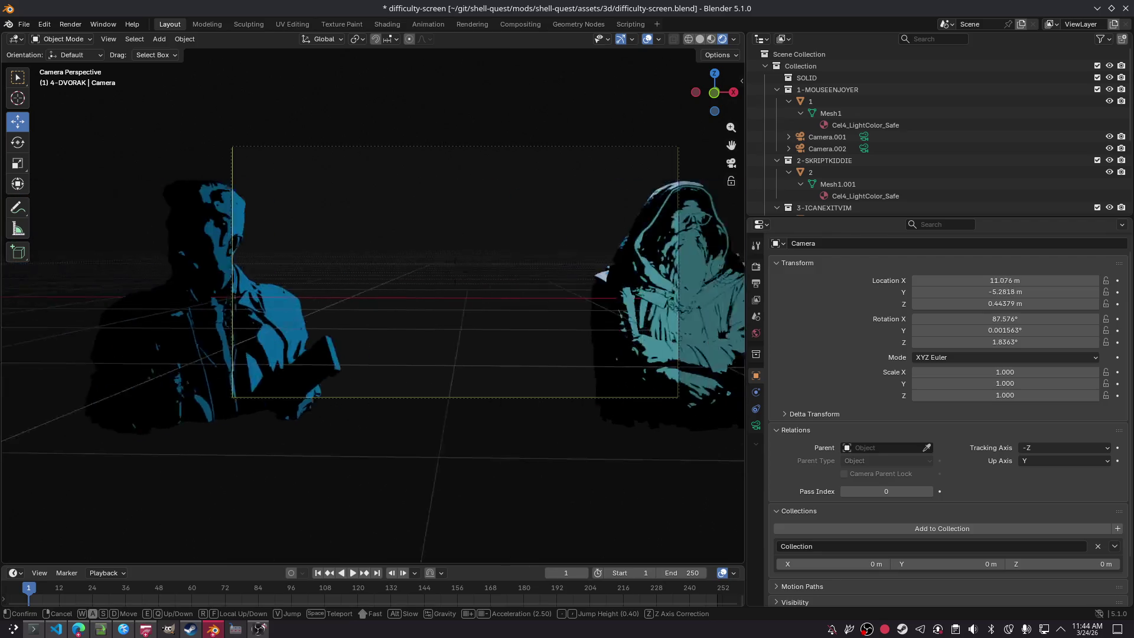
{"action": "key", "text": "s"}
{"action": "key", "text": "w"}
{"action": "key", "text": "shift+s"}
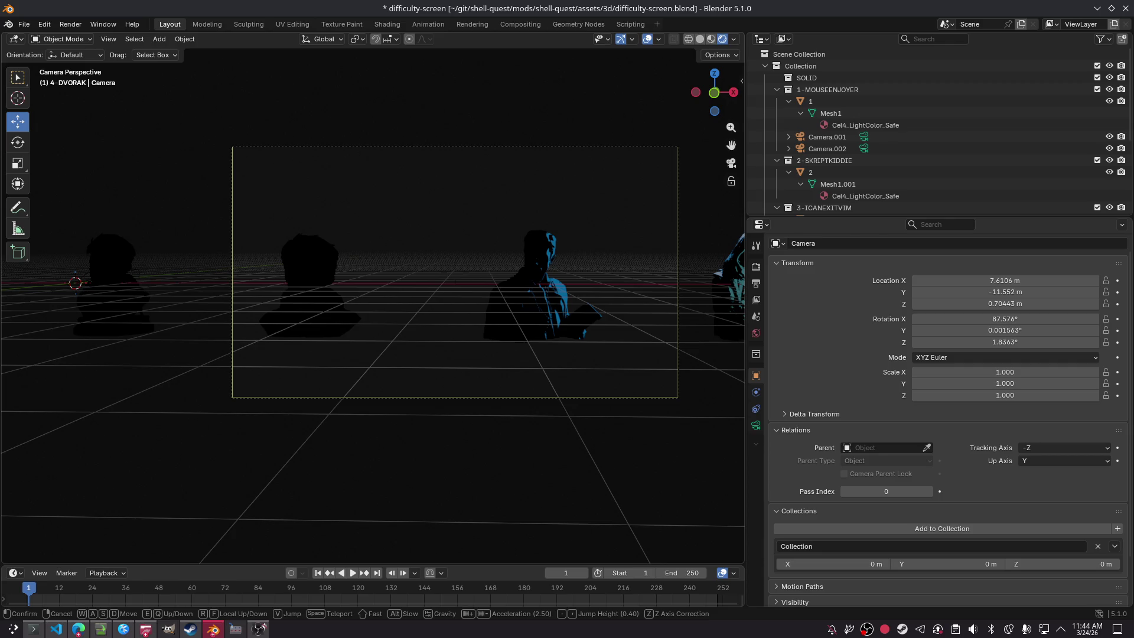
{"action": "key", "text": "Return"}
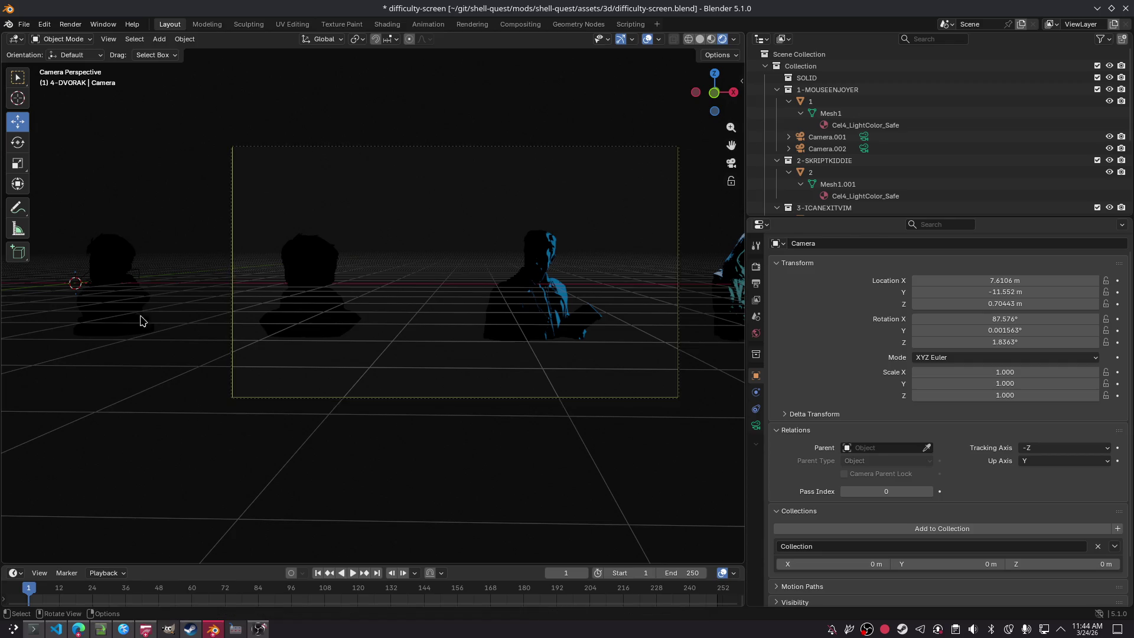
{"action": "mouse_move", "coordinate": [745, 297]}
{"action": "left_mouse_down"}
{"action": "mouse_move", "coordinate": [768, 297]}
{"action": "mouse_move", "coordinate": [775, 320]}
{"action": "mouse_move", "coordinate": [814, 314]}
{"action": "mouse_move", "coordinate": [799, 313]}
{"action": "left_mouse_up"}
{"action": "left_click", "coordinate": [761, 313]}
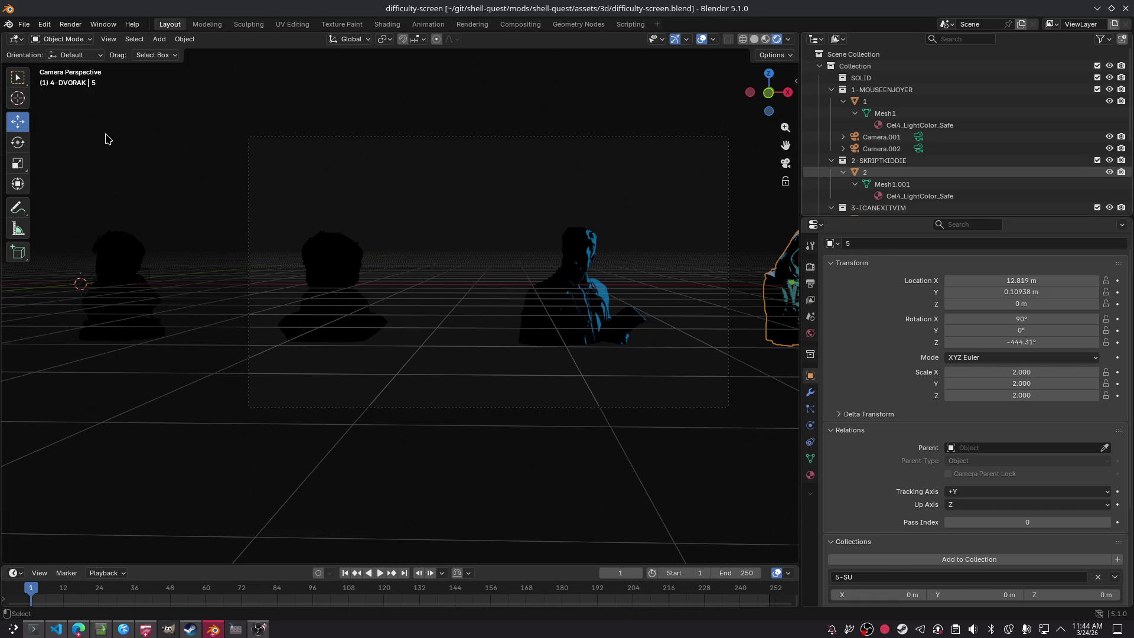
Step: Save, switch to the front orthographic view, and slide bust 1 right toward the others
{"action": "key", "text": "ctrl+s"}
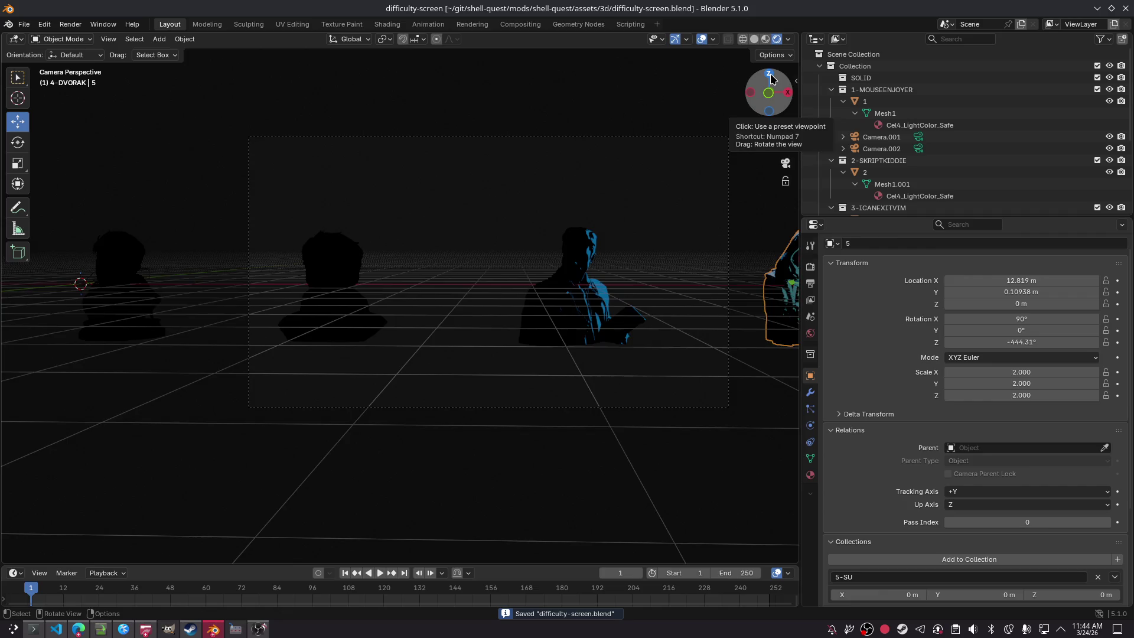
{"action": "left_click", "coordinate": [770, 75]}
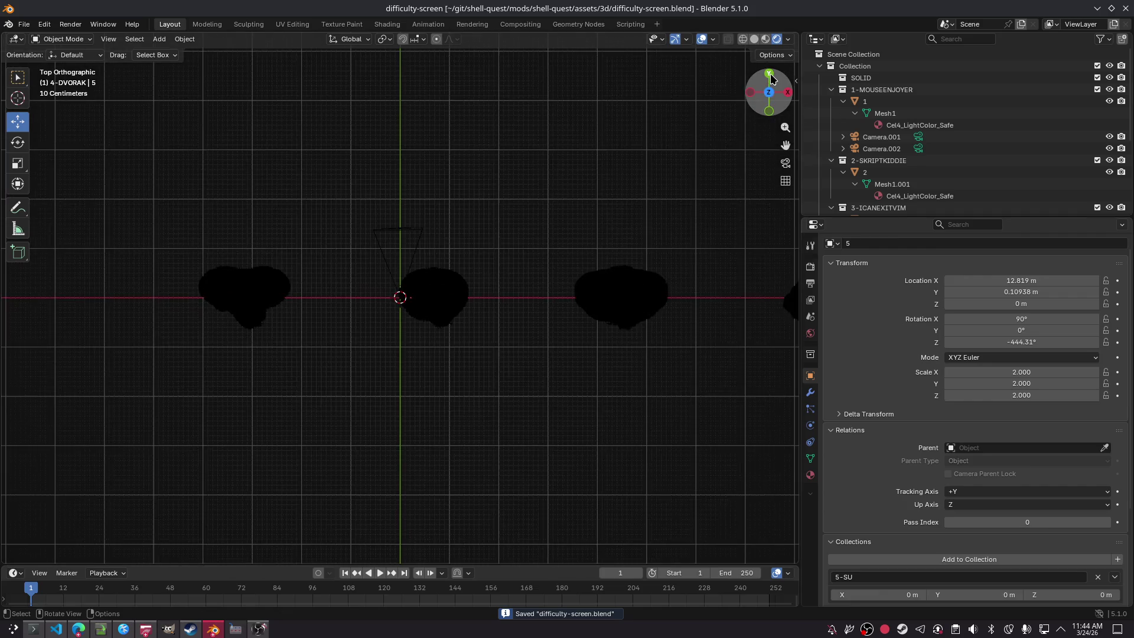
{"action": "left_click", "coordinate": [769, 112]}
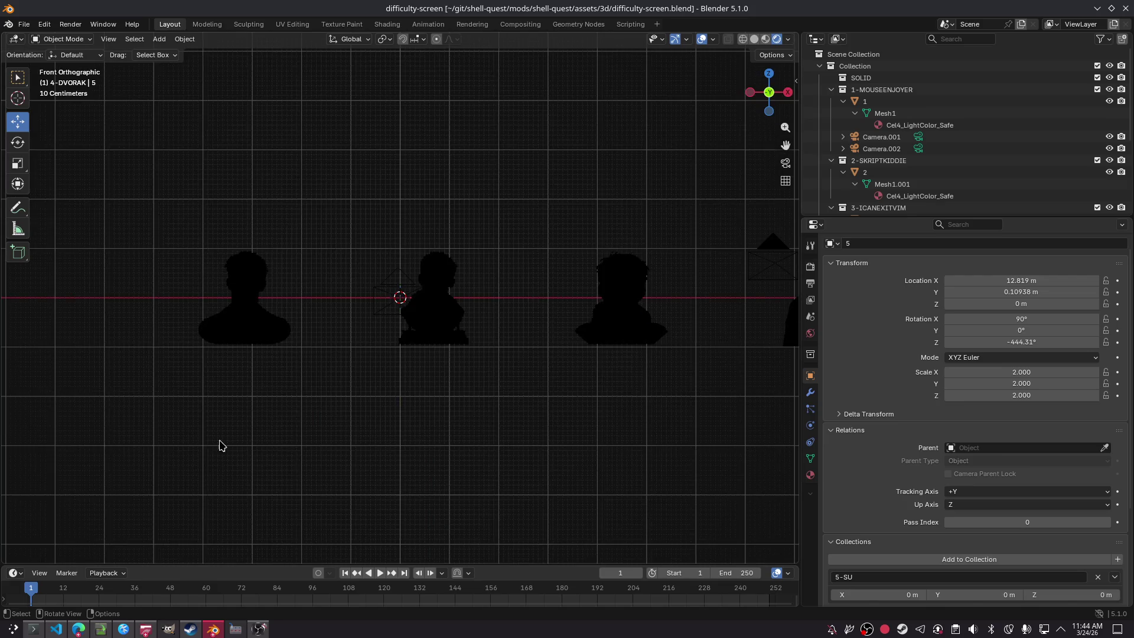
{"action": "left_click", "coordinate": [264, 320]}
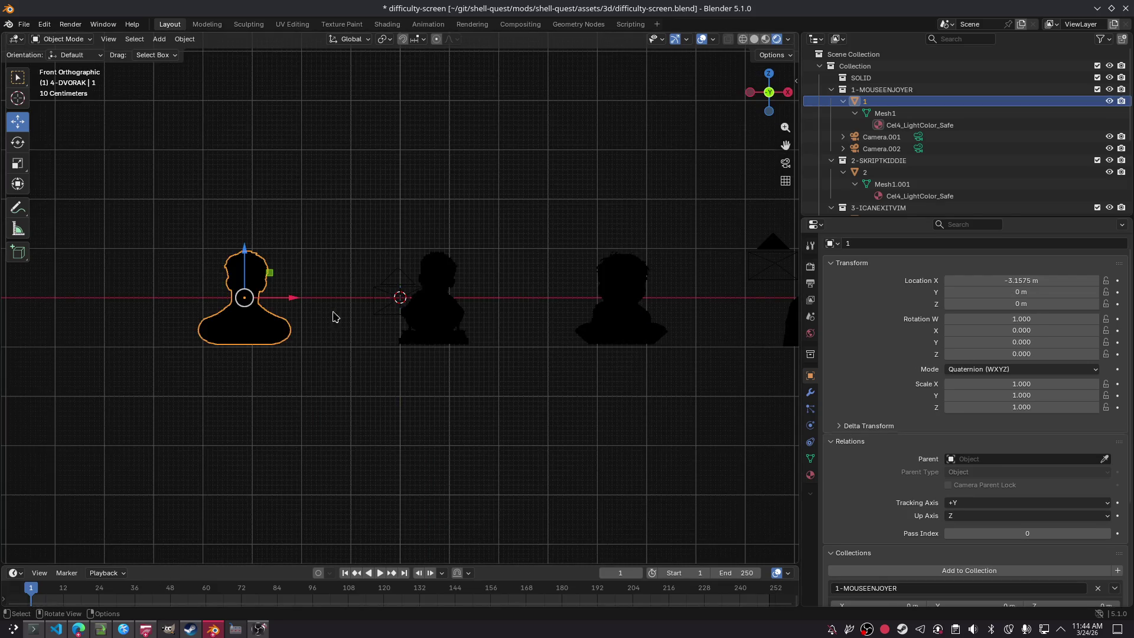
{"action": "left_click_drag", "start_coordinate": [288, 298], "coordinate": [393, 295]}
{"action": "left_click", "coordinate": [633, 268]}
Step: Slide bust 3 and the right-edge bust left along X toward the group, saving along the way
{"action": "key", "text": "ctrl+s"}
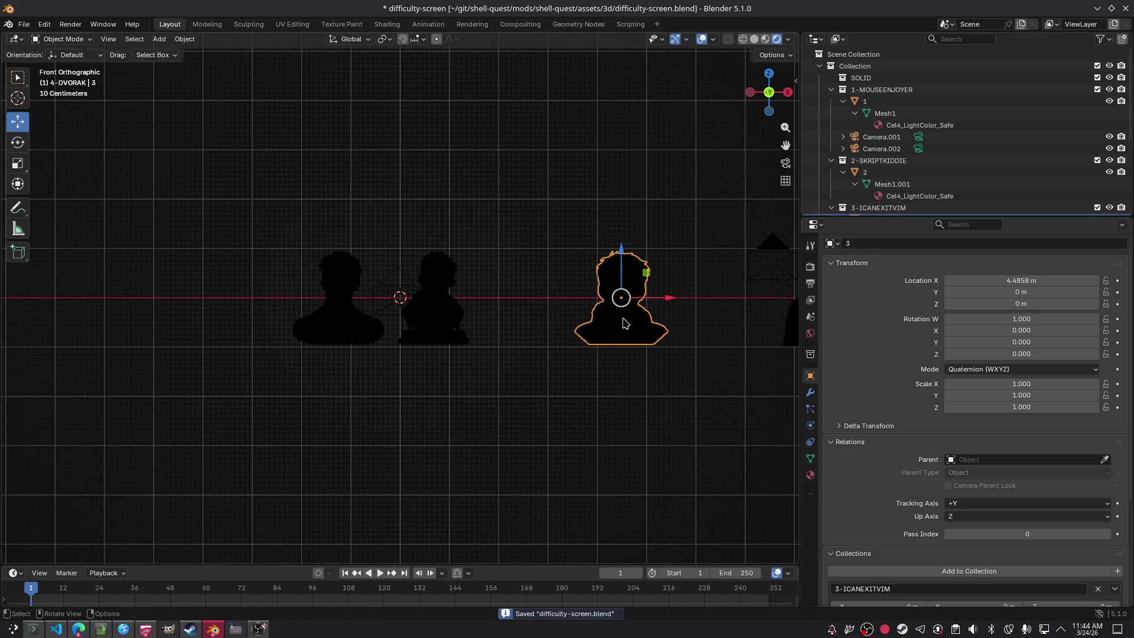
{"action": "left_click_drag", "start_coordinate": [667, 301], "coordinate": [570, 298]}
{"action": "key", "text": "ctrl+s"}
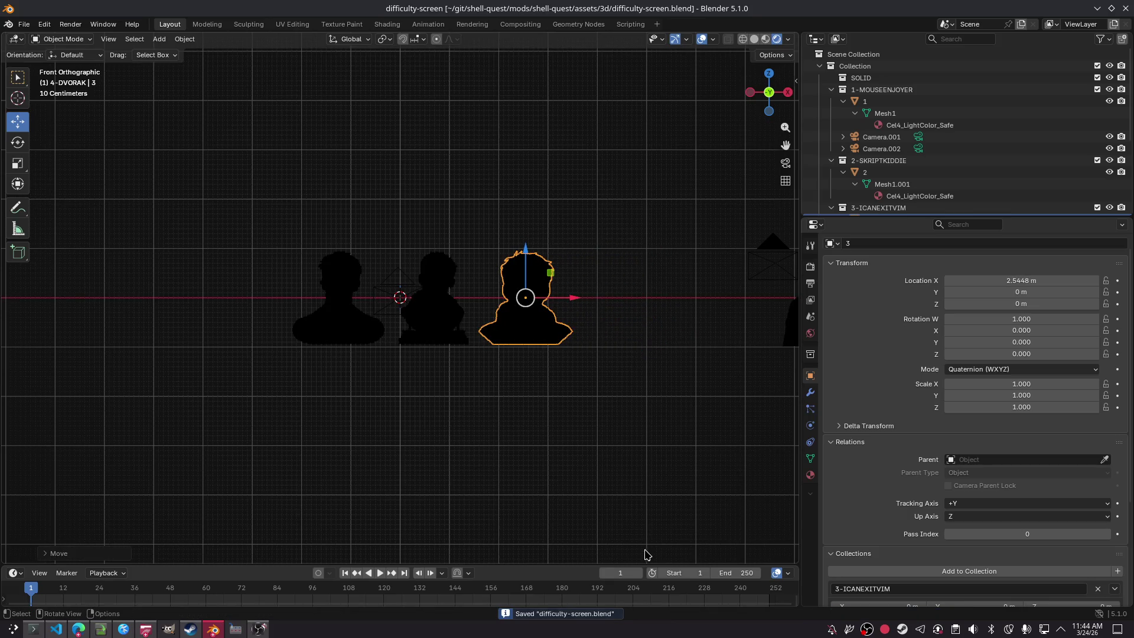
{"action": "scroll", "coordinate": [771, 349], "scroll_direction": "up", "scroll_amount": 2}
{"action": "left_click", "coordinate": [772, 349]}
{"action": "mouse_move", "coordinate": [772, 332]}
{"action": "left_mouse_down"}
{"action": "mouse_move", "coordinate": [379, 330]}
{"action": "mouse_move", "coordinate": [482, 330]}
{"action": "left_mouse_up"}
{"action": "key", "text": "ctrl+s"}
Step: Slide hooded bust 5 left beside the others to X 6.6867 m and save
{"action": "middle_click_drag", "start_coordinate": [682, 339], "coordinate": [384, 345], "text": "shift"}
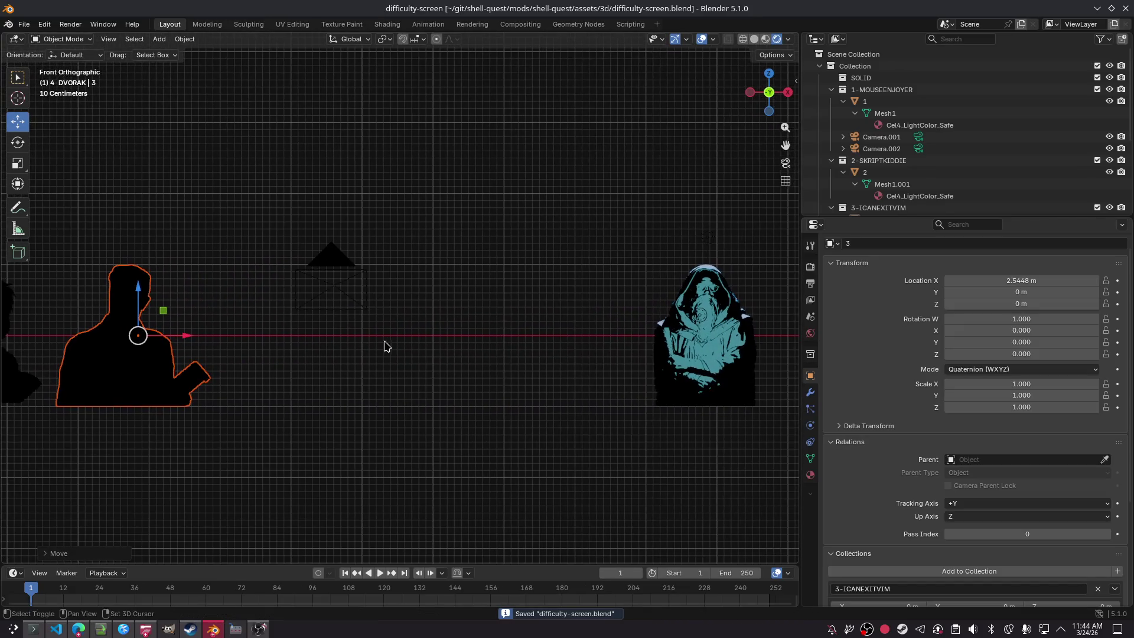
{"action": "left_click", "coordinate": [740, 341]}
{"action": "key", "text": "g"}
{"action": "key", "text": "z"}
{"action": "key", "text": "Escape"}
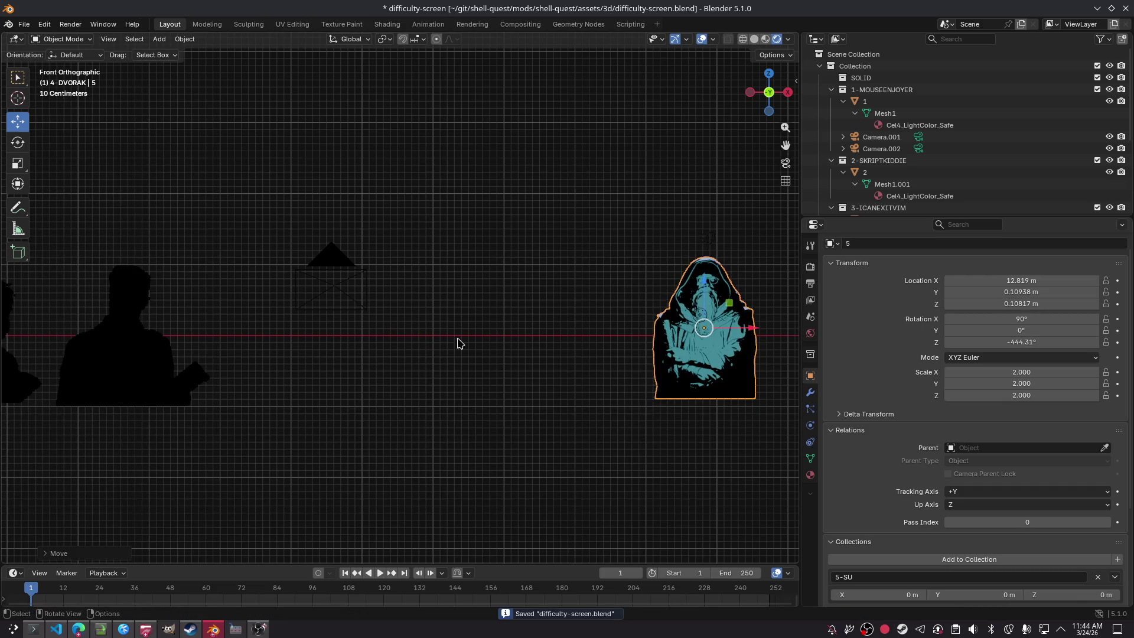
{"action": "left_click_drag", "start_coordinate": [725, 341], "coordinate": [288, 340]}
{"action": "left_click", "coordinate": [444, 261]}
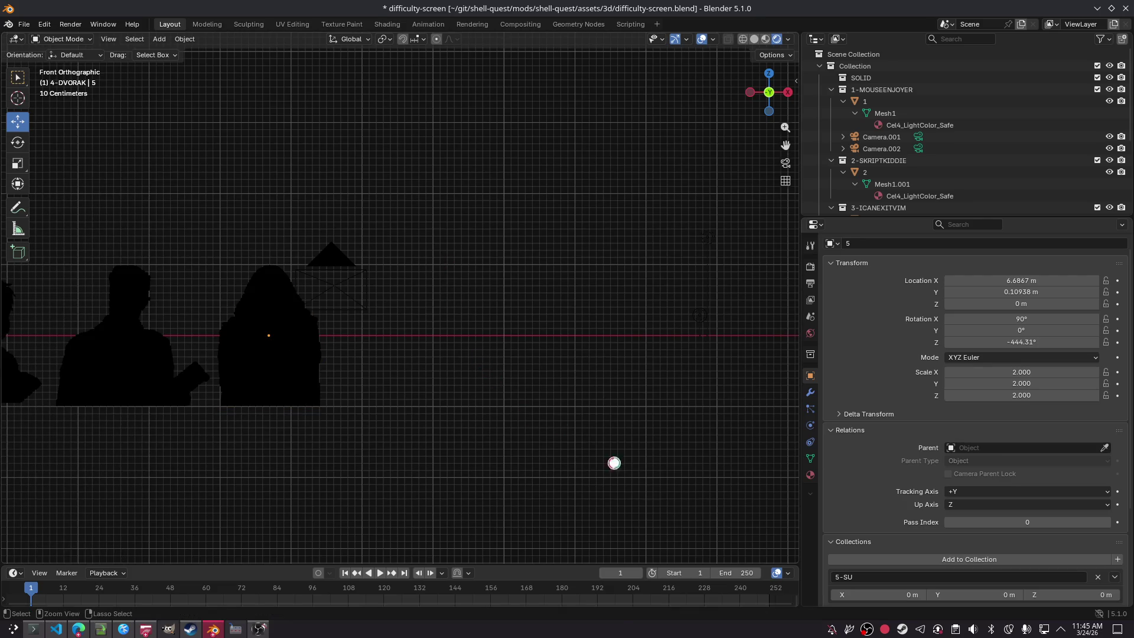
{"action": "key", "text": "ctrl+s"}
{"action": "left_click", "coordinate": [342, 252]}
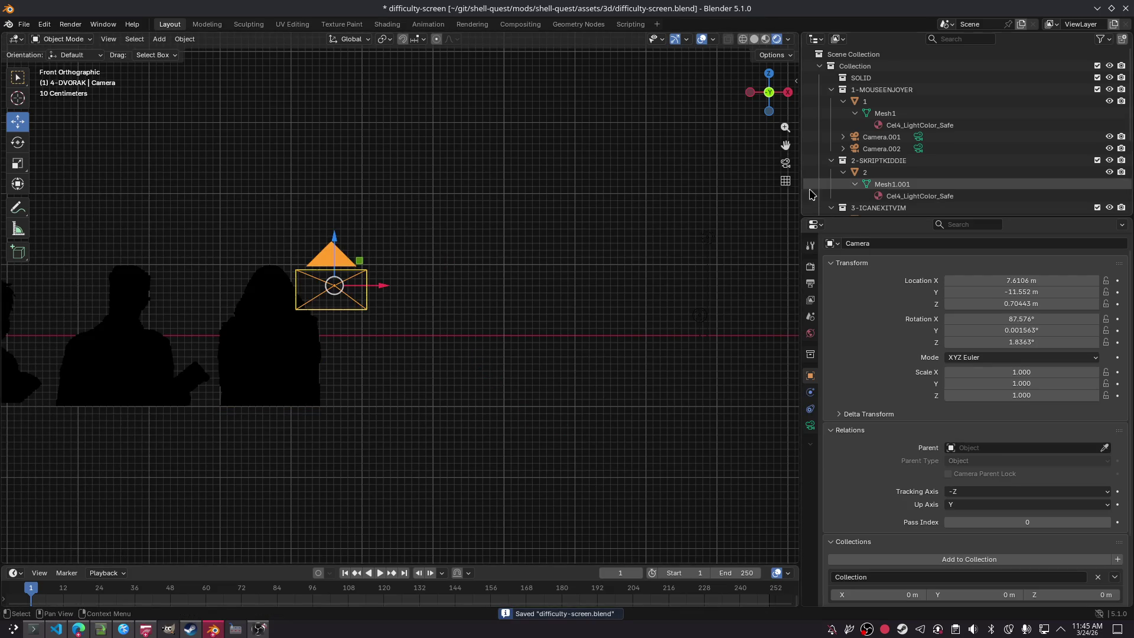
Step: Look through the scene camera with nothing selected
{"action": "left_click", "coordinate": [785, 163]}
{"action": "key", "text": "a"}
{"action": "left_click", "coordinate": [594, 286]}
Step: Walk-fly the camera toward the row of busts, confirm, then undo the reposition
{"action": "key", "text": "shift+grave"}
{"action": "key", "text": "a"}
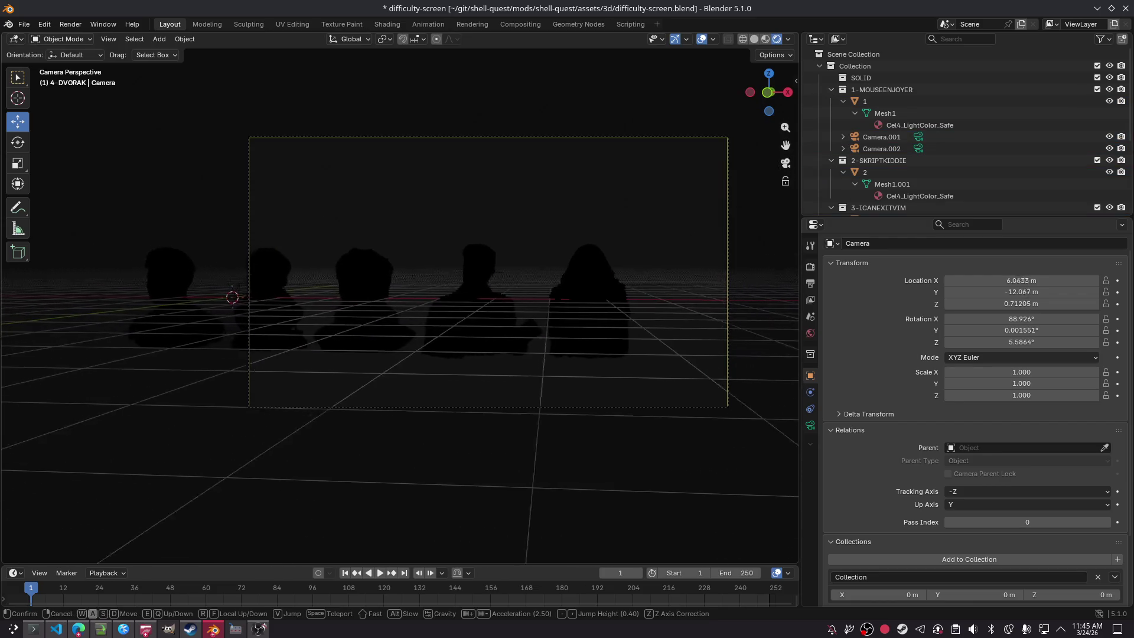
{"action": "key", "text": "a"}
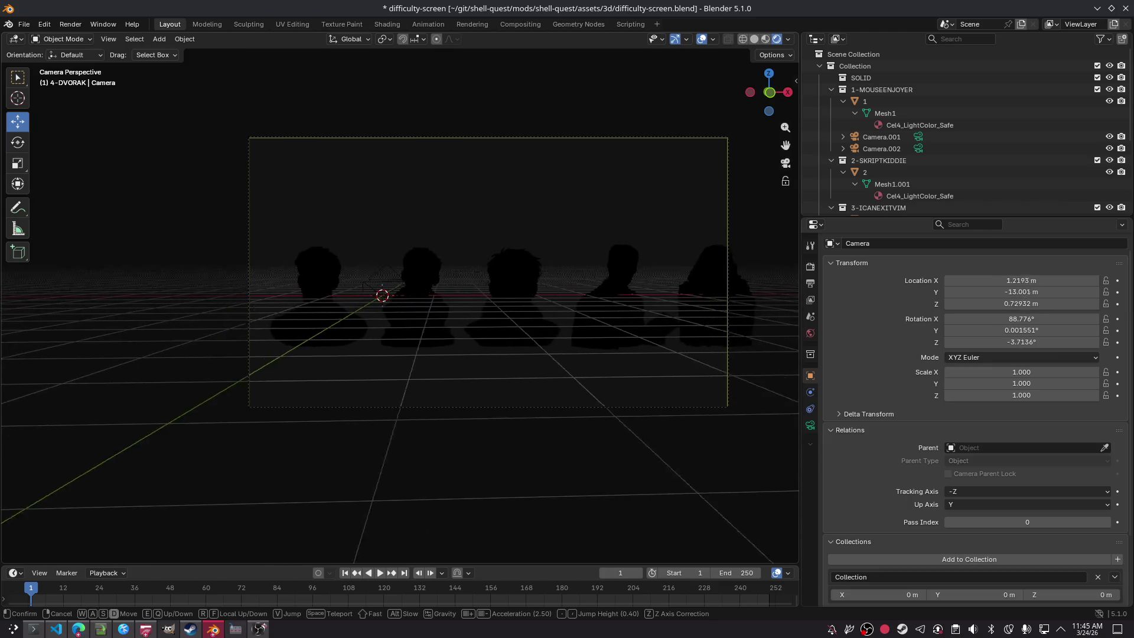
{"action": "key", "text": "d"}
{"action": "key", "text": "w"}
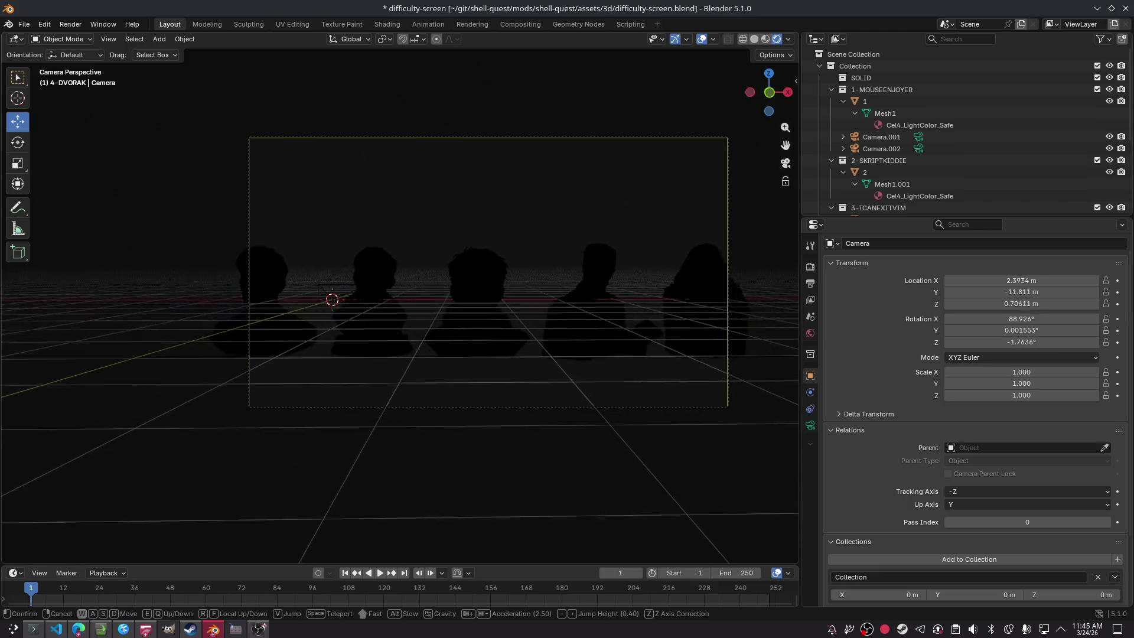
{"action": "key", "text": "d"}
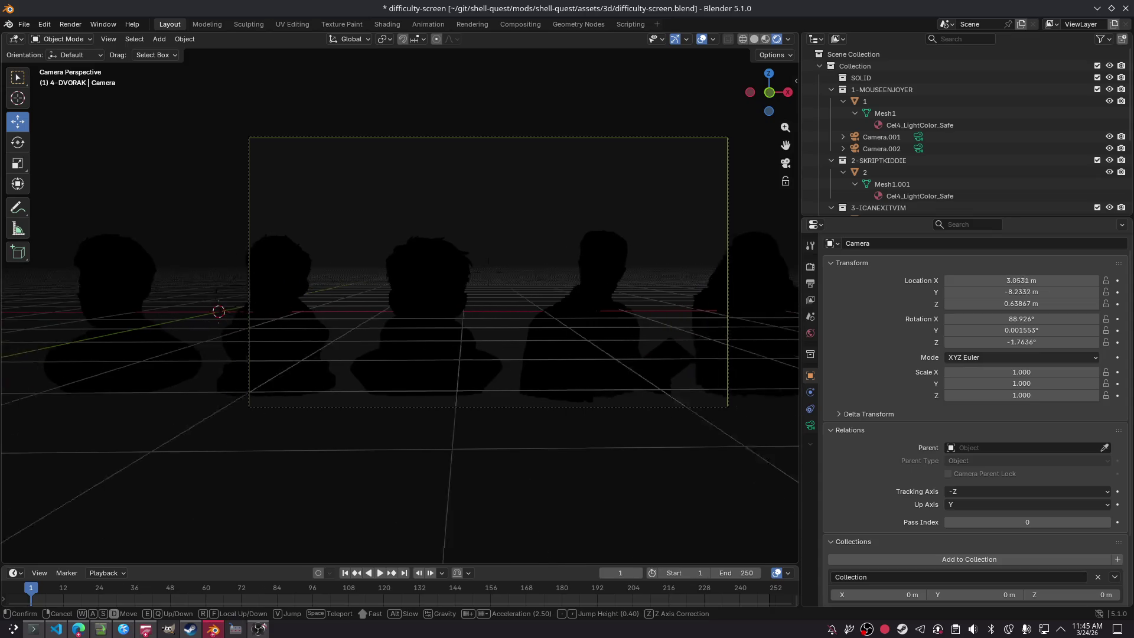
{"action": "key", "text": "s"}
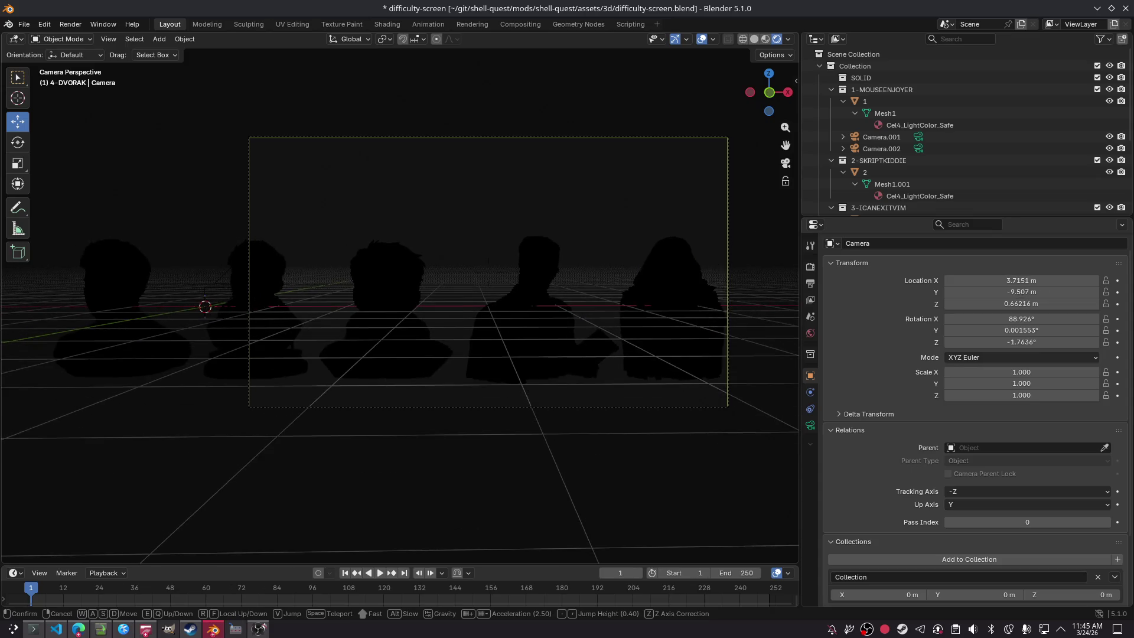
{"action": "key", "text": "a"}
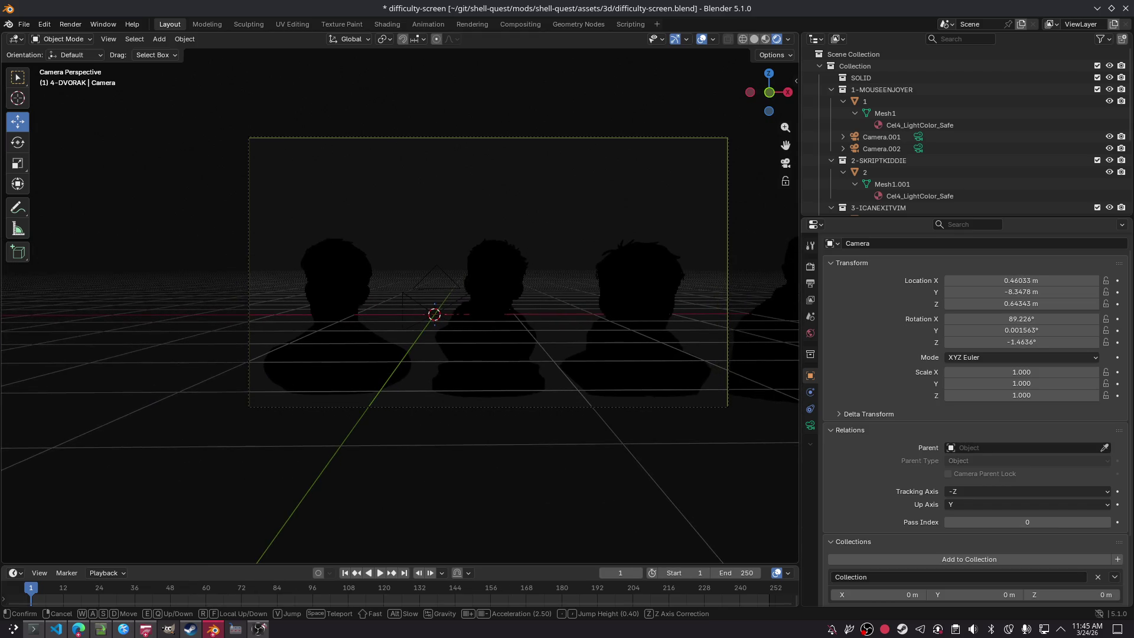
{"action": "left_click", "coordinate": [623, 244]}
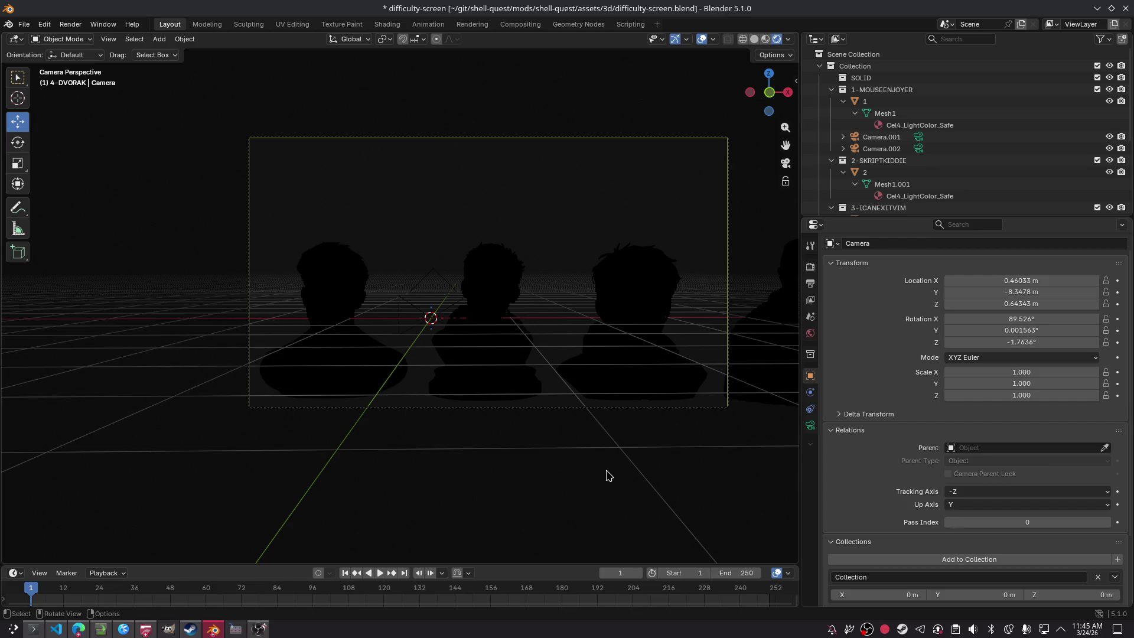
{"action": "key", "text": "ctrl+z"}
{"action": "key", "text": "ctrl+z"}
{"action": "key", "text": "ctrl+z"}
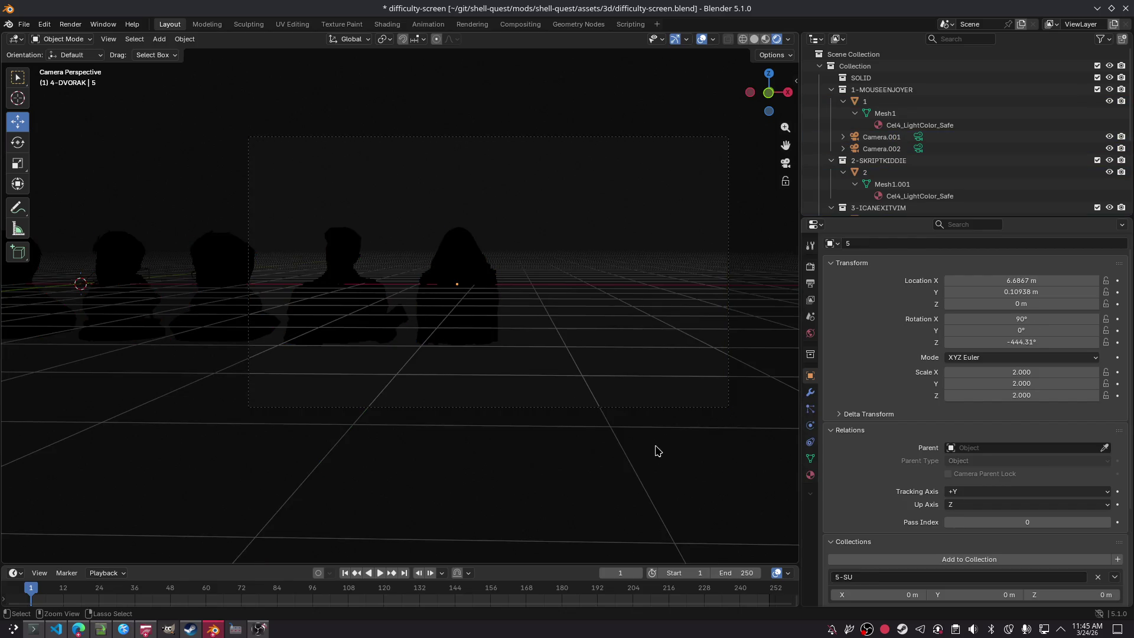
Step: Undo and redo the last change, save, and fly the view back toward the busts
{"action": "key", "text": "ctrl+z"}
{"action": "key", "text": "ctrl+z"}
{"action": "key", "text": "ctrl+z"}
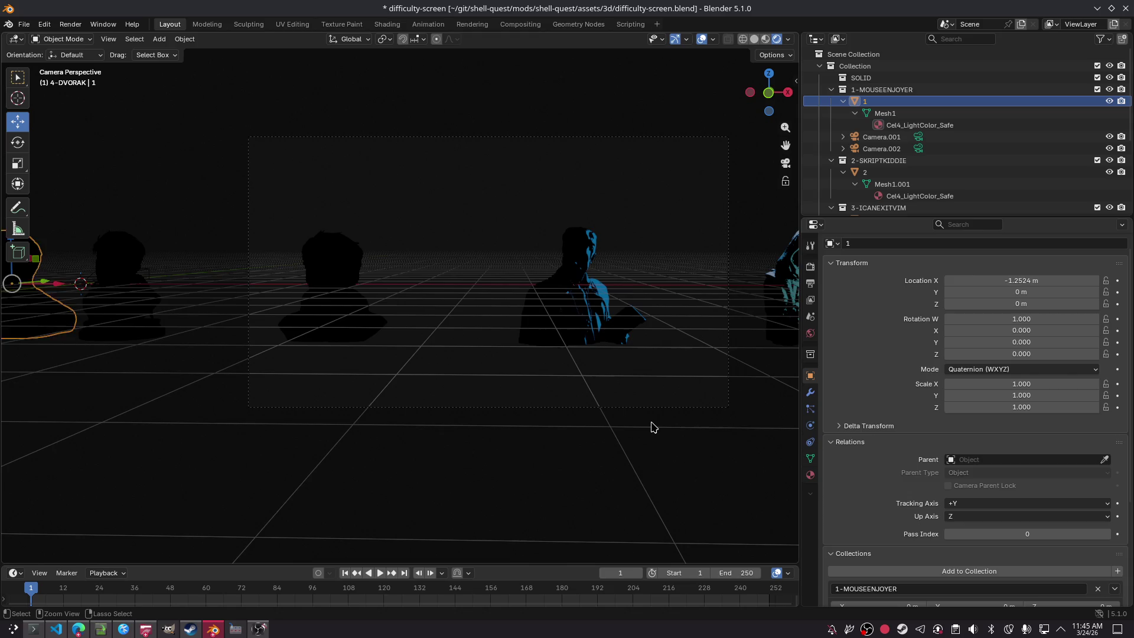
{"action": "key", "text": "ctrl+z"}
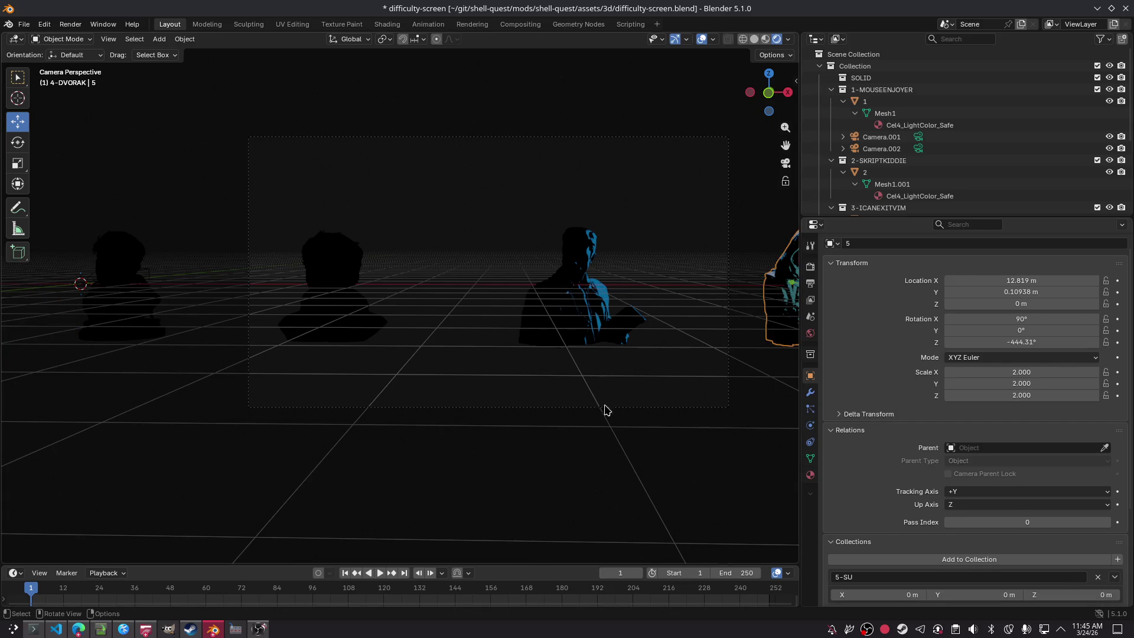
{"action": "mouse_move", "coordinate": [356, 319]}
{"action": "middle_mouse_down"}
{"action": "mouse_move", "coordinate": [441, 252]}
{"action": "mouse_move", "coordinate": [369, 329]}
{"action": "mouse_move", "coordinate": [321, 336]}
{"action": "middle_mouse_up"}
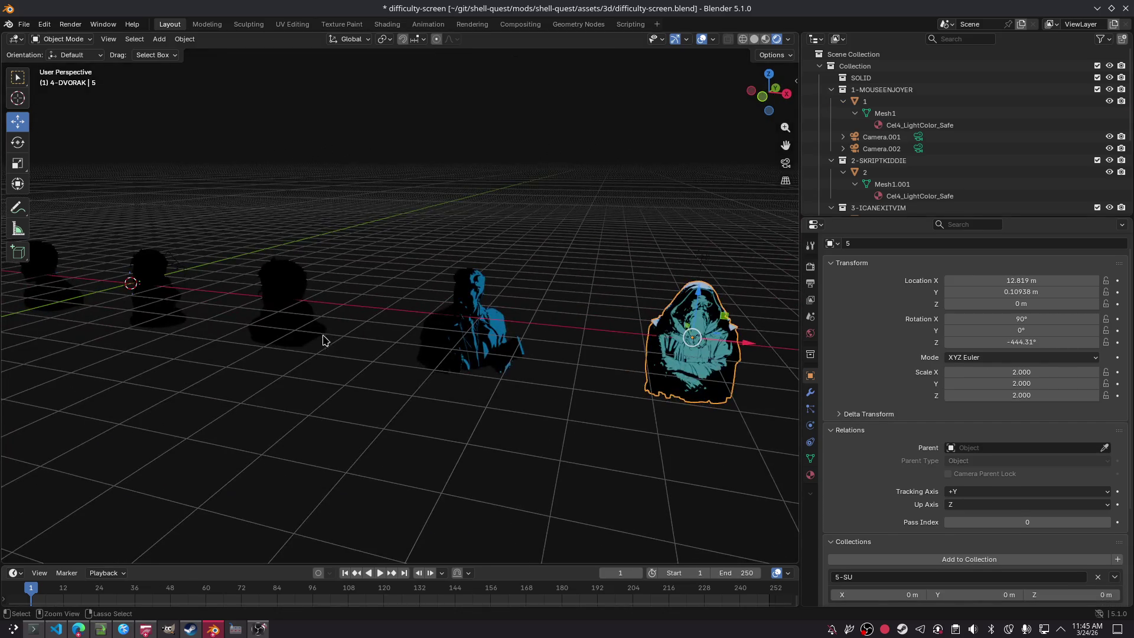
{"action": "key", "text": "ctrl+s"}
{"action": "middle_click_drag", "start_coordinate": [437, 328], "coordinate": [493, 301]}
{"action": "key", "text": "shift+grave"}
{"action": "key", "text": "s"}
{"action": "key", "text": "w"}
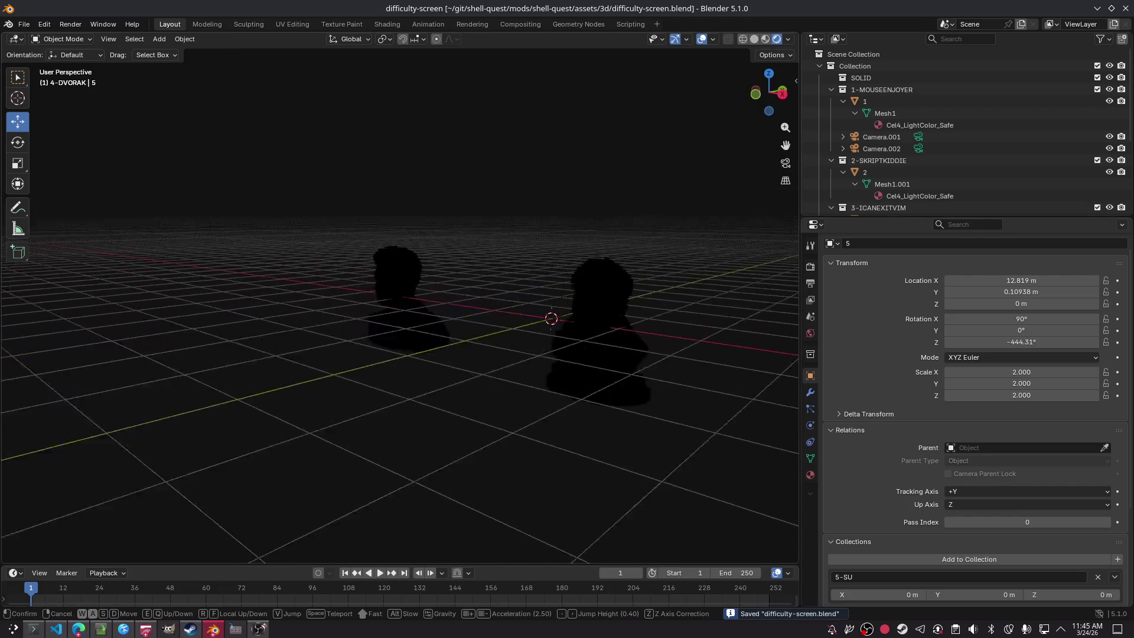
{"action": "left_click", "coordinate": [488, 312]}
Step: Select the scene camera to check its transform and view the scene from the top
{"action": "scroll", "coordinate": [935, 173], "scroll_direction": "down", "scroll_amount": 3}
{"action": "scroll", "coordinate": [934, 173], "scroll_direction": "down", "scroll_amount": 2}
{"action": "left_click", "coordinate": [874, 202]}
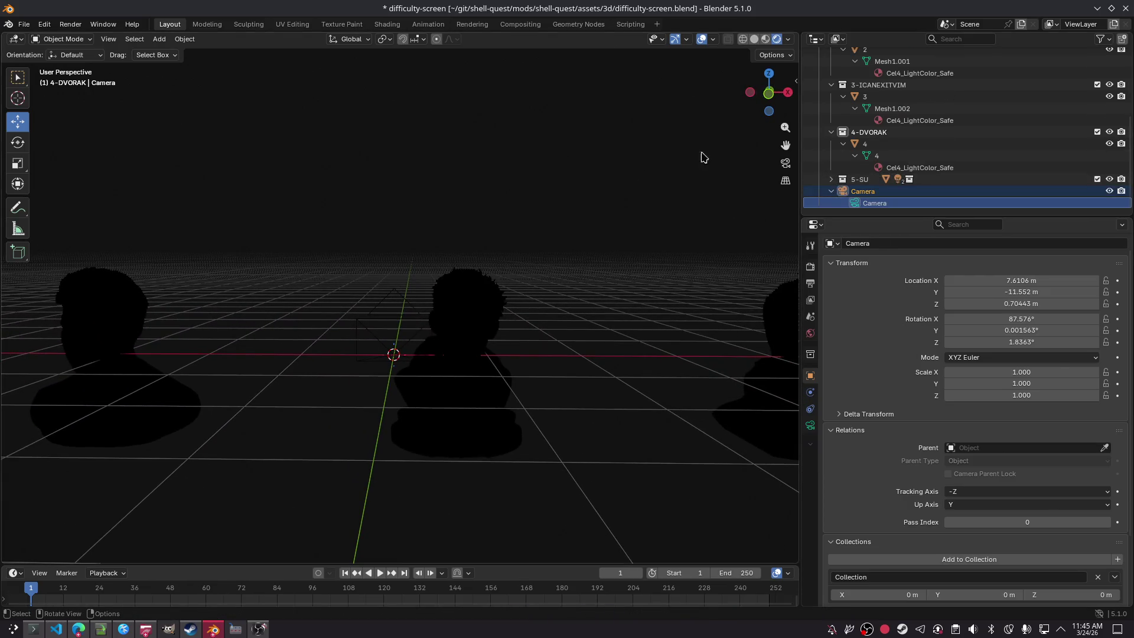
{"action": "scroll", "coordinate": [945, 130], "scroll_direction": "up", "scroll_amount": 5}
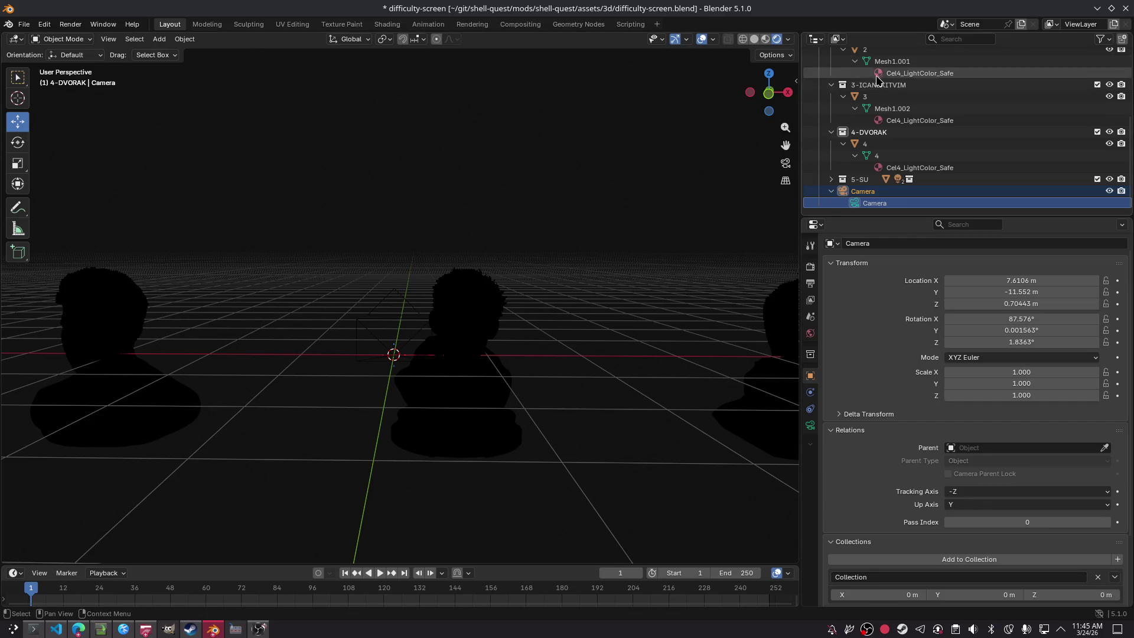
{"action": "left_click", "coordinate": [768, 73]}
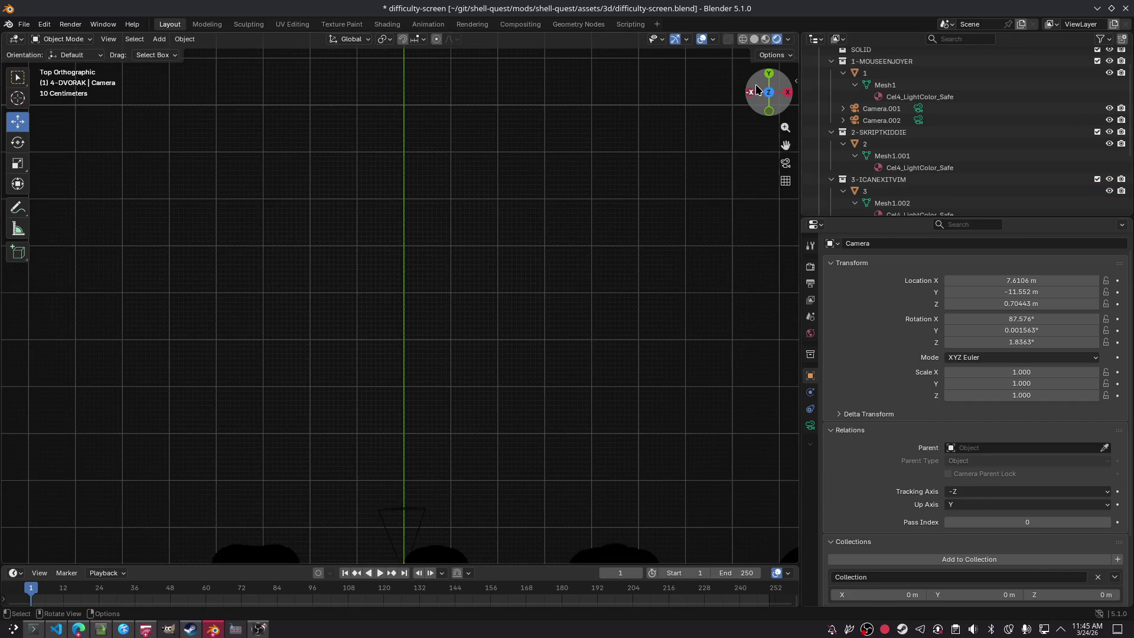
{"action": "scroll", "coordinate": [615, 250], "scroll_direction": "down", "scroll_amount": 2}
{"action": "middle_click_drag", "start_coordinate": [593, 331], "coordinate": [525, 340]}
{"action": "scroll", "coordinate": [863, 135], "scroll_direction": "down", "scroll_amount": 2}
{"action": "scroll", "coordinate": [863, 135], "scroll_direction": "up", "scroll_amount": 4}
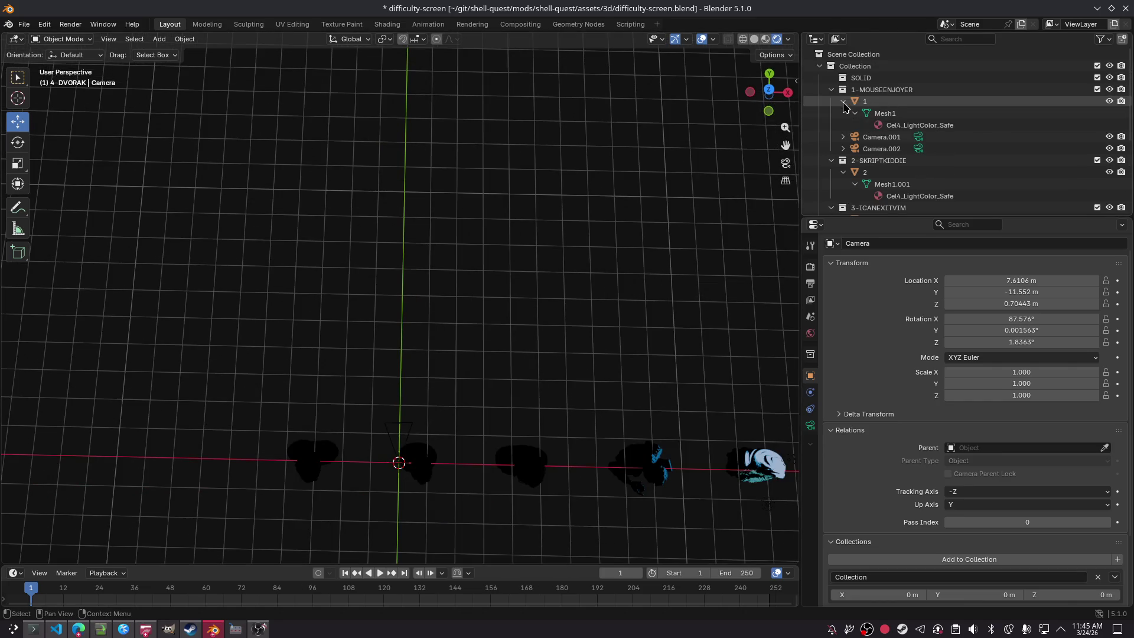
Step: Collapse 1-MOUSEENJOYER, 2-SKRIPTKIDDIE, 3-ICANEXITVIM and 4-DVORAK in the outliner, then switch to OBS
{"action": "left_click", "coordinate": [843, 101]}
{"action": "left_click", "coordinate": [837, 102]}
{"action": "left_click", "coordinate": [830, 90]}
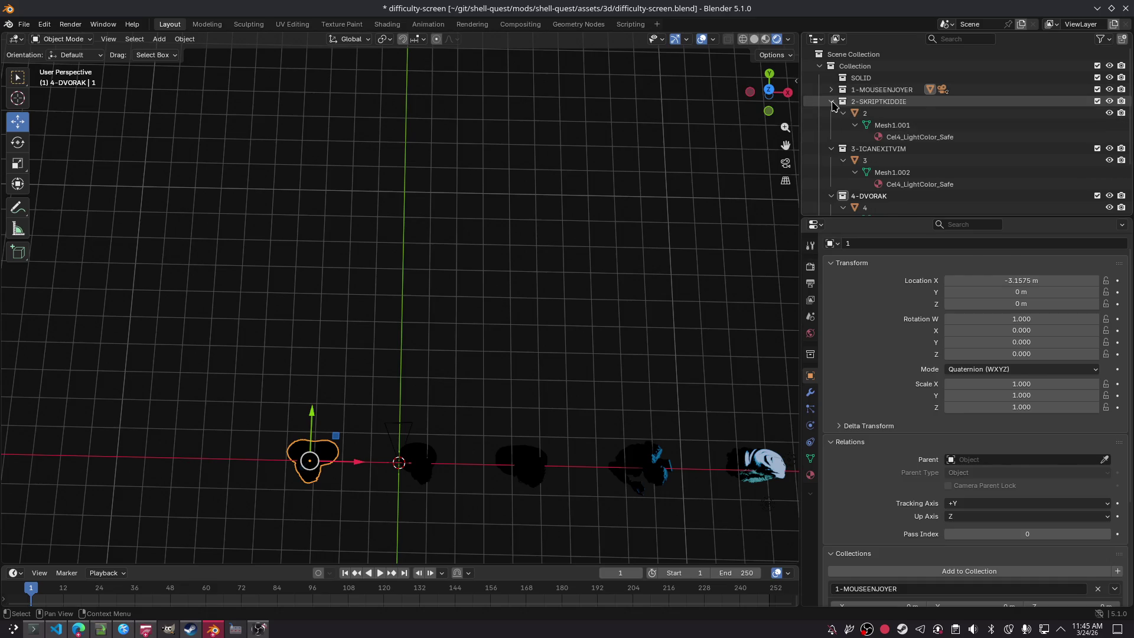
{"action": "left_click", "coordinate": [831, 101]}
{"action": "left_click", "coordinate": [831, 113]}
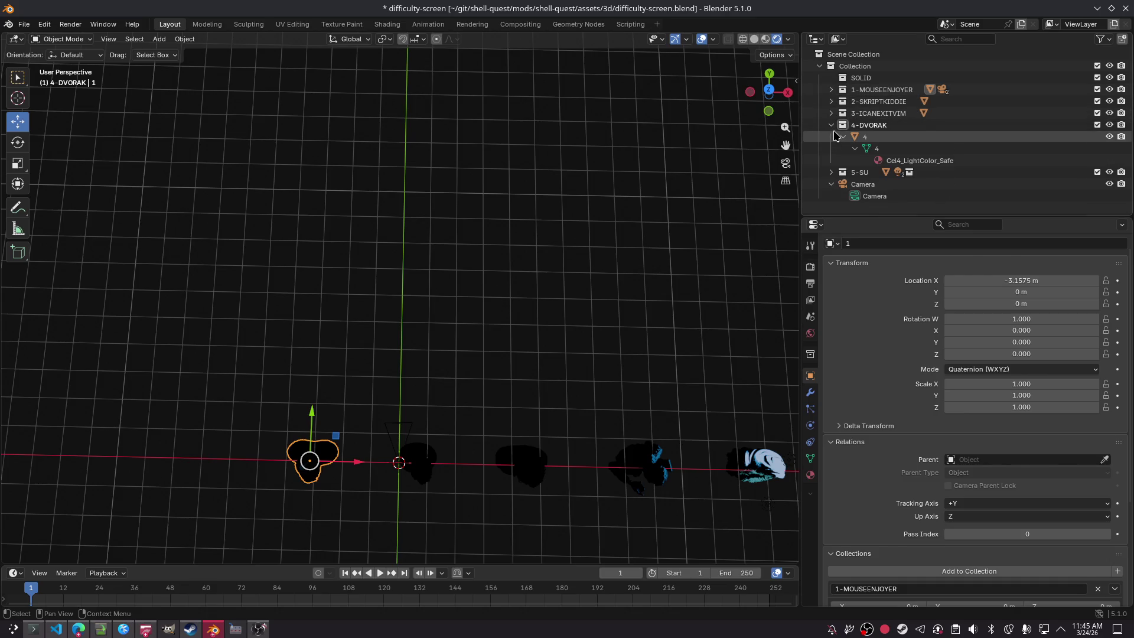
{"action": "left_click", "coordinate": [842, 136]}
{"action": "left_click", "coordinate": [831, 124]}
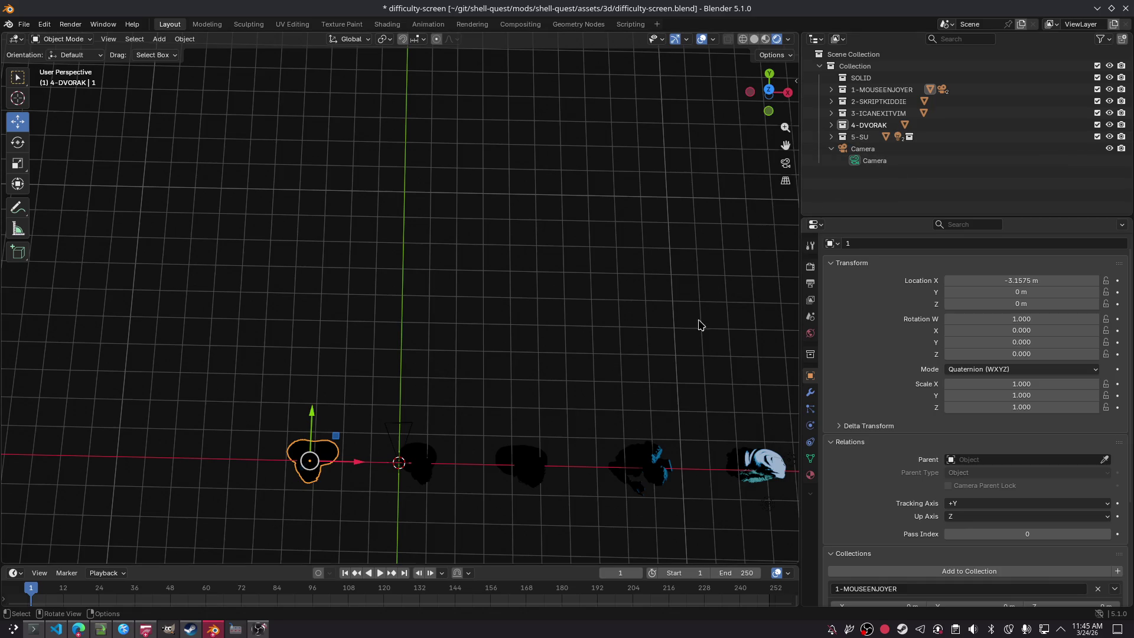
{"action": "left_click", "coordinate": [745, 417]}
{"action": "key", "text": "alt+Tab"}
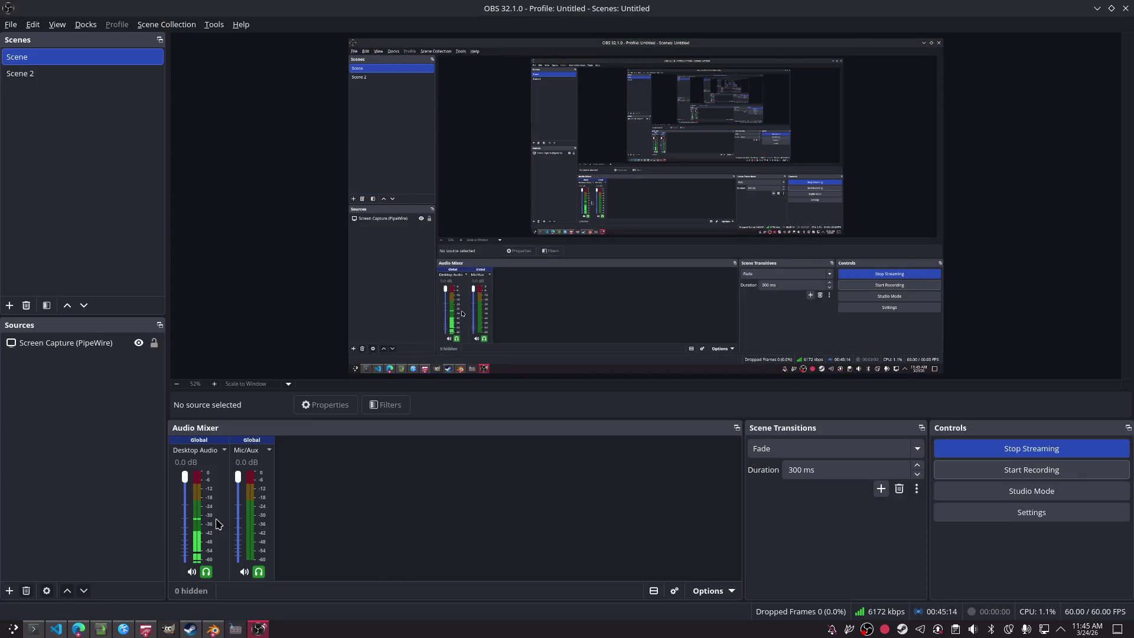
Step: Return from OBS to the Blender window
{"action": "key", "text": "alt+Tab"}
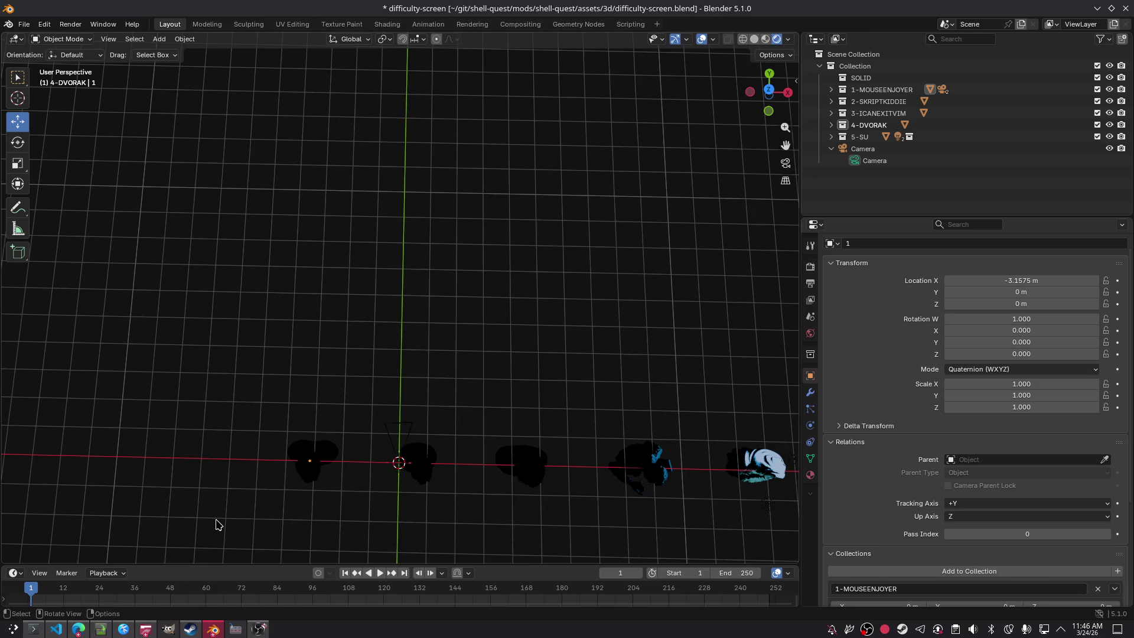
Step: Expand the 5-SU collection to reveal its BLUE and TEAL lights and bust
{"action": "mouse_move", "coordinate": [216, 524]}
{"action": "middle_mouse_down", "text": "shift"}
{"action": "mouse_move", "coordinate": [561, 233]}
{"action": "mouse_move", "coordinate": [852, 164]}
{"action": "middle_mouse_up", "text": "shift"}
{"action": "left_click", "coordinate": [856, 137]}
{"action": "left_click", "coordinate": [850, 149]}
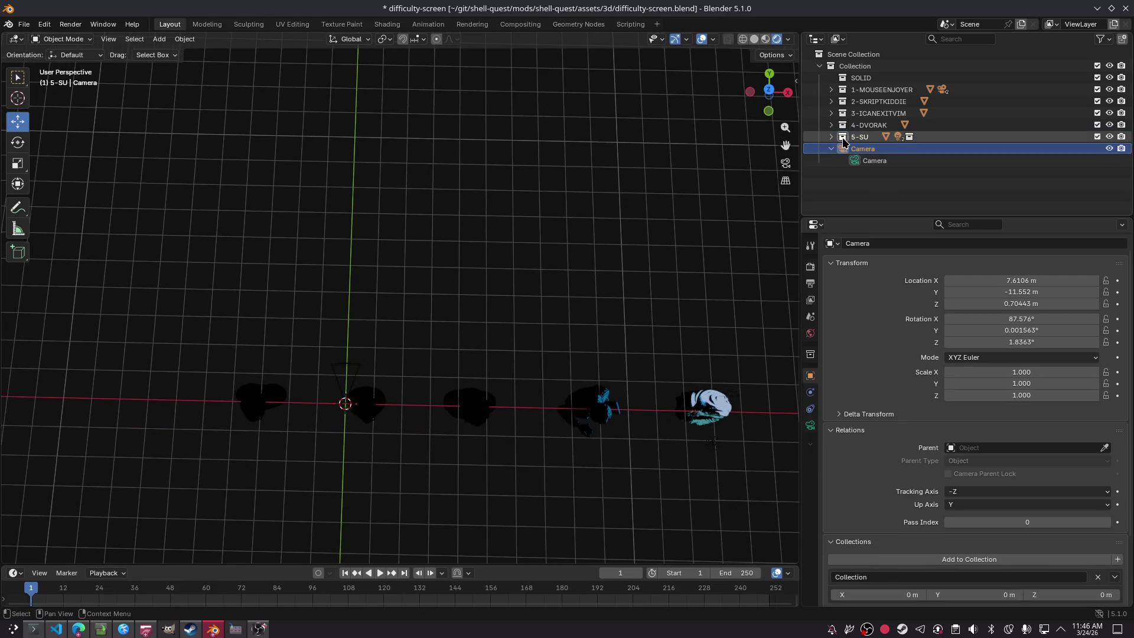
{"action": "left_click", "coordinate": [846, 136]}
{"action": "left_click", "coordinate": [831, 136]}
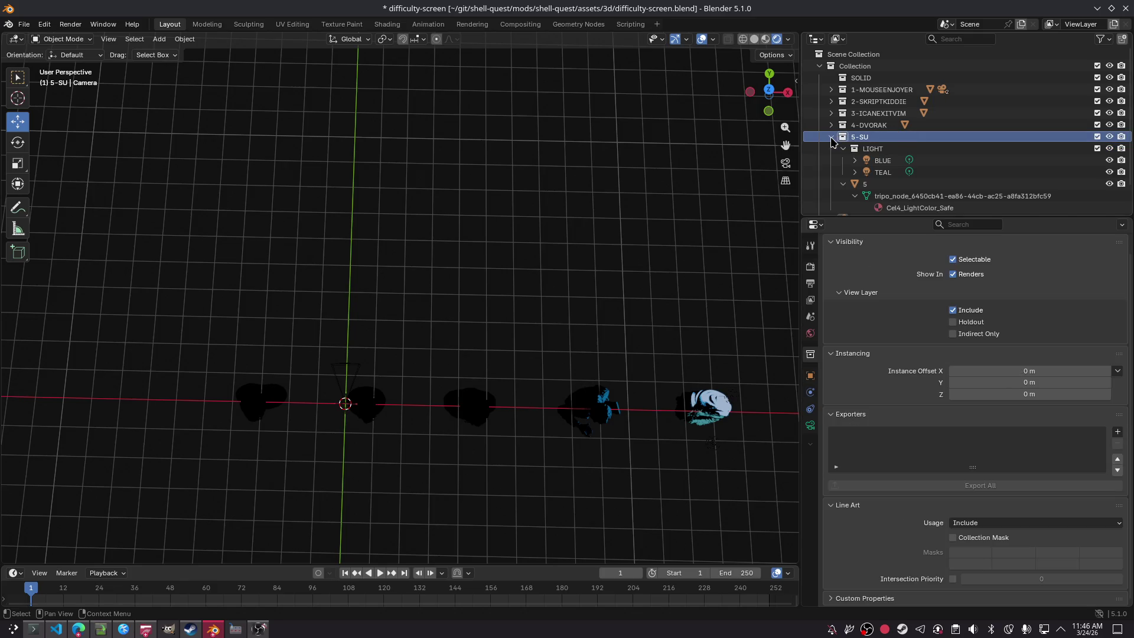
{"action": "left_click", "coordinate": [881, 173]}
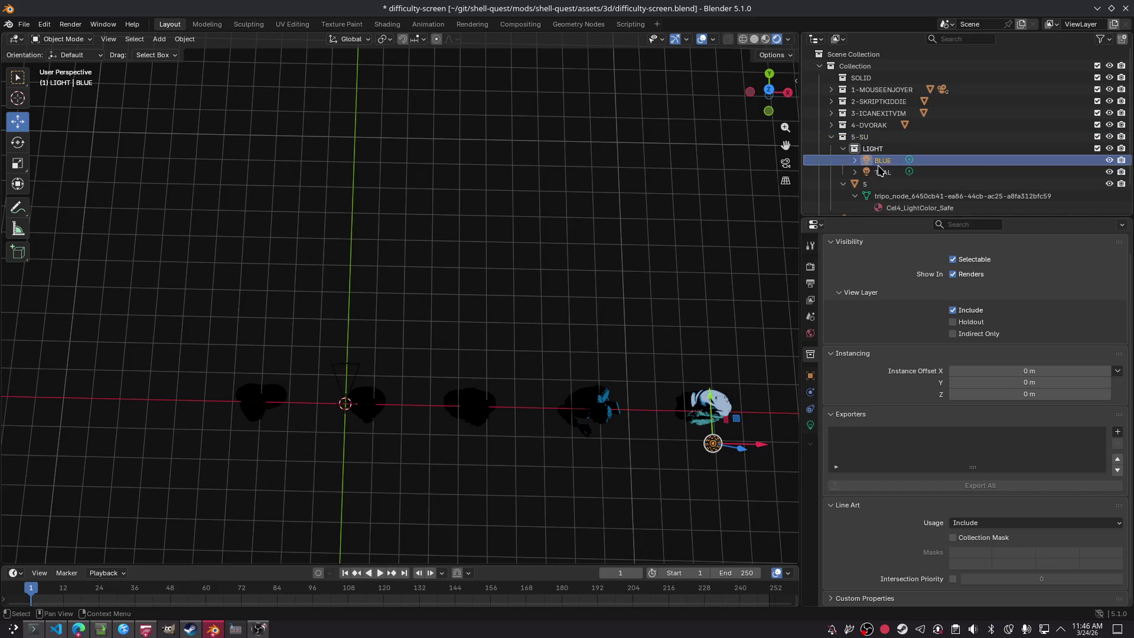
Step: Walk the scene camera in close to frame the hooded wizard
{"action": "left_click", "coordinate": [785, 163]}
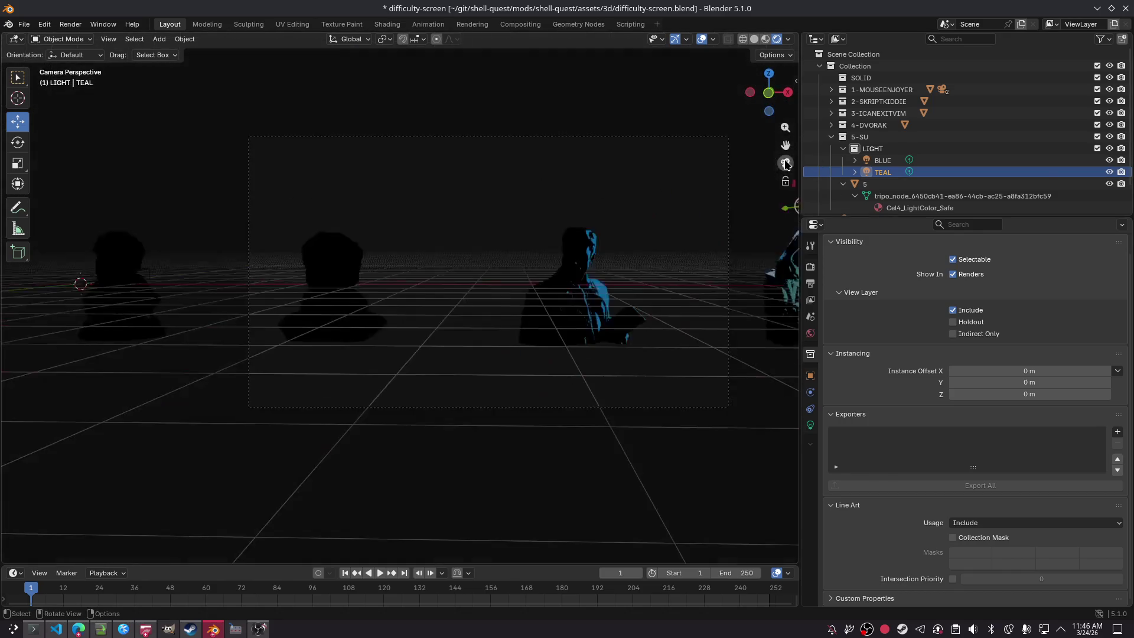
{"action": "key", "text": "shift+grave"}
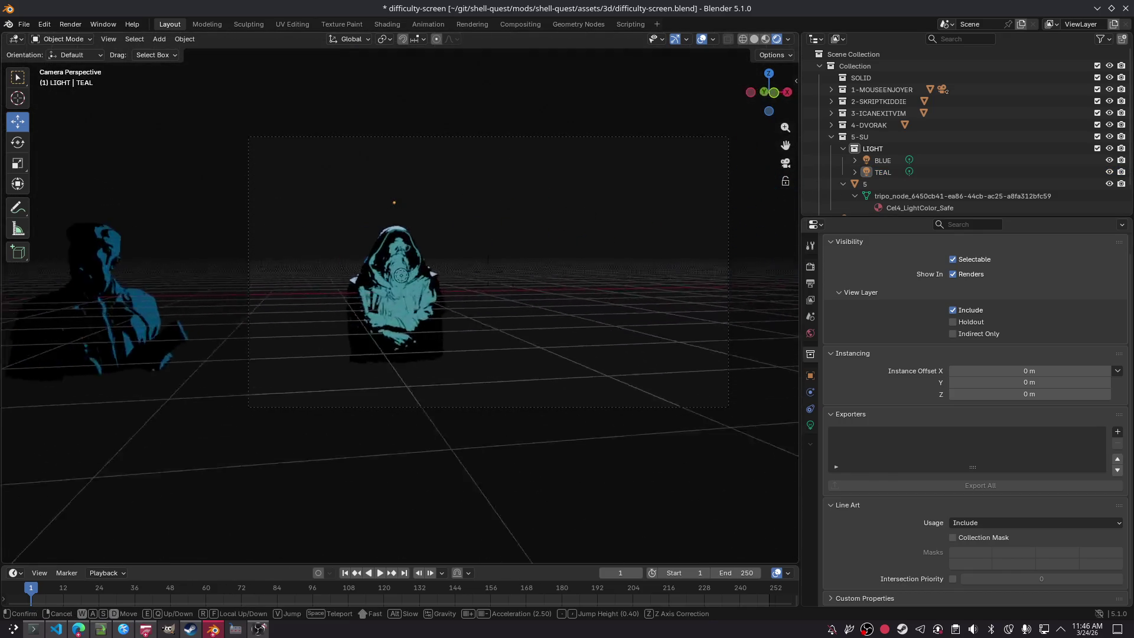
{"action": "key", "text": "w"}
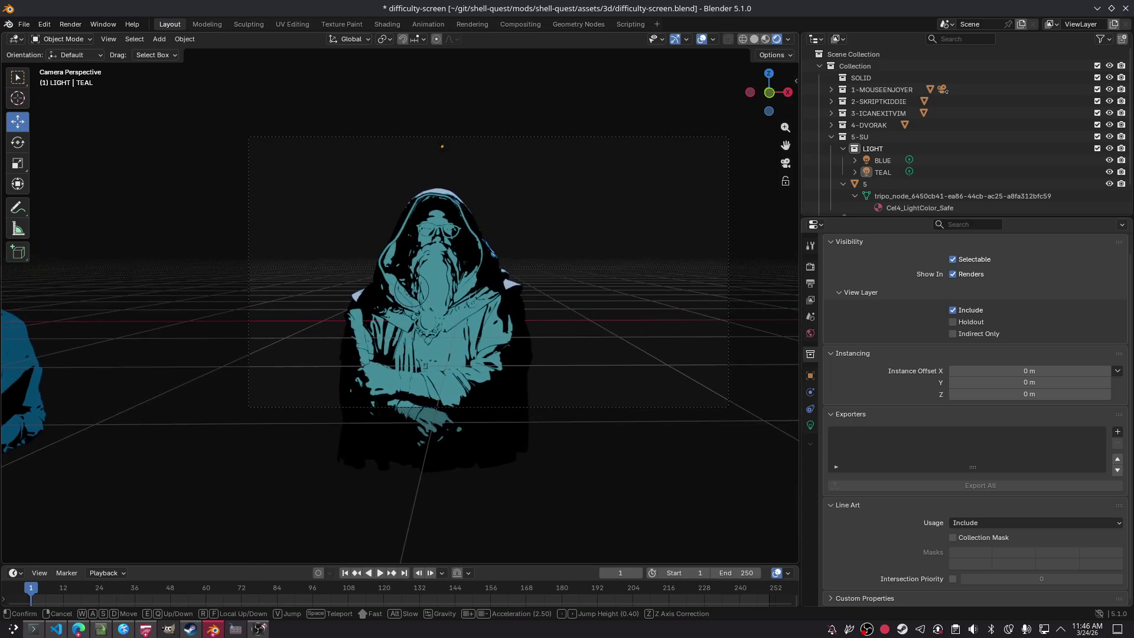
{"action": "key", "text": "Return"}
Step: Move the TEAL light and nudge the BLUE light to new spots
{"action": "left_click", "coordinate": [882, 161]}
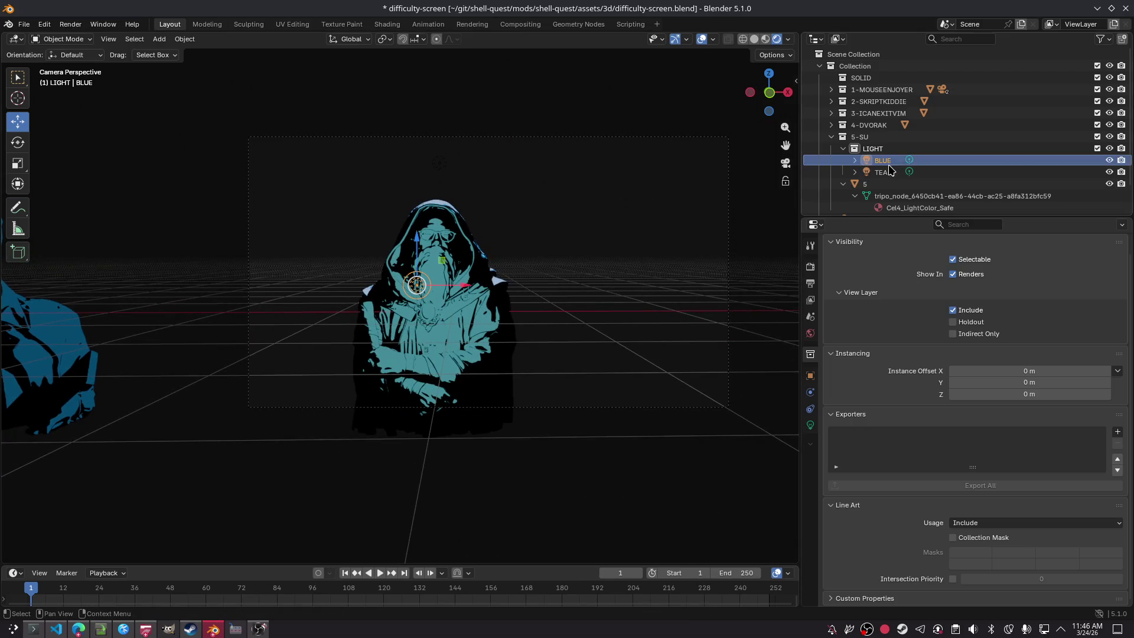
{"action": "left_click", "coordinate": [882, 172]}
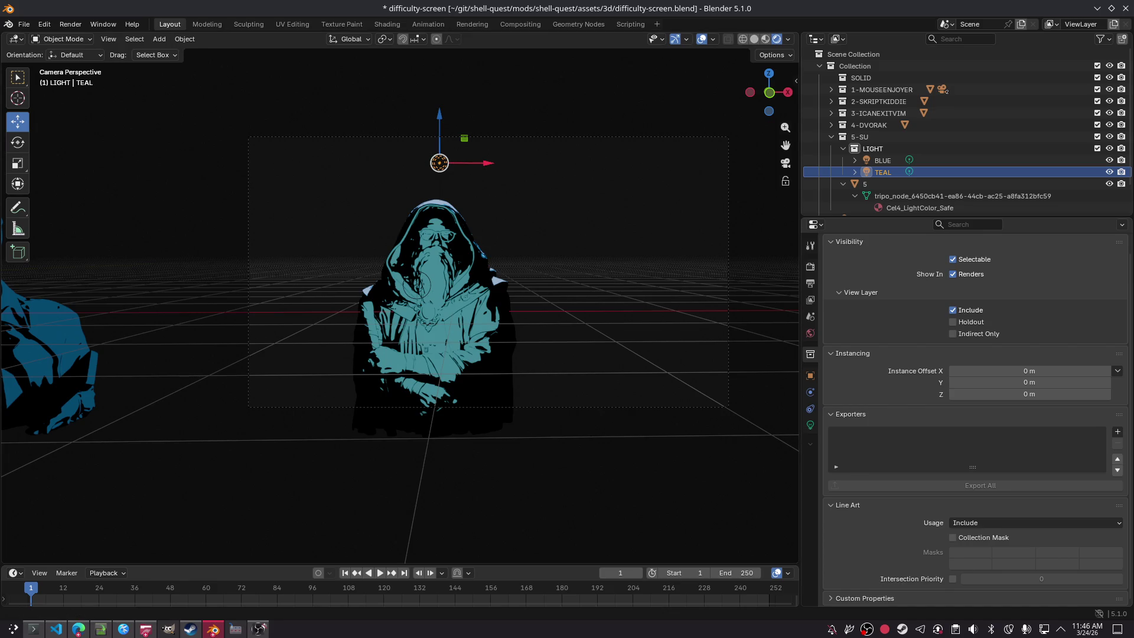
{"action": "key", "text": "g"}
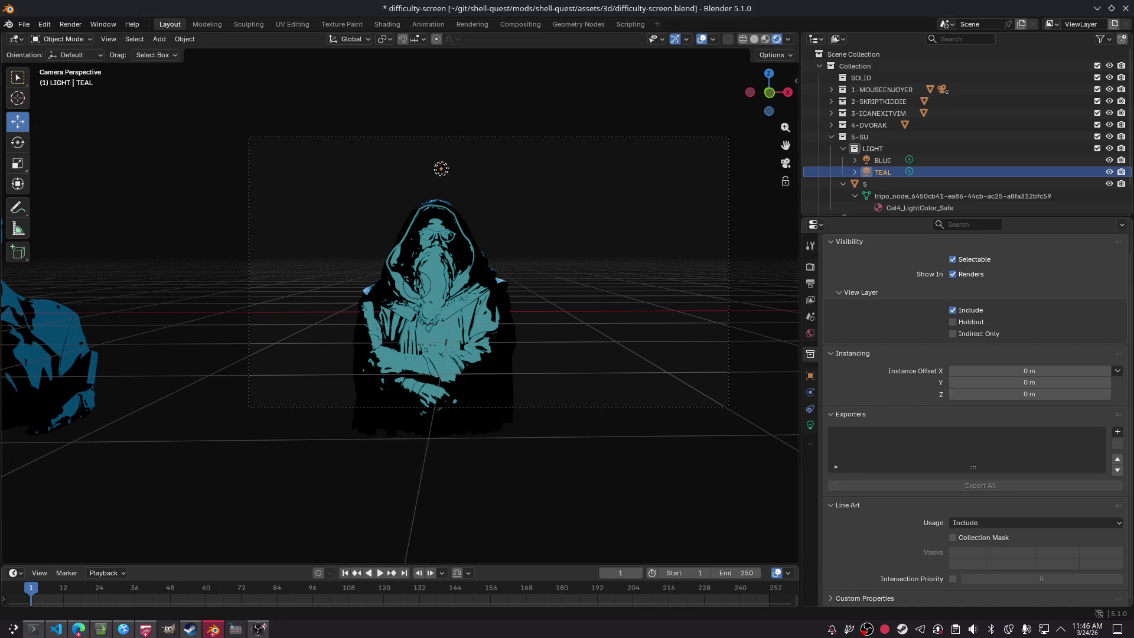
{"action": "key", "text": "Return"}
{"action": "left_click", "coordinate": [882, 161]}
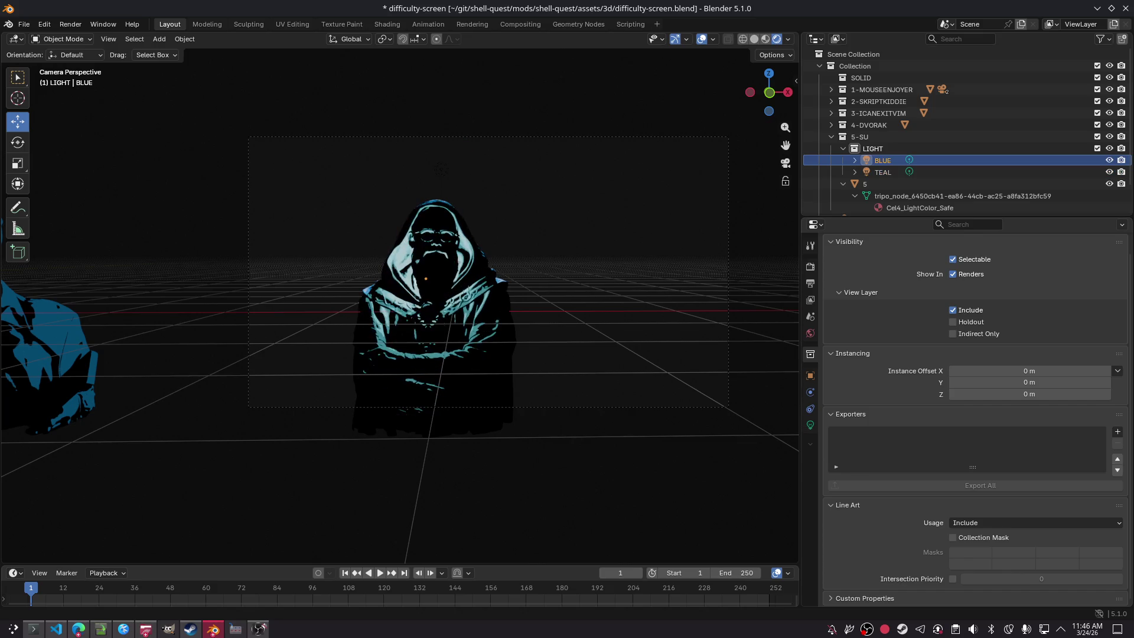
{"action": "key", "text": "Return"}
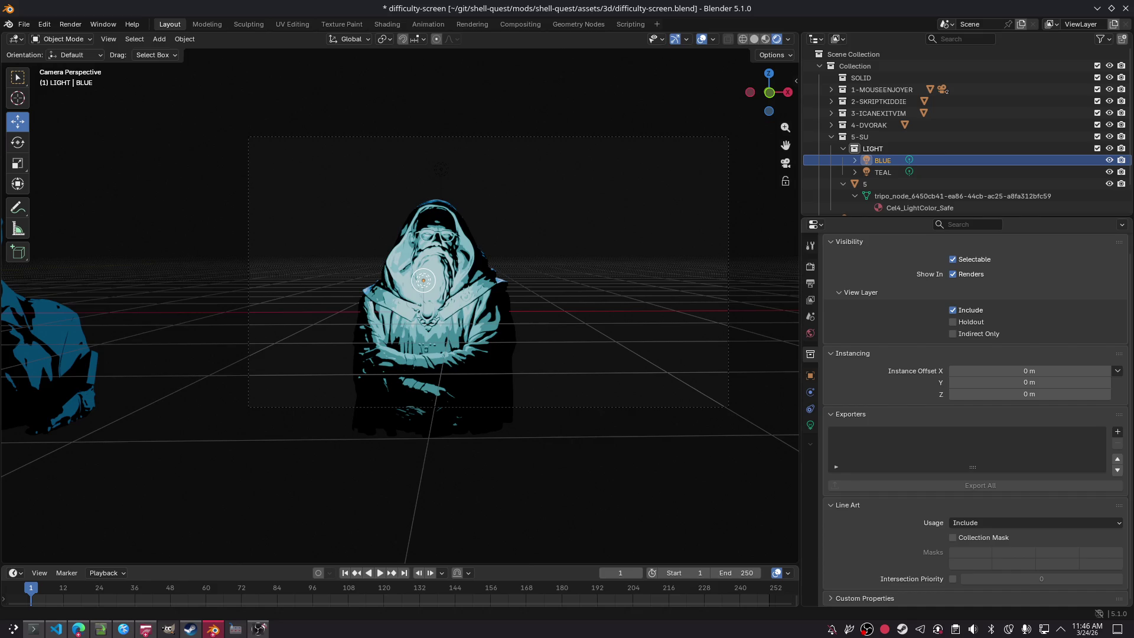
Step: From the side view, raise BLUE higher above the bust, shift it along Y, and save
{"action": "left_click_drag", "start_coordinate": [773, 95], "coordinate": [744, 116]}
{"action": "key", "text": "KP_3"}
{"action": "mouse_move", "coordinate": [387, 250]}
{"action": "left_mouse_down"}
{"action": "mouse_move", "coordinate": [396, 186]}
{"action": "mouse_move", "coordinate": [397, 200]}
{"action": "left_mouse_up"}
{"action": "left_click_drag", "start_coordinate": [428, 246], "coordinate": [411, 246]}
{"action": "left_click", "coordinate": [785, 165]}
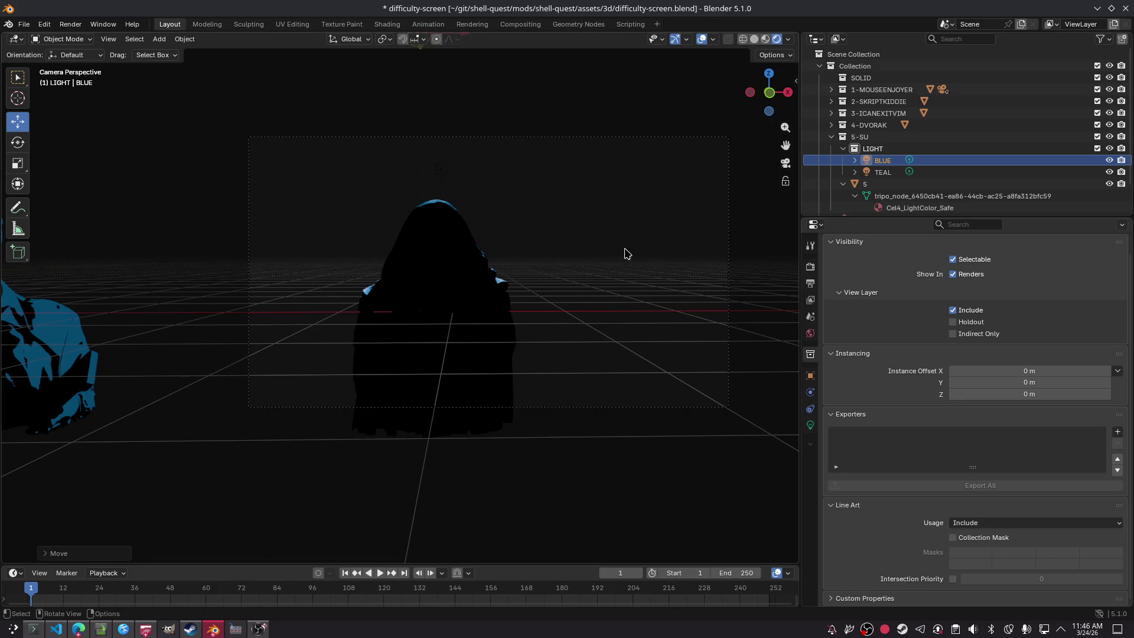
{"action": "key", "text": "ctrl+s"}
Step: Raise the light's exposure in its lamp settings to brighten the bust
{"action": "left_click", "coordinate": [882, 172]}
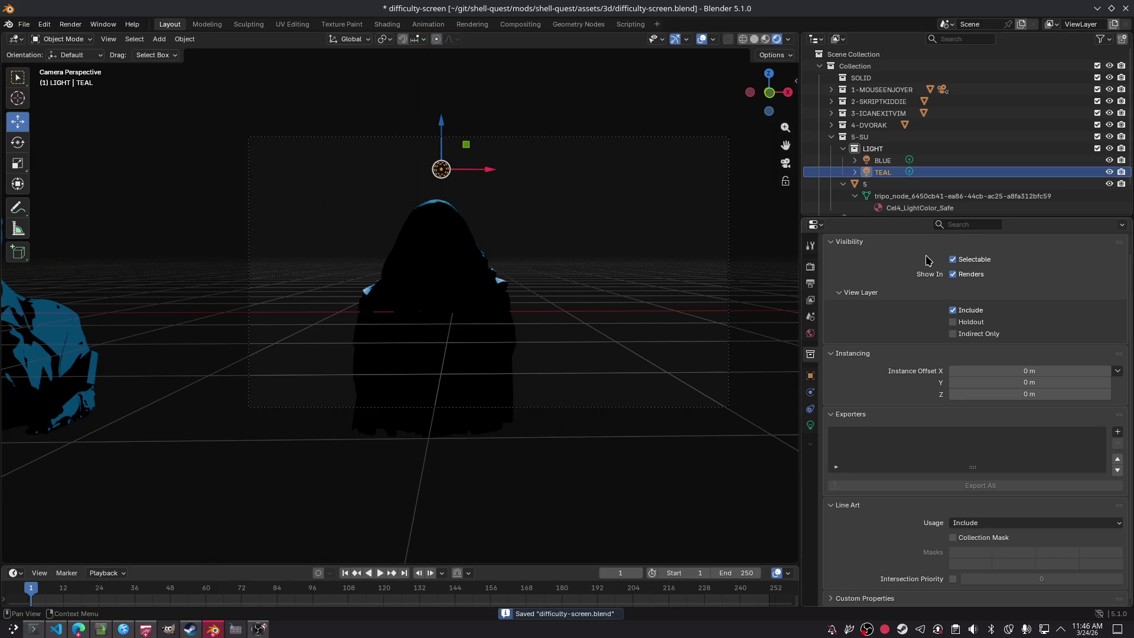
{"action": "left_click", "coordinate": [810, 424]}
{"action": "mouse_move", "coordinate": [1030, 358]}
{"action": "left_mouse_down"}
{"action": "mouse_move", "coordinate": [1056, 358]}
{"action": "mouse_move", "coordinate": [1015, 360]}
{"action": "mouse_move", "coordinate": [1047, 360]}
{"action": "mouse_move", "coordinate": [1032, 360]}
{"action": "left_mouse_up"}
{"action": "left_click", "coordinate": [1016, 160]}
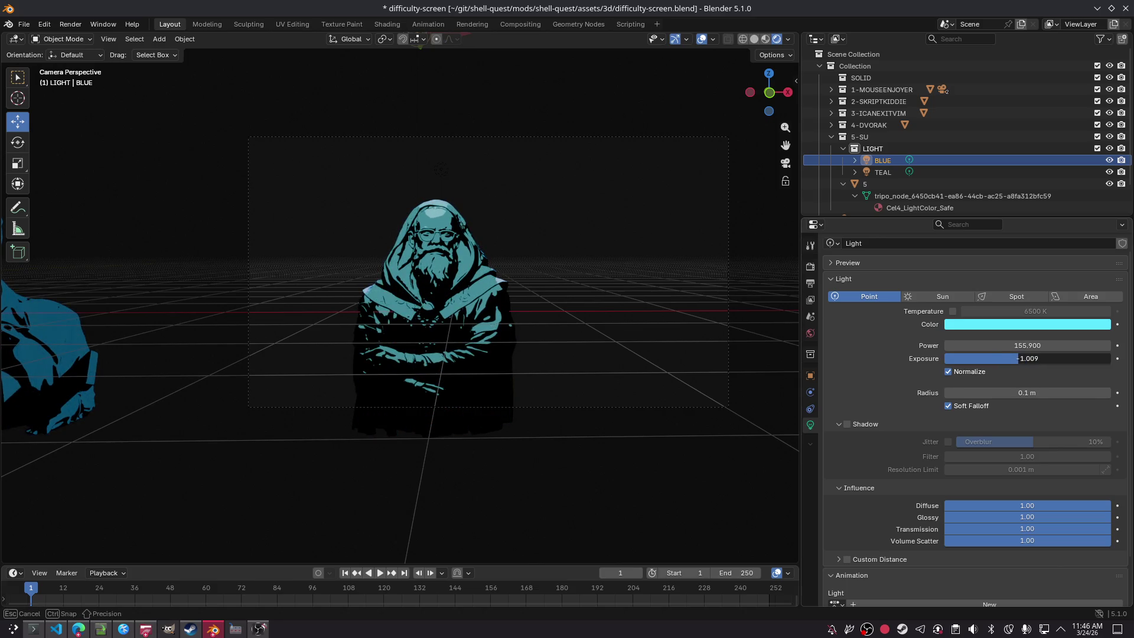
Step: Cancel BLUE's exposure change back to -3.333, open and dismiss a second main window, and save
{"action": "key", "text": "Escape"}
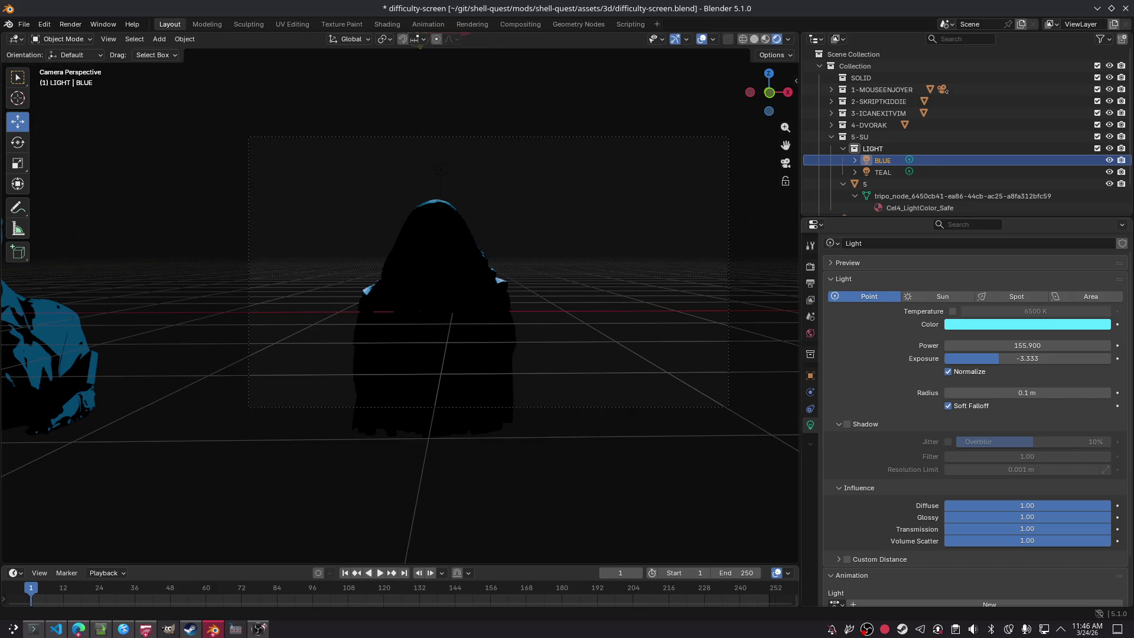
{"action": "key", "text": "alt+a"}
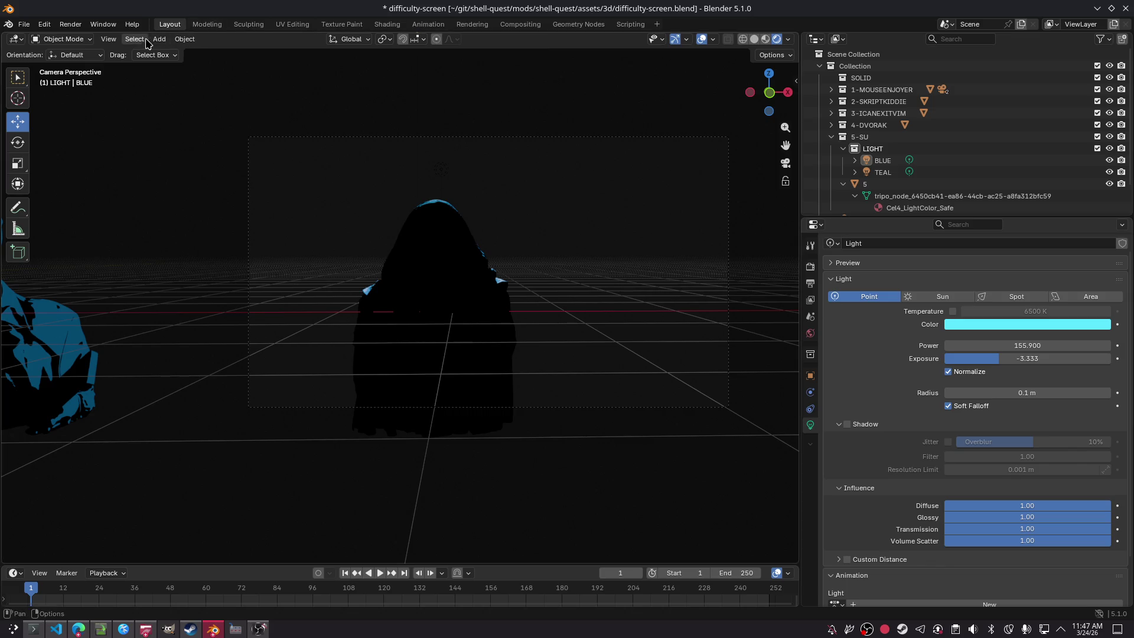
{"action": "left_click", "coordinate": [103, 24]}
{"action": "left_click", "coordinate": [124, 37]}
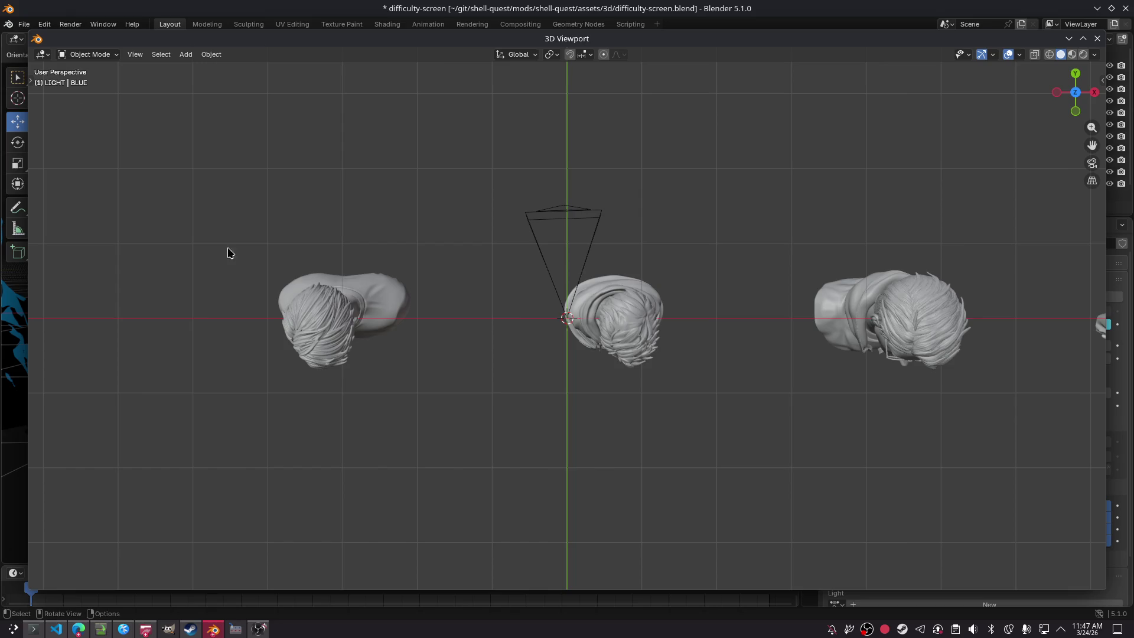
{"action": "left_click_drag", "start_coordinate": [281, 49], "coordinate": [0, 0]}
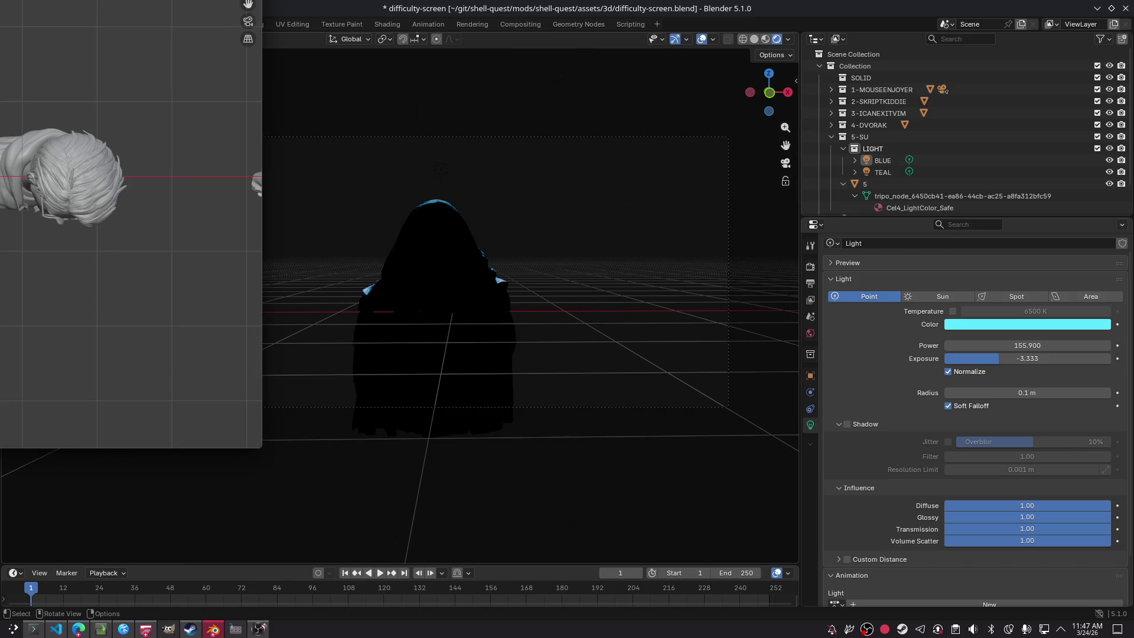
{"action": "key", "text": "alt+Tab"}
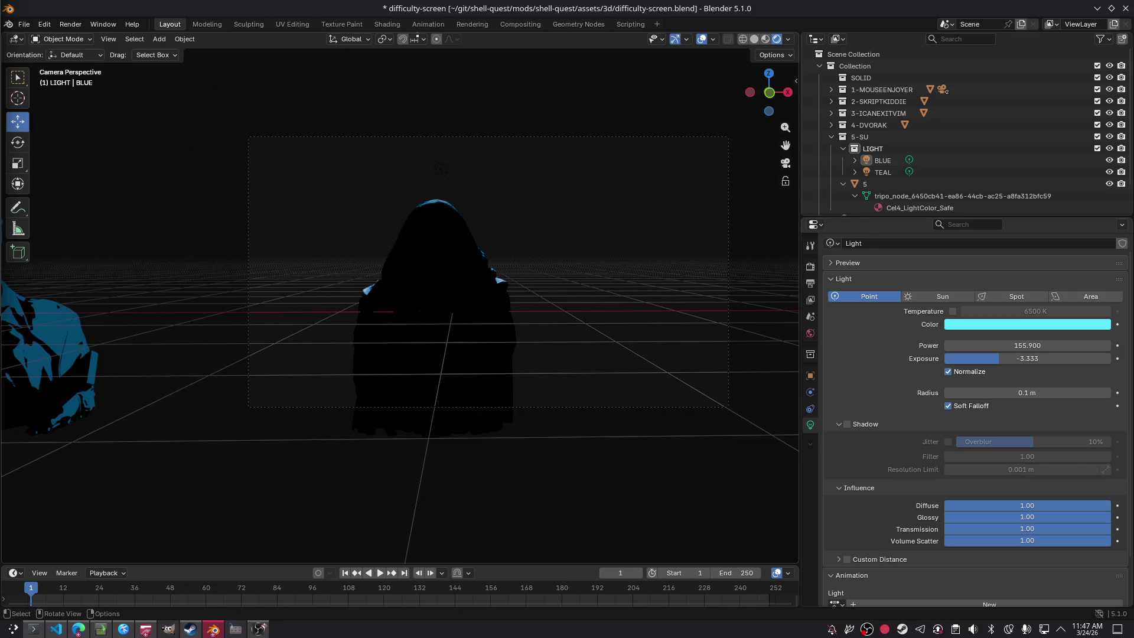
{"action": "key", "text": "ctrl+s"}
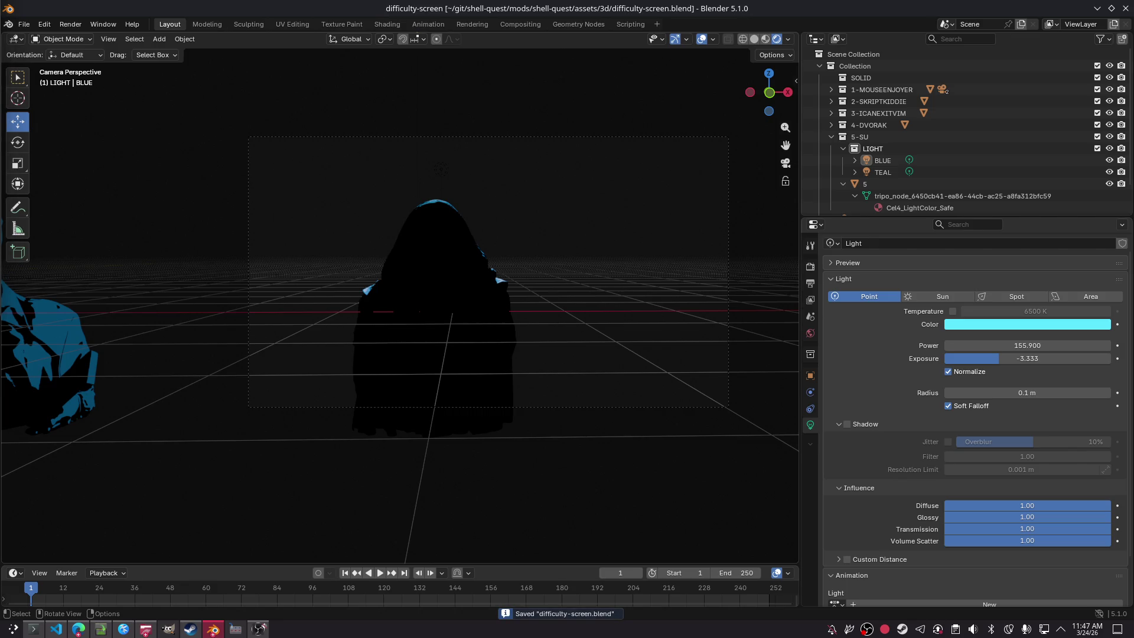
Step: Lower BLUE to the wizard's head with exposure -2.207, radius 0.96 m, power 175.4
{"action": "key", "text": "shift"}
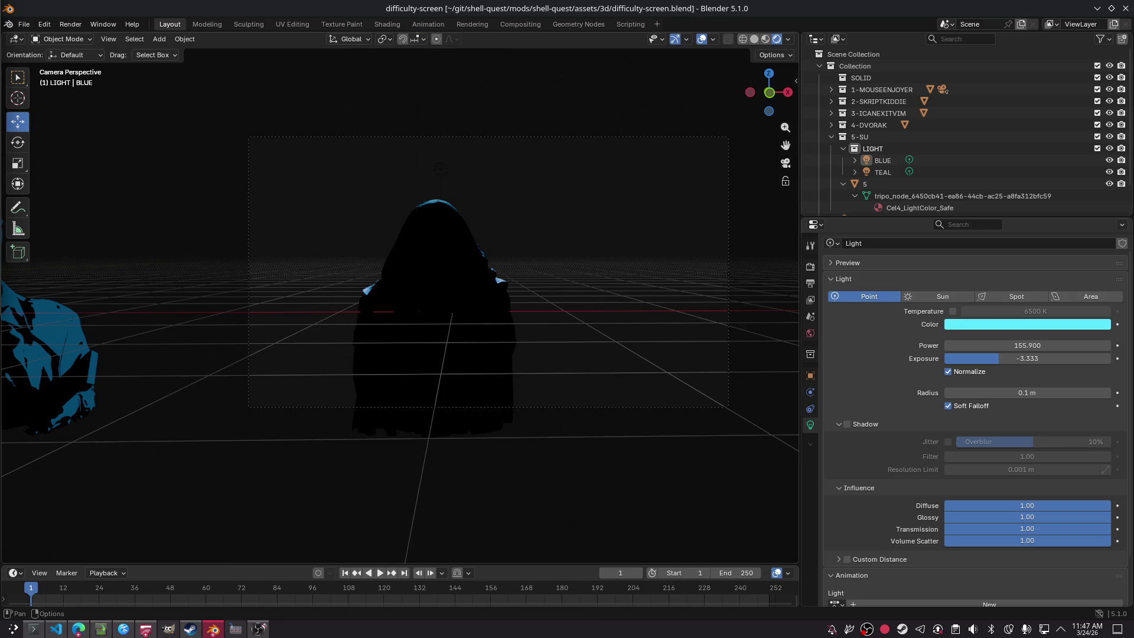
{"action": "left_click", "coordinate": [882, 160]}
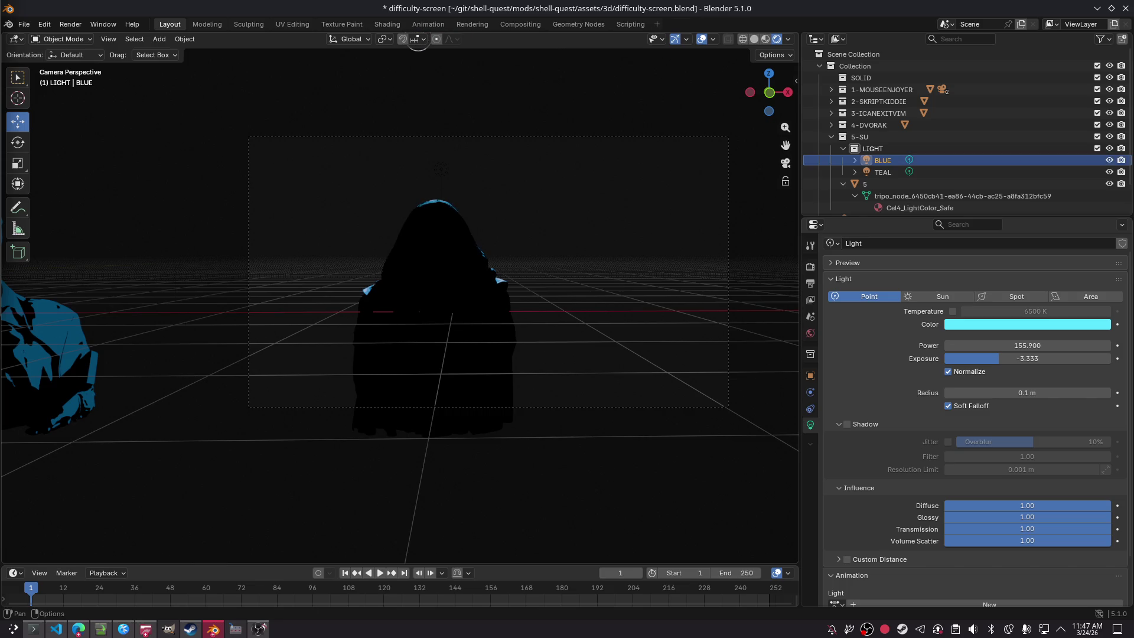
{"action": "mouse_move", "coordinate": [416, 59]}
{"action": "left_mouse_down"}
{"action": "mouse_move", "coordinate": [418, 194]}
{"action": "mouse_move", "coordinate": [410, 66]}
{"action": "left_mouse_up"}
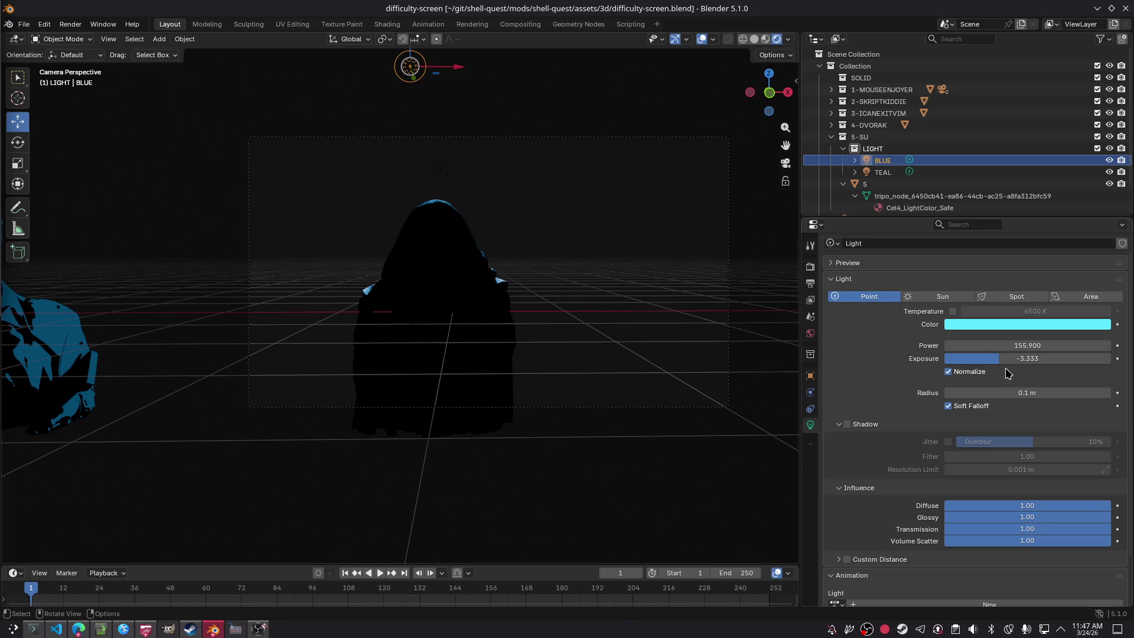
{"action": "key", "text": "ctrl+s"}
{"action": "left_click_drag", "start_coordinate": [1004, 358], "coordinate": [1021, 359]}
{"action": "left_click_drag", "start_coordinate": [409, 66], "coordinate": [410, 214]}
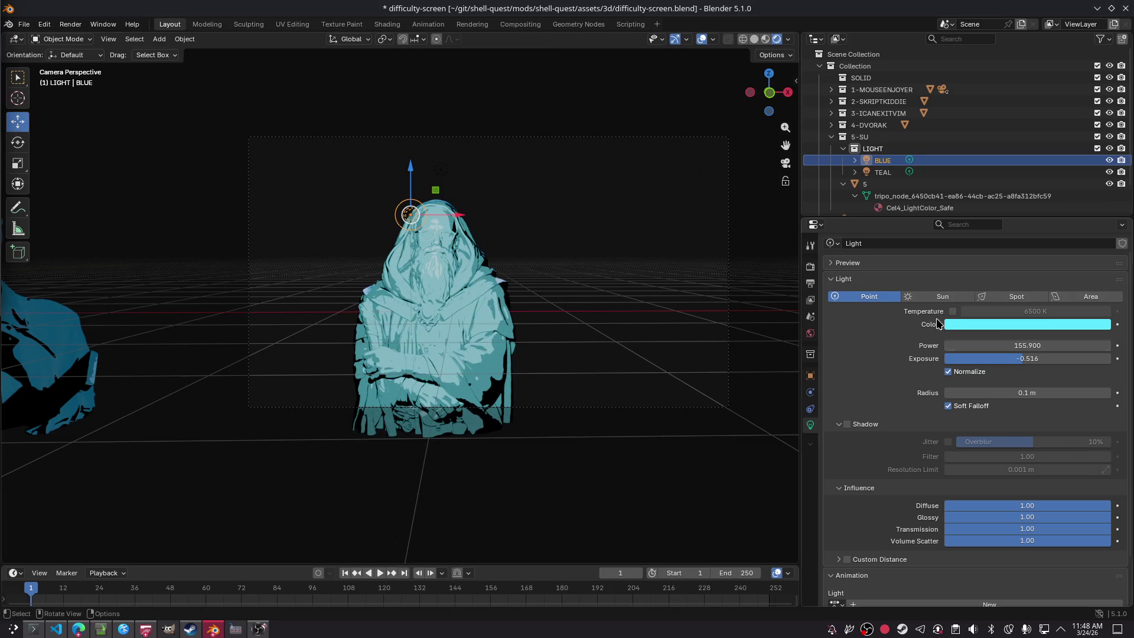
{"action": "mouse_move", "coordinate": [1024, 359]}
{"action": "left_mouse_down"}
{"action": "mouse_move", "coordinate": [985, 359]}
{"action": "mouse_move", "coordinate": [1038, 345]}
{"action": "left_mouse_up"}
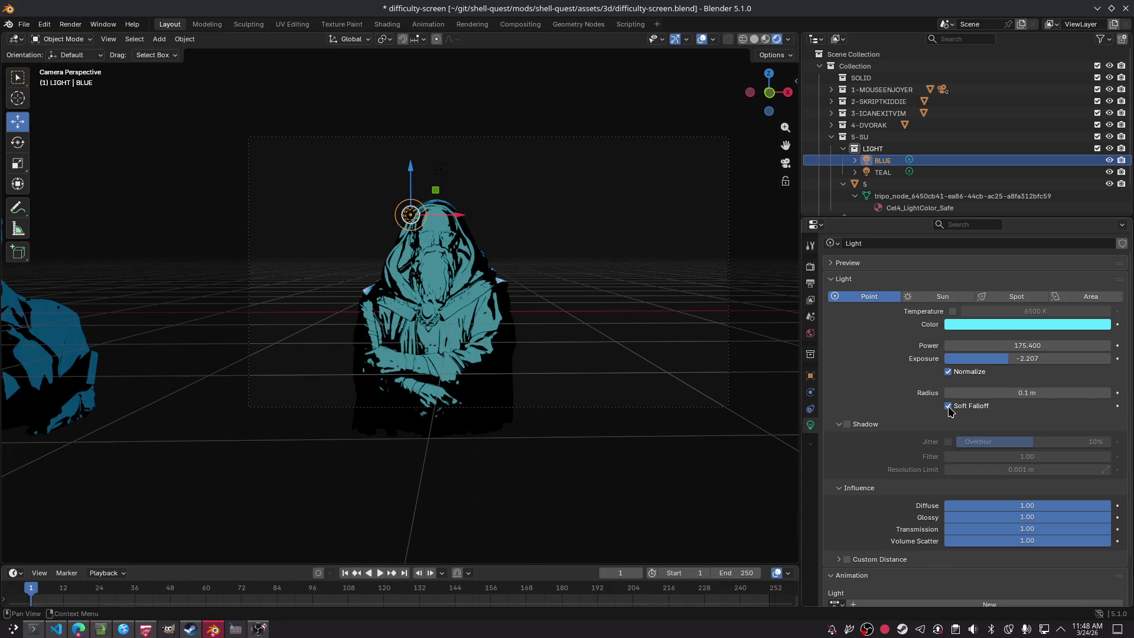
{"action": "mouse_move", "coordinate": [1003, 392]}
{"action": "left_mouse_down"}
{"action": "mouse_move", "coordinate": [1074, 393]}
{"action": "mouse_move", "coordinate": [1018, 392]}
{"action": "mouse_move", "coordinate": [1062, 393]}
{"action": "mouse_move", "coordinate": [1028, 393]}
{"action": "left_mouse_up"}
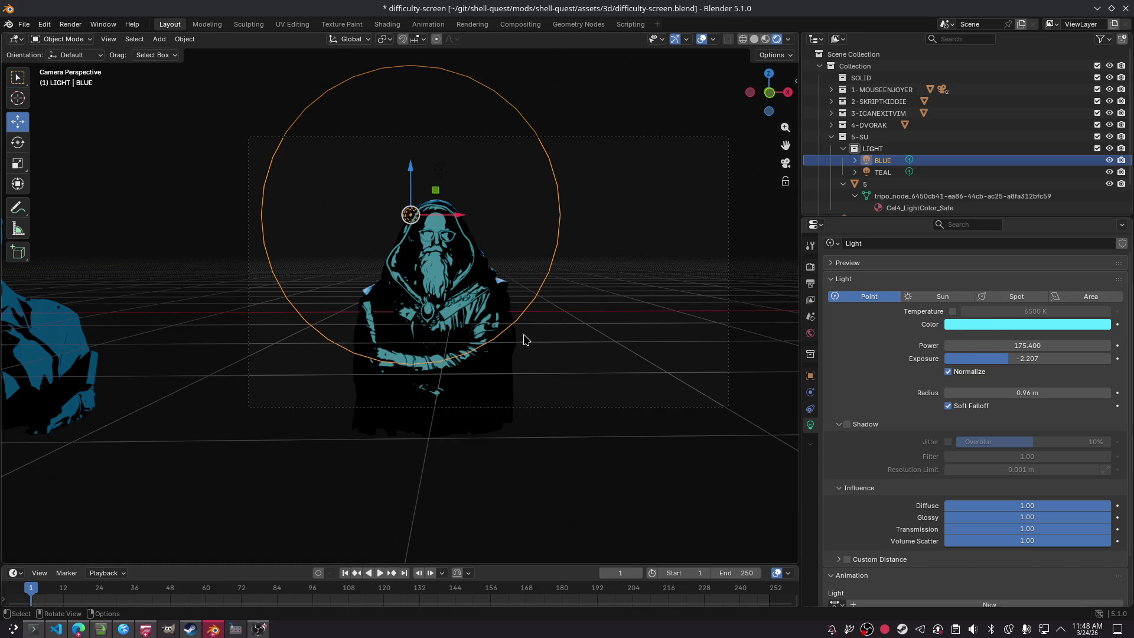
Step: Shrink BLUE's radius to 0.85 m and raise its power to 160.3
{"action": "scroll", "coordinate": [496, 304], "scroll_direction": "up", "scroll_amount": 8}
{"action": "scroll", "coordinate": [487, 298], "scroll_direction": "down", "scroll_amount": 2}
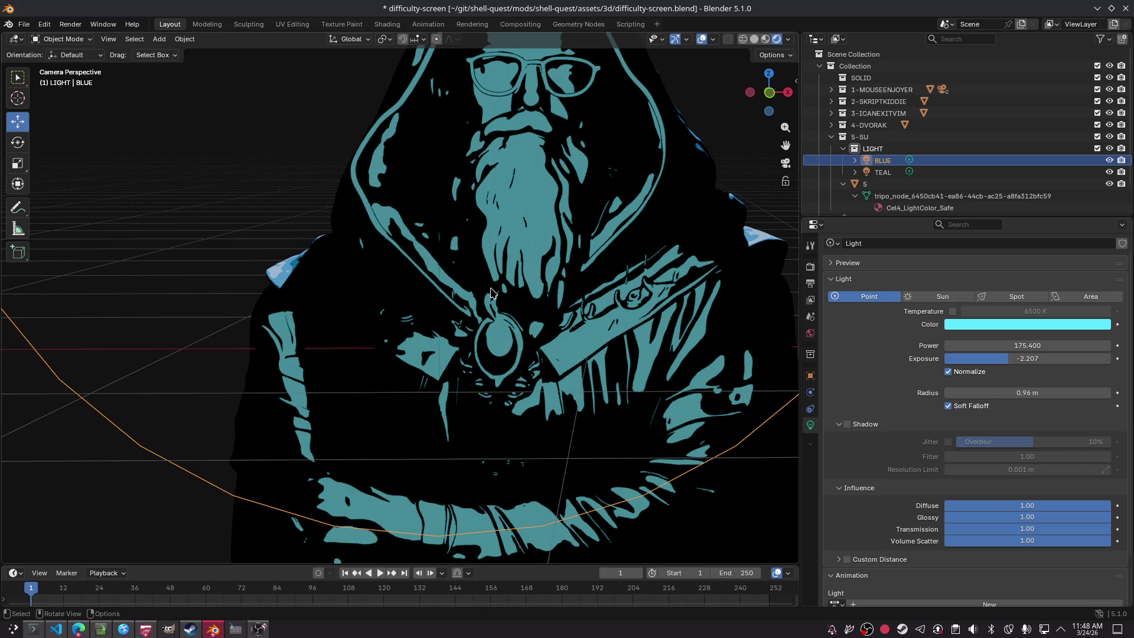
{"action": "scroll", "coordinate": [494, 289], "scroll_direction": "down", "scroll_amount": 2}
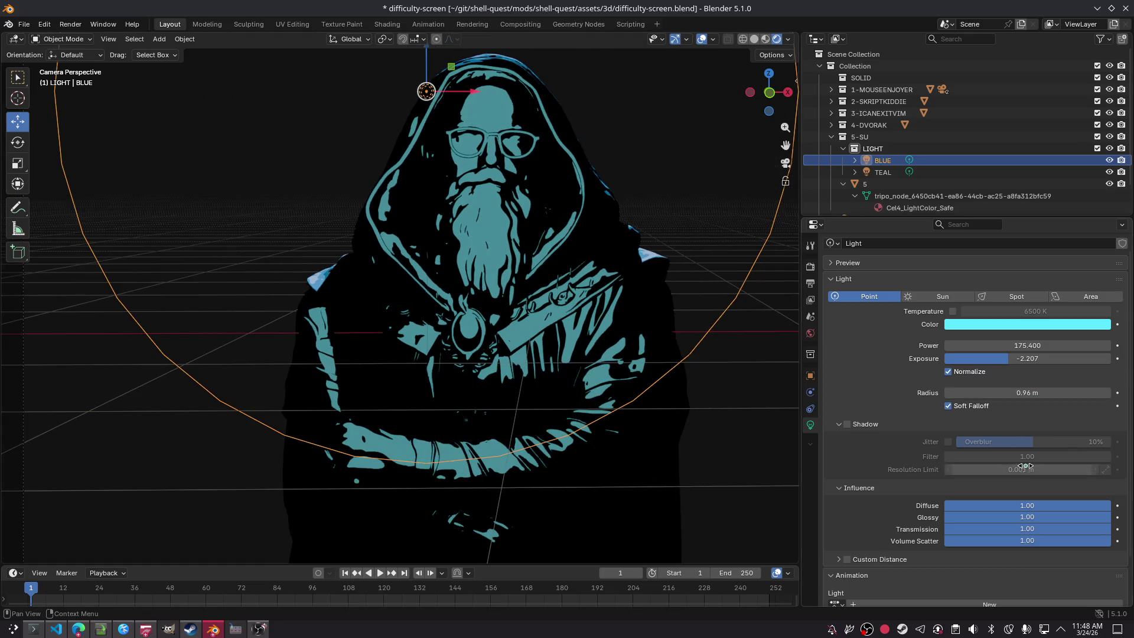
{"action": "scroll", "coordinate": [890, 455], "scroll_direction": "down", "scroll_amount": 1}
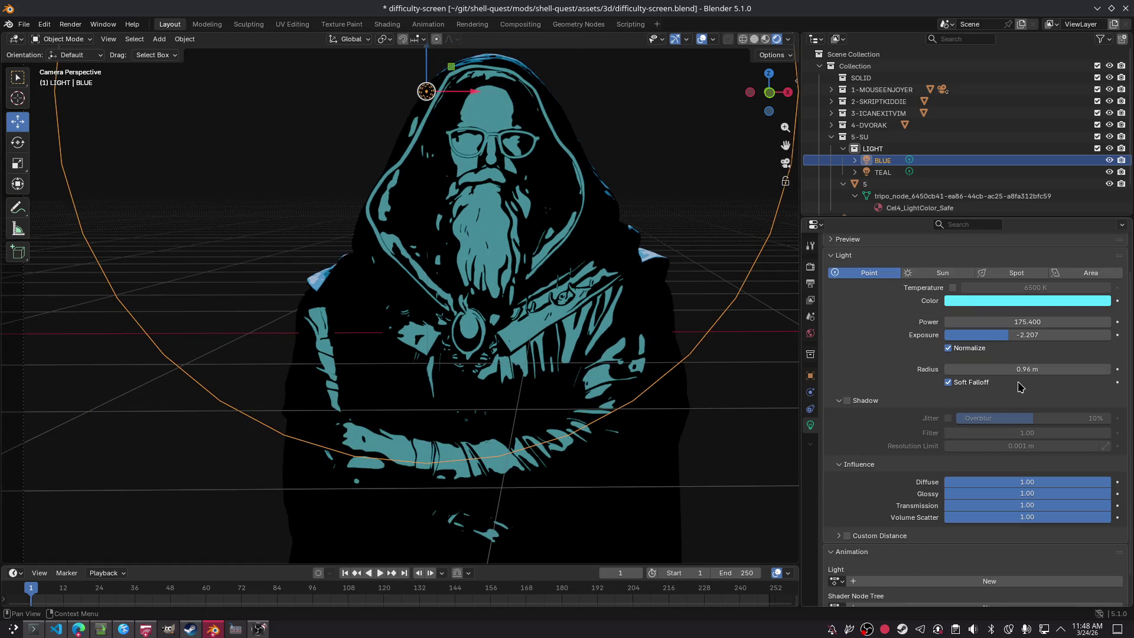
{"action": "mouse_move", "coordinate": [975, 372]}
{"action": "left_mouse_down"}
{"action": "mouse_move", "coordinate": [998, 370]}
{"action": "mouse_move", "coordinate": [963, 371]}
{"action": "mouse_move", "coordinate": [986, 369]}
{"action": "mouse_move", "coordinate": [991, 348]}
{"action": "mouse_move", "coordinate": [971, 335]}
{"action": "left_mouse_up"}
{"action": "mouse_move", "coordinate": [1028, 334]}
{"action": "left_mouse_down"}
{"action": "mouse_move", "coordinate": [1051, 334]}
{"action": "mouse_move", "coordinate": [1048, 322]}
{"action": "mouse_move", "coordinate": [968, 322]}
{"action": "mouse_move", "coordinate": [1057, 338]}
{"action": "mouse_move", "coordinate": [1029, 335]}
{"action": "mouse_move", "coordinate": [1050, 316]}
{"action": "left_mouse_up"}
Step: Raise the TEAL light's exposure to 2.254
{"action": "left_click", "coordinate": [883, 172]}
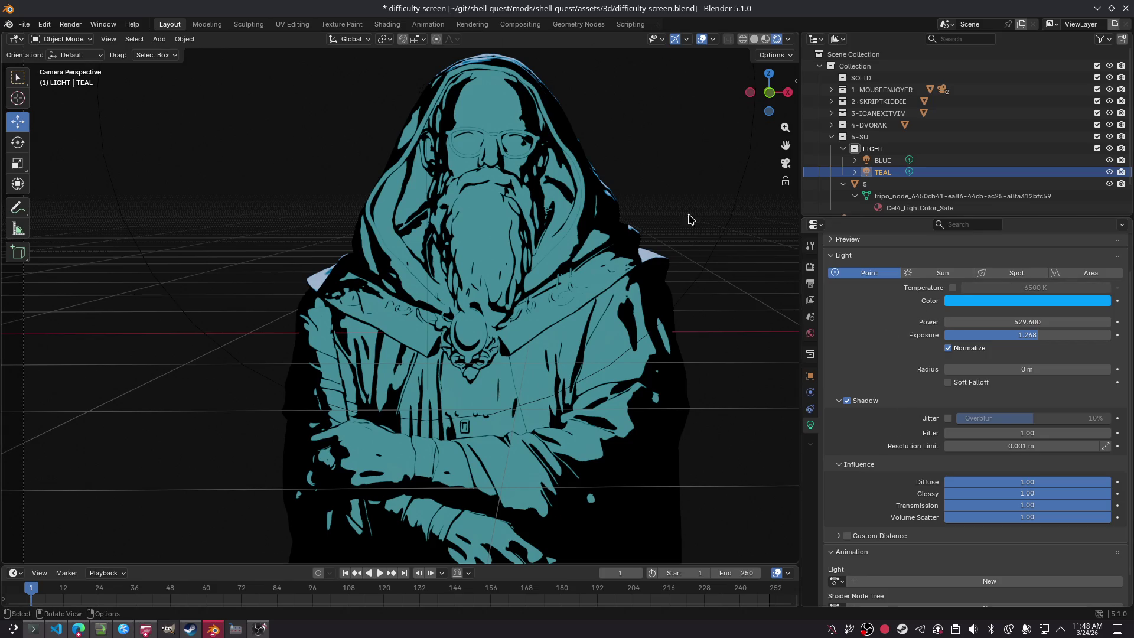
{"action": "left_click", "coordinate": [631, 321]}
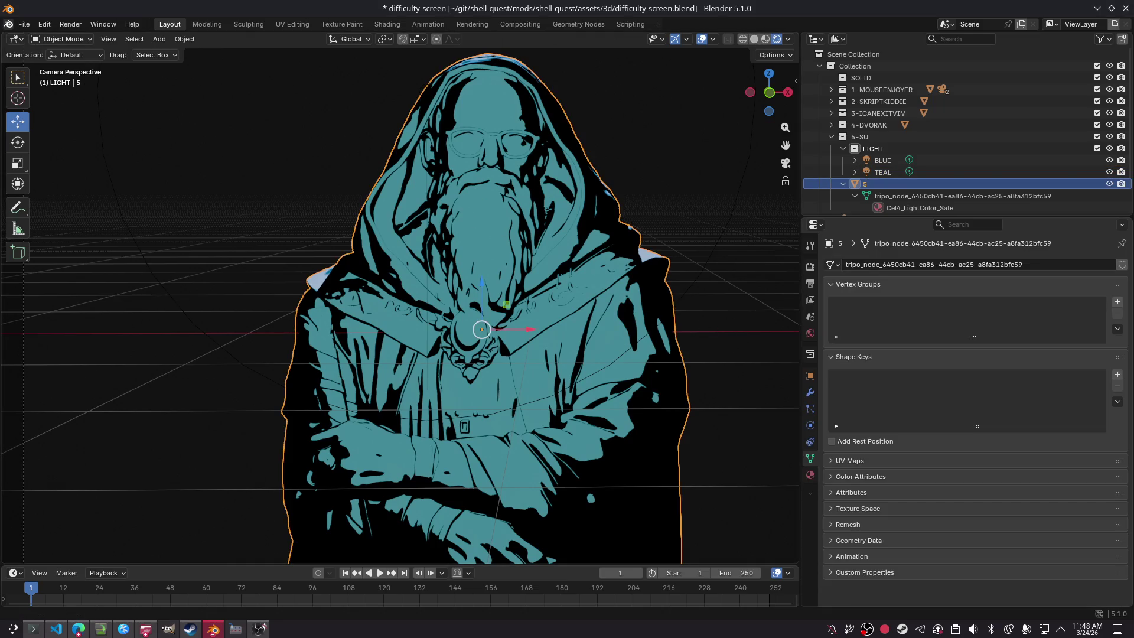
{"action": "left_click", "coordinate": [882, 160]}
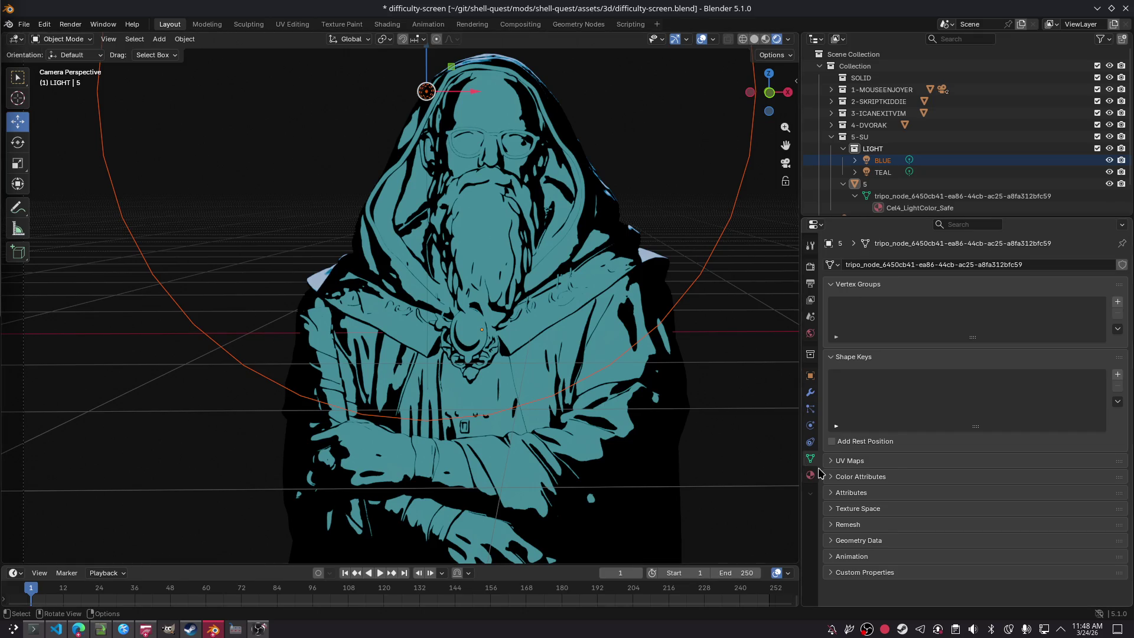
{"action": "left_click", "coordinate": [908, 172]}
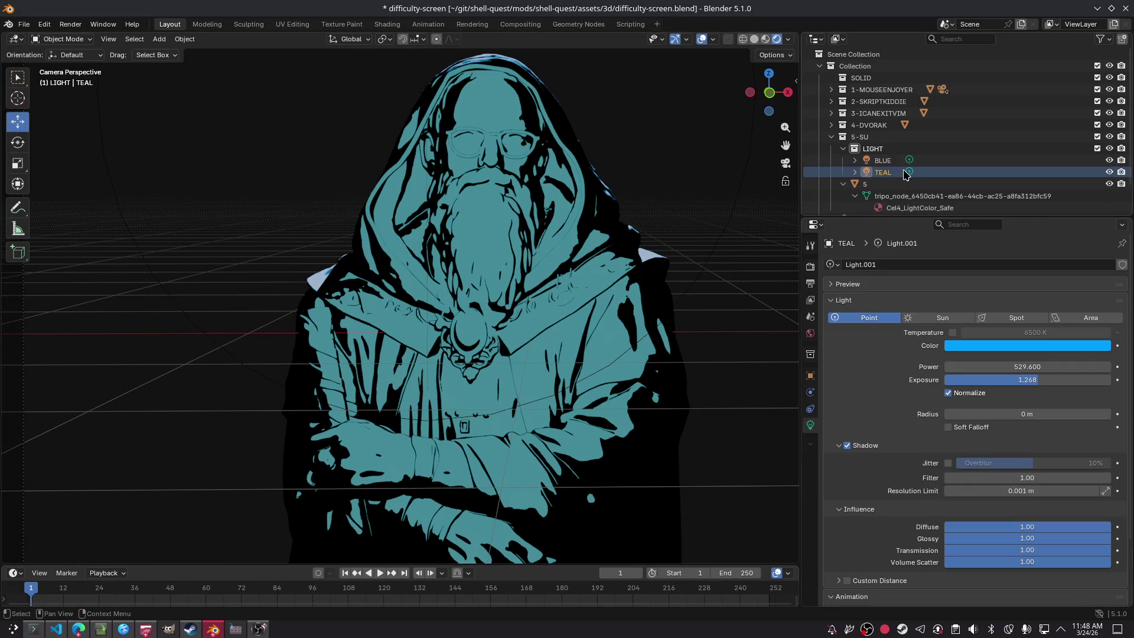
{"action": "mouse_move", "coordinate": [1027, 379]}
{"action": "left_mouse_down"}
{"action": "mouse_move", "coordinate": [1057, 380]}
{"action": "mouse_move", "coordinate": [974, 367]}
{"action": "mouse_move", "coordinate": [1034, 366]}
{"action": "left_mouse_up"}
Step: Set BLUE's glossy, transmission and volume scatter influence to 0
{"action": "left_click", "coordinate": [882, 160]}
{"action": "mouse_move", "coordinate": [1054, 527]}
{"action": "left_mouse_down"}
{"action": "mouse_move", "coordinate": [953, 526]}
{"action": "mouse_move", "coordinate": [1110, 526]}
{"action": "left_mouse_up"}
{"action": "mouse_move", "coordinate": [968, 538]}
{"action": "left_mouse_down"}
{"action": "mouse_move", "coordinate": [944, 538]}
{"action": "mouse_move", "coordinate": [945, 549]}
{"action": "left_mouse_up"}
{"action": "left_click_drag", "start_coordinate": [1066, 561], "coordinate": [943, 565]}
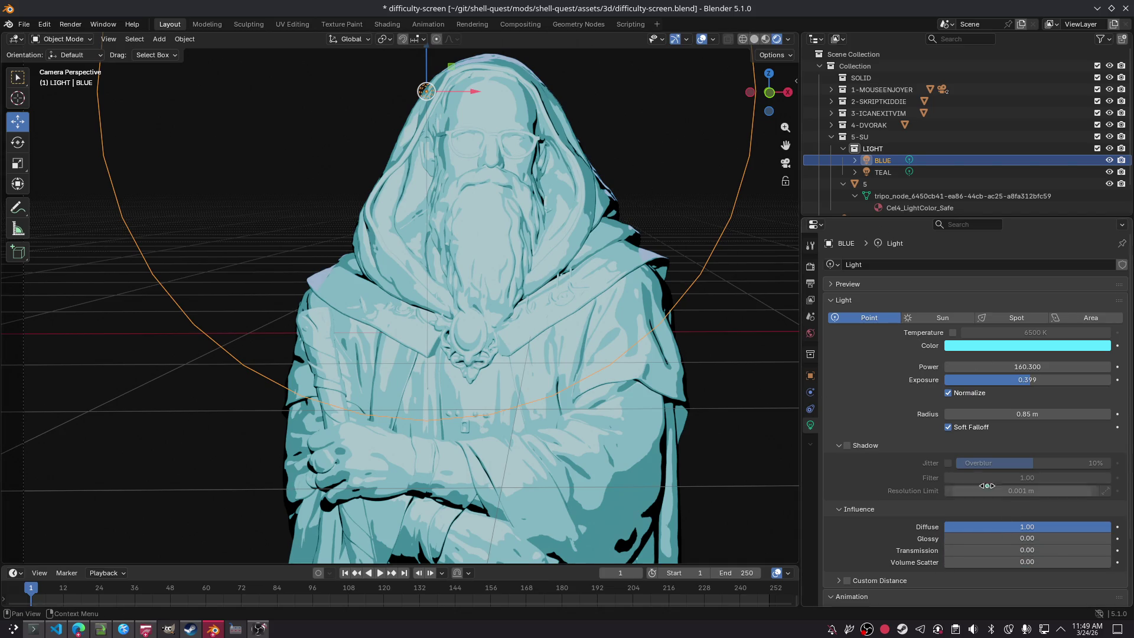
Step: Turn off Normalize on BLUE, lower its exposure to -3.263, and save
{"action": "scroll", "coordinate": [996, 499], "scroll_direction": "down", "scroll_amount": 3}
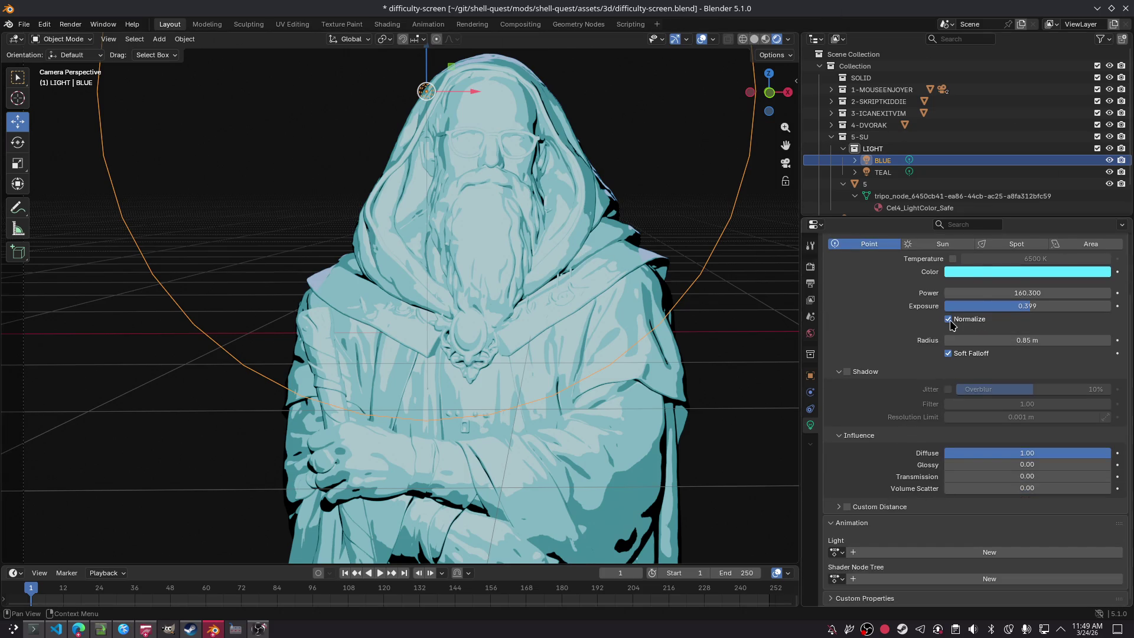
{"action": "left_click", "coordinate": [949, 320]}
{"action": "left_click_drag", "start_coordinate": [1012, 308], "coordinate": [933, 309]}
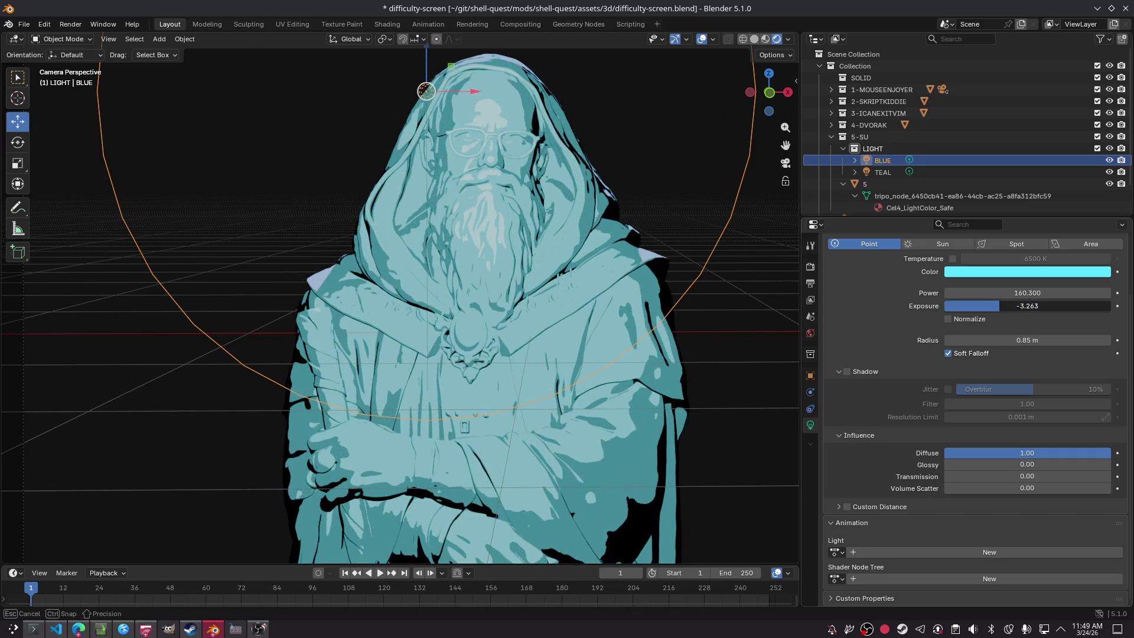
{"action": "left_click_drag", "start_coordinate": [998, 308], "coordinate": [997, 313]}
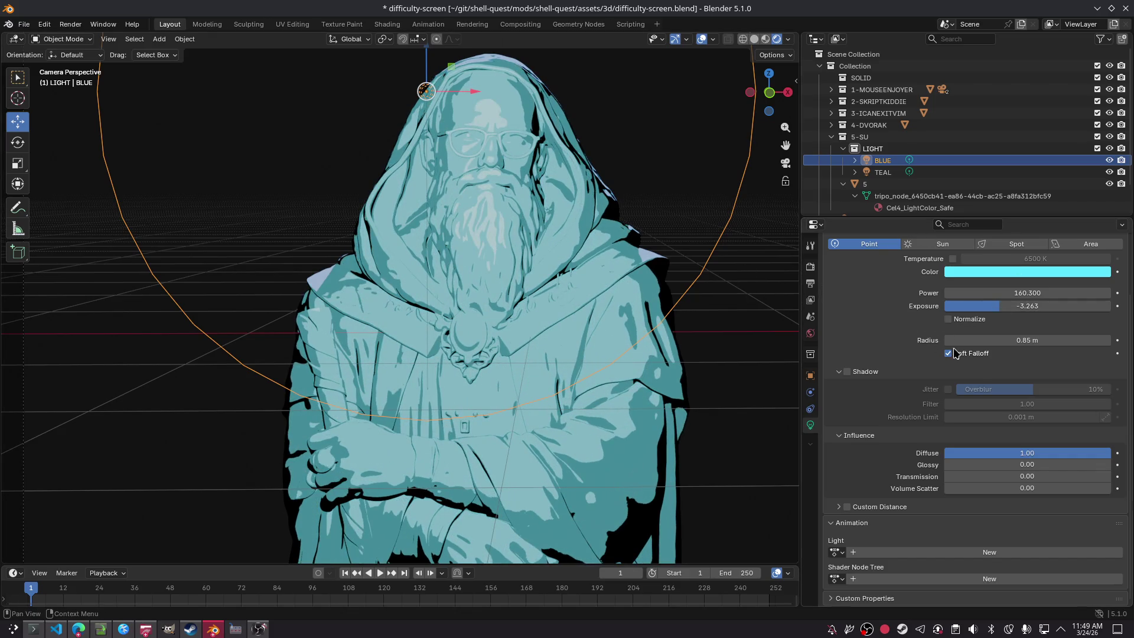
{"action": "left_click", "coordinate": [654, 103]}
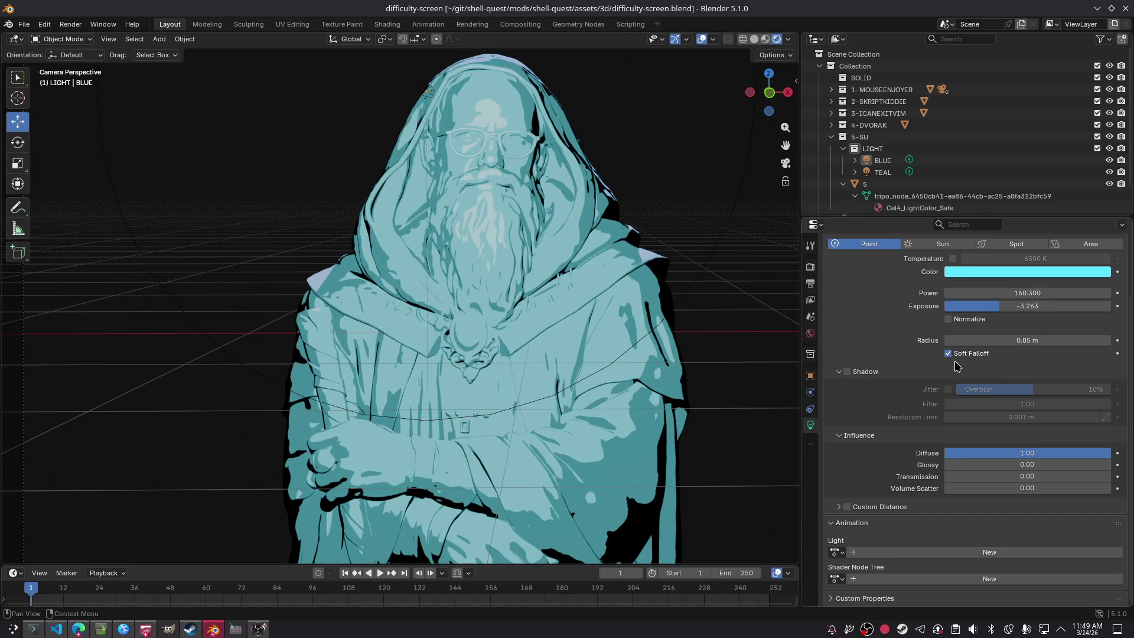
{"action": "key", "text": "ctrl+s"}
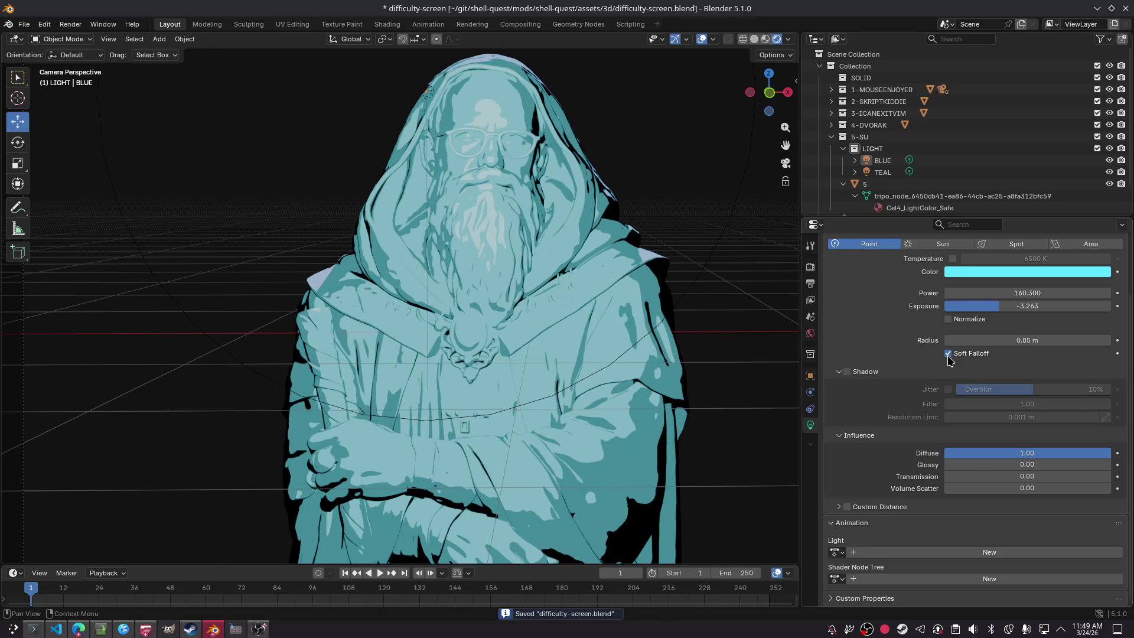
Step: Turn off Soft Falloff on BLUE, save, and set its exposure to -3.826
{"action": "left_click", "coordinate": [947, 353]}
{"action": "left_click", "coordinate": [948, 353]}
{"action": "left_click", "coordinate": [948, 354]}
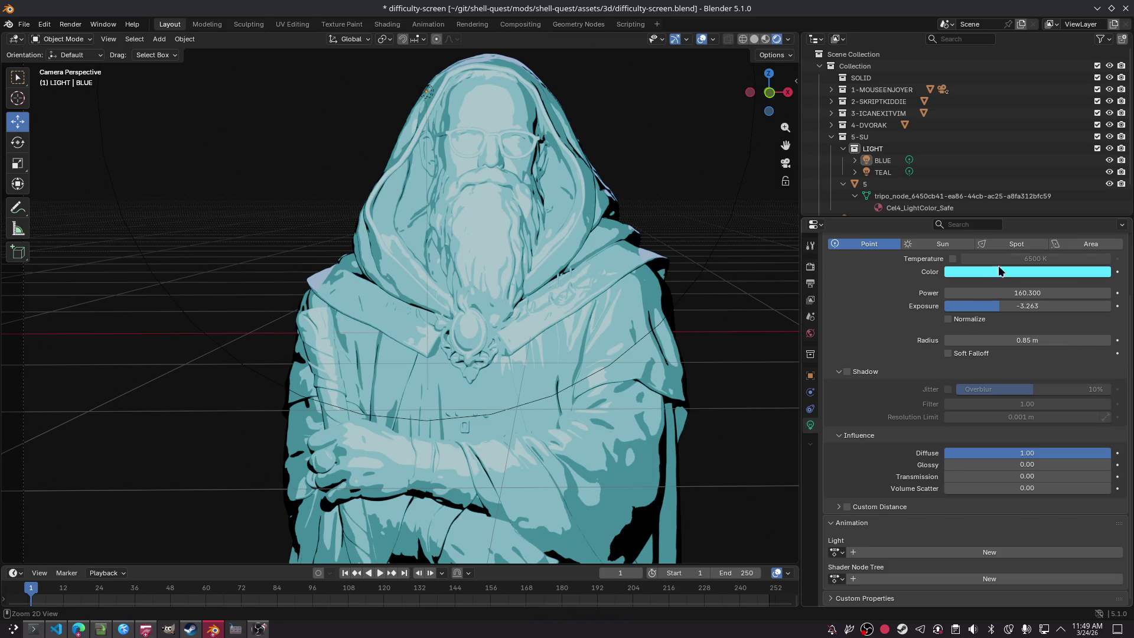
{"action": "key", "text": "ctrl+s"}
{"action": "mouse_move", "coordinate": [997, 308]}
{"action": "left_mouse_down"}
{"action": "mouse_move", "coordinate": [945, 308]}
{"action": "mouse_move", "coordinate": [1110, 309]}
{"action": "mouse_move", "coordinate": [1039, 309]}
{"action": "mouse_move", "coordinate": [1070, 308]}
{"action": "mouse_move", "coordinate": [1057, 308]}
{"action": "left_mouse_up"}
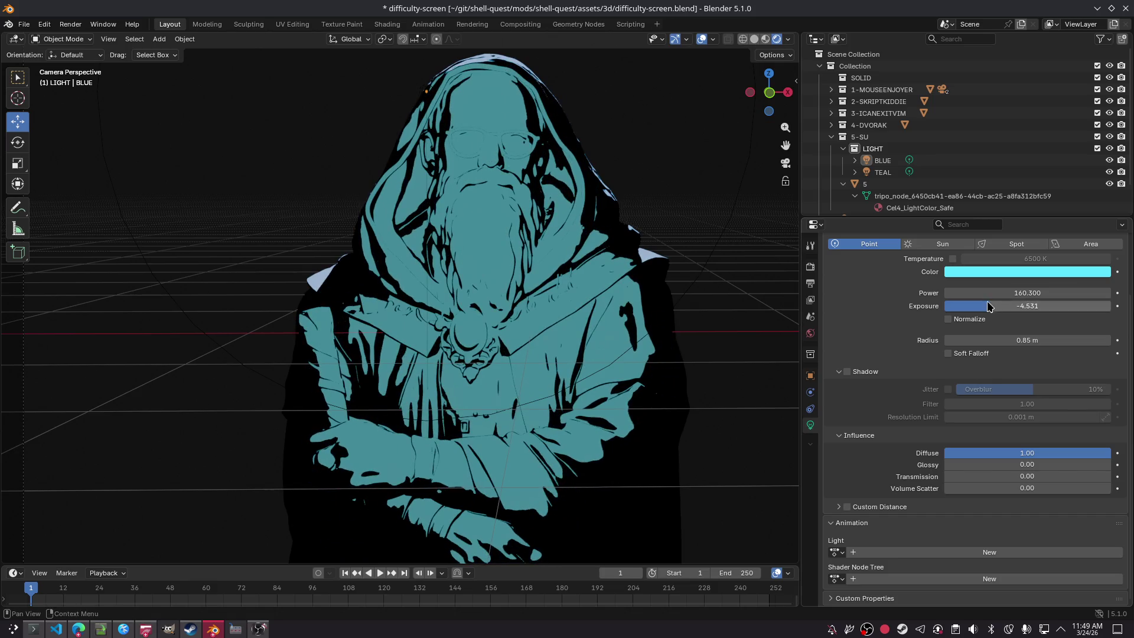
{"action": "left_click_drag", "start_coordinate": [980, 306], "coordinate": [1008, 306]}
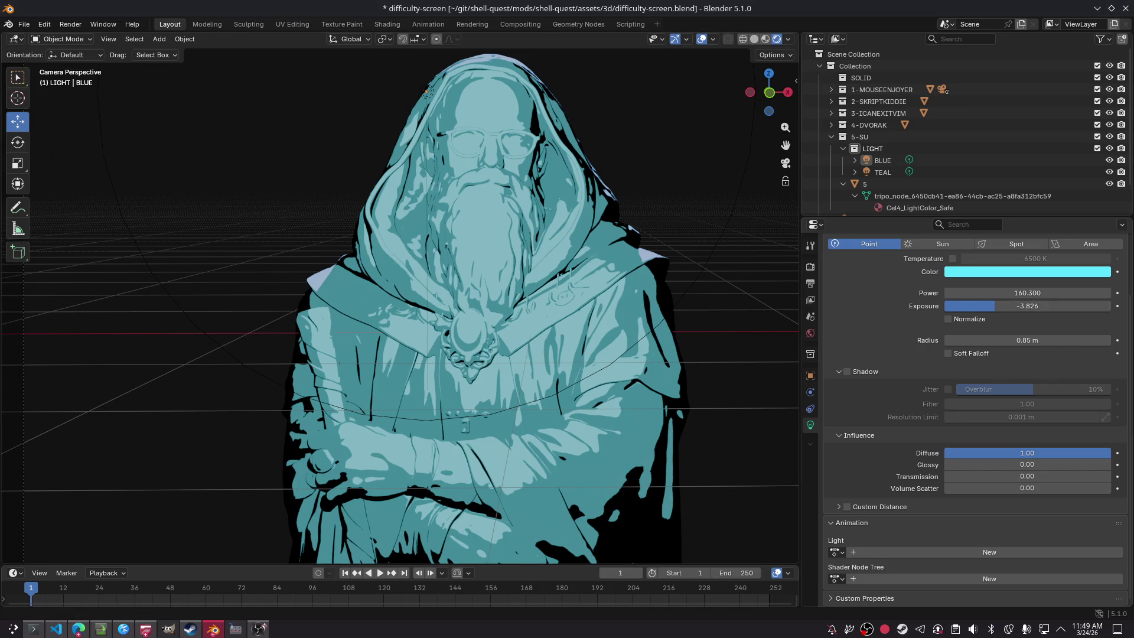
Step: Move the BLUE light to the wizard's upper left and paste a copy as BLUE.001
{"action": "key", "text": "ctrl+z"}
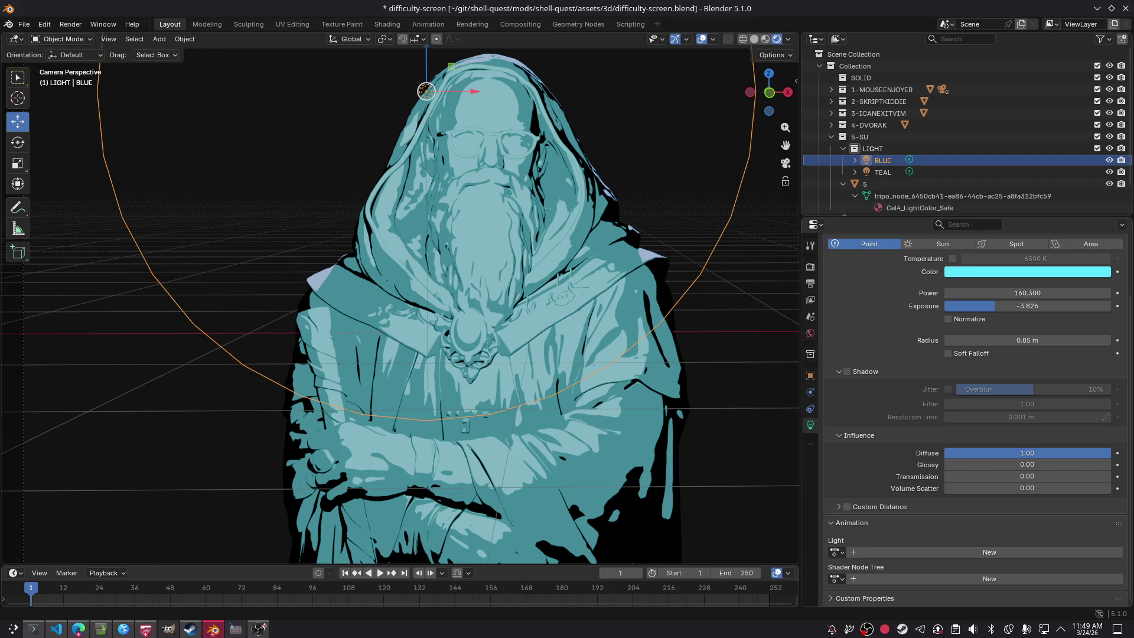
{"action": "key", "text": "g"}
{"action": "left_click", "coordinate": [147, 108]}
{"action": "key", "text": "ctrl+v"}
Step: Place BLUE.001 to the right of the wizard and the BLUE light to its left
{"action": "key", "text": "g"}
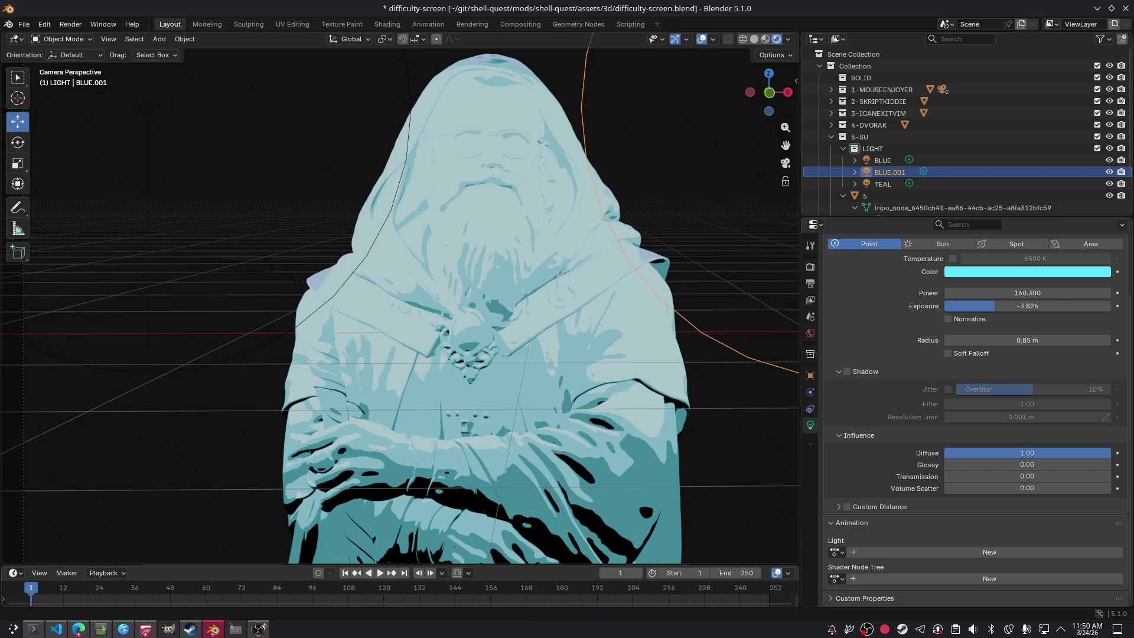
{"action": "left_click", "coordinate": [146, 108]}
{"action": "key", "text": "g"}
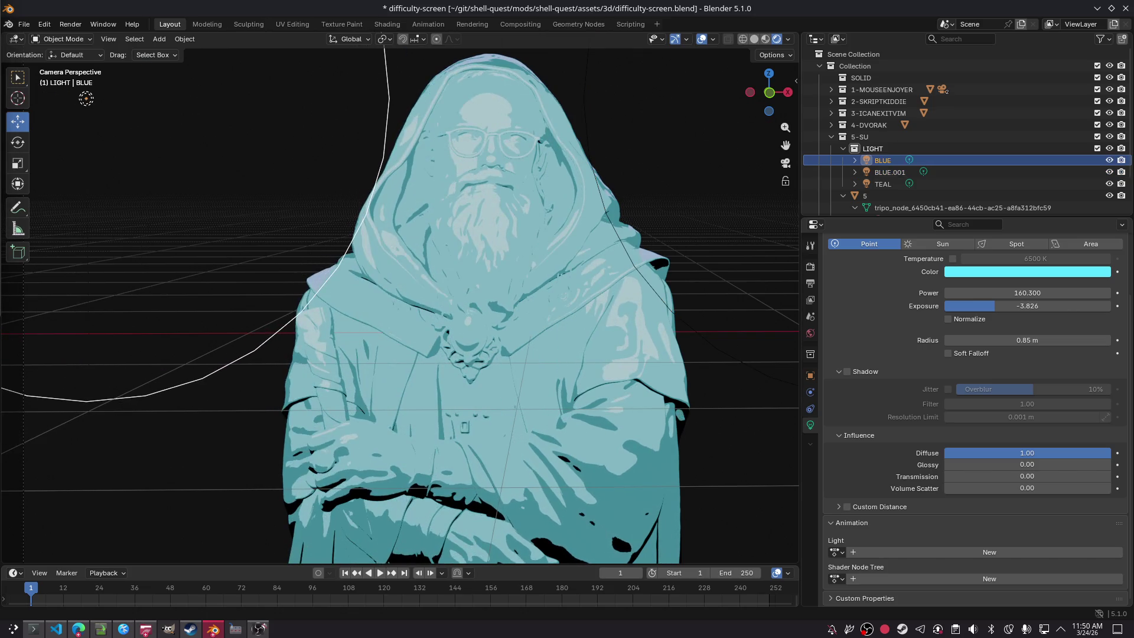
{"action": "key", "text": "Return"}
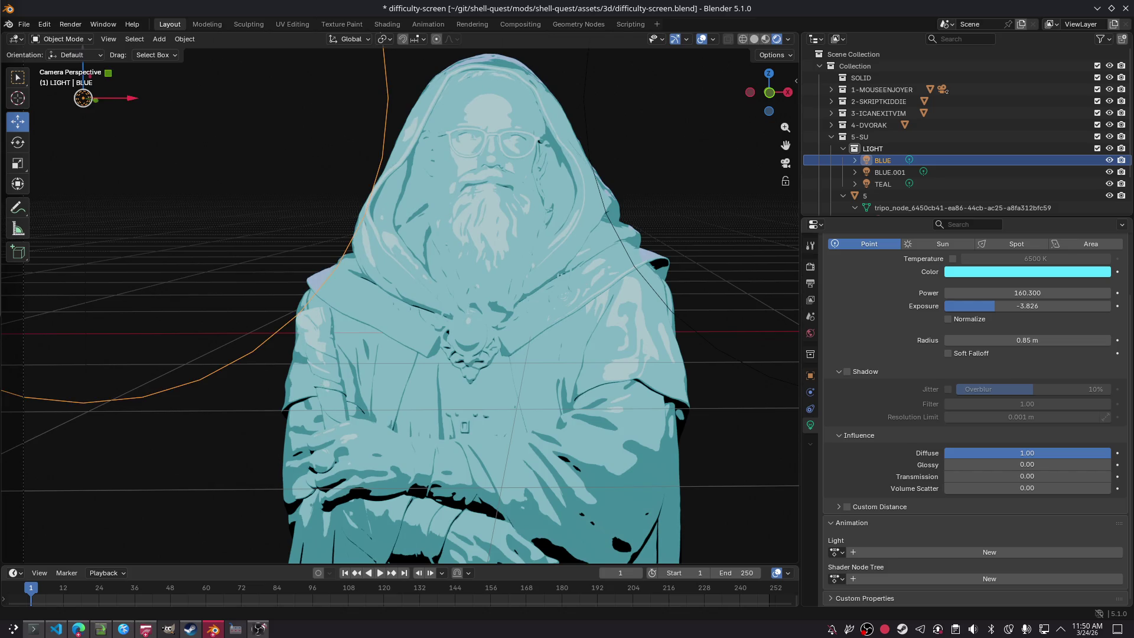
Step: Lower both blue lights together toward the chest and save difficulty-screen.blend
{"action": "left_click", "coordinate": [889, 172], "text": "ctrl"}
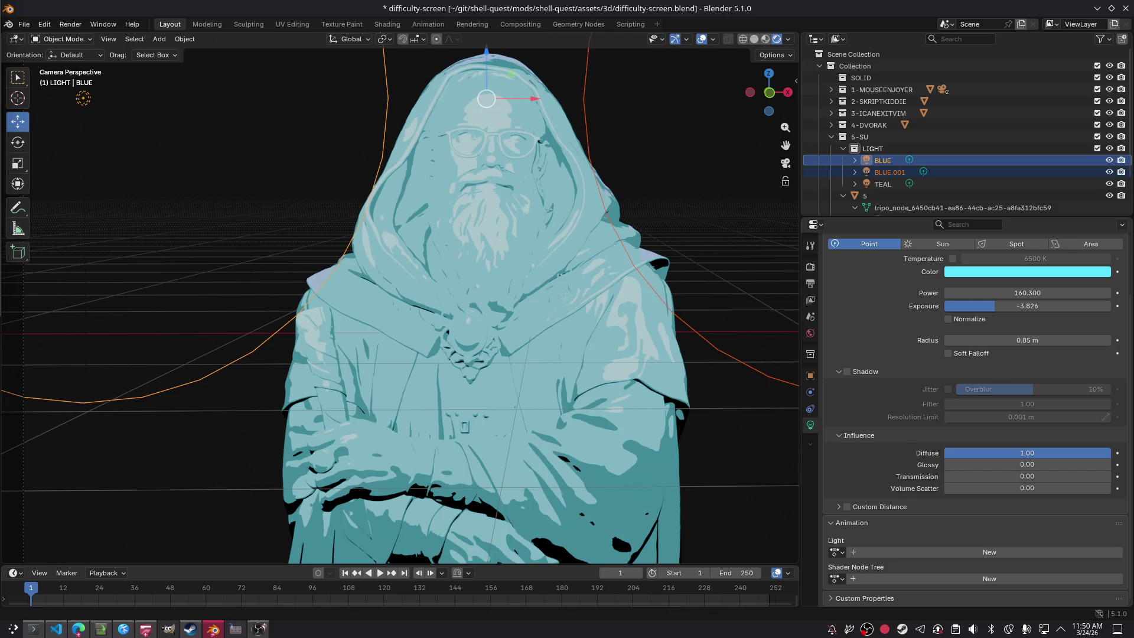
{"action": "key", "text": "g"}
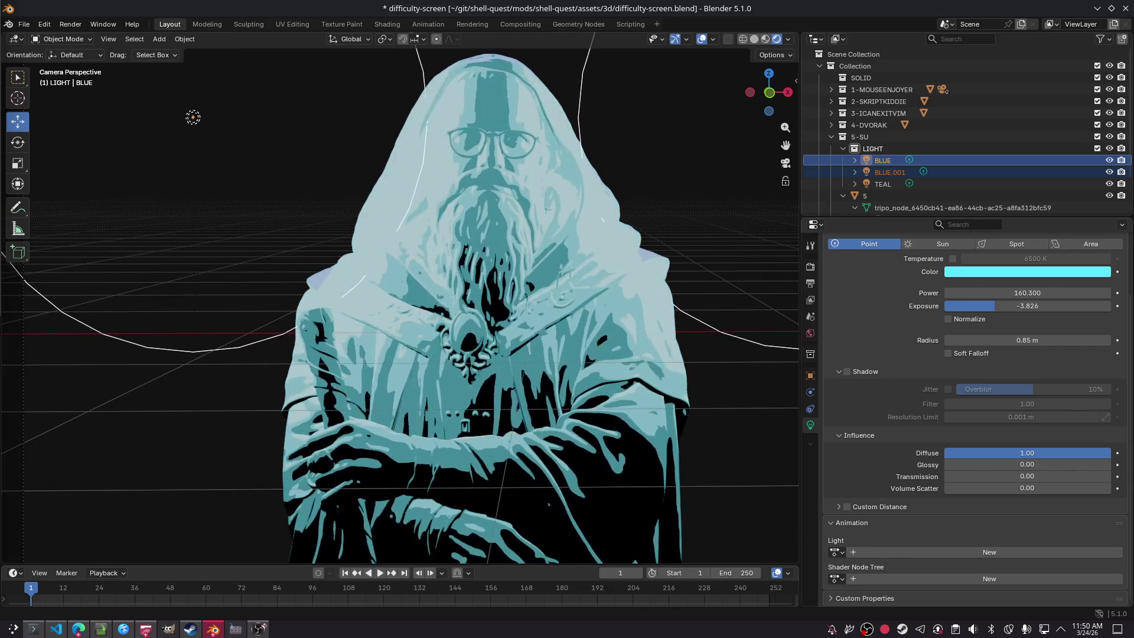
{"action": "key", "text": "Return"}
{"action": "key", "text": "g"}
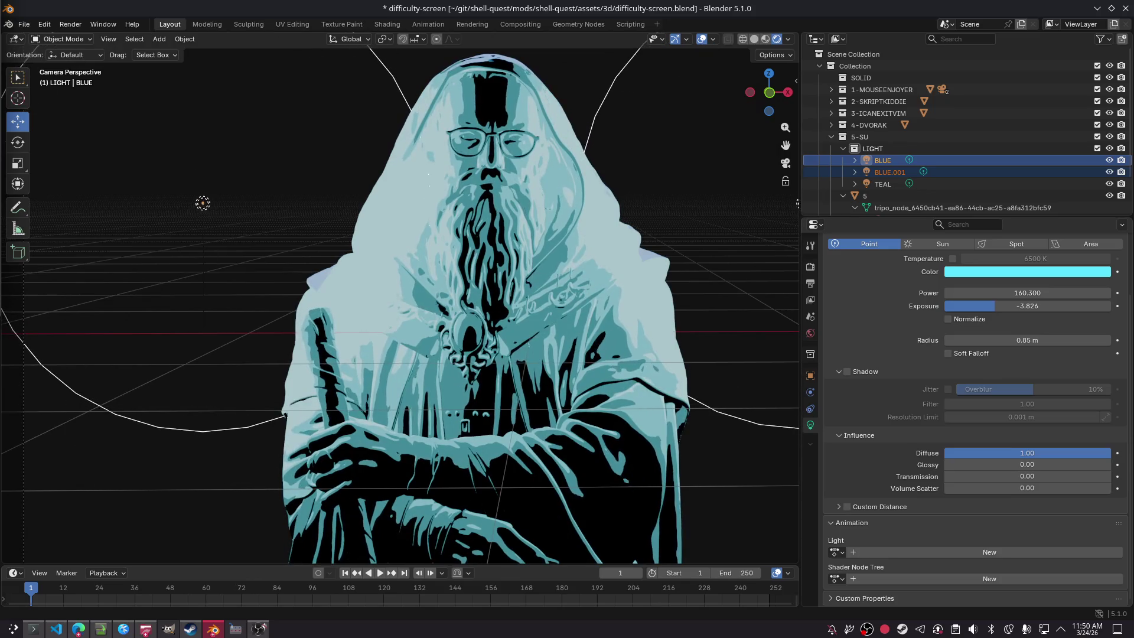
{"action": "key", "text": "Return"}
{"action": "left_click", "coordinate": [616, 289]}
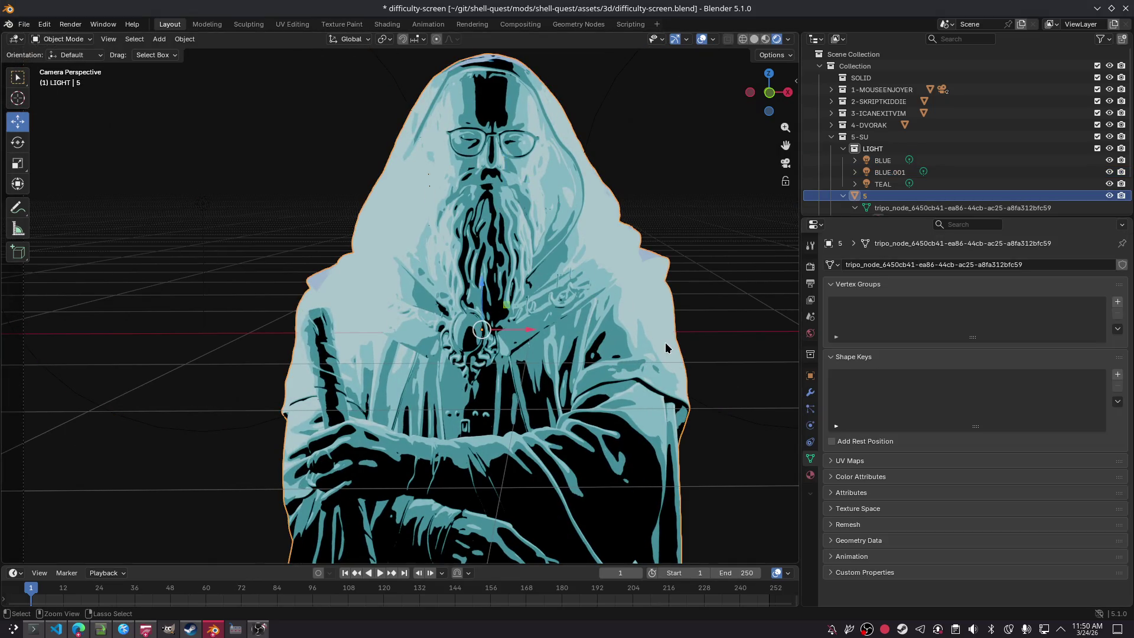
{"action": "key", "text": "ctrl+s"}
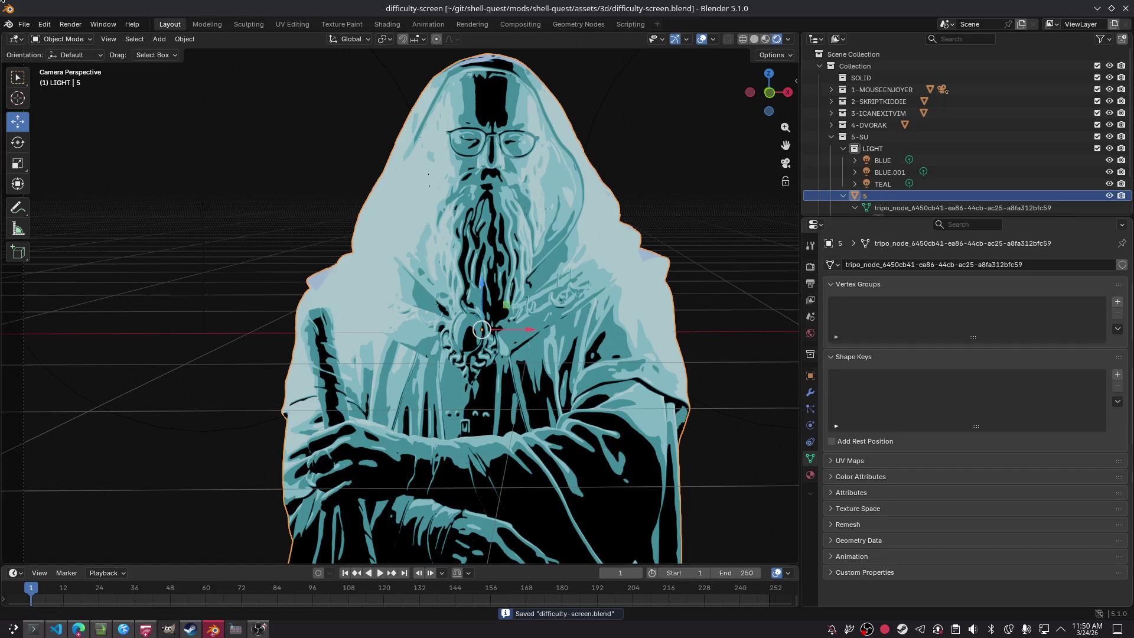
{"action": "left_click", "coordinate": [889, 172]}
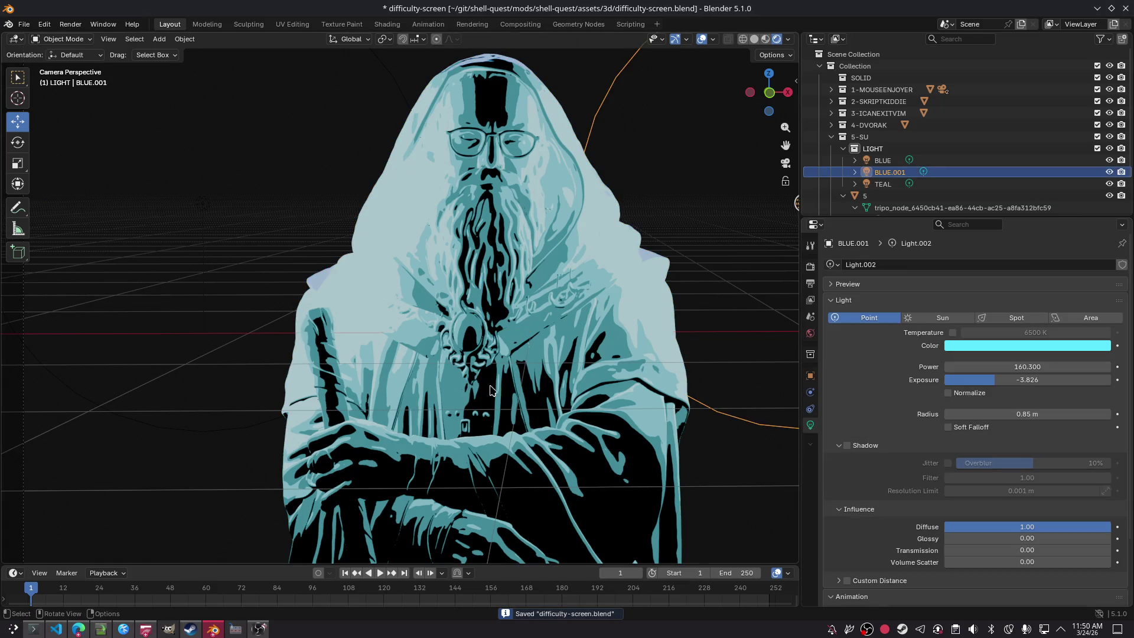
Step: Dim BLUE.001 to exposure -5.728 and BLUE to exposure -5.164
{"action": "left_click_drag", "start_coordinate": [1042, 380], "coordinate": [1004, 380]}
{"action": "left_click", "coordinate": [882, 160]}
{"action": "left_click", "coordinate": [952, 394]}
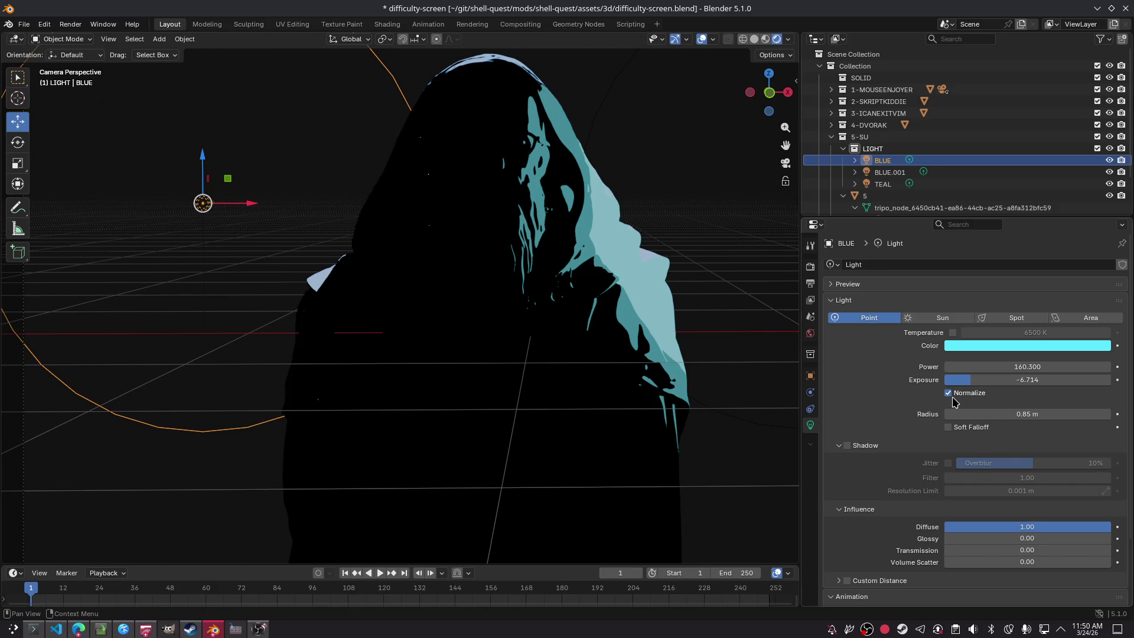
{"action": "mouse_move", "coordinate": [979, 379]}
{"action": "left_mouse_down"}
{"action": "mouse_move", "coordinate": [1009, 380]}
{"action": "mouse_move", "coordinate": [984, 384]}
{"action": "left_mouse_up"}
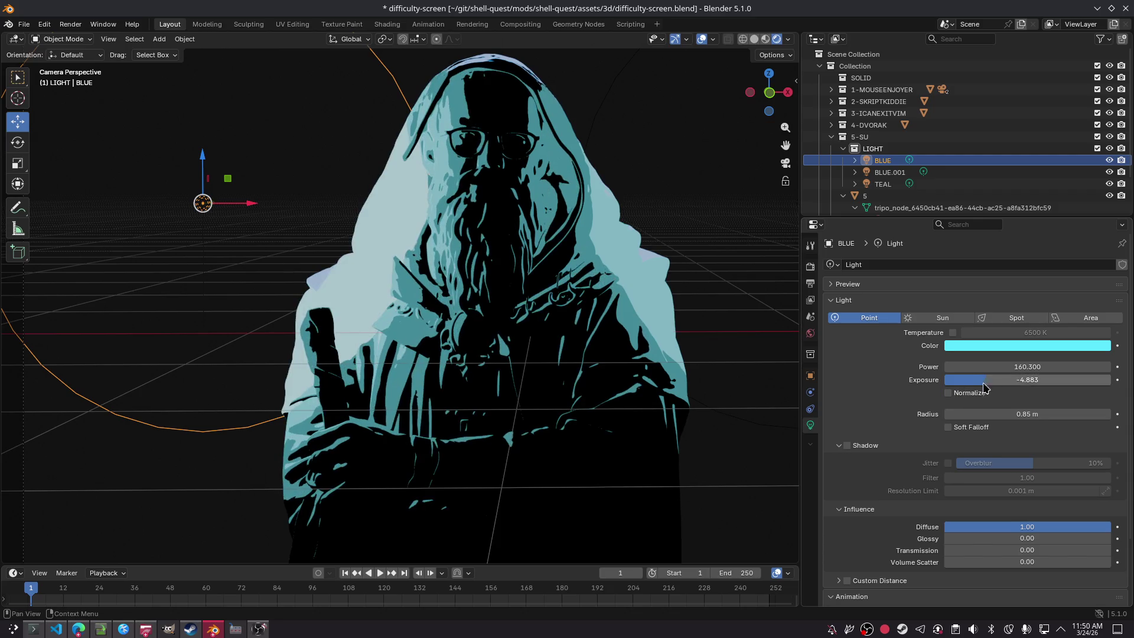
{"action": "left_click", "coordinate": [969, 394]}
{"action": "mouse_move", "coordinate": [1003, 379]}
{"action": "left_mouse_down"}
{"action": "mouse_move", "coordinate": [1021, 380]}
{"action": "mouse_move", "coordinate": [983, 380]}
{"action": "left_mouse_up"}
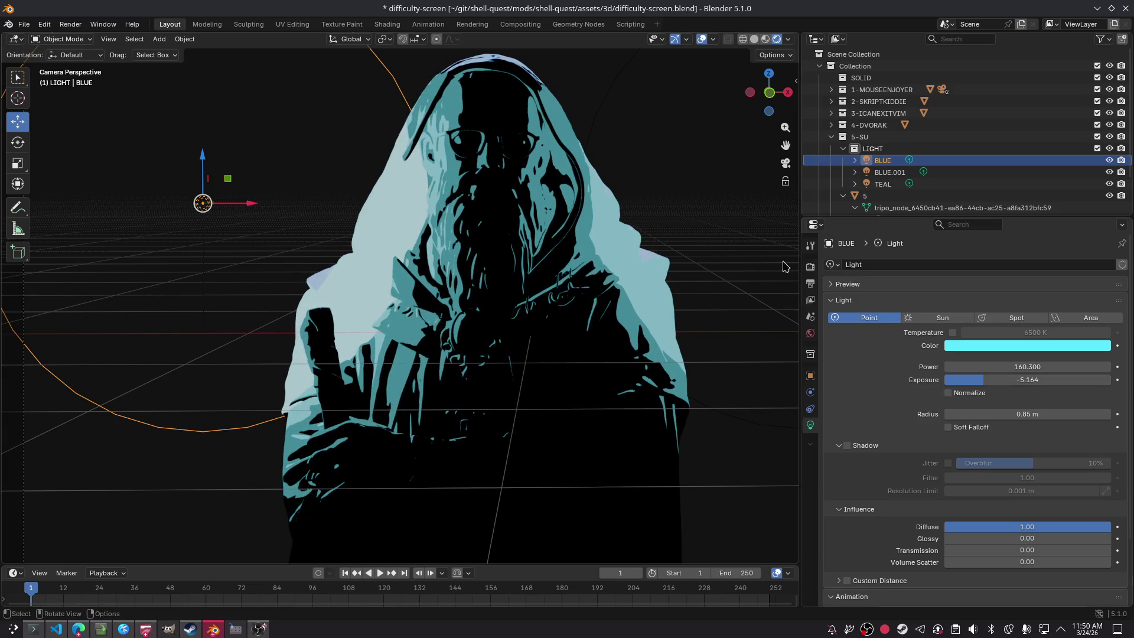
Step: Select both the BLUE and BLUE.001 lights together
{"action": "left_click", "coordinate": [713, 160]}
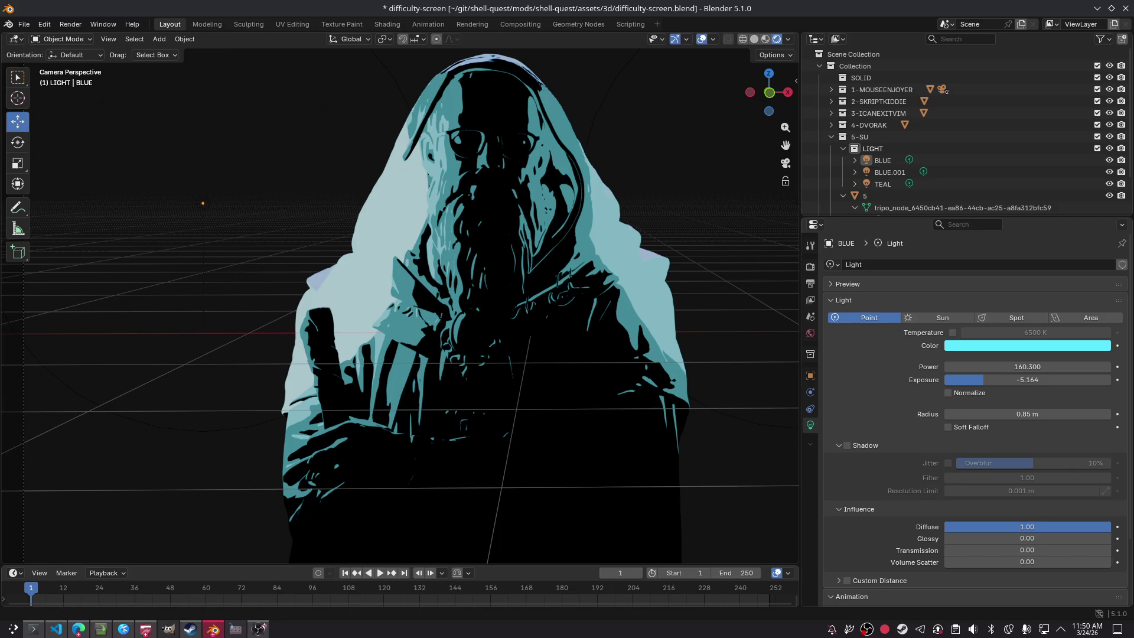
{"action": "left_click", "coordinate": [882, 160]}
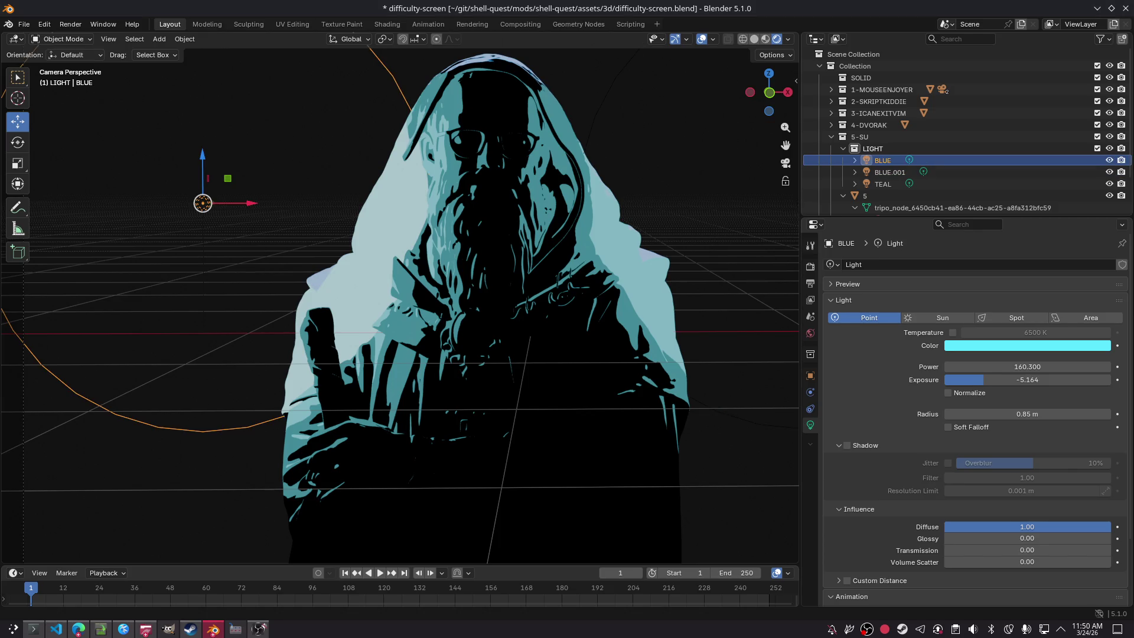
{"action": "left_click", "coordinate": [890, 172]}
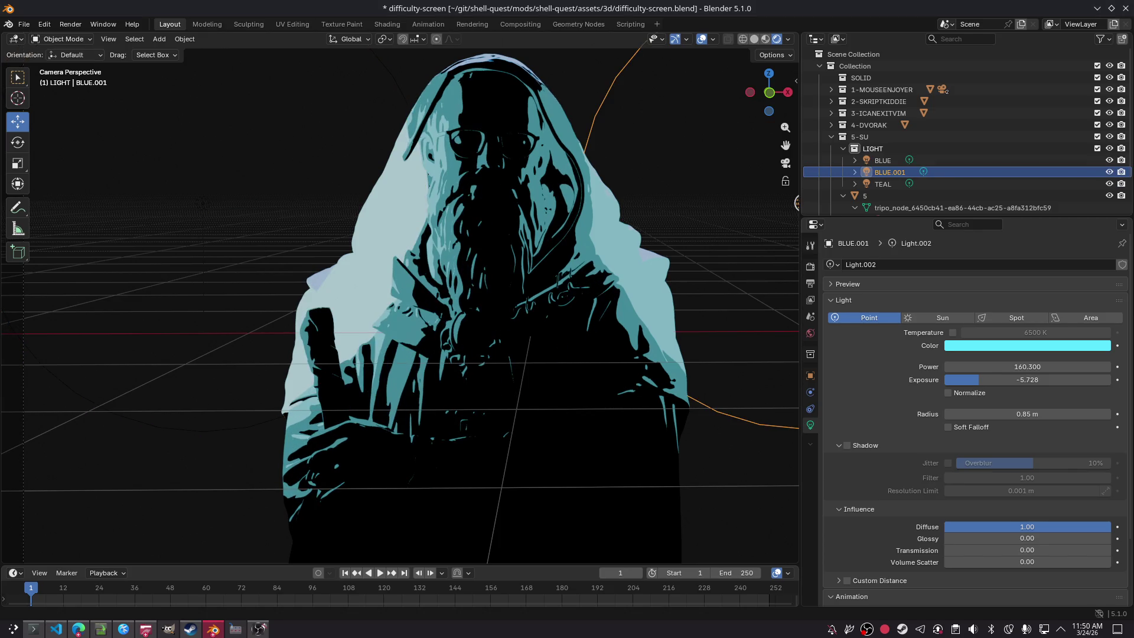
{"action": "left_click", "coordinate": [882, 160], "text": "ctrl"}
Step: Reposition both blue lights, raise BLUE's power to 334.8, and save
{"action": "key", "text": "g"}
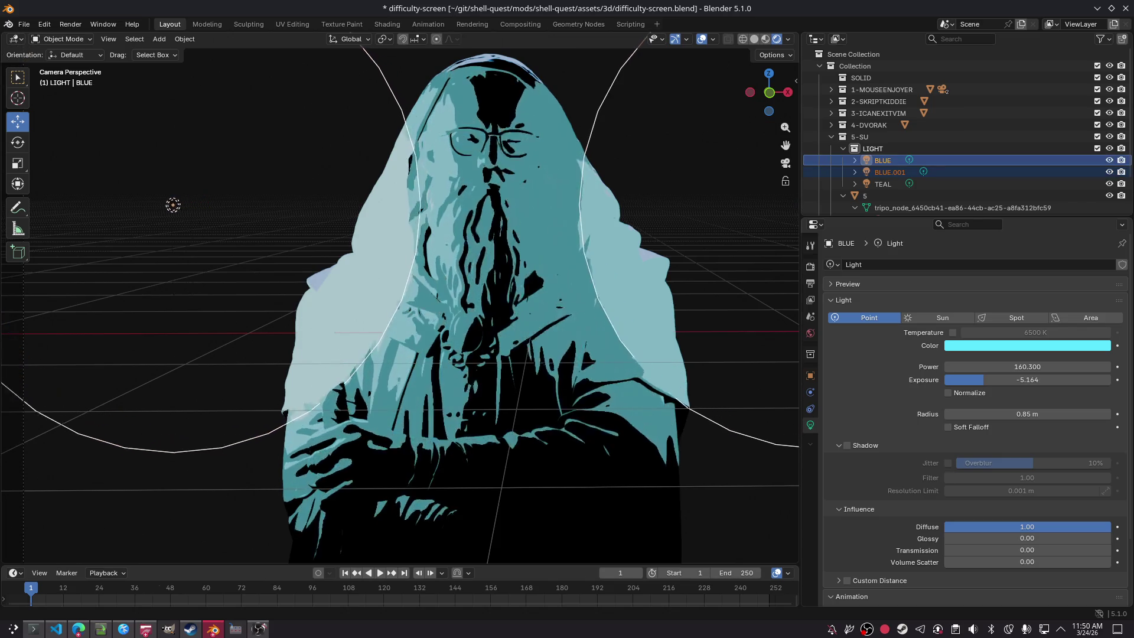
{"action": "mouse_move", "coordinate": [239, 201]}
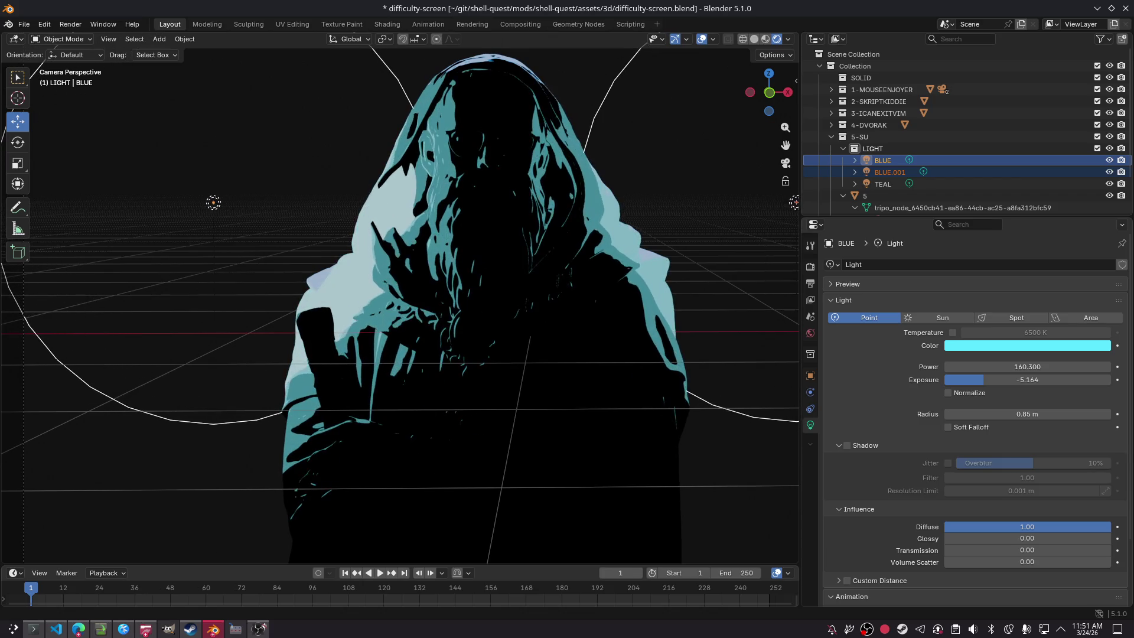
{"action": "left_click", "coordinate": [211, 203]}
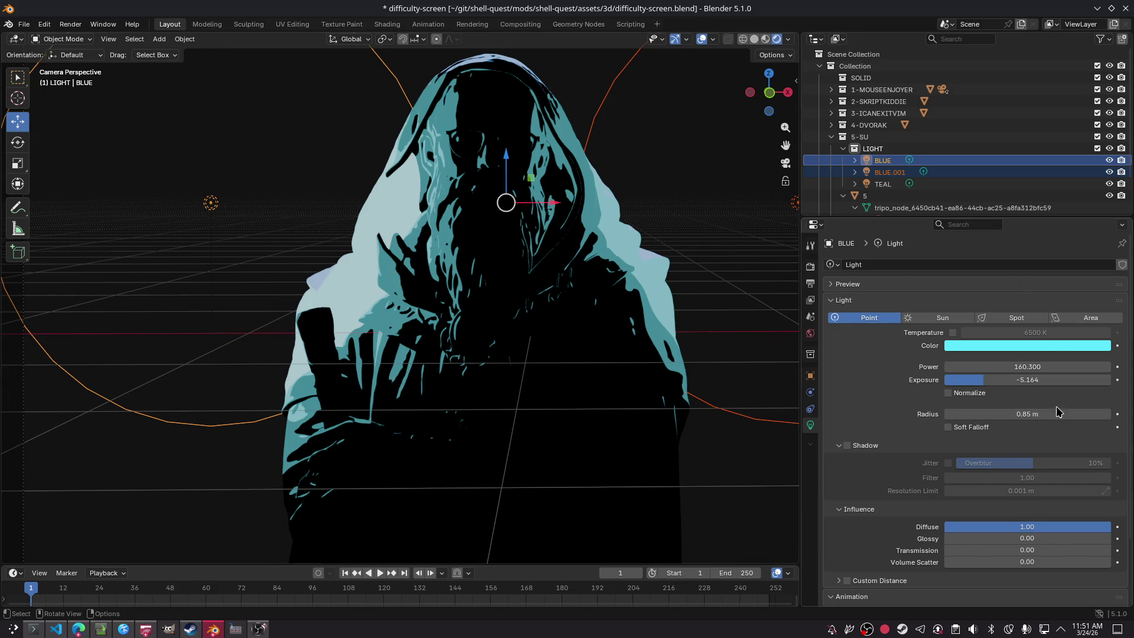
{"action": "mouse_move", "coordinate": [1039, 367]}
{"action": "left_mouse_down"}
{"action": "mouse_move", "coordinate": [983, 367]}
{"action": "mouse_move", "coordinate": [1062, 367]}
{"action": "mouse_move", "coordinate": [1021, 367]}
{"action": "left_mouse_up"}
{"action": "key", "text": "ctrl+s"}
Step: Enable Soft Falloff on BLUE and BLUE.001 and save the file again
{"action": "left_click", "coordinate": [948, 427]}
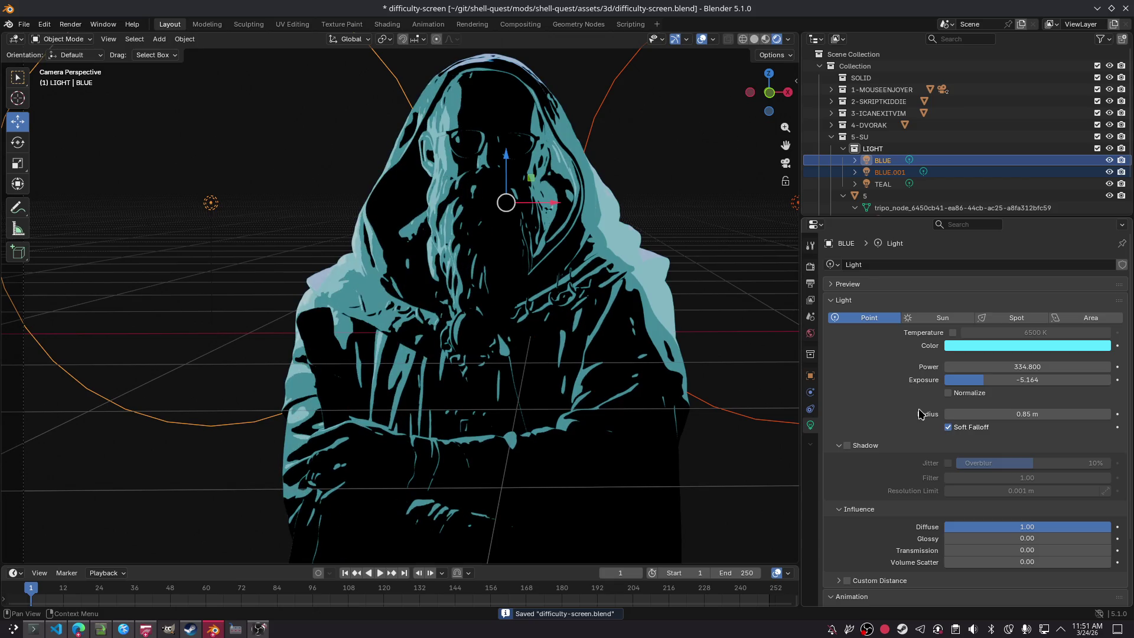
{"action": "left_click", "coordinate": [890, 172]}
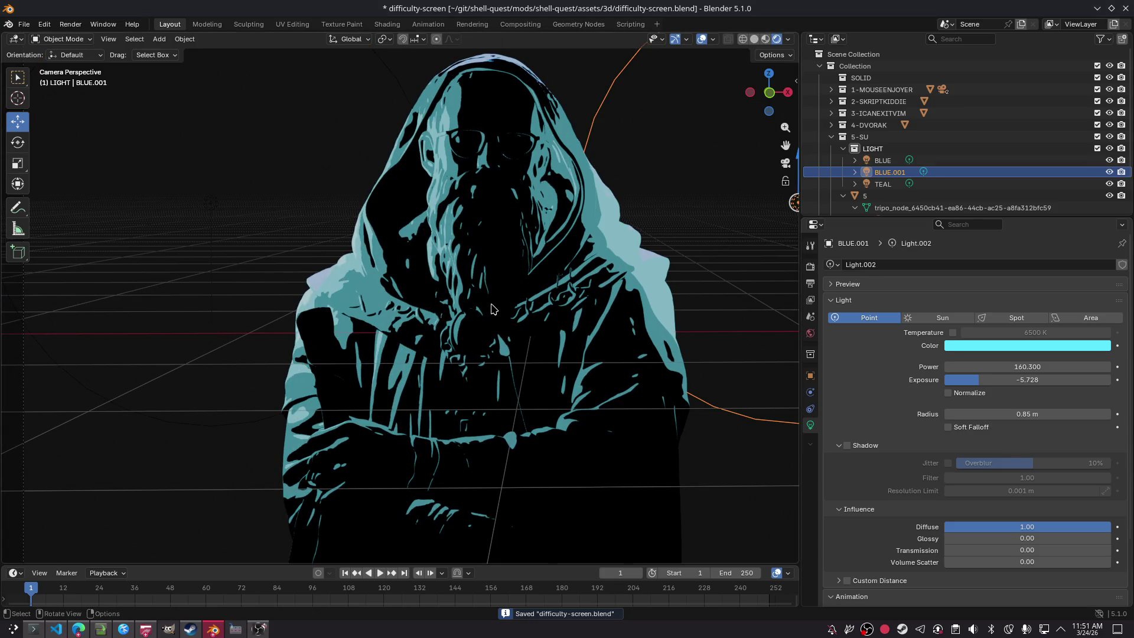
{"action": "left_click", "coordinate": [962, 428]}
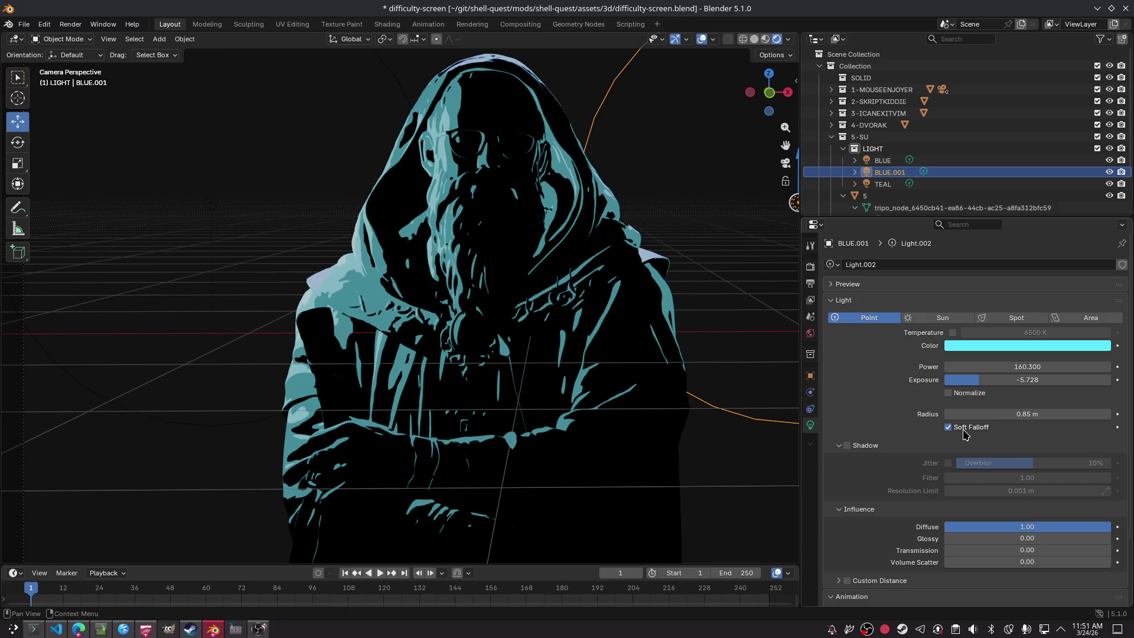
{"action": "left_click", "coordinate": [372, 207]}
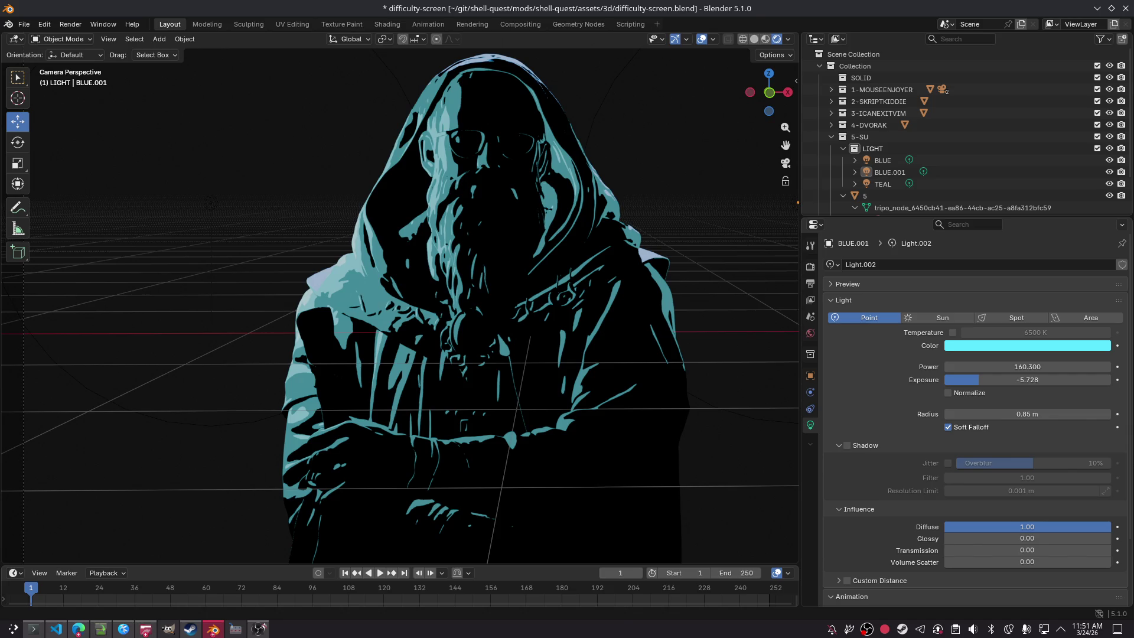
{"action": "key", "text": "ctrl+s"}
{"action": "left_click", "coordinate": [883, 183]}
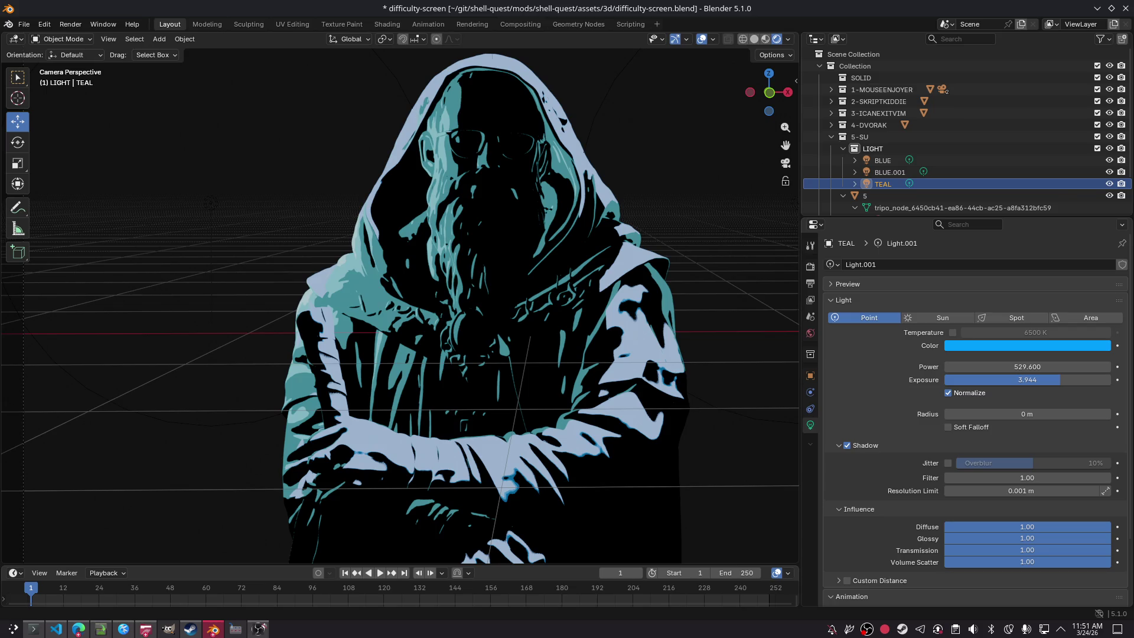
Step: Save, render a test frame of the cyan-lit wizard, and close the render window
{"action": "key", "text": "ctrl+s"}
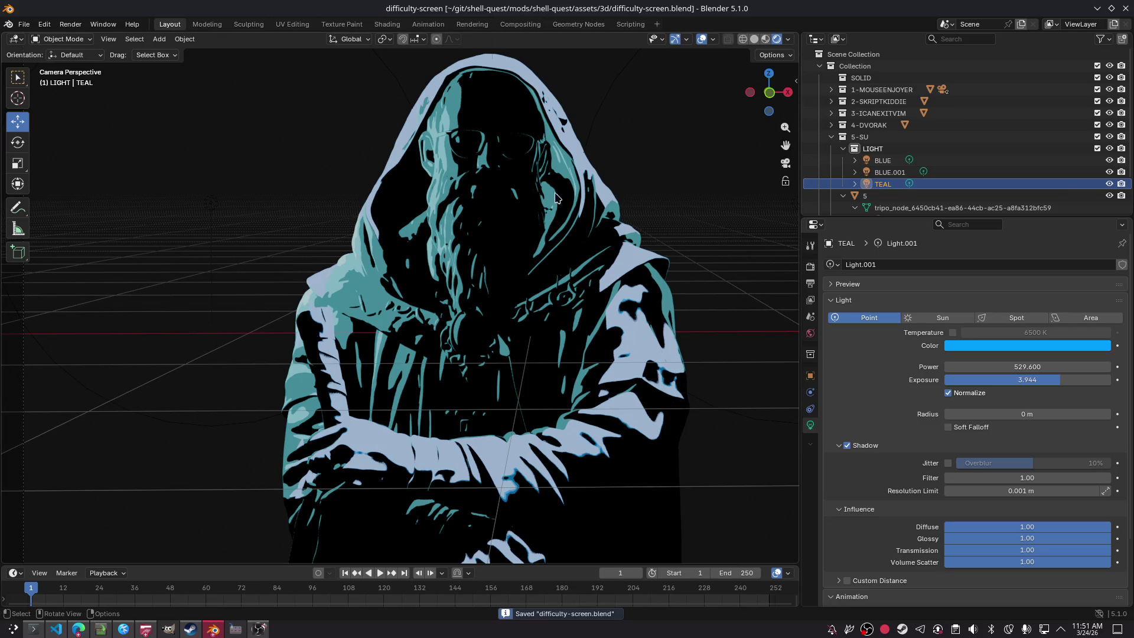
{"action": "key", "text": "F12"}
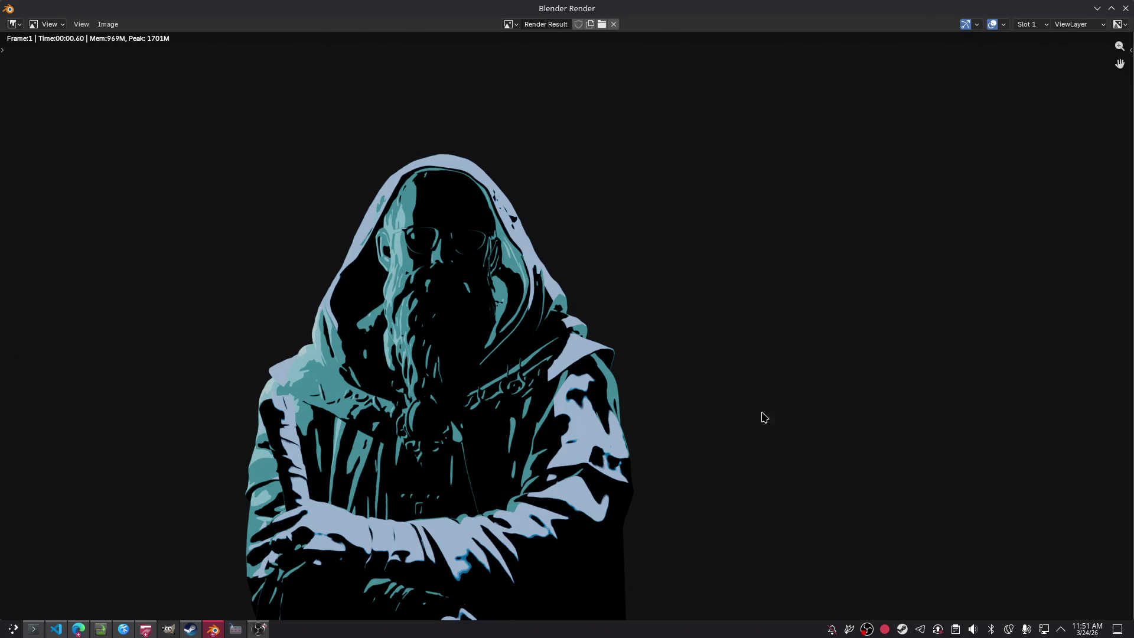
{"action": "left_click", "coordinate": [1127, 11]}
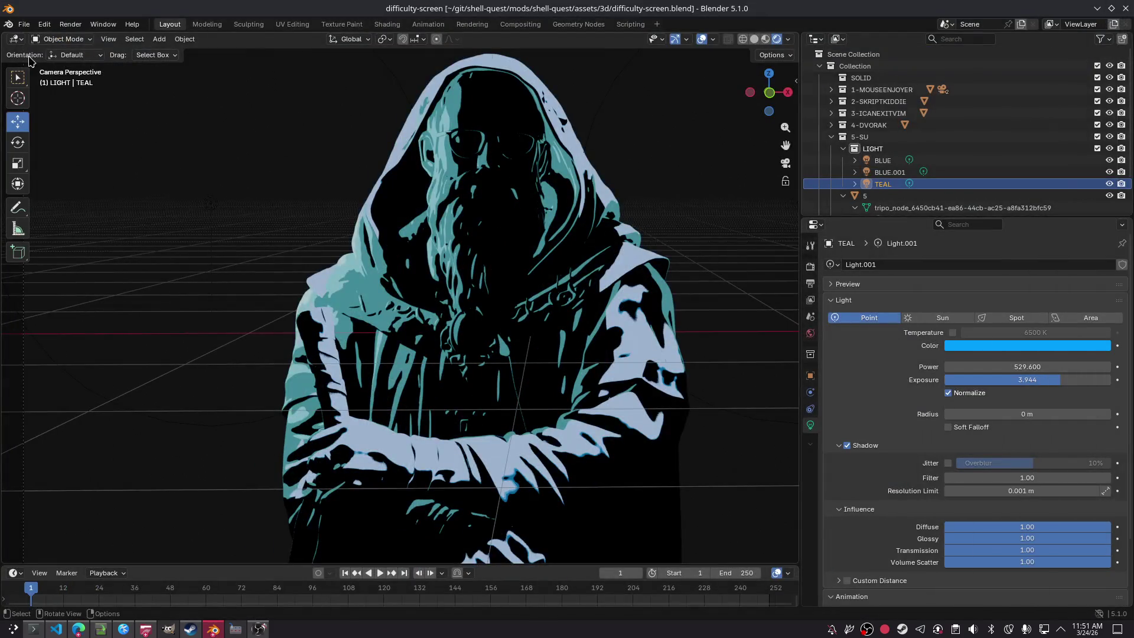
{"action": "left_click", "coordinate": [890, 172]}
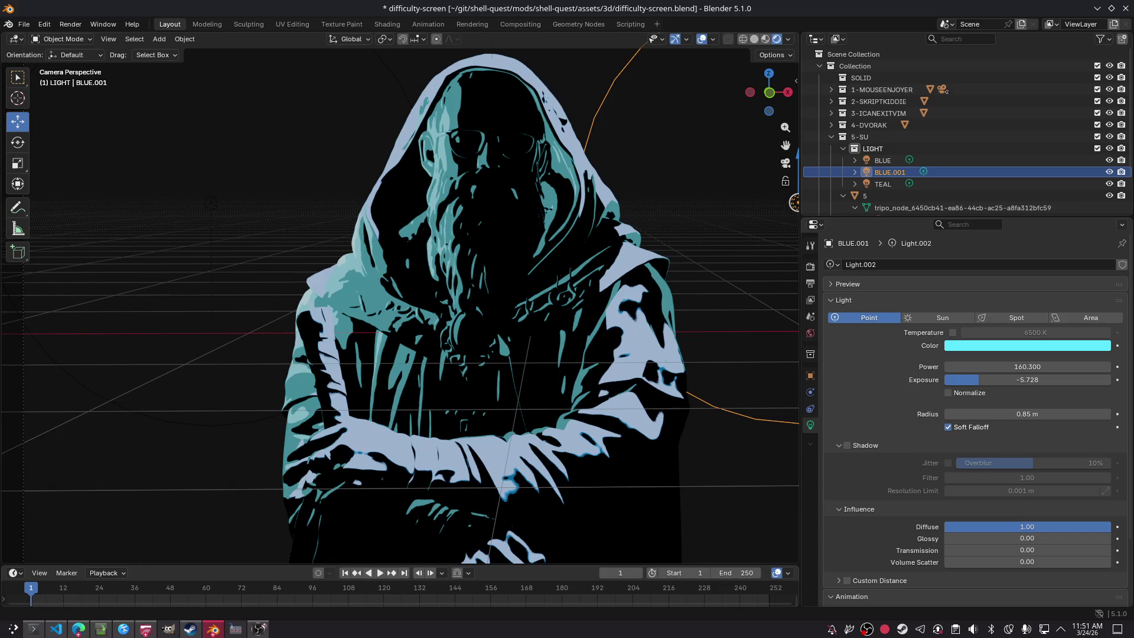
Step: Drop the exposure of both BLUE and BLUE.001 to -10
{"action": "left_click", "coordinate": [882, 160], "text": "ctrl"}
{"action": "left_click_drag", "start_coordinate": [983, 380], "coordinate": [944, 380]}
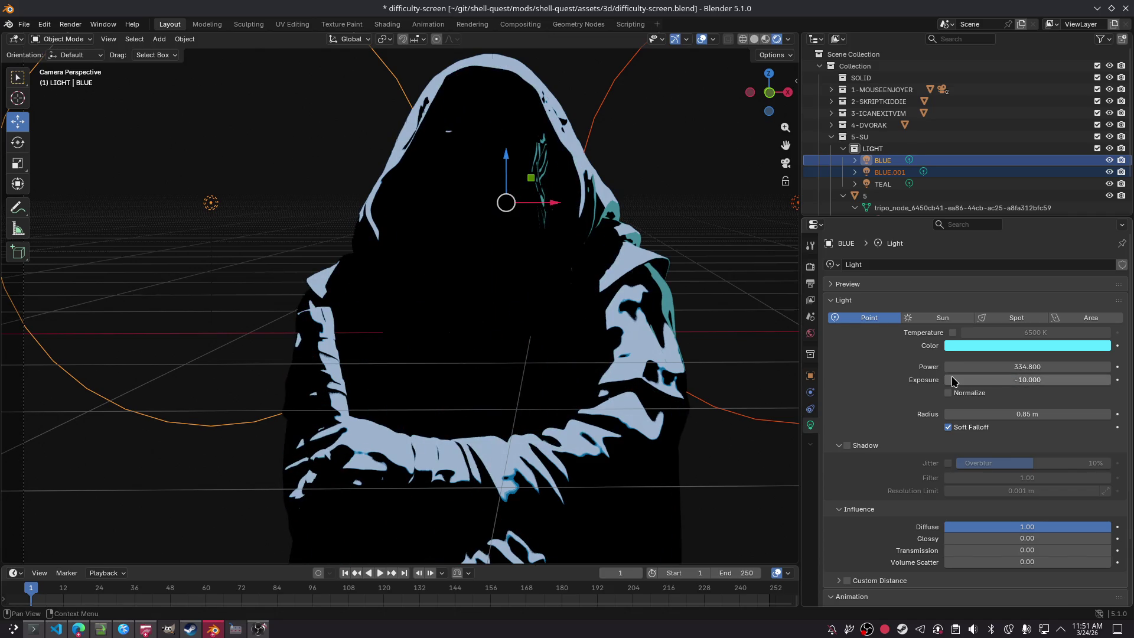
{"action": "left_click", "coordinate": [902, 174]}
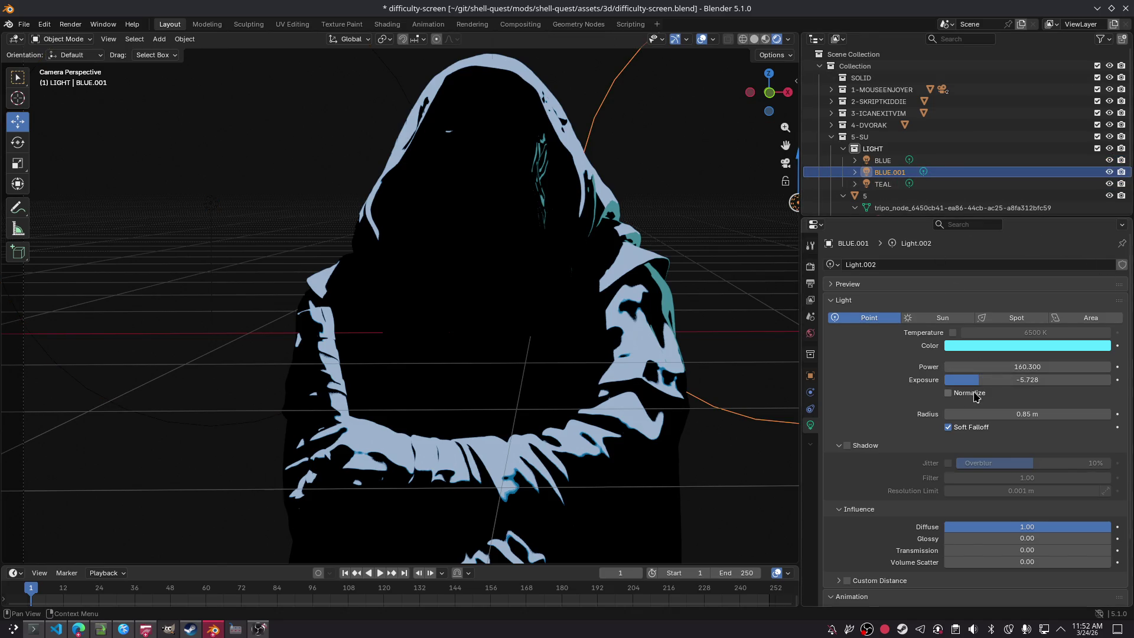
{"action": "left_click_drag", "start_coordinate": [1004, 380], "coordinate": [944, 379]}
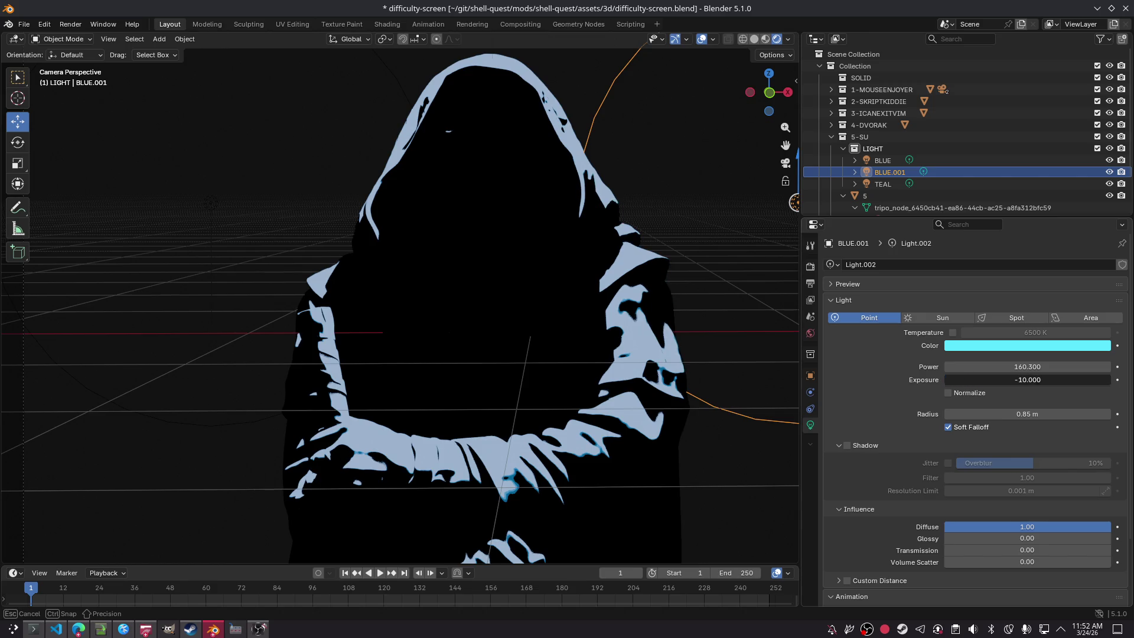
Step: Set the TEAL light's exposure to 0.493
{"action": "left_click", "coordinate": [890, 185]}
{"action": "mouse_move", "coordinate": [1035, 379]}
{"action": "left_mouse_down"}
{"action": "mouse_move", "coordinate": [974, 380]}
{"action": "mouse_move", "coordinate": [1018, 380]}
{"action": "mouse_move", "coordinate": [1007, 380]}
{"action": "left_mouse_up"}
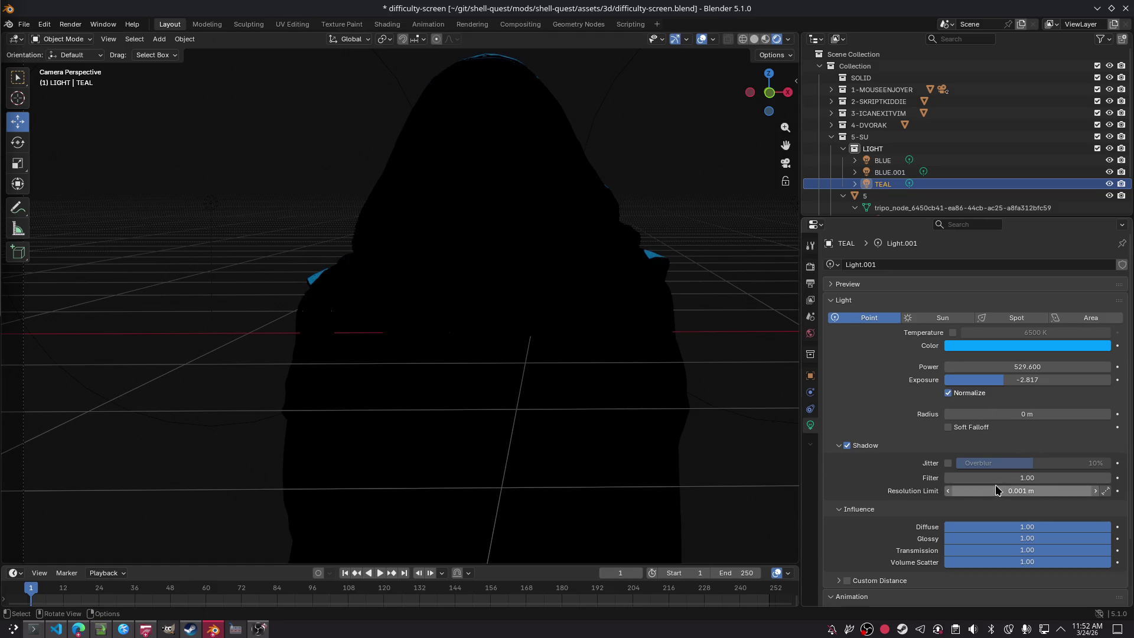
{"action": "mouse_move", "coordinate": [1007, 379]}
{"action": "left_mouse_down"}
{"action": "mouse_move", "coordinate": [1099, 380]}
{"action": "mouse_move", "coordinate": [1056, 390]}
{"action": "mouse_move", "coordinate": [1049, 430]}
{"action": "left_mouse_up"}
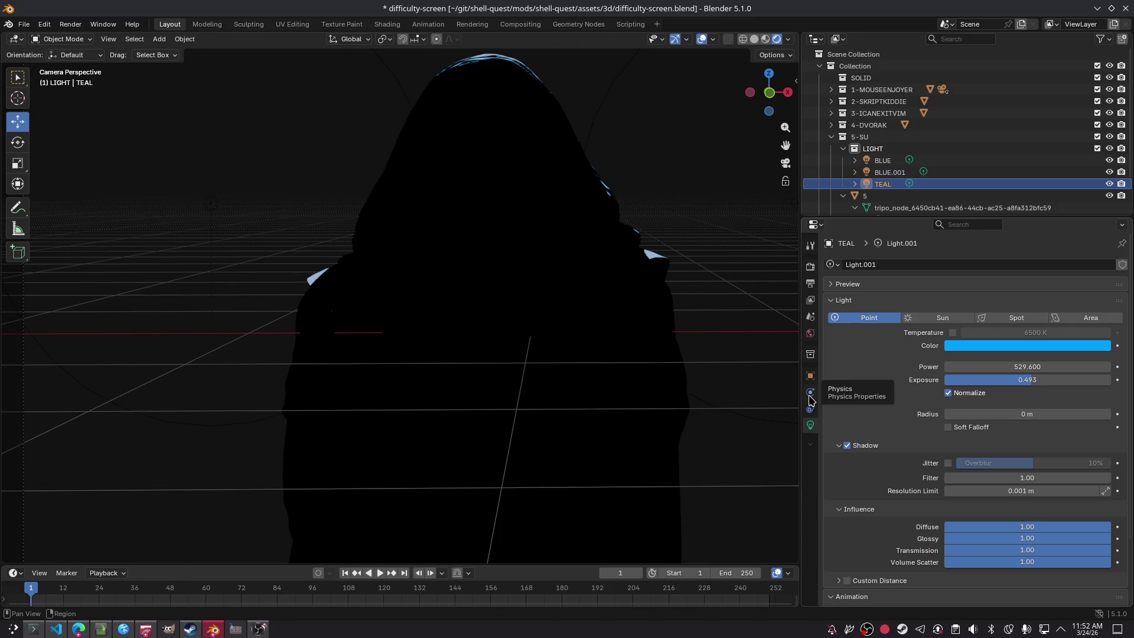
Step: Push the TEAL light's exposure up to 10
{"action": "left_click", "coordinate": [890, 172]}
{"action": "left_click", "coordinate": [886, 183]}
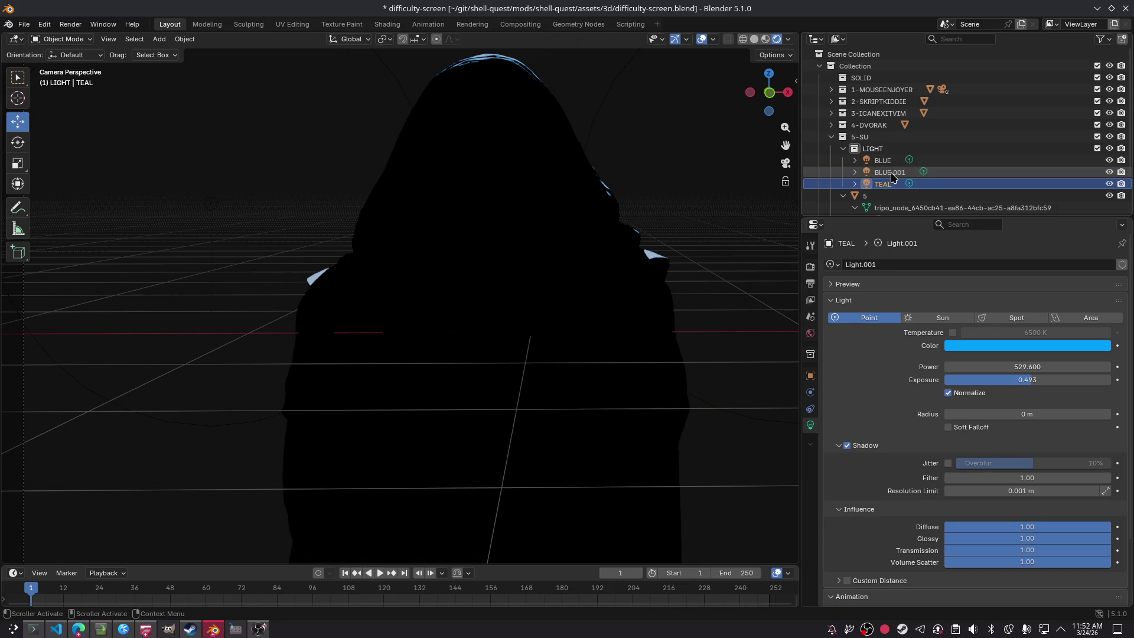
{"action": "left_click_drag", "start_coordinate": [1026, 380], "coordinate": [1110, 380]}
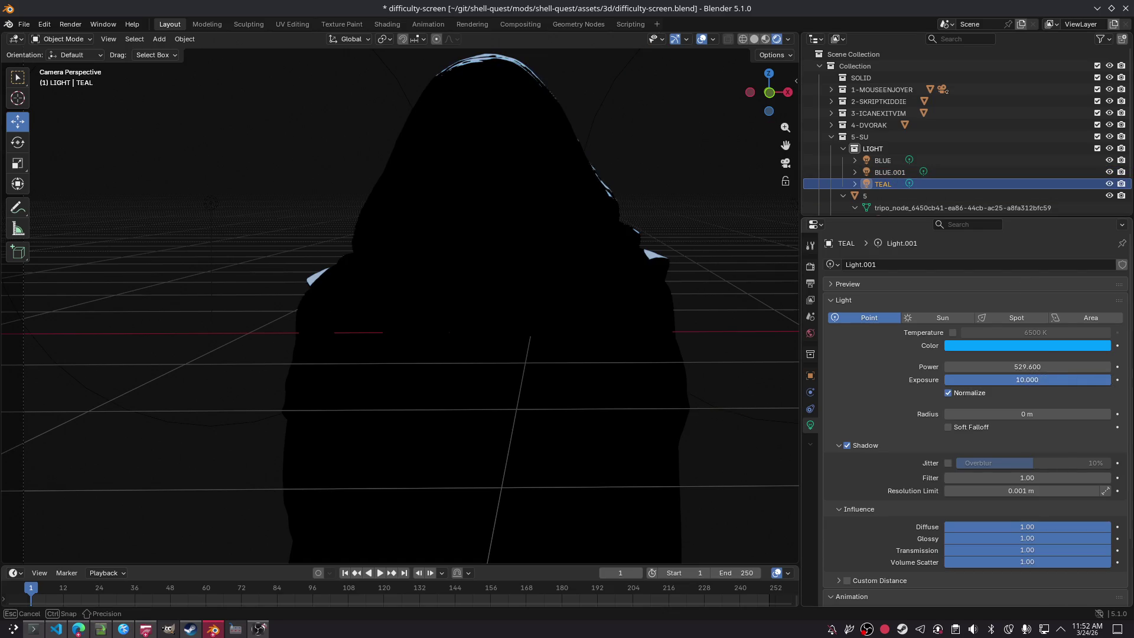
{"action": "left_click_drag", "start_coordinate": [1027, 379], "coordinate": [1110, 380]}
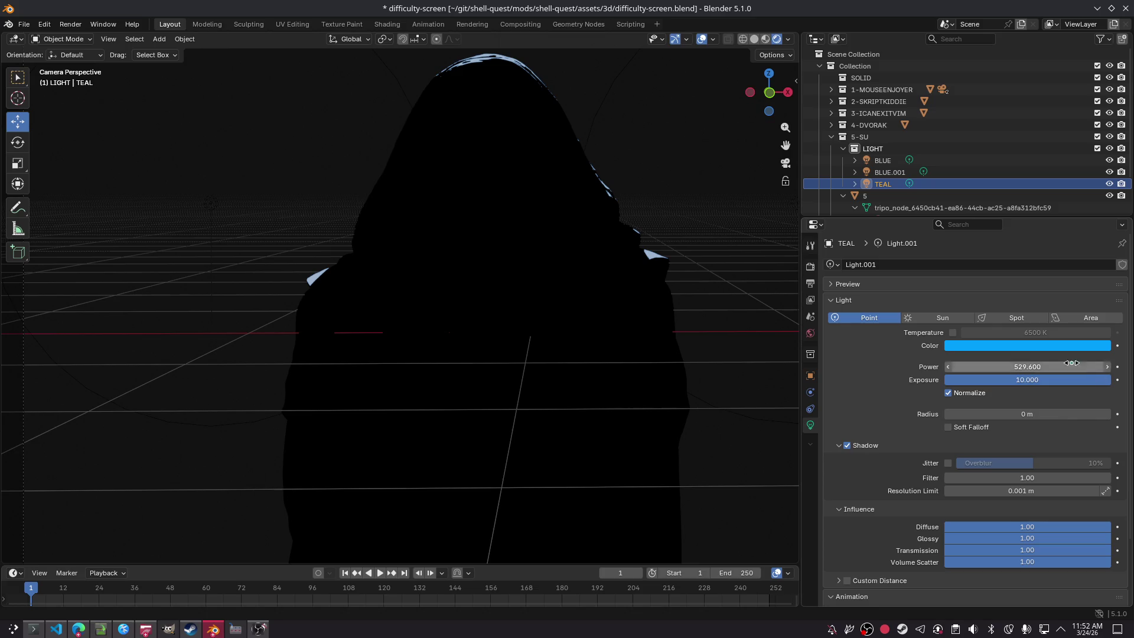
Step: Give TEAL the vivid blue colour #00A8FF and power 844.6
{"action": "left_click", "coordinate": [1011, 345]}
{"action": "mouse_move", "coordinate": [1057, 287]}
{"action": "left_mouse_down"}
{"action": "mouse_move", "coordinate": [1047, 287]}
{"action": "mouse_move", "coordinate": [1055, 286]}
{"action": "left_mouse_up"}
{"action": "left_click", "coordinate": [1079, 195]}
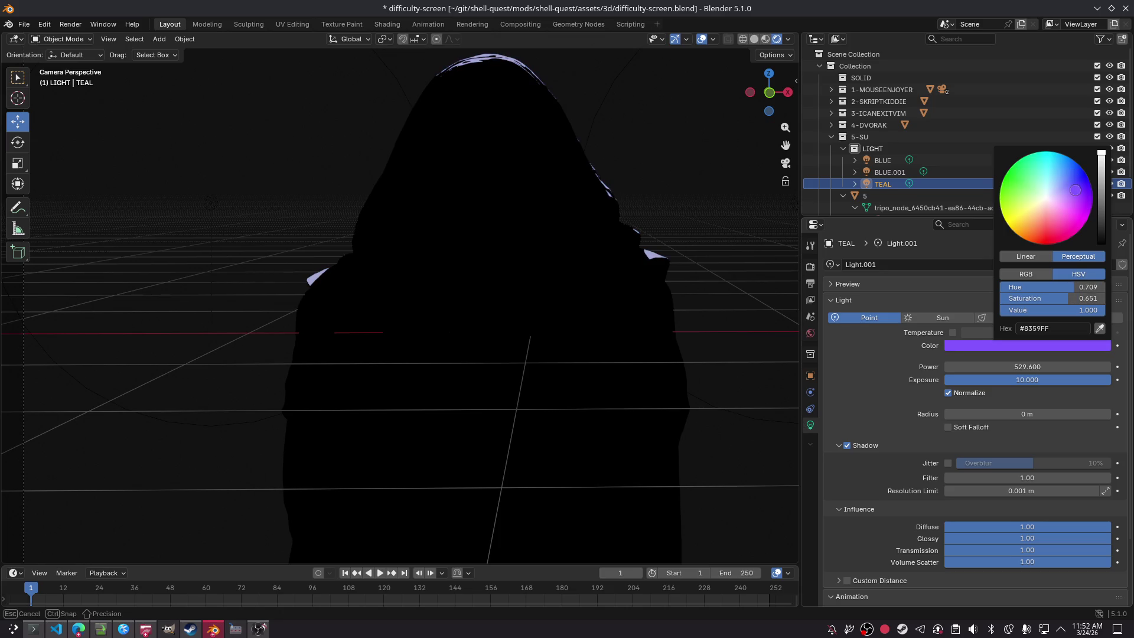
{"action": "mouse_move", "coordinate": [1077, 194]}
{"action": "left_mouse_down"}
{"action": "mouse_move", "coordinate": [1080, 210]}
{"action": "mouse_move", "coordinate": [1037, 216]}
{"action": "mouse_move", "coordinate": [1062, 153]}
{"action": "left_mouse_up"}
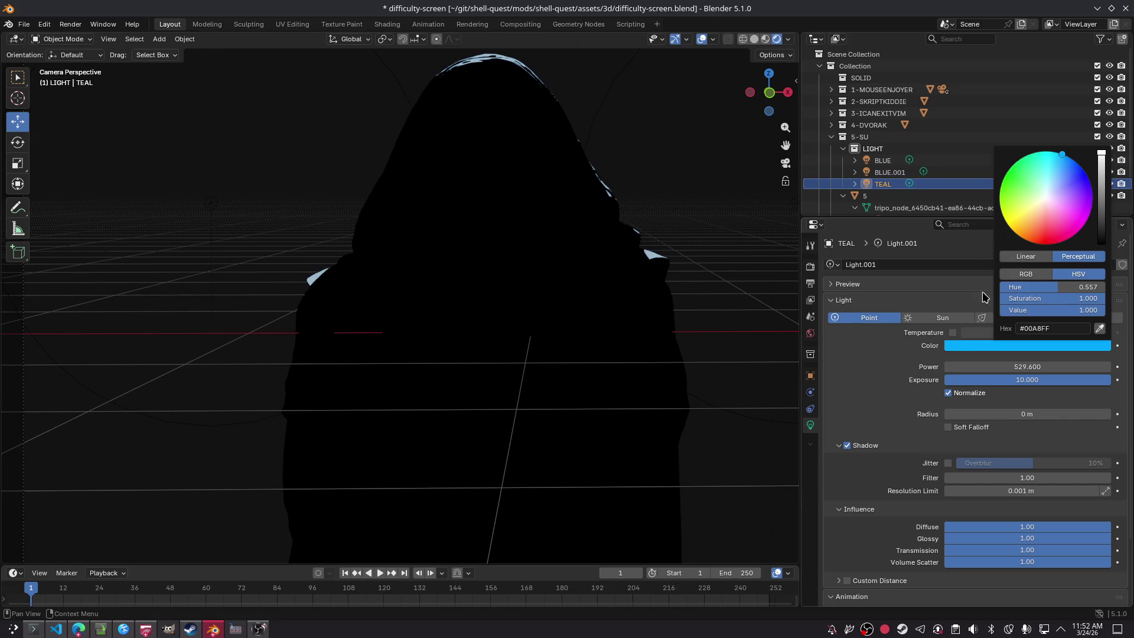
{"action": "left_click_drag", "start_coordinate": [1028, 367], "coordinate": [1063, 367]}
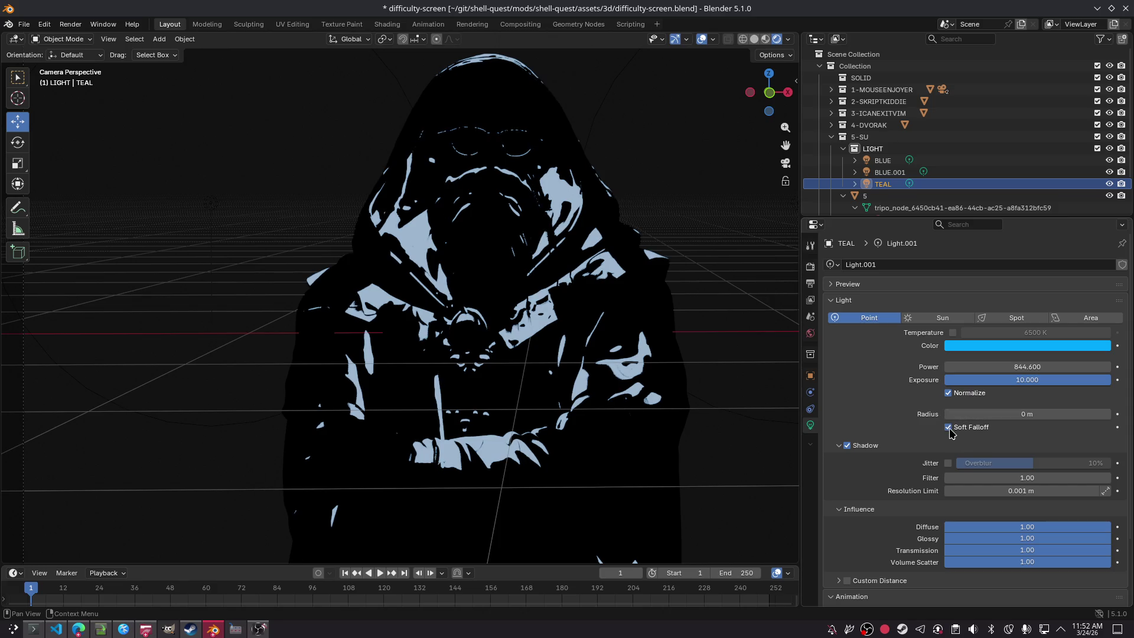
Step: Turn on TEAL's soft falloff, widen its radius to 1.29 m, and test-render
{"action": "left_click", "coordinate": [962, 426]}
{"action": "left_click_drag", "start_coordinate": [963, 414], "coordinate": [992, 414]}
{"action": "left_click", "coordinate": [776, 415]}
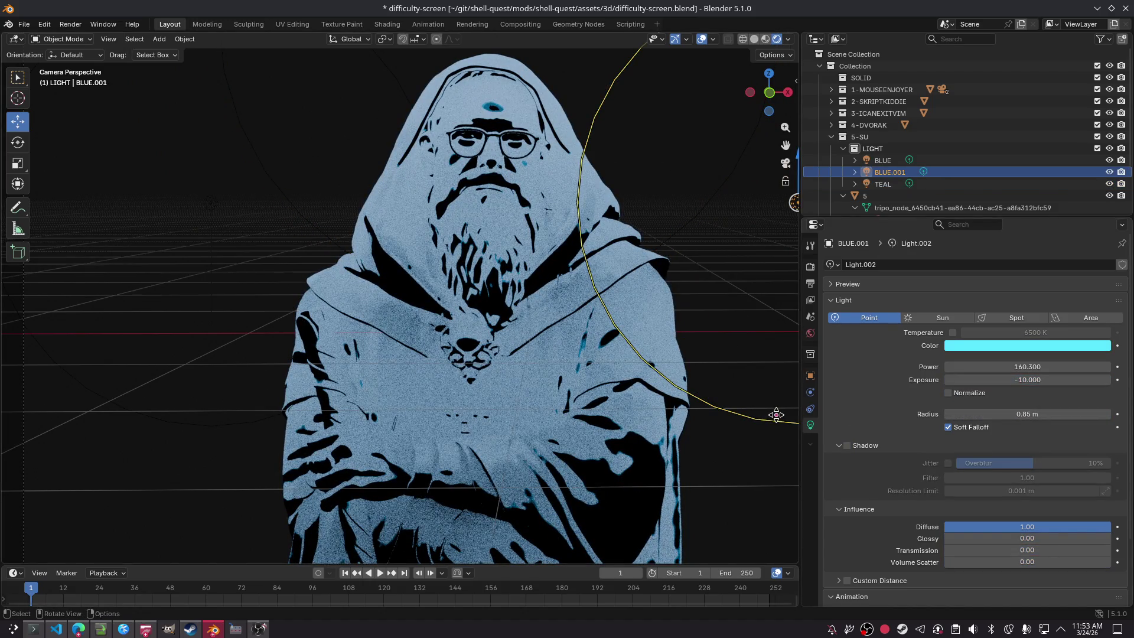
{"action": "key", "text": "F12"}
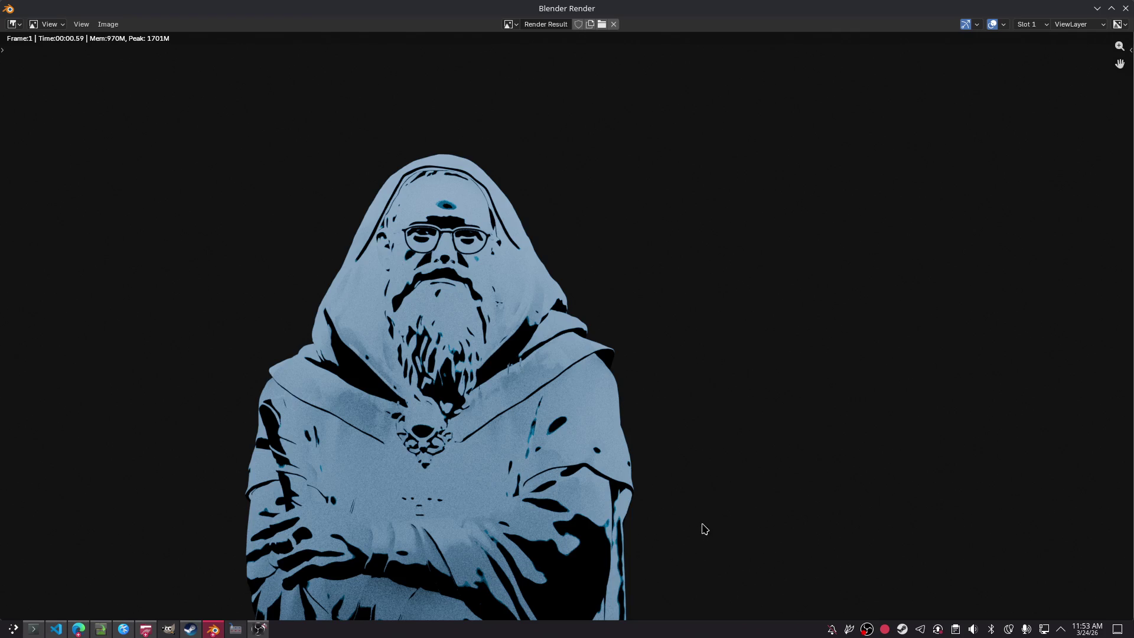
{"action": "left_click", "coordinate": [1125, 8]}
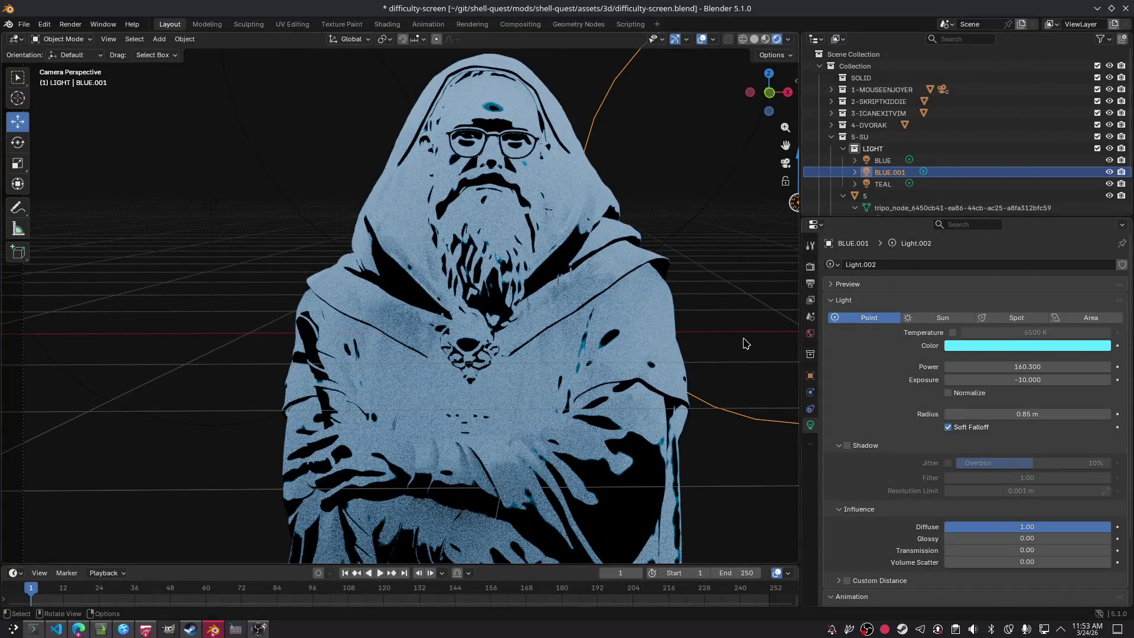
Step: Raise BLUE.001's power to 944.6 and render again to check the lighting
{"action": "mouse_move", "coordinate": [1095, 366]}
{"action": "left_mouse_down"}
{"action": "mouse_move", "coordinate": [1007, 367]}
{"action": "mouse_move", "coordinate": [1089, 367]}
{"action": "left_mouse_up"}
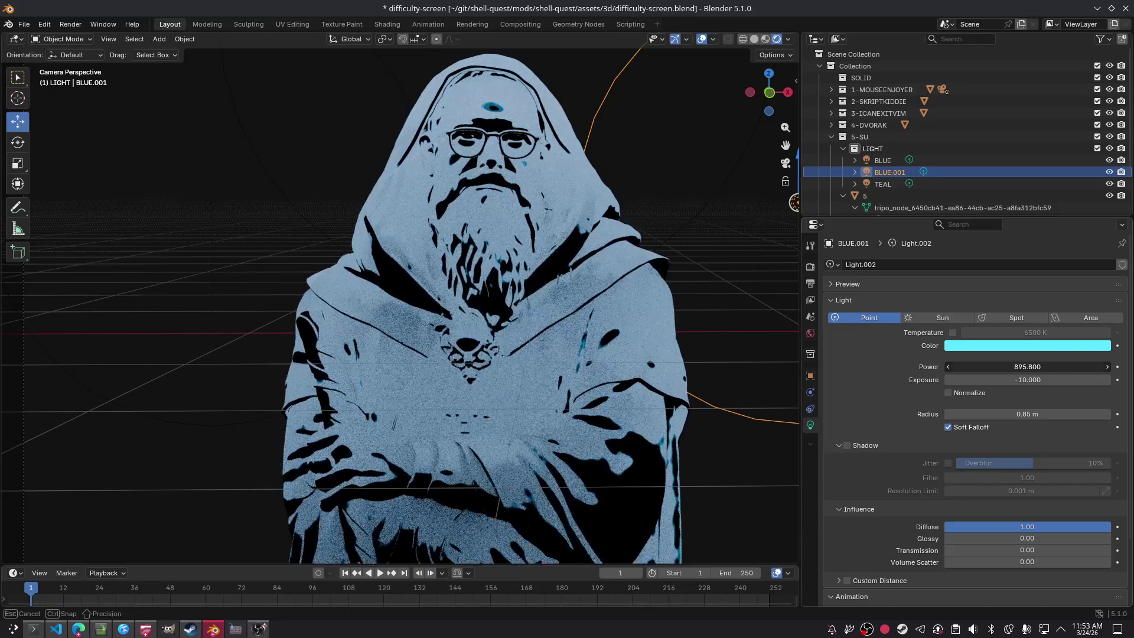
{"action": "key", "text": "F12"}
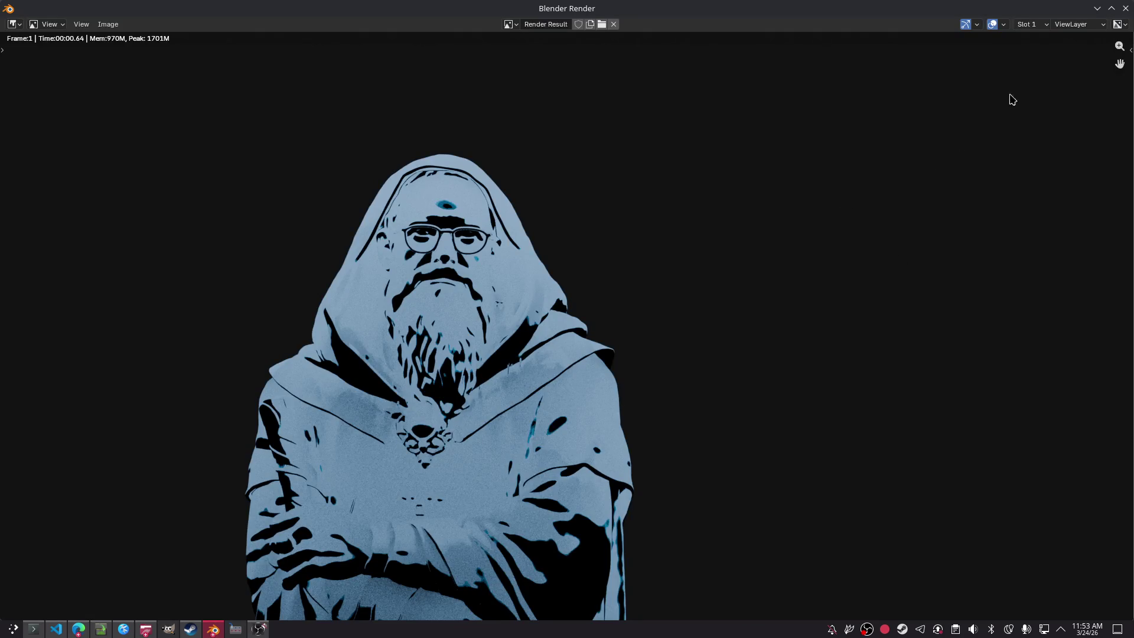
{"action": "left_click", "coordinate": [1126, 9]}
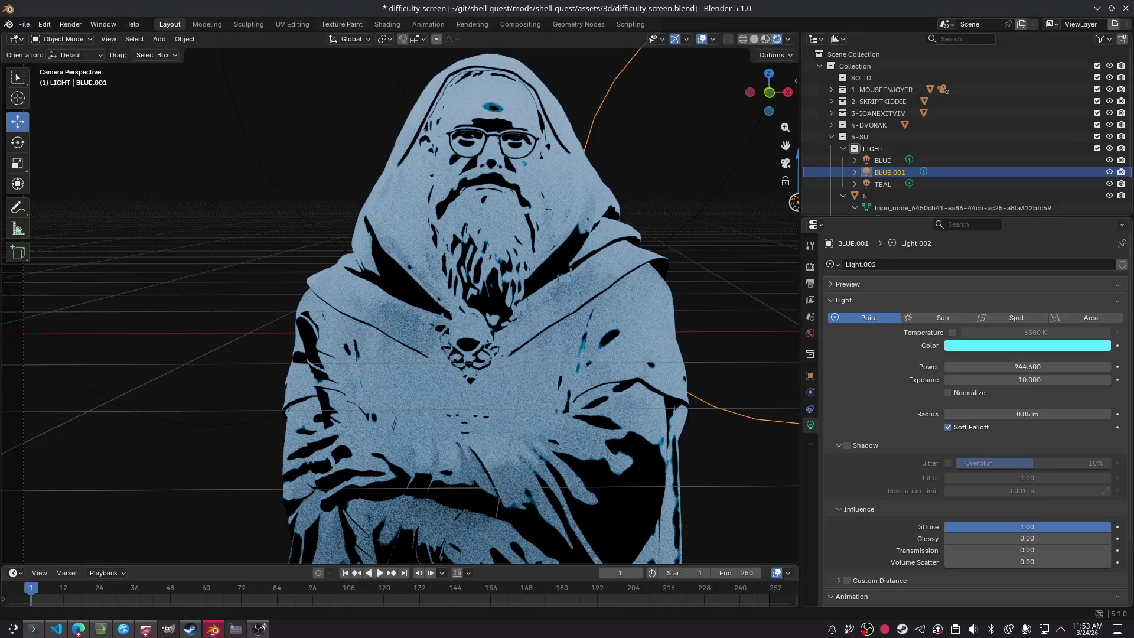
{"action": "key", "text": "ctrl+z"}
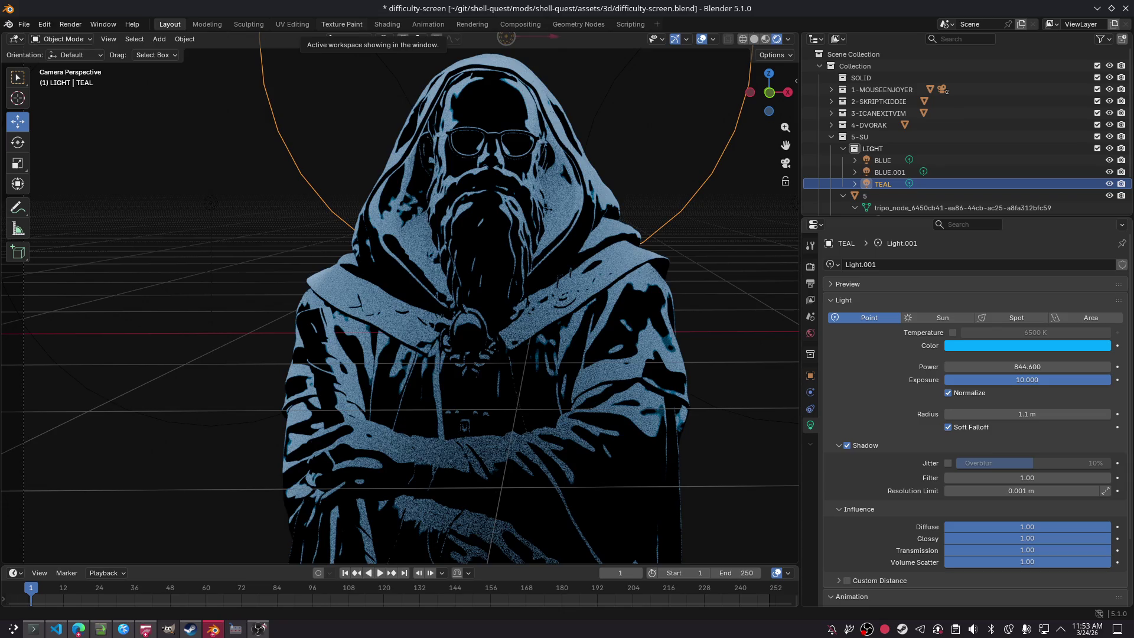
Step: Lower the BLUE light's power with exposure -10 and save the file
{"action": "key", "text": "ctrl+z"}
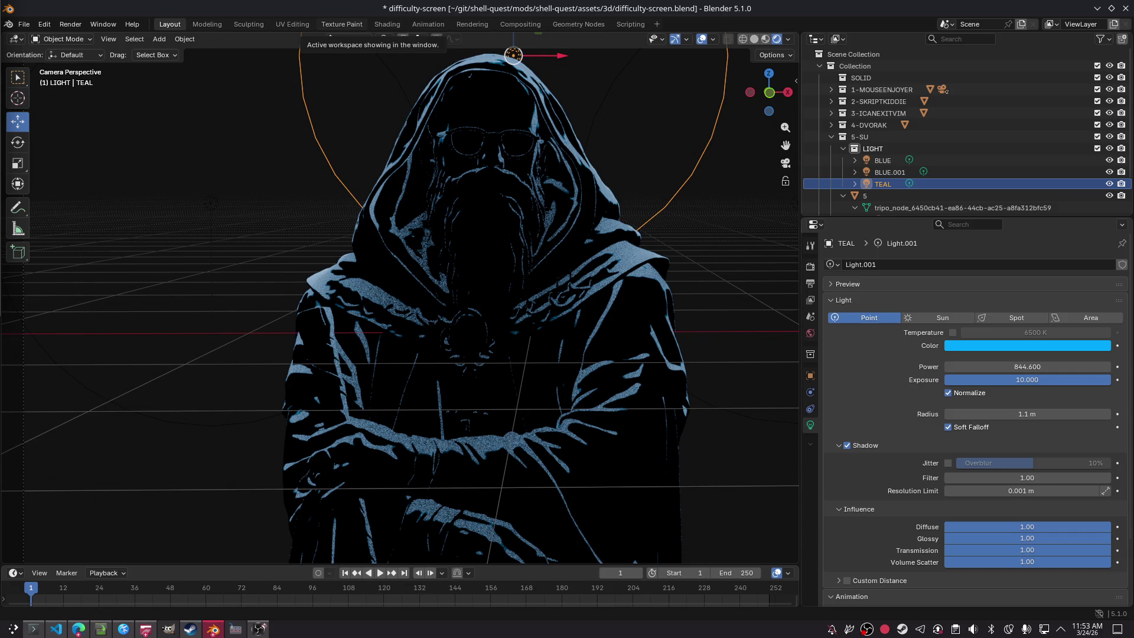
{"action": "key", "text": "ctrl+s"}
{"action": "left_click", "coordinate": [211, 202]}
{"action": "left_click_drag", "start_coordinate": [1014, 366], "coordinate": [986, 367]}
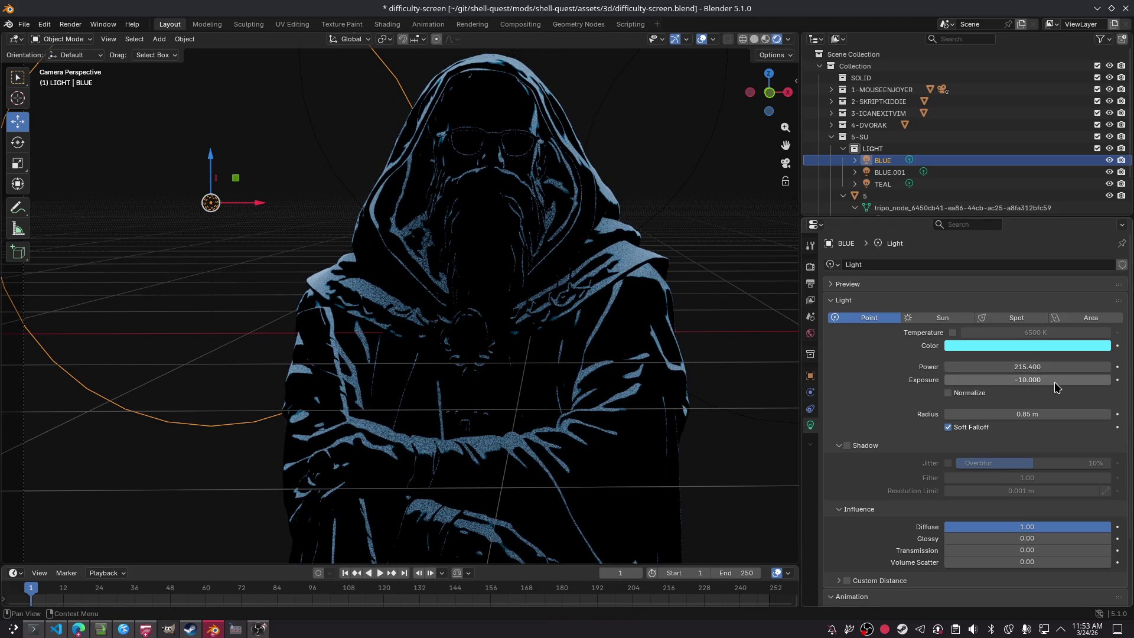
{"action": "left_click", "coordinate": [1034, 381]}
{"action": "key", "text": "Return"}
{"action": "left_click_drag", "start_coordinate": [1009, 367], "coordinate": [223, 185]}
{"action": "key", "text": "ctrl+s"}
Step: Turn down BLUE.001's power and adjust its exposure
{"action": "left_click", "coordinate": [889, 172]}
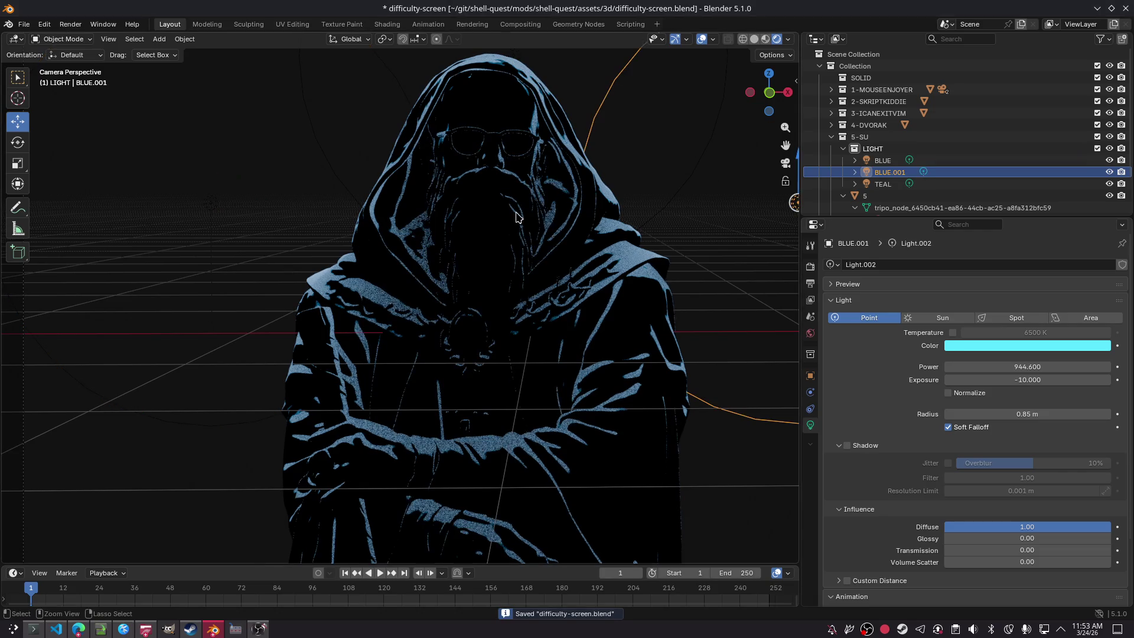
{"action": "left_click_drag", "start_coordinate": [1063, 367], "coordinate": [969, 367]}
{"action": "left_click_drag", "start_coordinate": [1056, 380], "coordinate": [1055, 380]}
Step: Move TEAL slightly lower, widen its radius to 3.92 m, and render the frame
{"action": "left_click", "coordinate": [882, 183]}
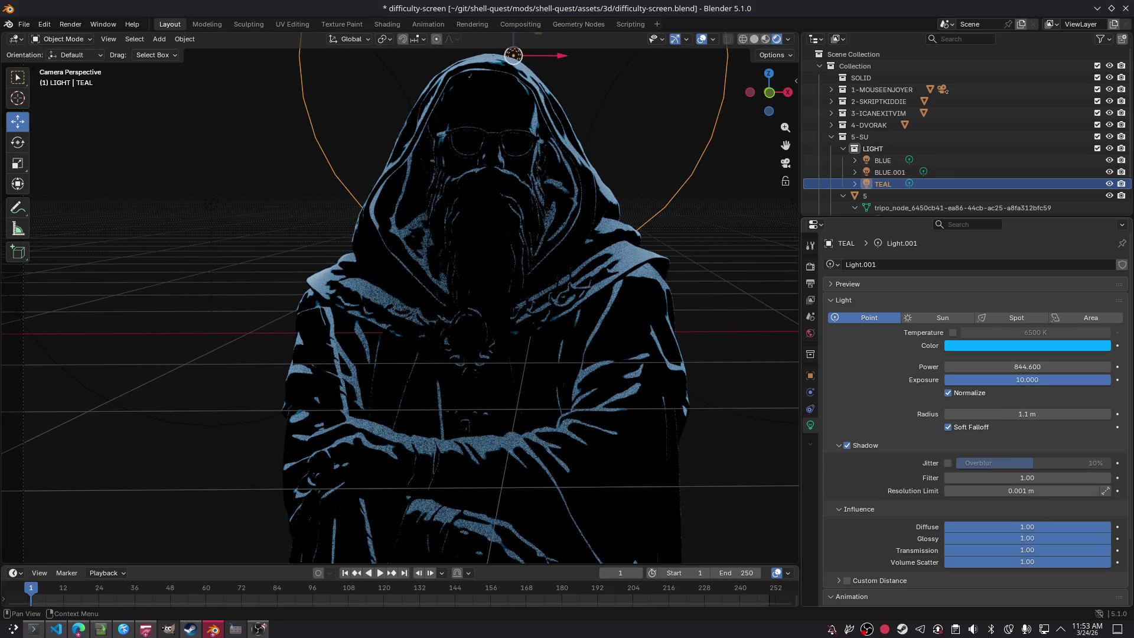
{"action": "key", "text": "g"}
{"action": "left_click", "coordinate": [189, 65]}
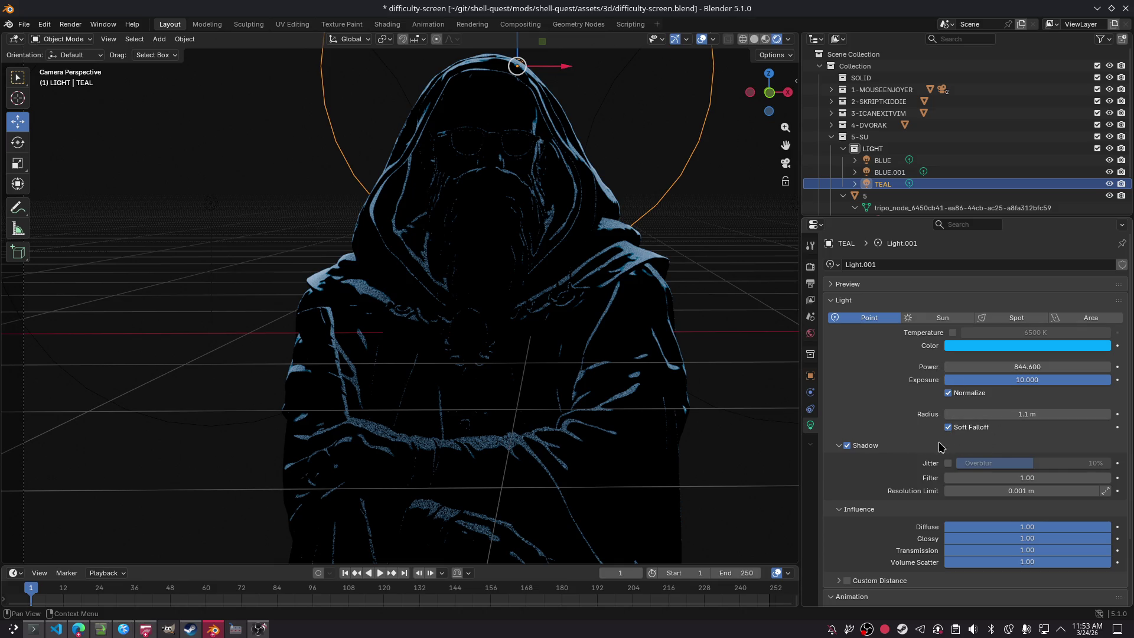
{"action": "left_click", "coordinate": [847, 447]}
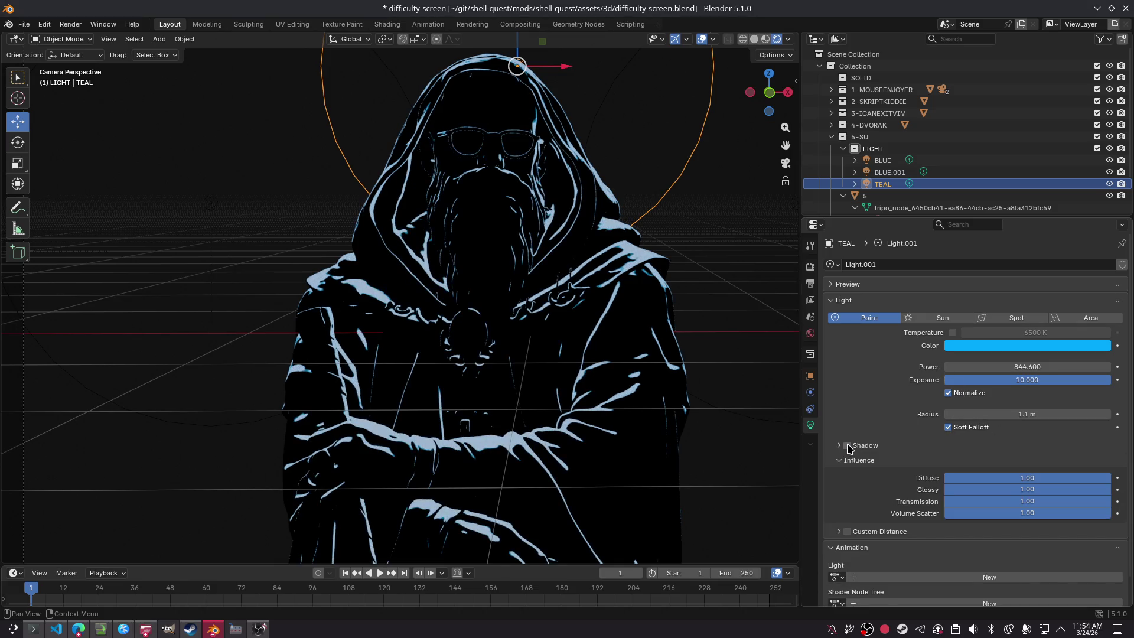
{"action": "left_click", "coordinate": [848, 446]}
{"action": "left_click", "coordinate": [848, 463]}
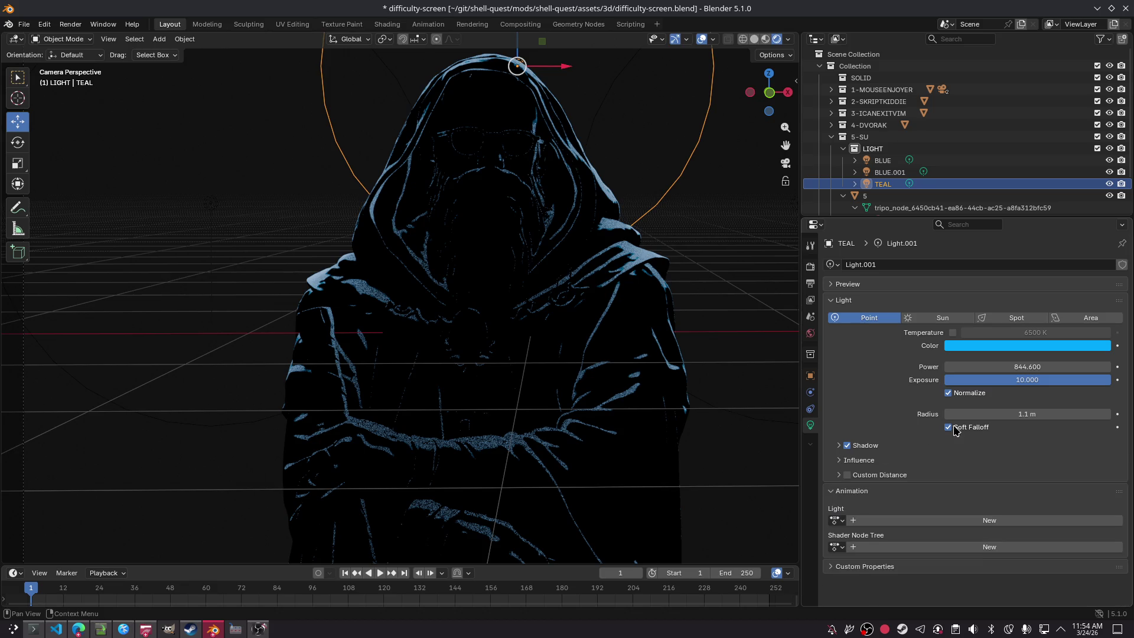
{"action": "mouse_move", "coordinate": [977, 417]}
{"action": "left_mouse_down"}
{"action": "mouse_move", "coordinate": [1060, 417]}
{"action": "mouse_move", "coordinate": [1027, 418]}
{"action": "left_mouse_up"}
{"action": "left_click", "coordinate": [735, 287]}
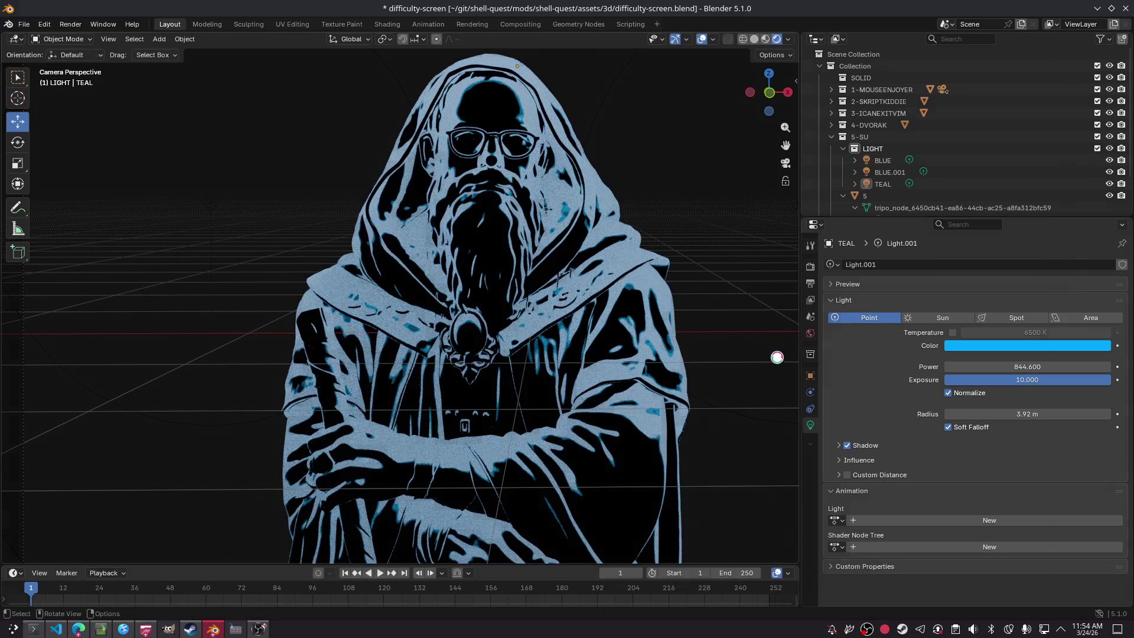
{"action": "key", "text": "F12"}
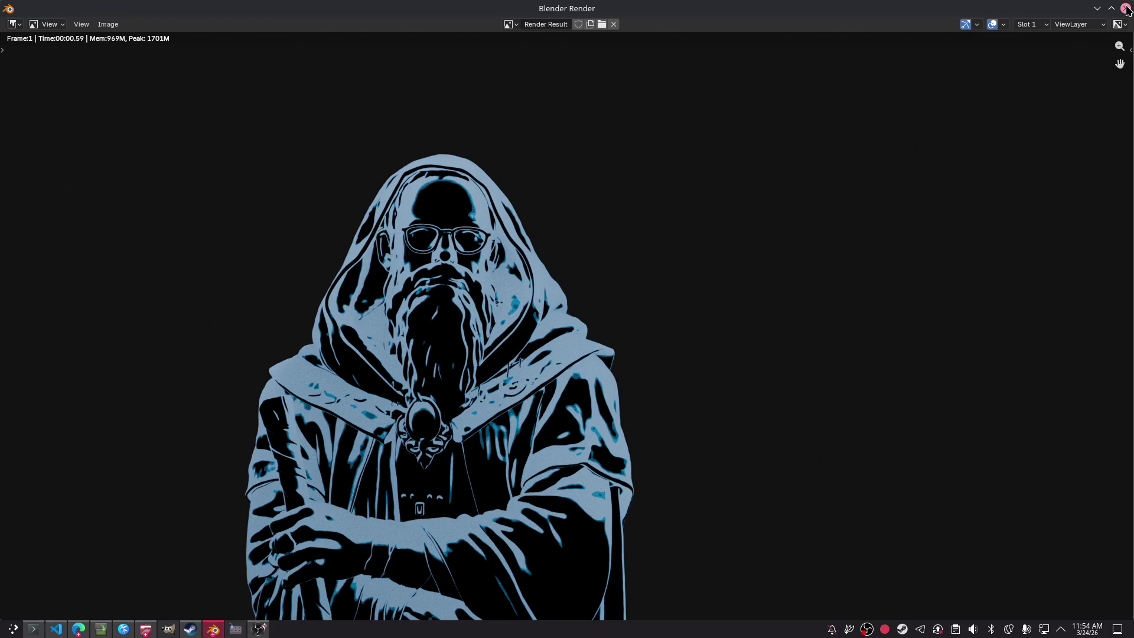
Step: Drag the TEAL light down from above the figure so the bust goes dark
{"action": "left_click", "coordinate": [1125, 8]}
{"action": "left_click", "coordinate": [517, 65]}
{"action": "key", "text": "ctrl+s"}
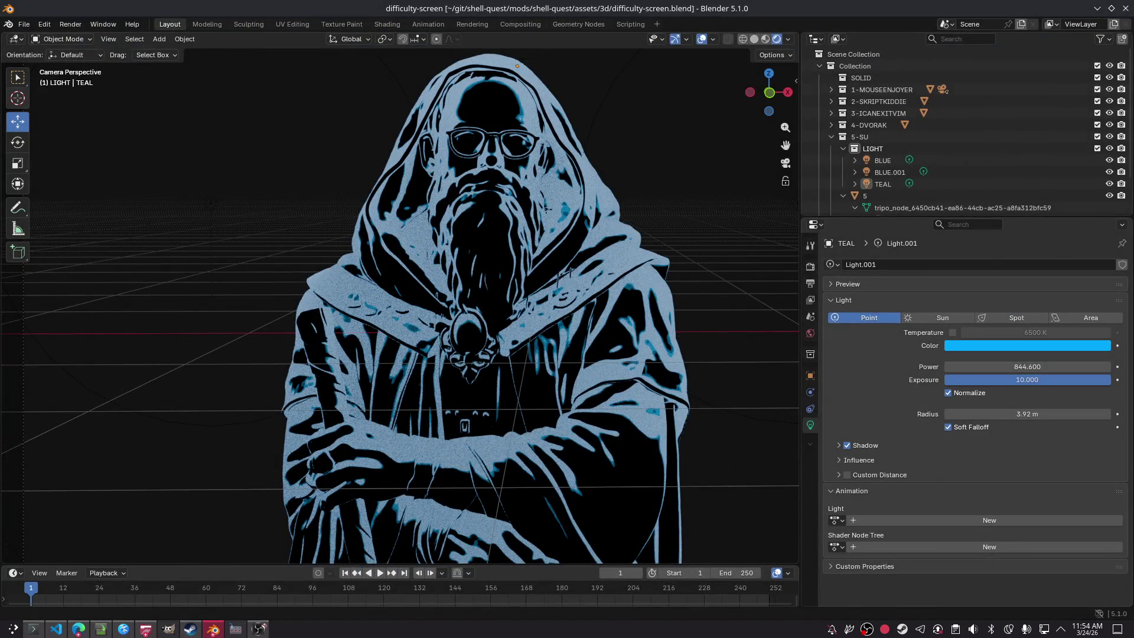
{"action": "left_click_drag", "start_coordinate": [518, 65], "coordinate": [517, 426]}
{"action": "key", "text": "ctrl+z"}
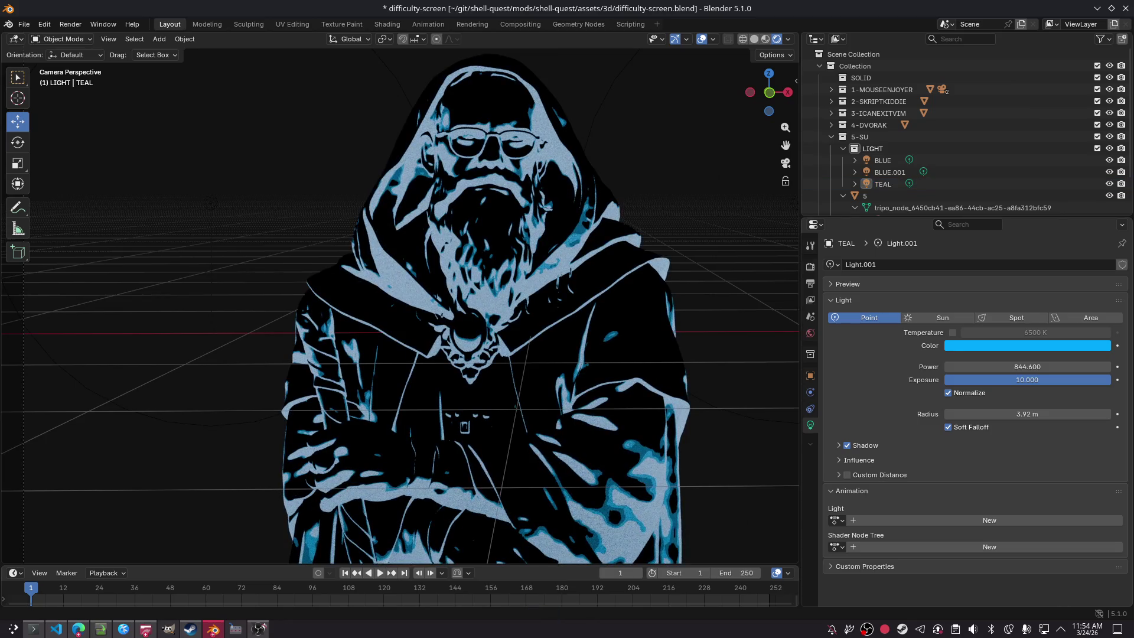
{"action": "key", "text": "ctrl+shift+z"}
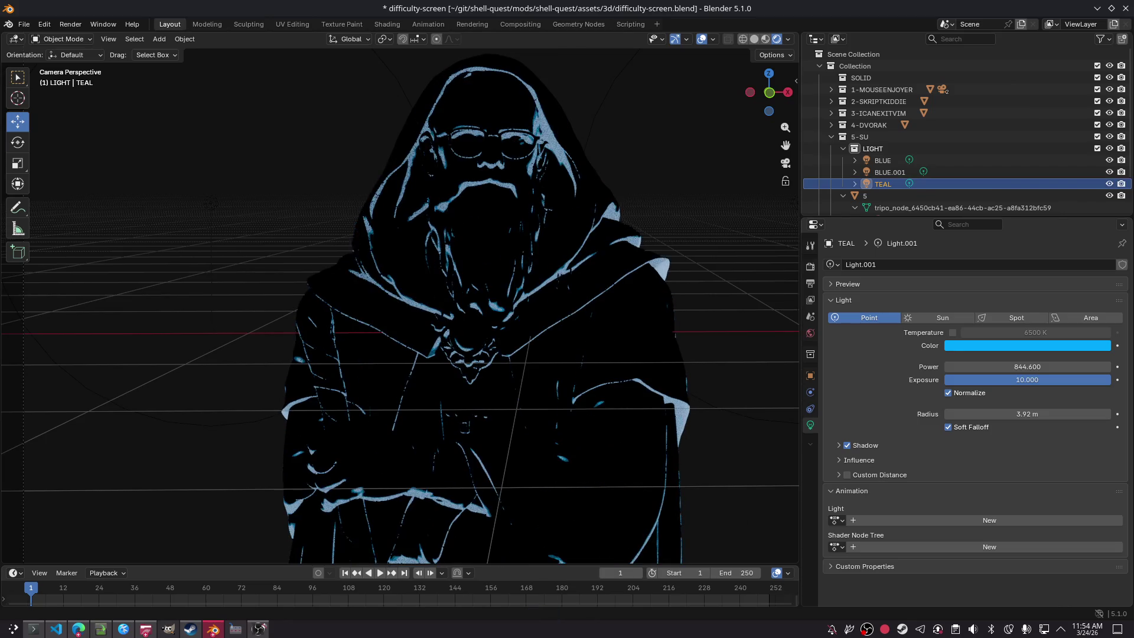
Step: Reposition BLUE and BLUE.001 together and save the file
{"action": "left_click", "coordinate": [890, 172]}
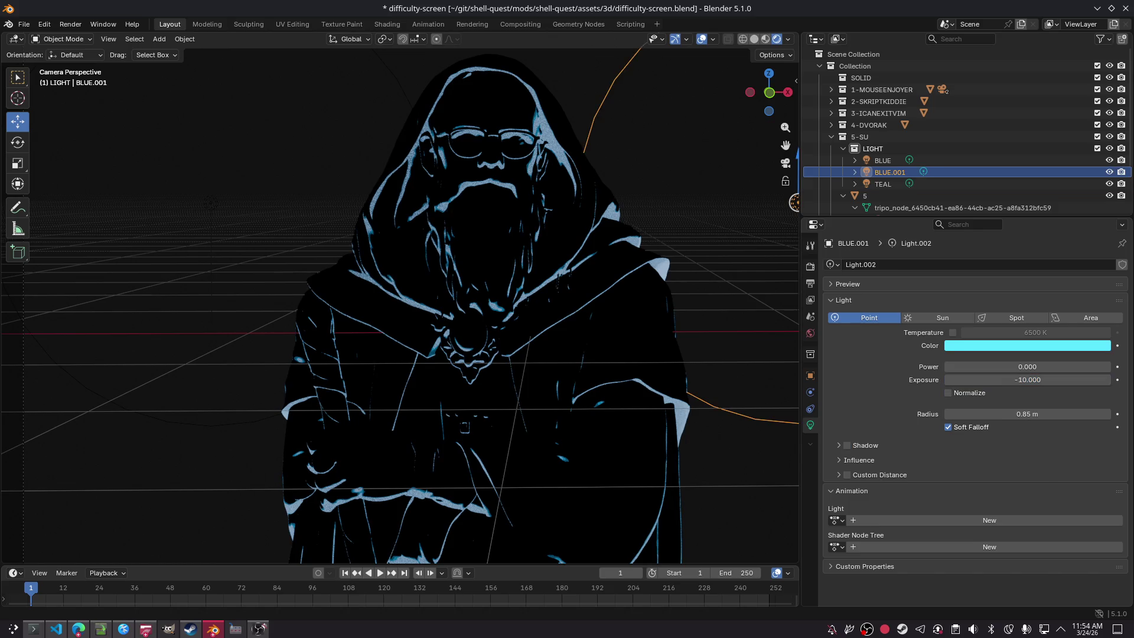
{"action": "left_click", "coordinate": [882, 160], "text": "ctrl"}
{"action": "key", "text": "g"}
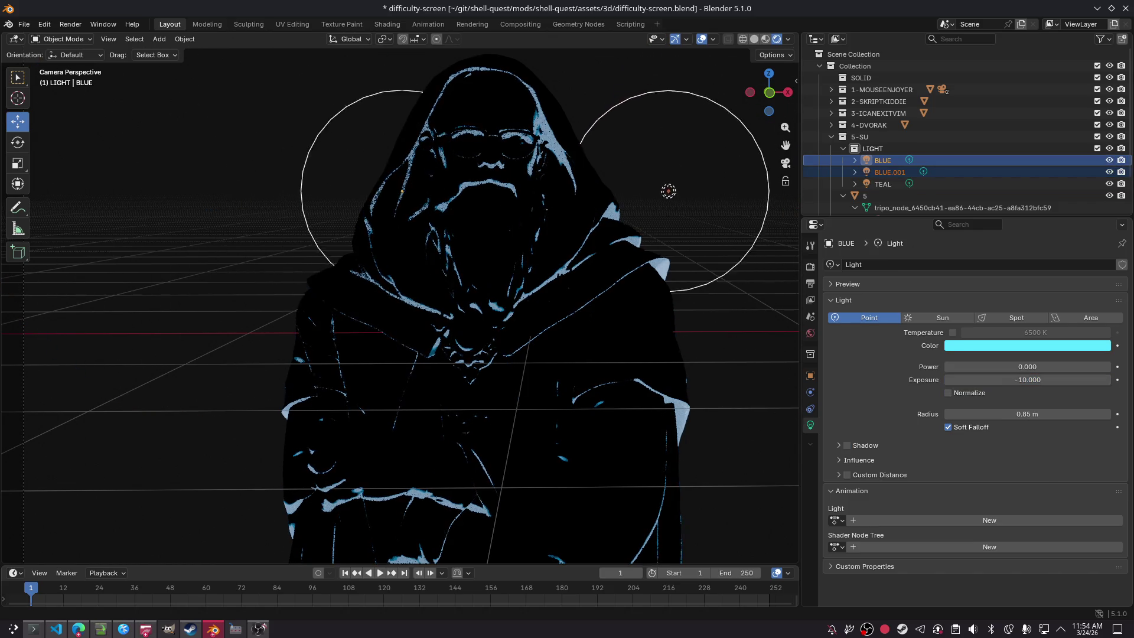
{"action": "left_click", "coordinate": [138, 207]}
{"action": "left_click", "coordinate": [121, 207]}
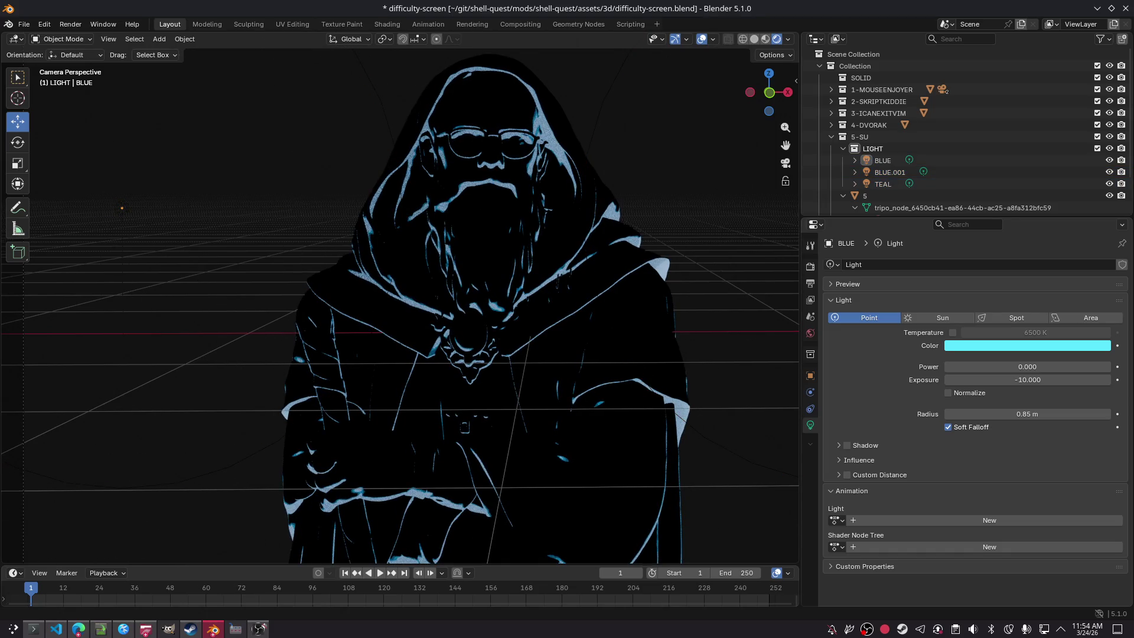
{"action": "key", "text": "ctrl+s"}
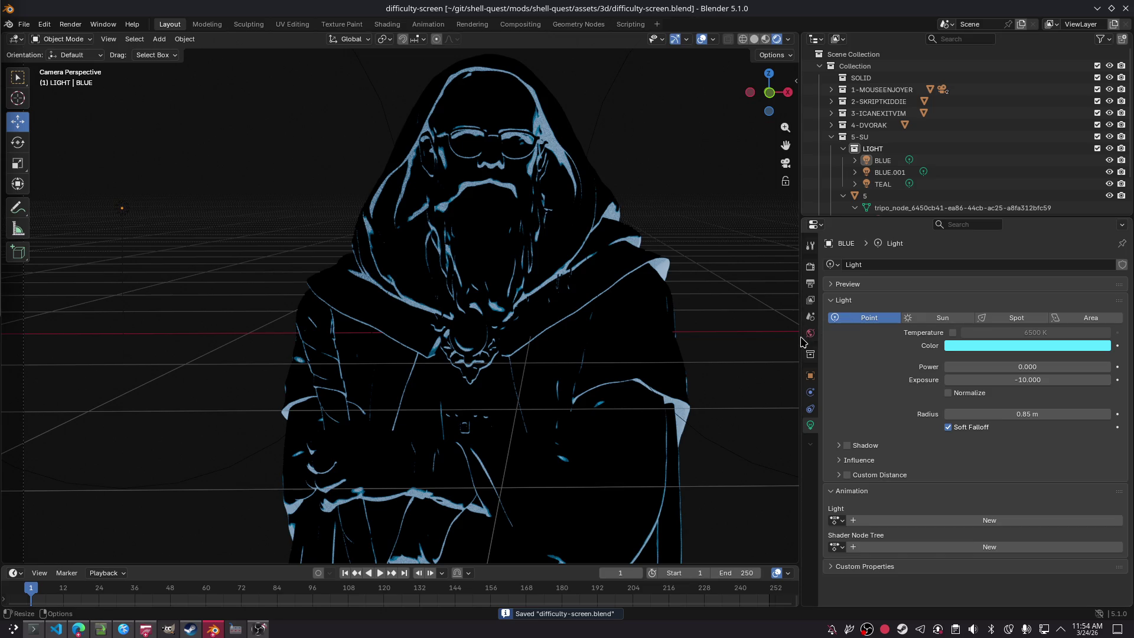
Step: In World properties, inspect the surface shader and expand the Volume and Mist Pass panels
{"action": "left_click", "coordinate": [810, 333]}
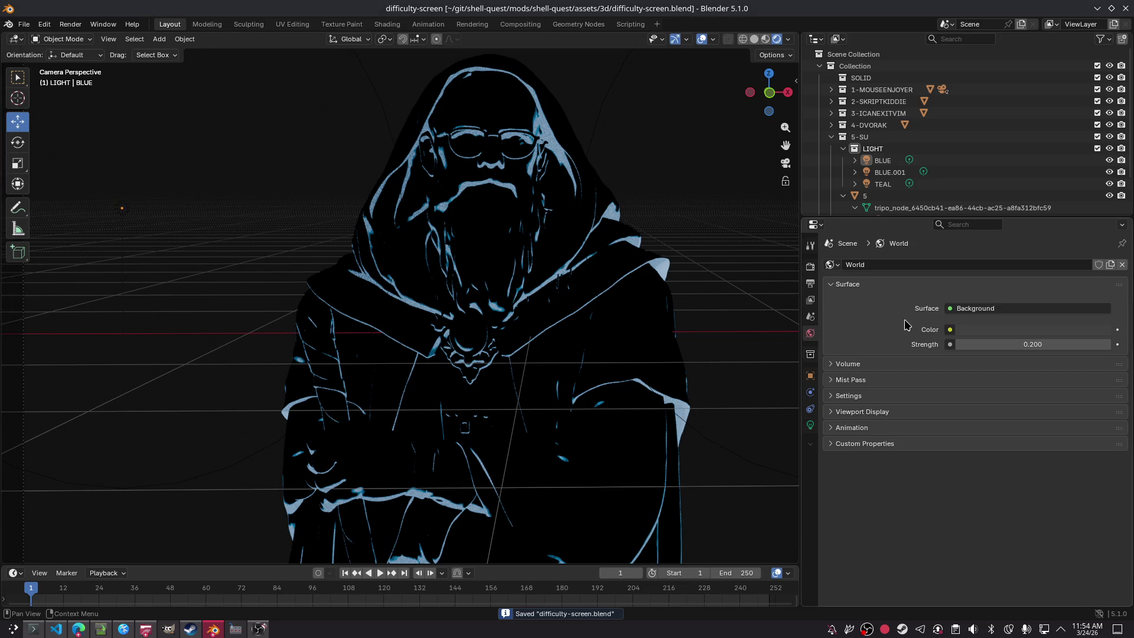
{"action": "left_click", "coordinate": [992, 309]}
{"action": "left_click", "coordinate": [980, 307]}
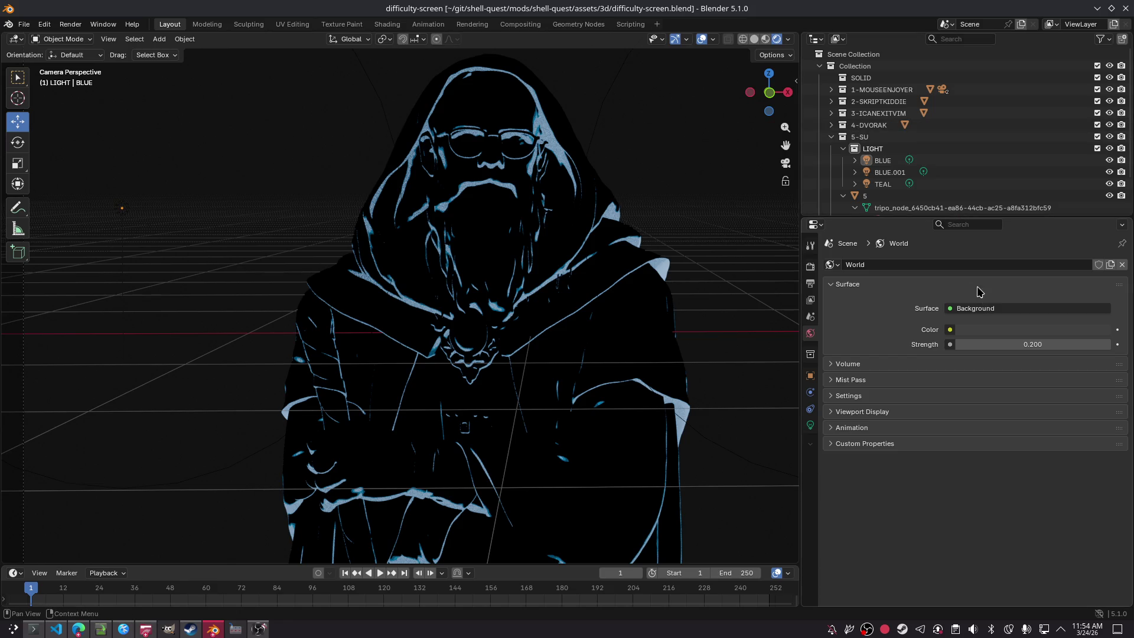
{"action": "left_click", "coordinate": [975, 310]}
{"action": "left_click", "coordinate": [1070, 335]}
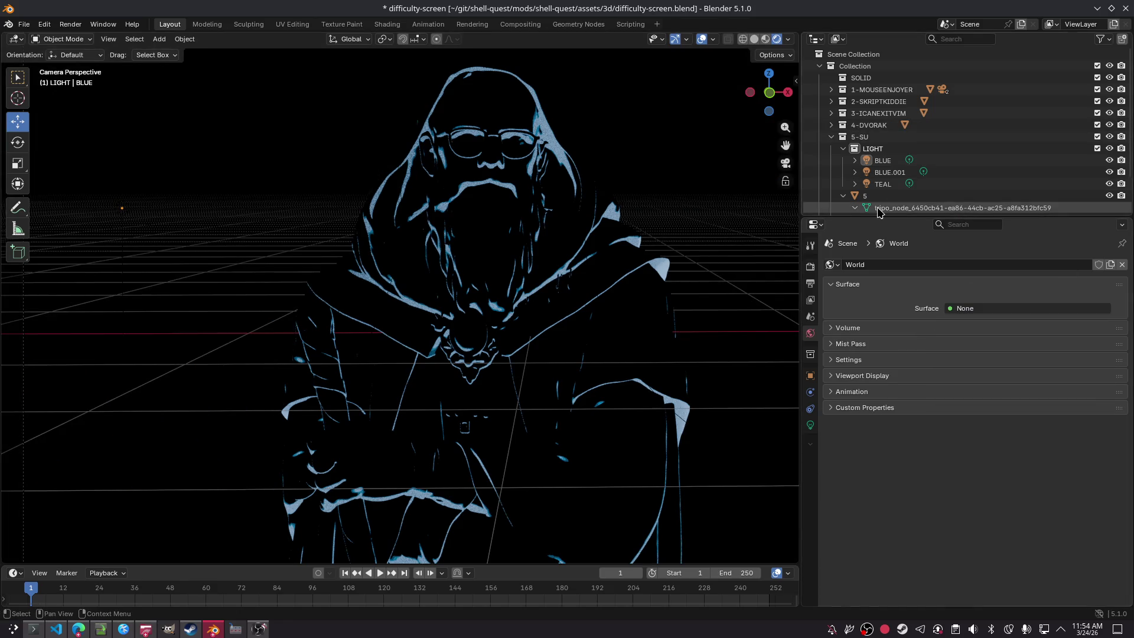
{"action": "left_click", "coordinate": [505, 271]}
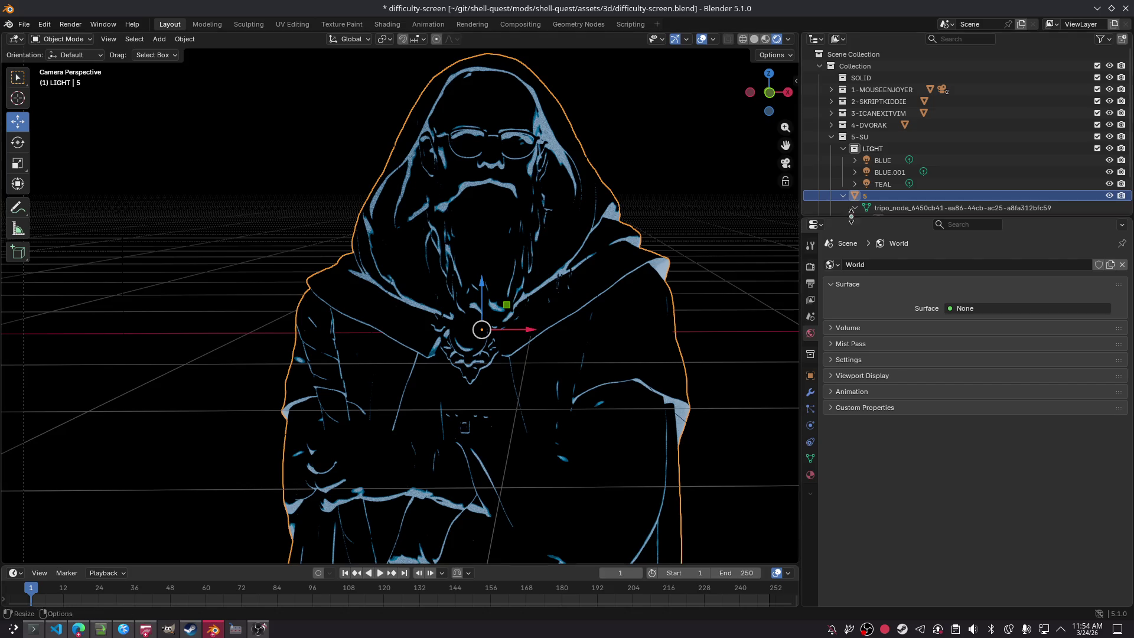
{"action": "left_click", "coordinate": [862, 329]}
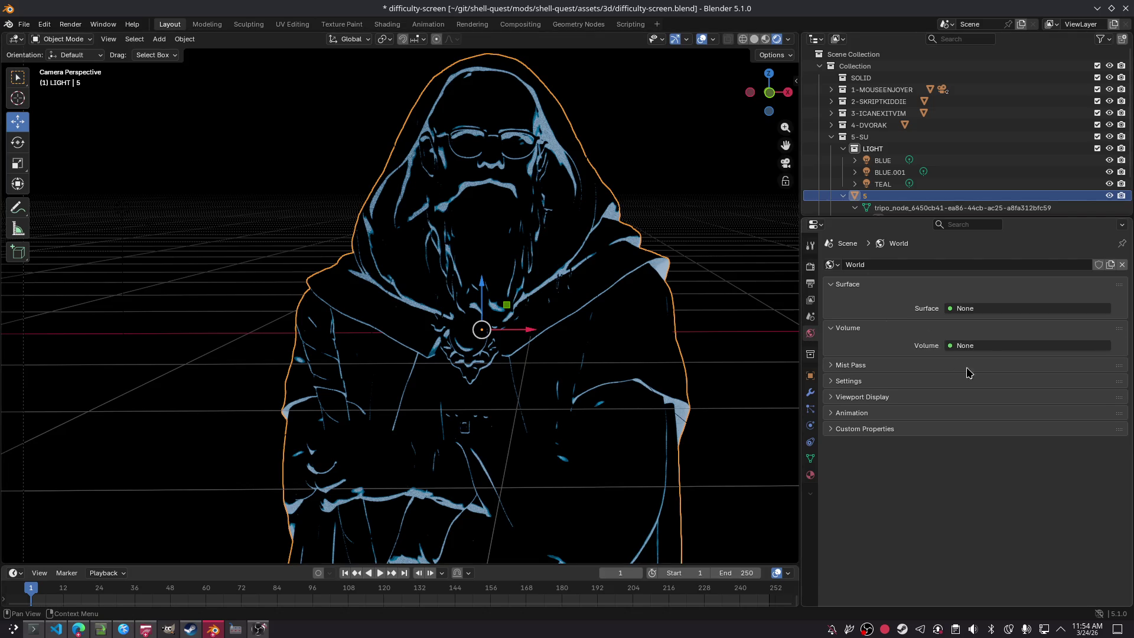
{"action": "left_click", "coordinate": [892, 366]}
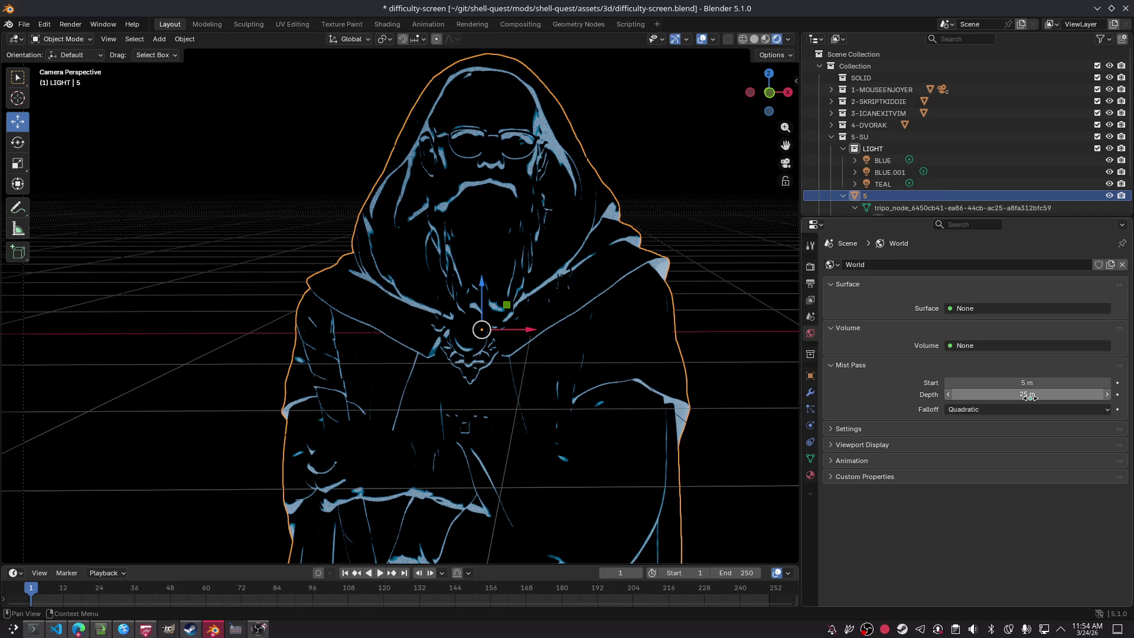
{"action": "left_click", "coordinate": [896, 433]}
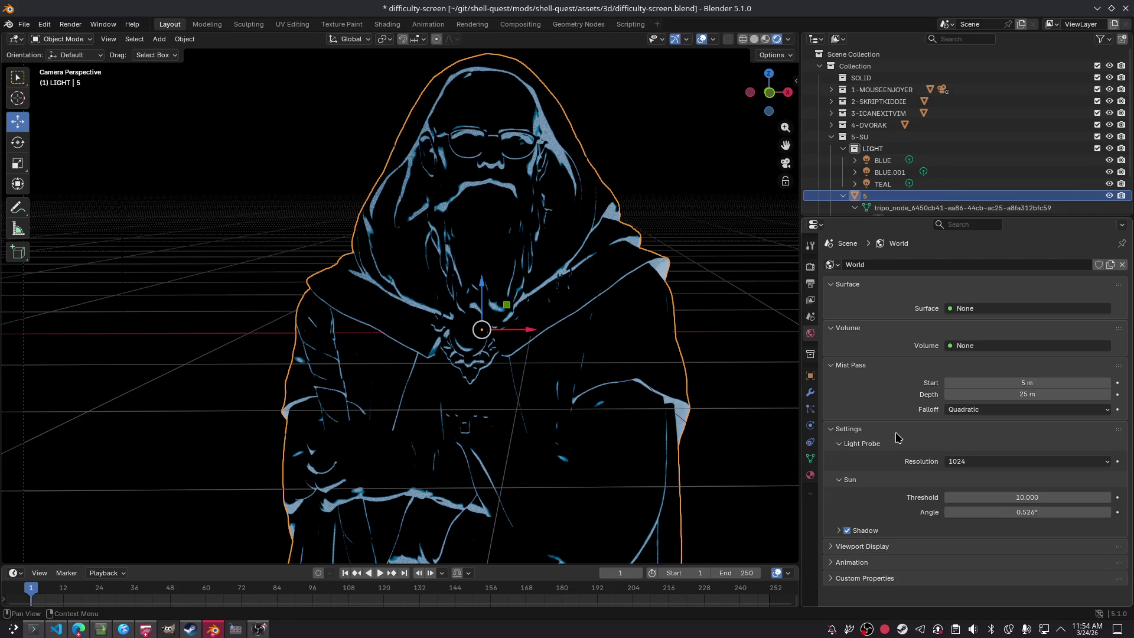
{"action": "left_click", "coordinate": [896, 433]}
Step: Try Linear and Inverse Quadratic mist falloff, keep Quadratic, and expand the Settings panel
{"action": "left_click", "coordinate": [957, 409]}
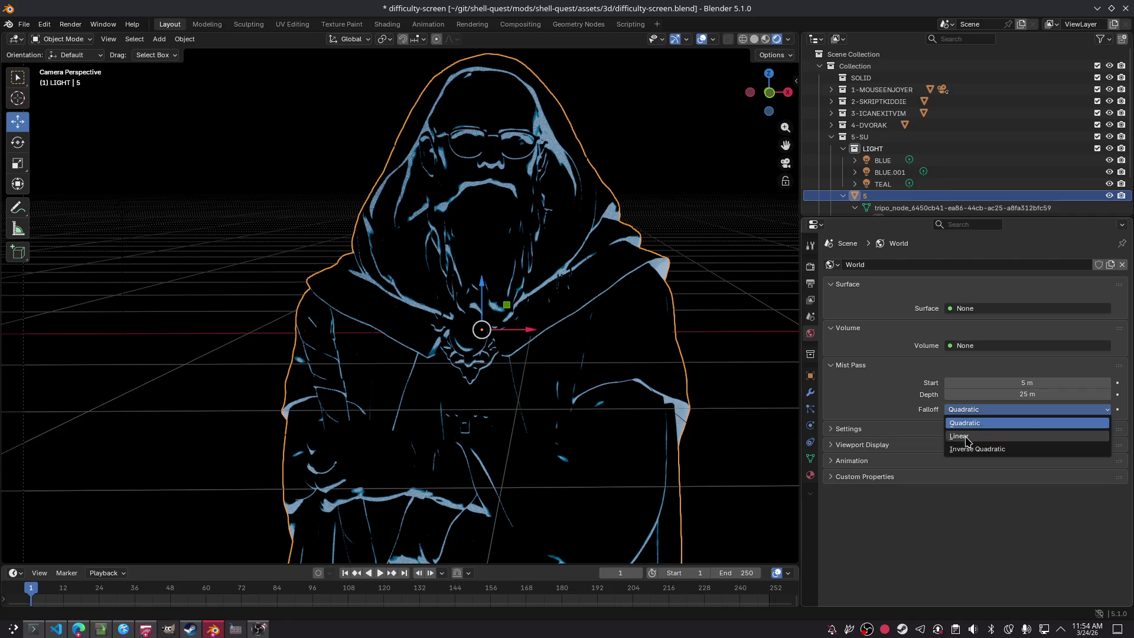
{"action": "left_click", "coordinate": [957, 434]}
{"action": "left_click", "coordinate": [962, 409]}
{"action": "left_click", "coordinate": [974, 452]}
{"action": "left_click", "coordinate": [975, 410]}
{"action": "left_click", "coordinate": [976, 420]}
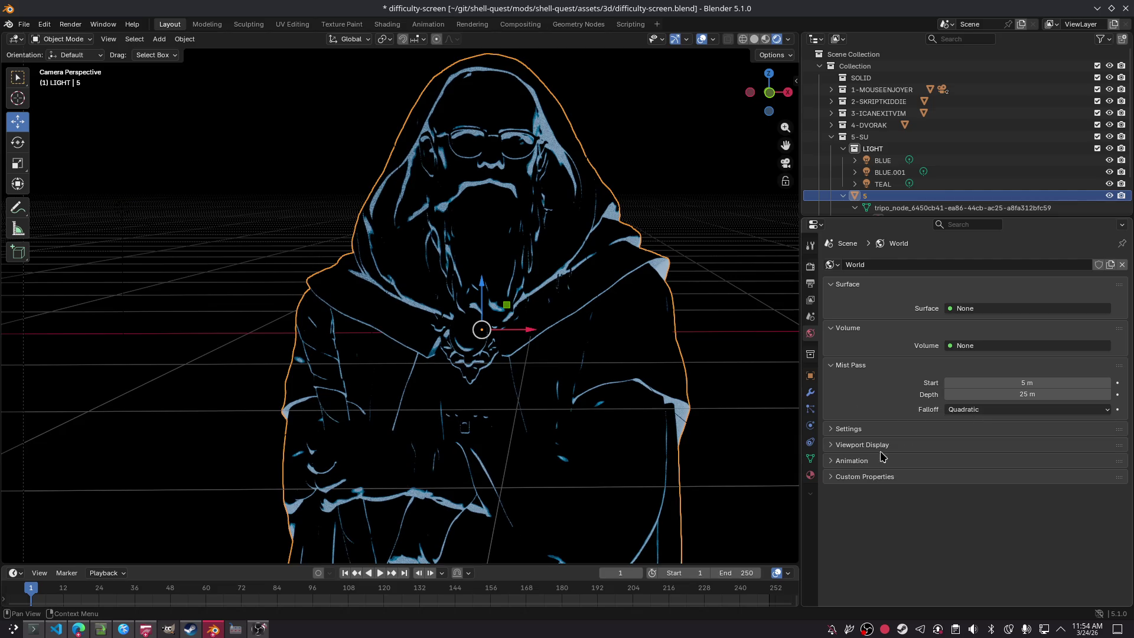
{"action": "left_click", "coordinate": [885, 429]}
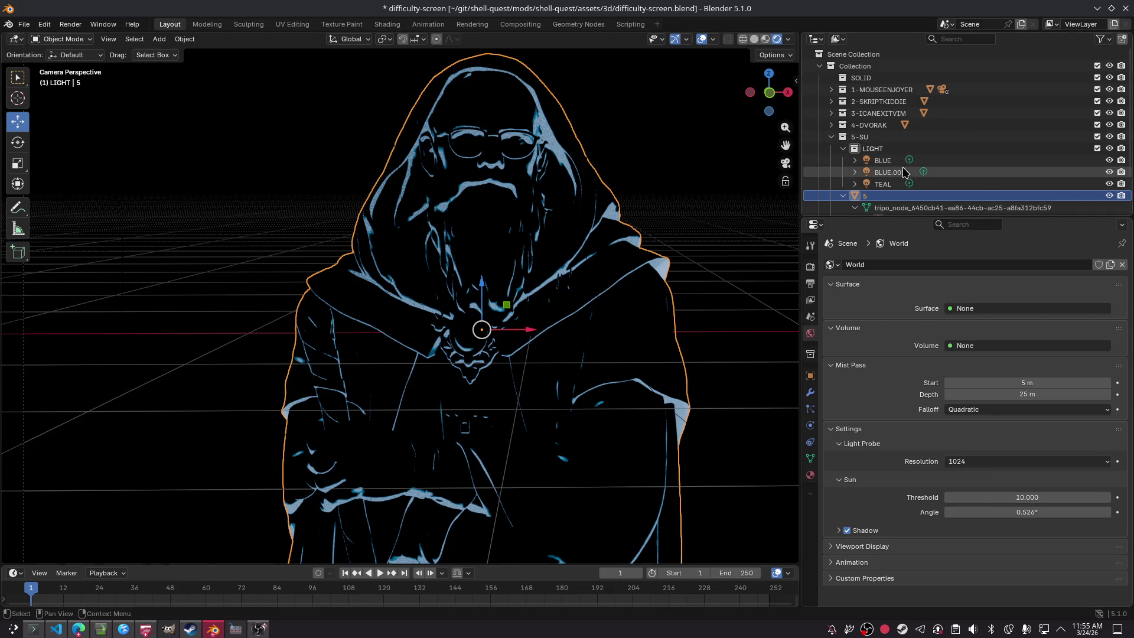
{"action": "left_click", "coordinate": [892, 184]}
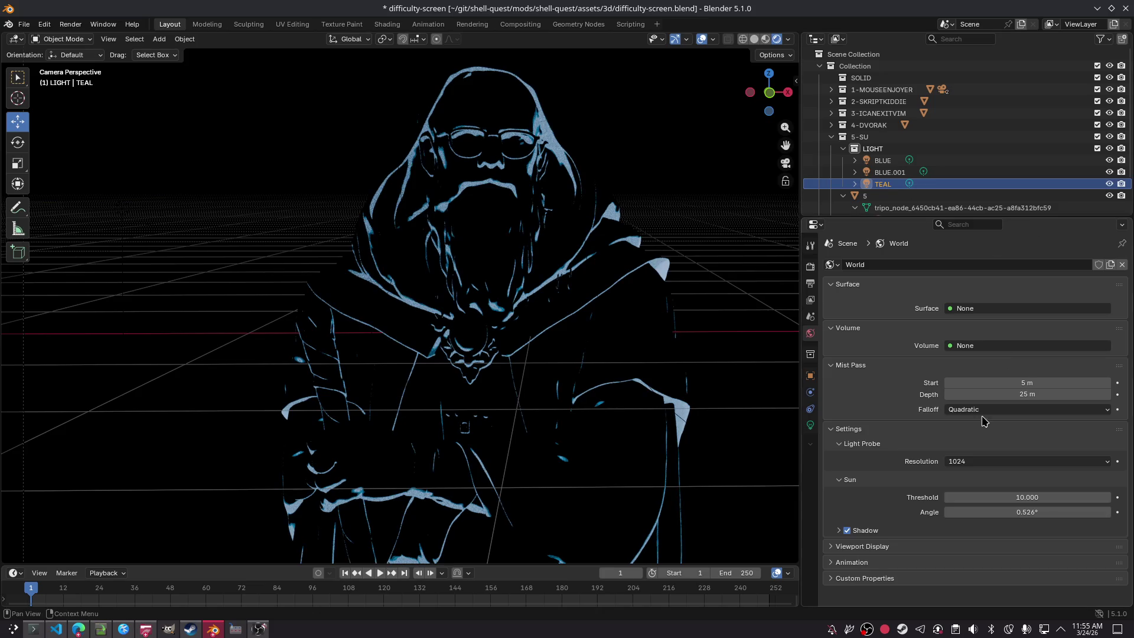
Step: Shrink the TEAL point light's radius to 2.14 m in its light settings
{"action": "left_click", "coordinate": [811, 425]}
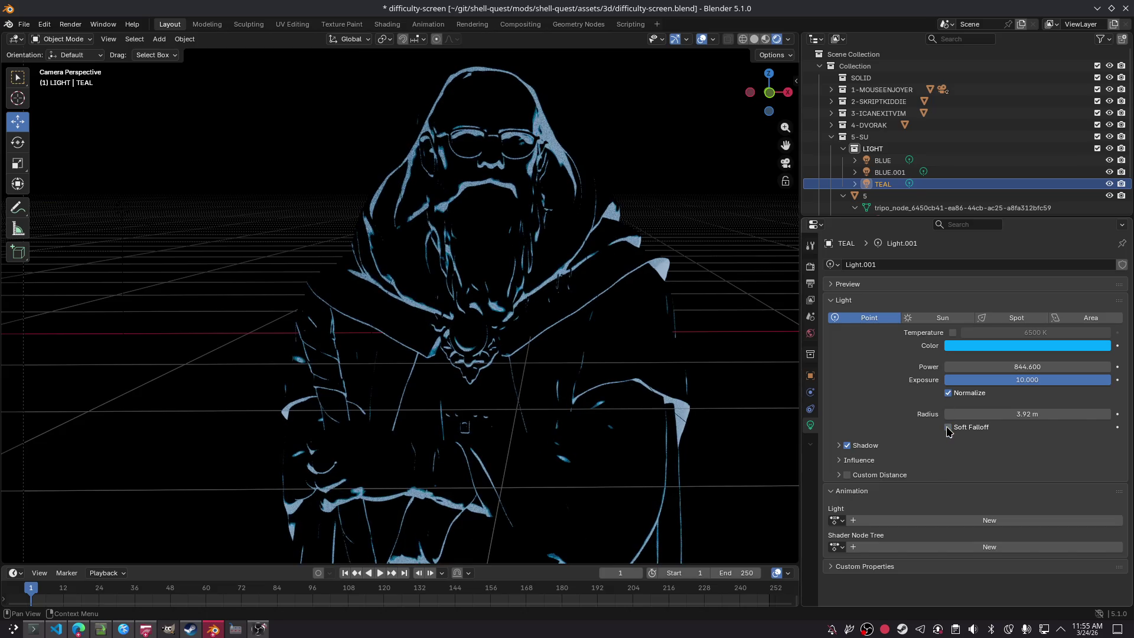
{"action": "left_click_drag", "start_coordinate": [1031, 414], "coordinate": [992, 413]}
{"action": "left_click_drag", "start_coordinate": [1027, 413], "coordinate": [1078, 414]}
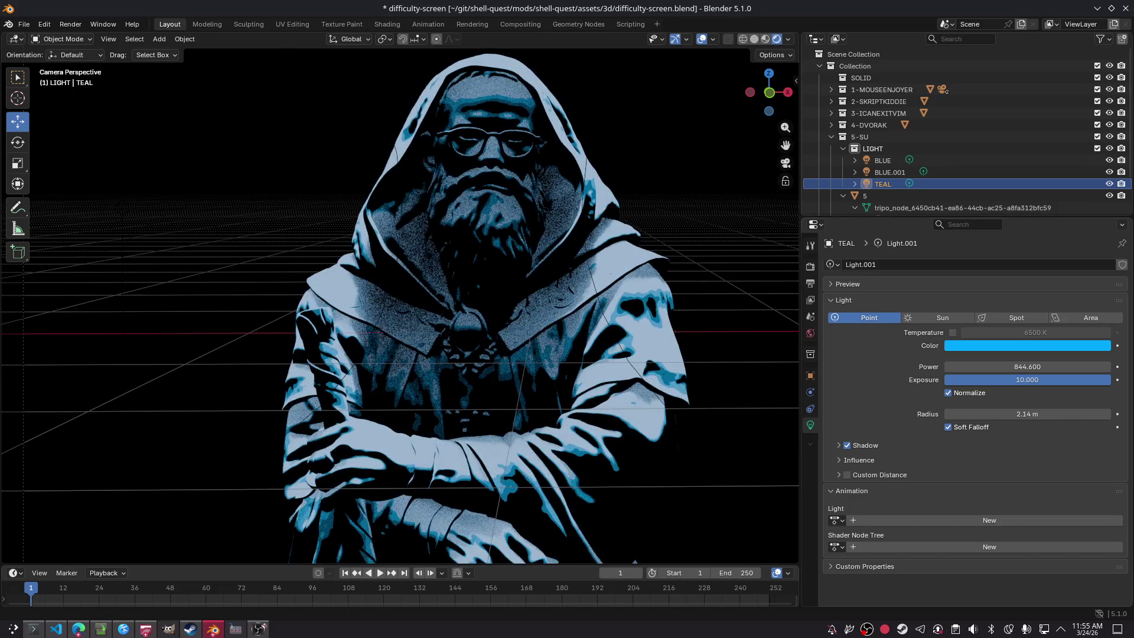
Step: Test-render the frame, then switch off TEAL's Normalize option
{"action": "left_click", "coordinate": [683, 290]}
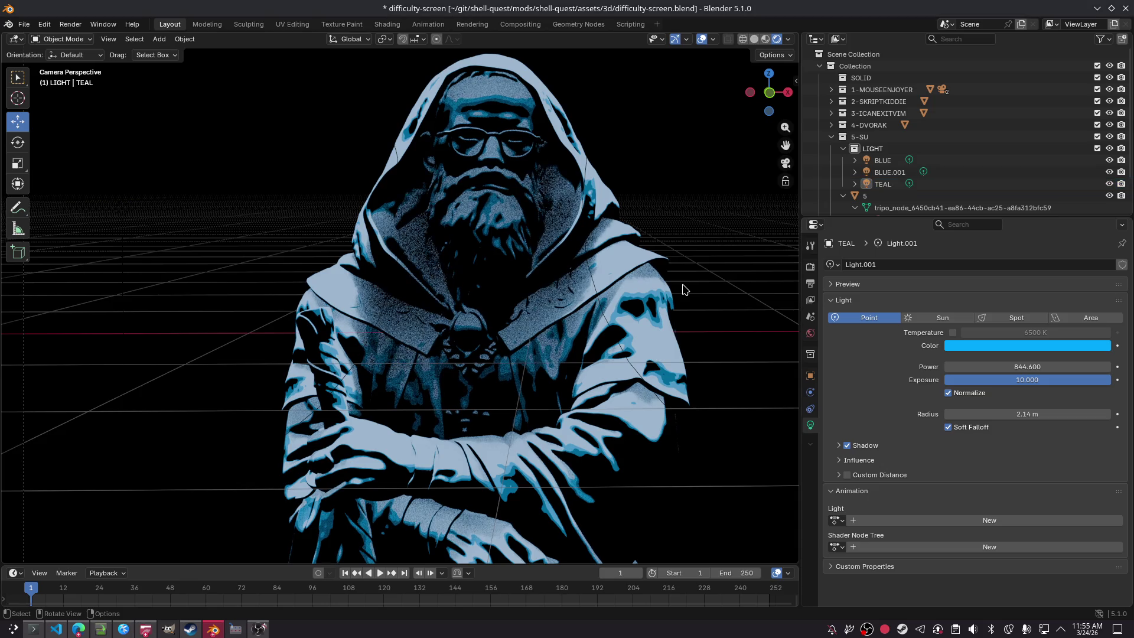
{"action": "key", "text": "F12"}
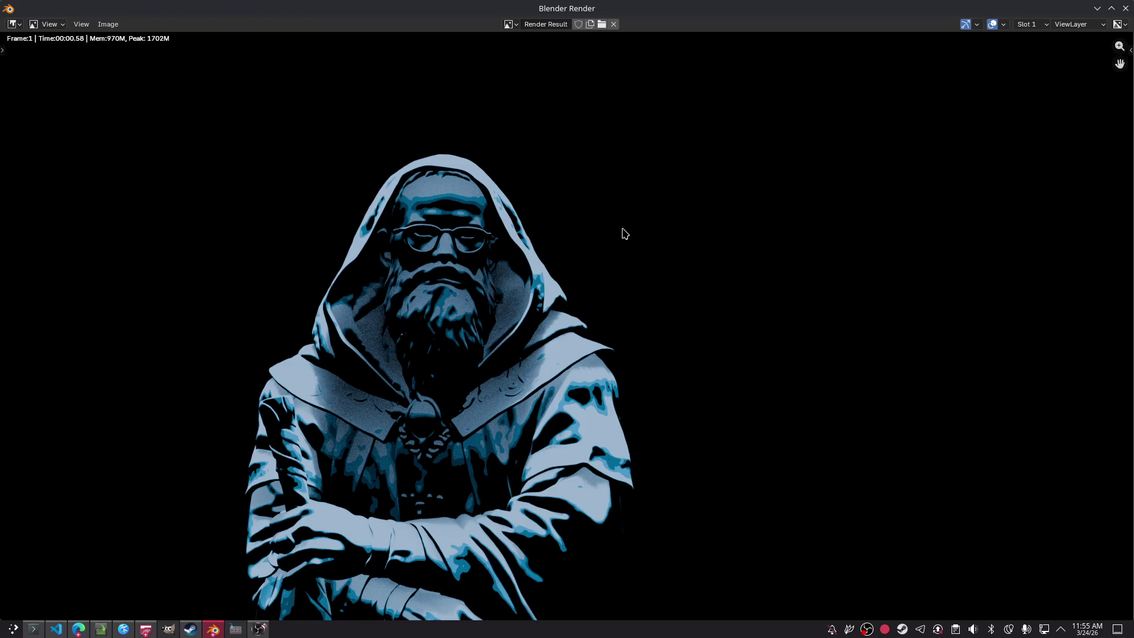
{"action": "left_click", "coordinate": [1125, 8]}
{"action": "left_click", "coordinate": [948, 392]}
{"action": "left_click", "coordinate": [949, 392]}
{"action": "left_click", "coordinate": [948, 393]}
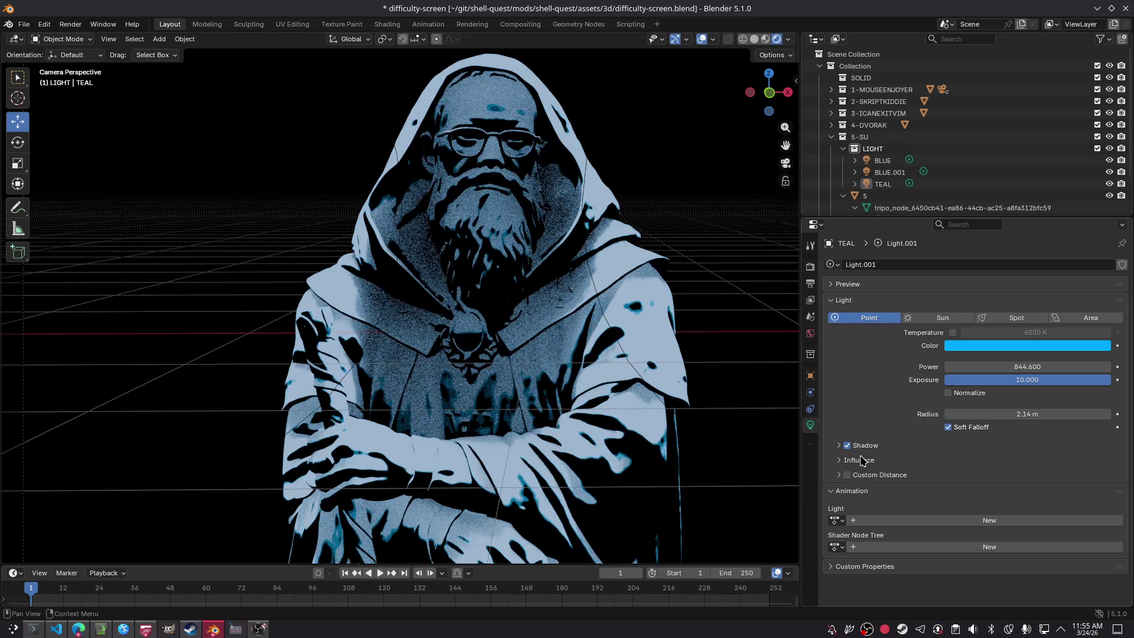
Step: Keep TEAL's shadows on with filter 5.00 and resolution limit 0.02 m
{"action": "left_click", "coordinate": [847, 446]}
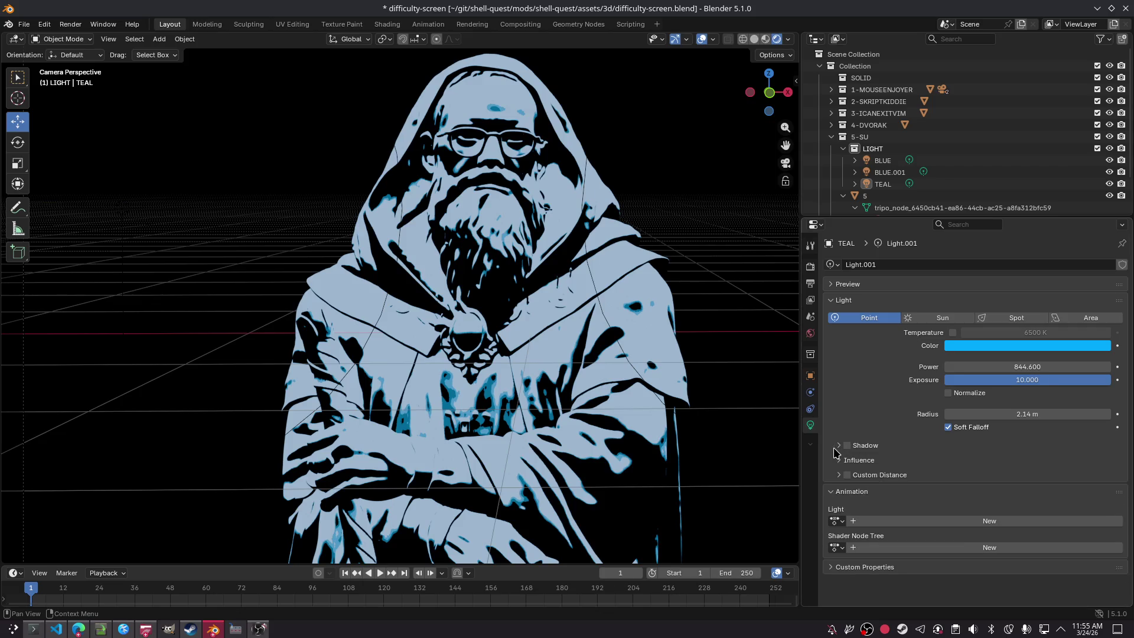
{"action": "left_click", "coordinate": [839, 447]}
{"action": "left_click", "coordinate": [848, 446]}
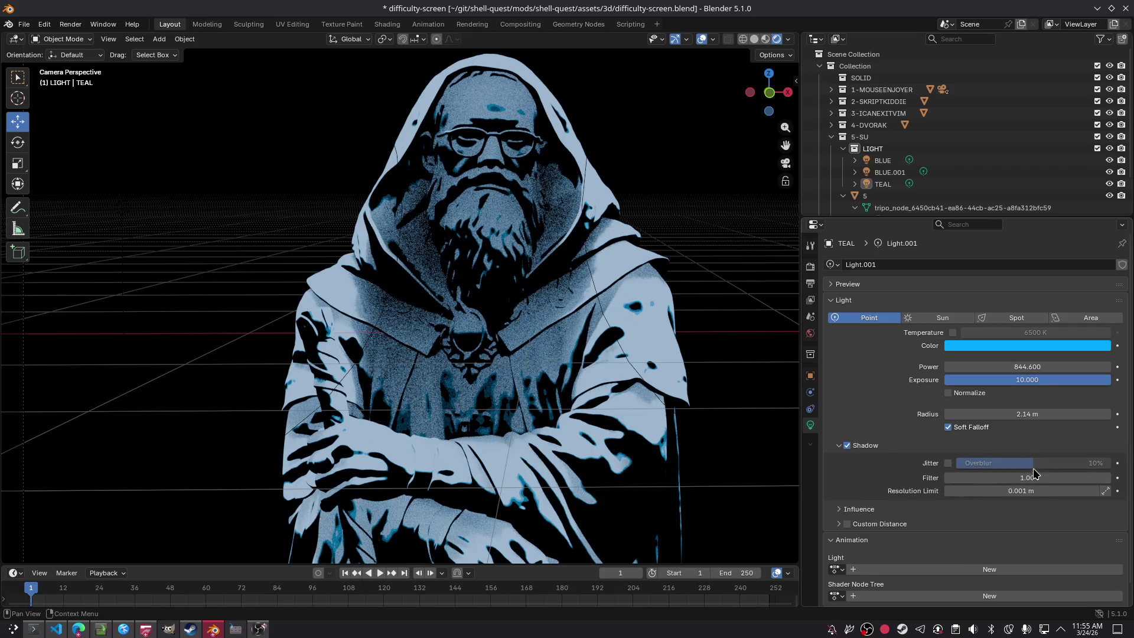
{"action": "mouse_move", "coordinate": [1034, 477]}
{"action": "left_mouse_down"}
{"action": "mouse_move", "coordinate": [995, 477]}
{"action": "mouse_move", "coordinate": [1026, 477]}
{"action": "left_mouse_up"}
{"action": "key", "text": "F12"}
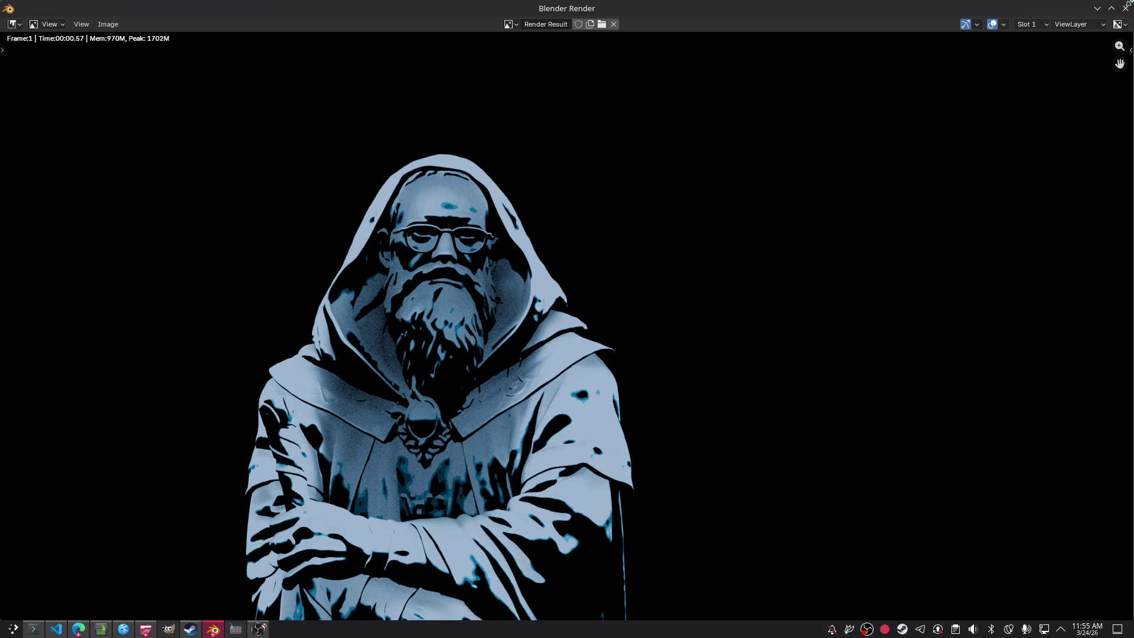
{"action": "left_click", "coordinate": [1126, 8]}
{"action": "left_click_drag", "start_coordinate": [1021, 490], "coordinate": [1025, 490]}
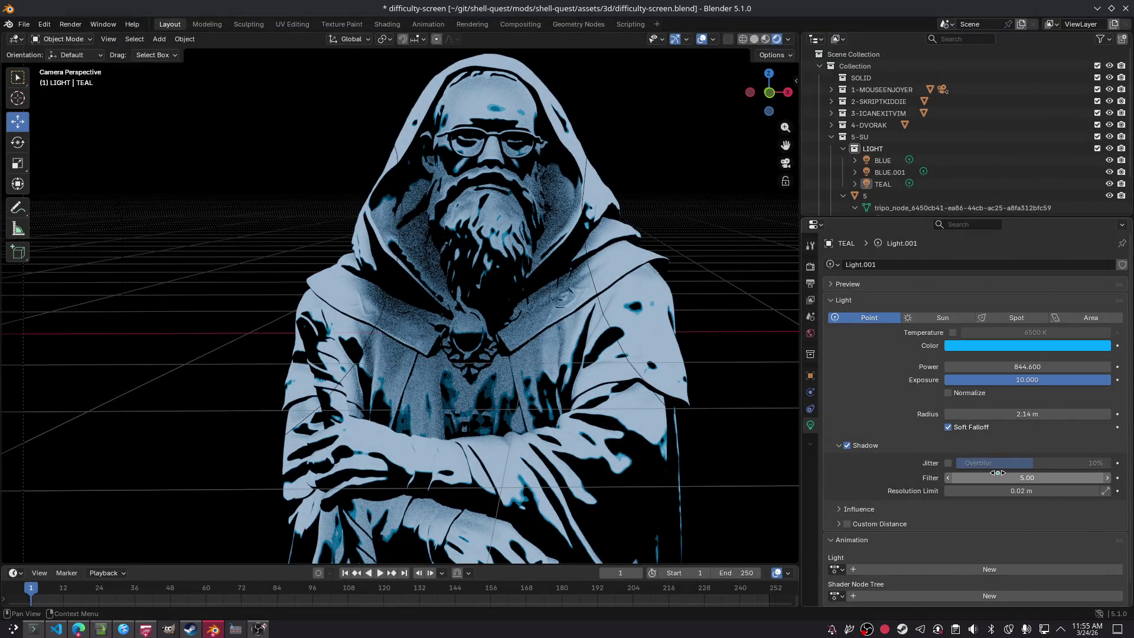
Step: Zero TEAL's Glossy, Transmission and Volume Scatter influence, leaving Diffuse at 1.00, and test-render
{"action": "left_click", "coordinate": [860, 511]}
{"action": "mouse_move", "coordinate": [1055, 533]}
{"action": "left_mouse_down"}
{"action": "mouse_move", "coordinate": [1067, 520]}
{"action": "mouse_move", "coordinate": [969, 535]}
{"action": "left_mouse_up"}
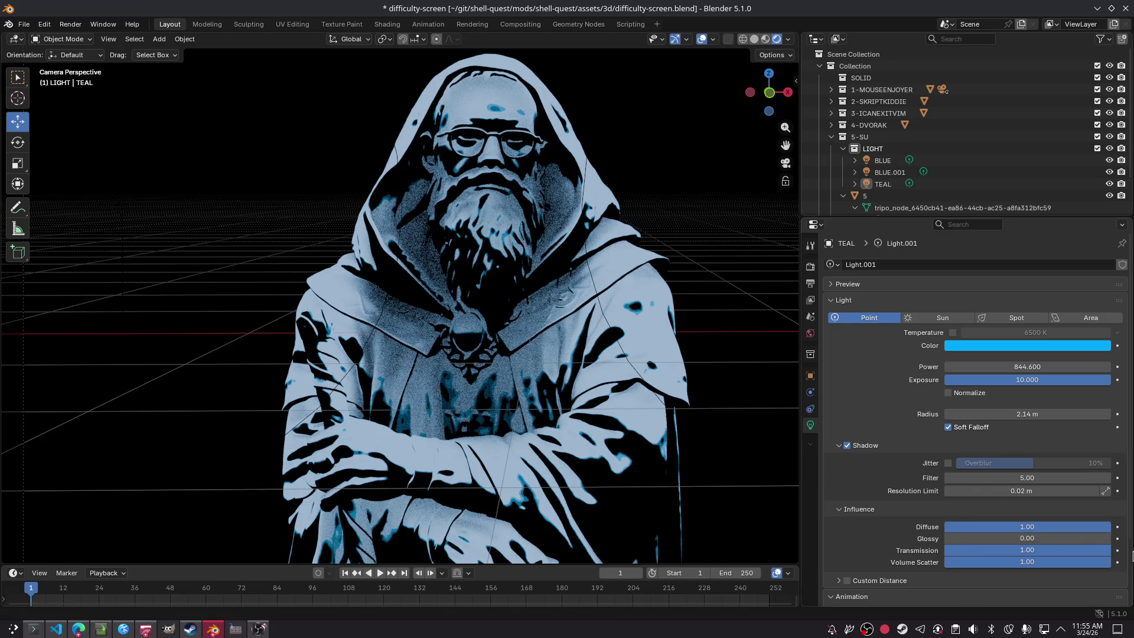
{"action": "mouse_move", "coordinate": [1076, 551]}
{"action": "left_mouse_down"}
{"action": "mouse_move", "coordinate": [969, 550]}
{"action": "mouse_move", "coordinate": [1015, 562]}
{"action": "mouse_move", "coordinate": [950, 562]}
{"action": "left_mouse_up"}
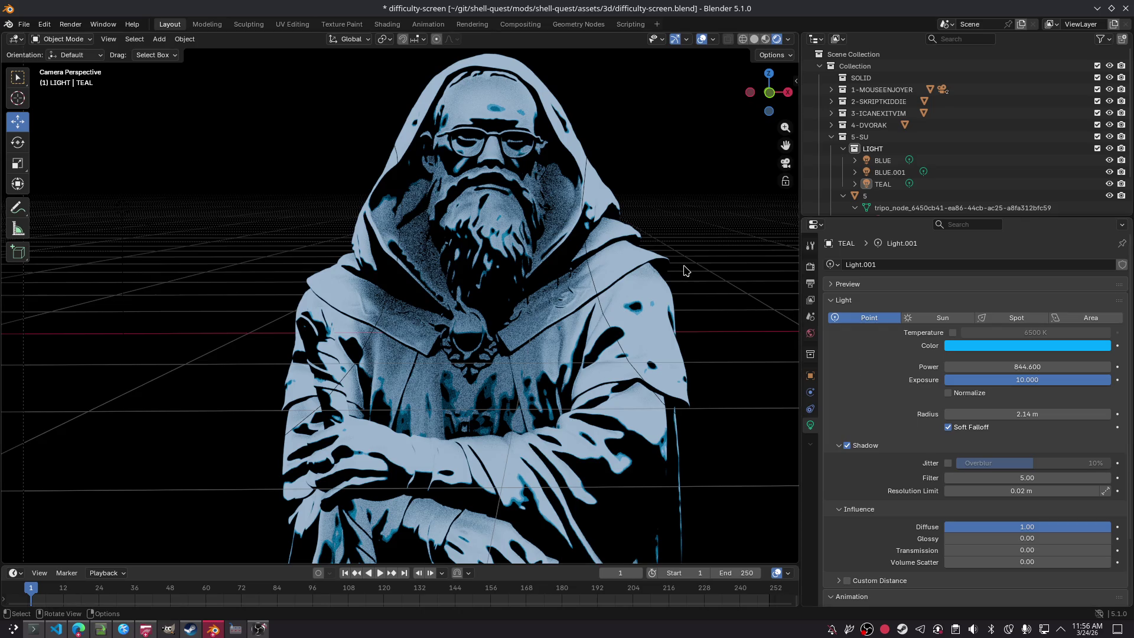
{"action": "key", "text": "F12"}
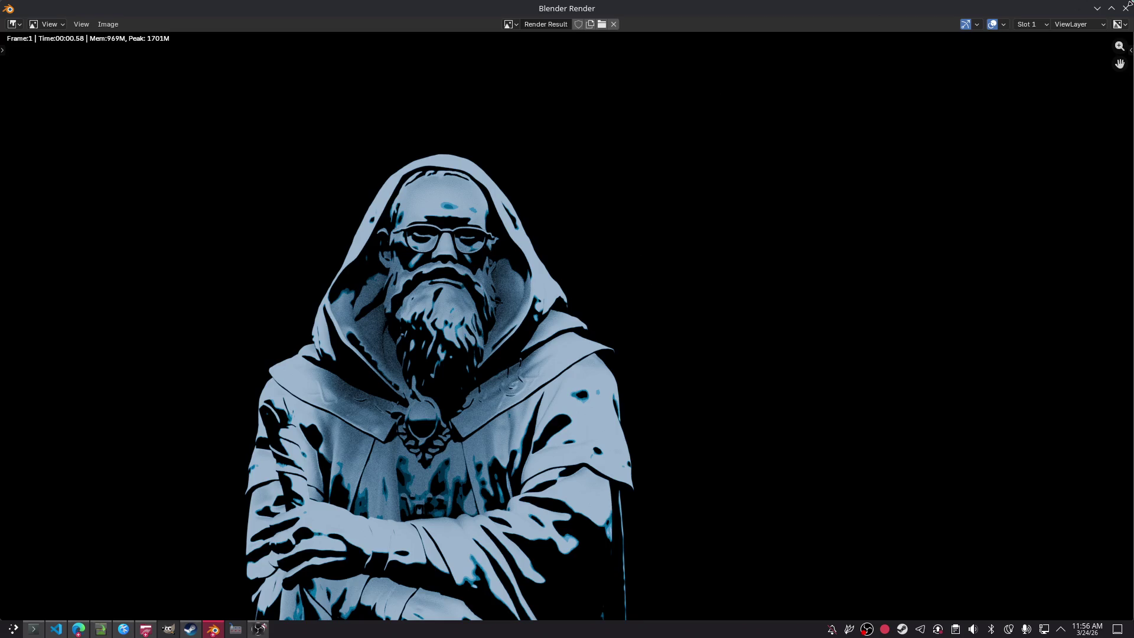
{"action": "left_click", "coordinate": [1124, 8]}
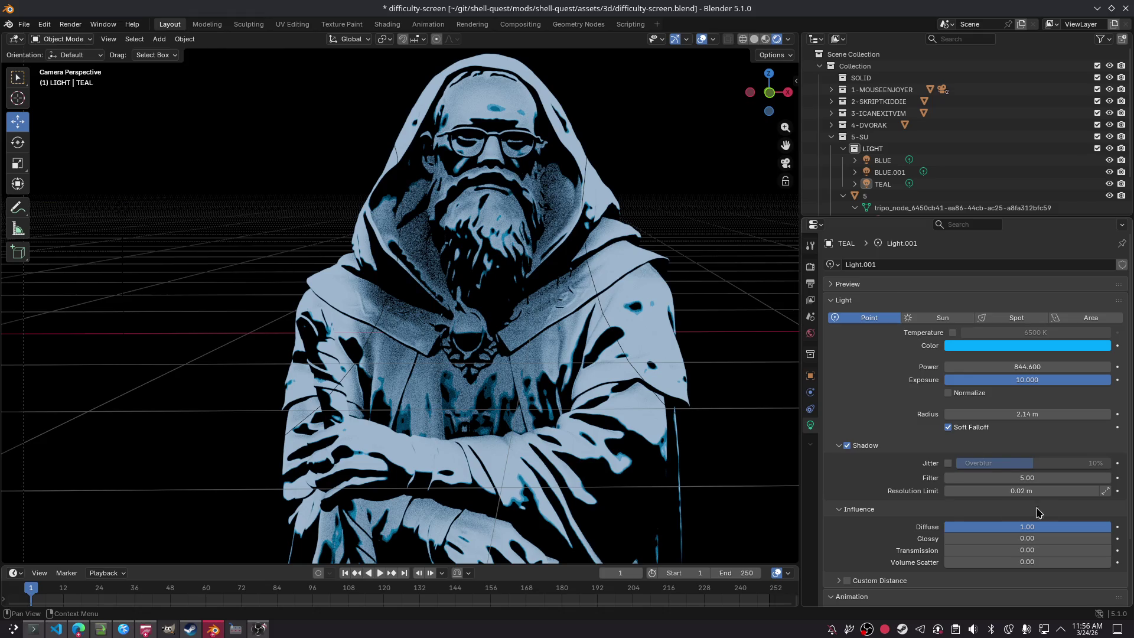
Step: Turn TEAL's Normalize back on and lower its exposure to 7.606
{"action": "left_click", "coordinate": [947, 393]}
{"action": "left_click", "coordinate": [948, 393]}
{"action": "left_click", "coordinate": [948, 393]}
{"action": "left_click", "coordinate": [948, 394]}
{"action": "left_click", "coordinate": [947, 393]}
{"action": "left_click", "coordinate": [948, 393]}
{"action": "left_click", "coordinate": [948, 394]}
{"action": "mouse_move", "coordinate": [1067, 380]}
{"action": "left_mouse_down"}
{"action": "mouse_move", "coordinate": [992, 380]}
{"action": "mouse_move", "coordinate": [1096, 379]}
{"action": "mouse_move", "coordinate": [1060, 379]}
{"action": "left_mouse_up"}
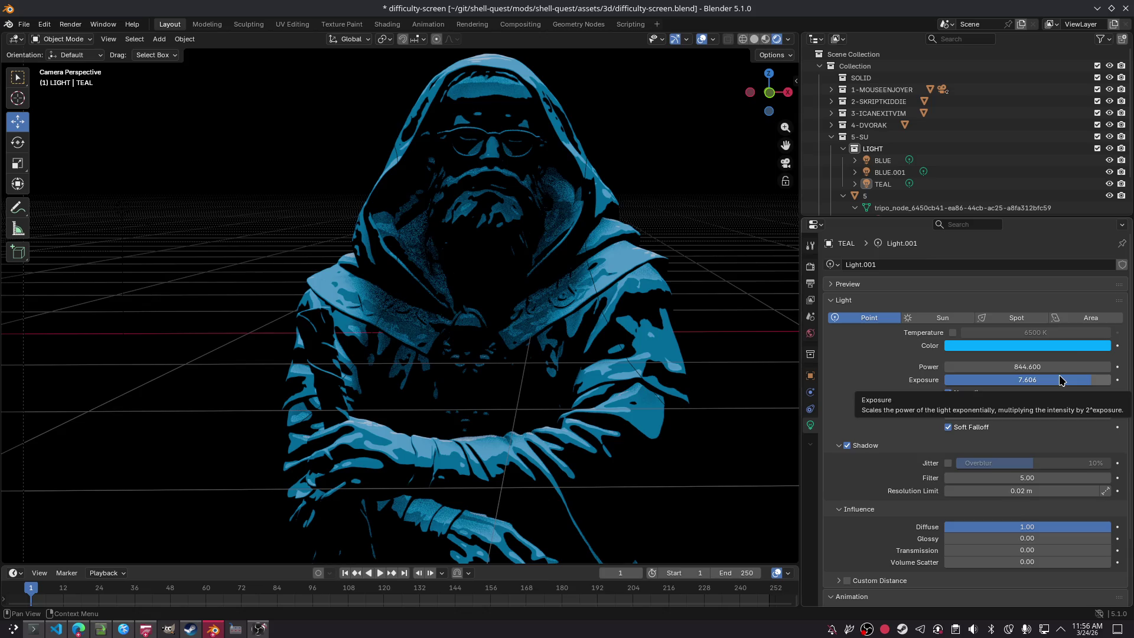
Step: Test-render the frame and save the blend file
{"action": "key", "text": "F12"}
{"action": "key", "text": "F12"}
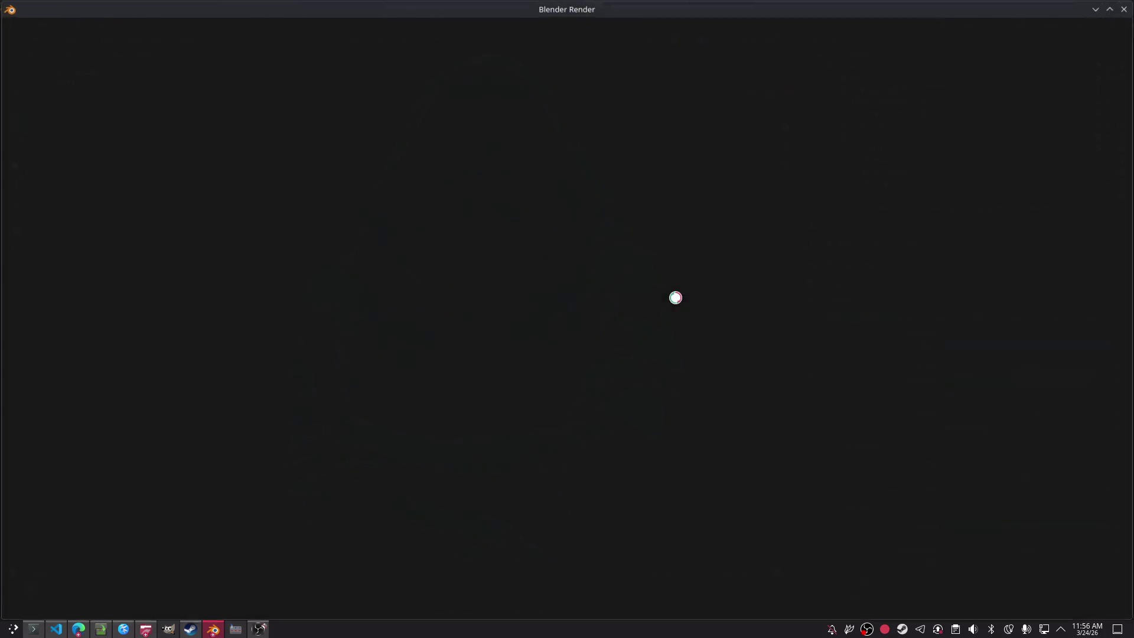
{"action": "left_click", "coordinate": [1120, 11]}
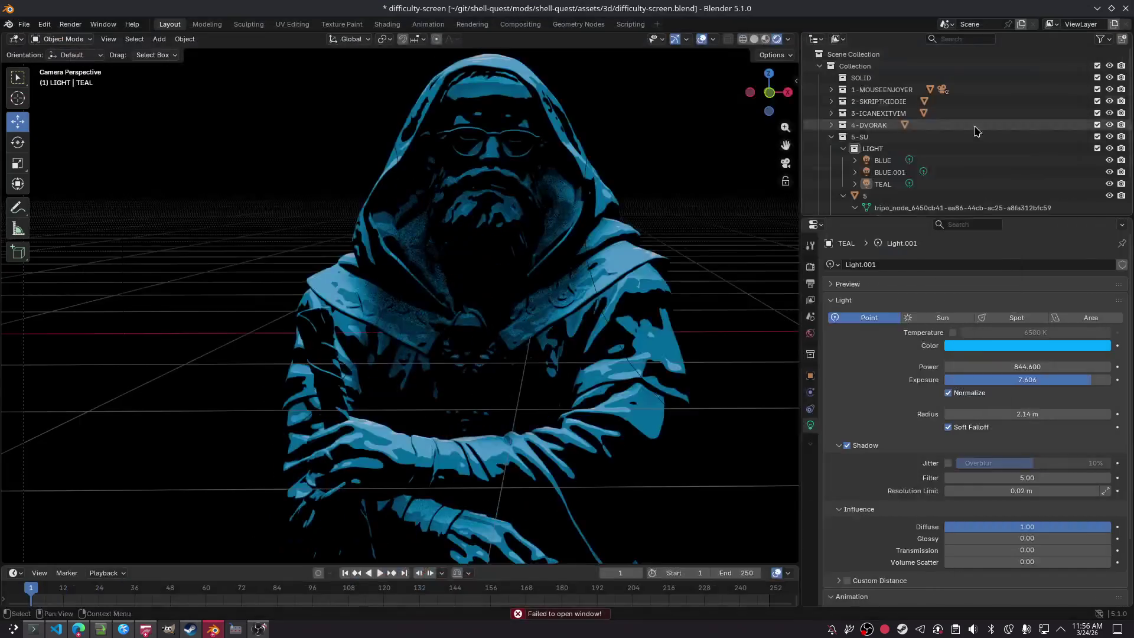
{"action": "key", "text": "ctrl+s"}
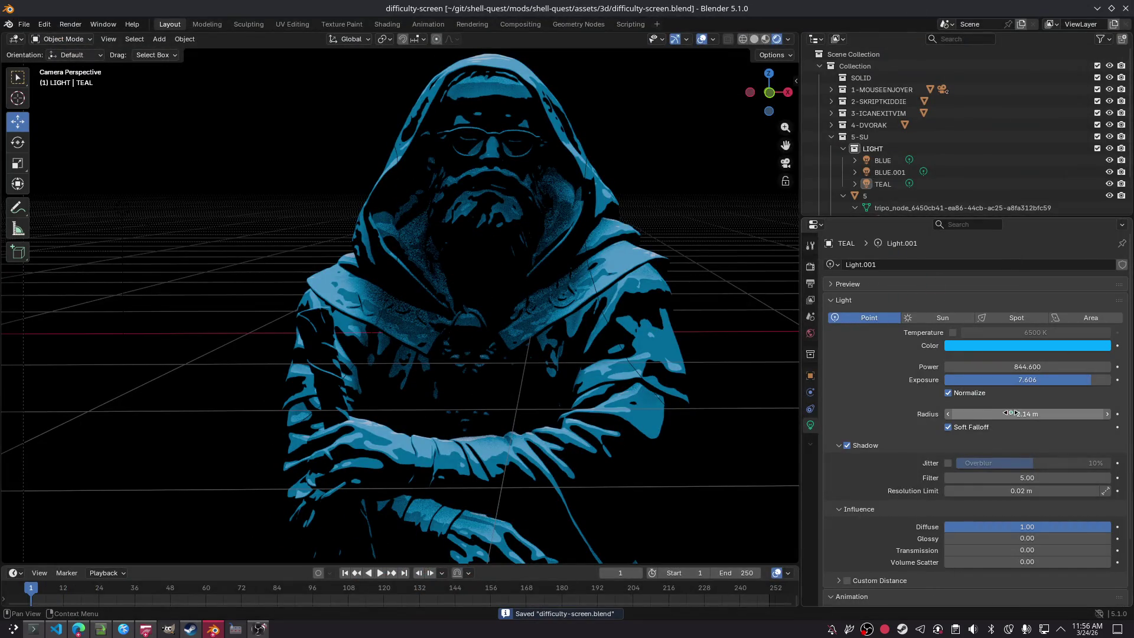
Step: Lower TEAL's power to 212.9 and reselect the TEAL light
{"action": "left_click_drag", "start_coordinate": [1069, 363], "coordinate": [907, 363]}
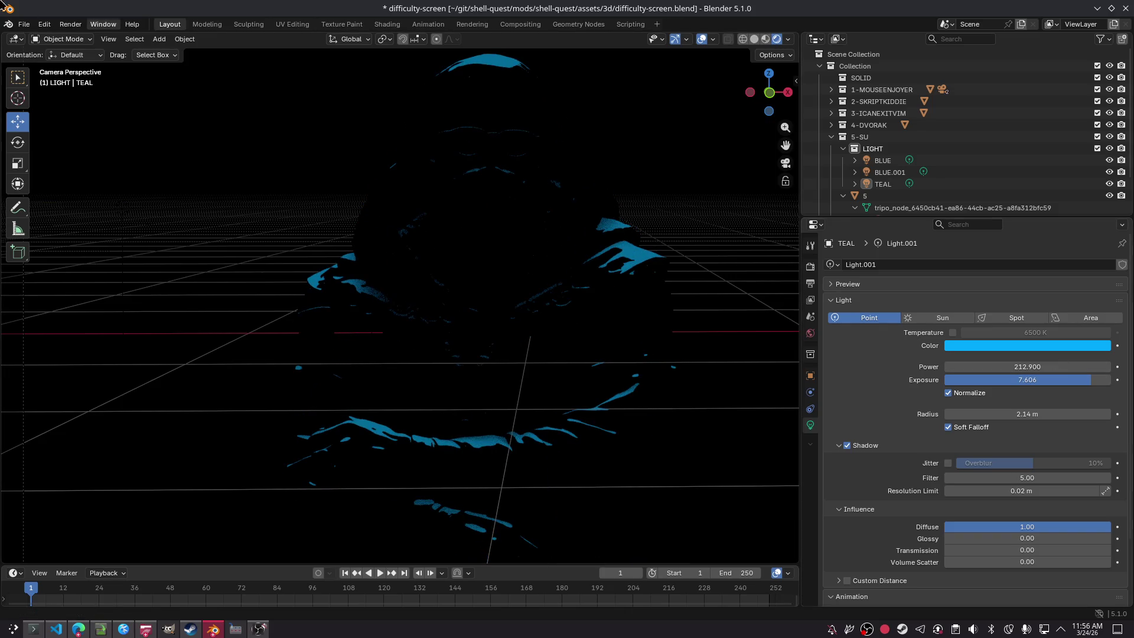
{"action": "key", "text": "a"}
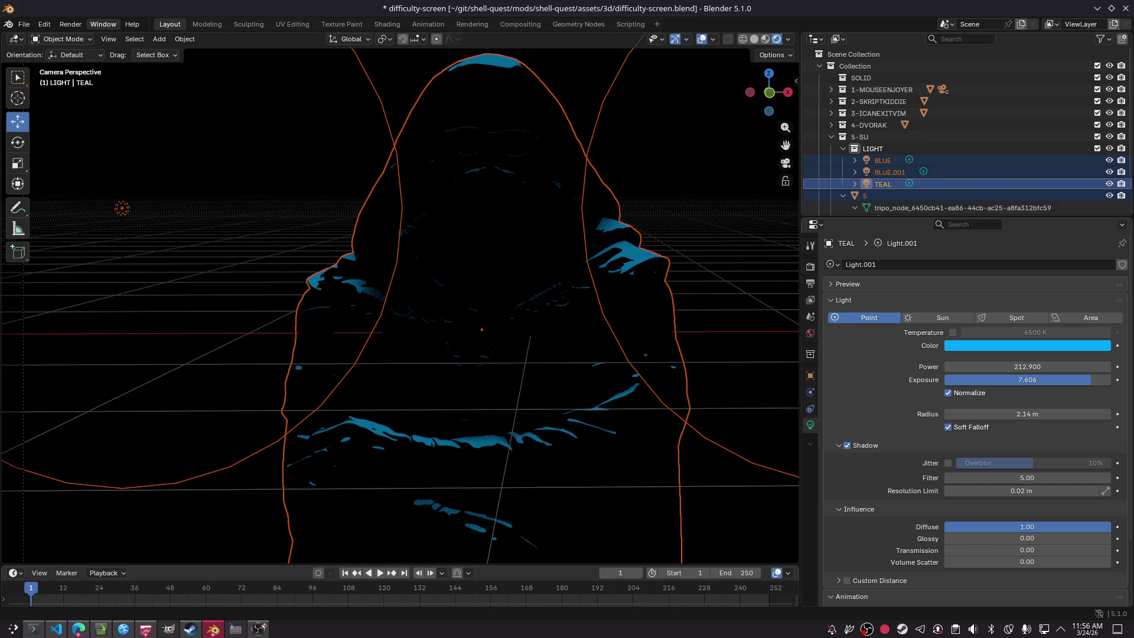
{"action": "key", "text": "alt+a"}
{"action": "key", "text": "ctrl+z"}
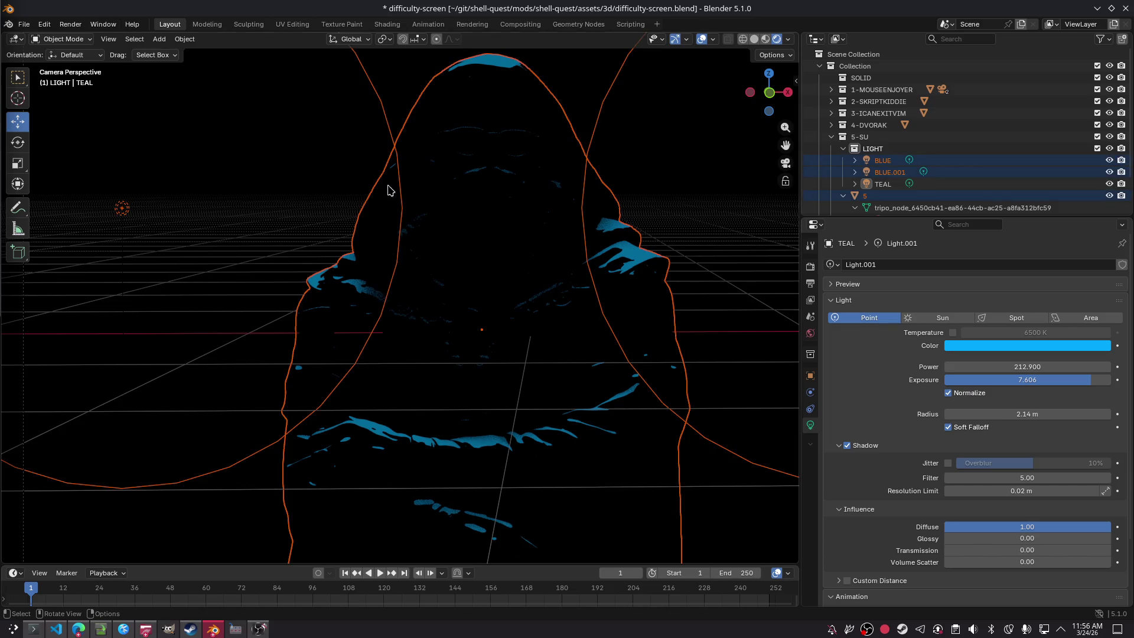
{"action": "left_click", "coordinate": [884, 160]}
{"action": "left_click", "coordinate": [893, 184]}
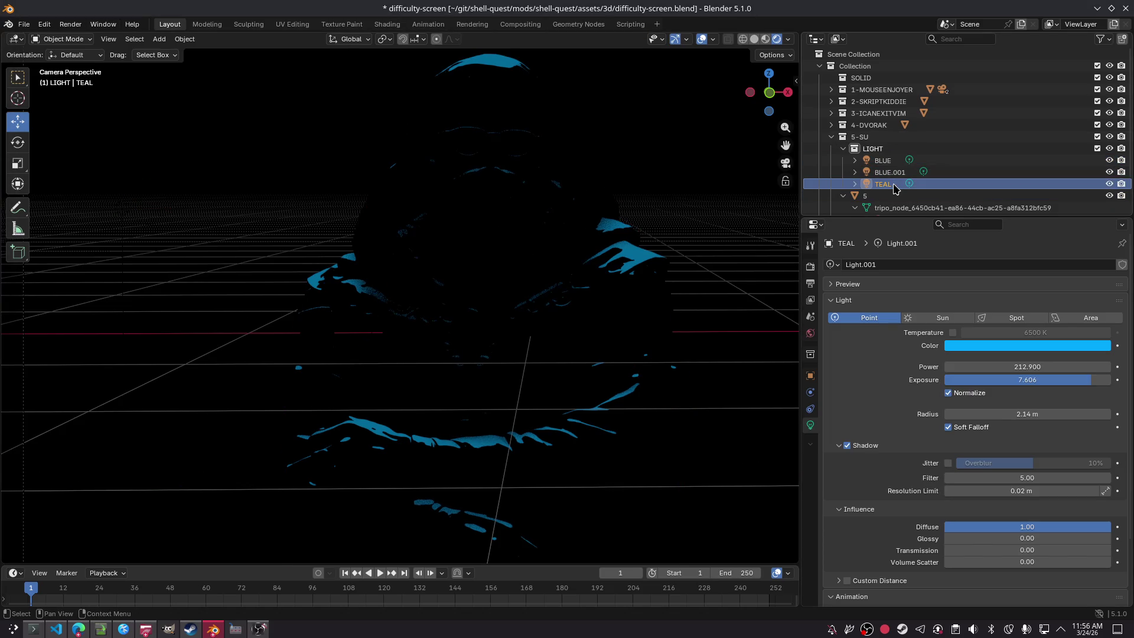
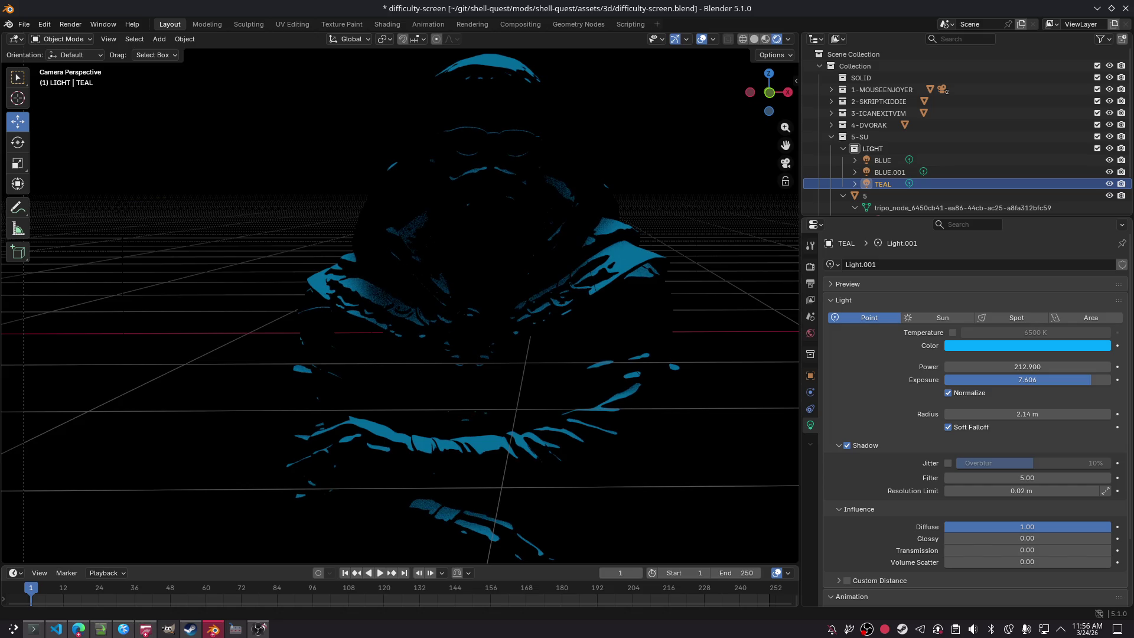
Step: Hide and reshow the TEAL light to compare the lighting, cancelling a shadow filter change
{"action": "left_click", "coordinate": [1109, 183]}
{"action": "left_click", "coordinate": [1108, 184]}
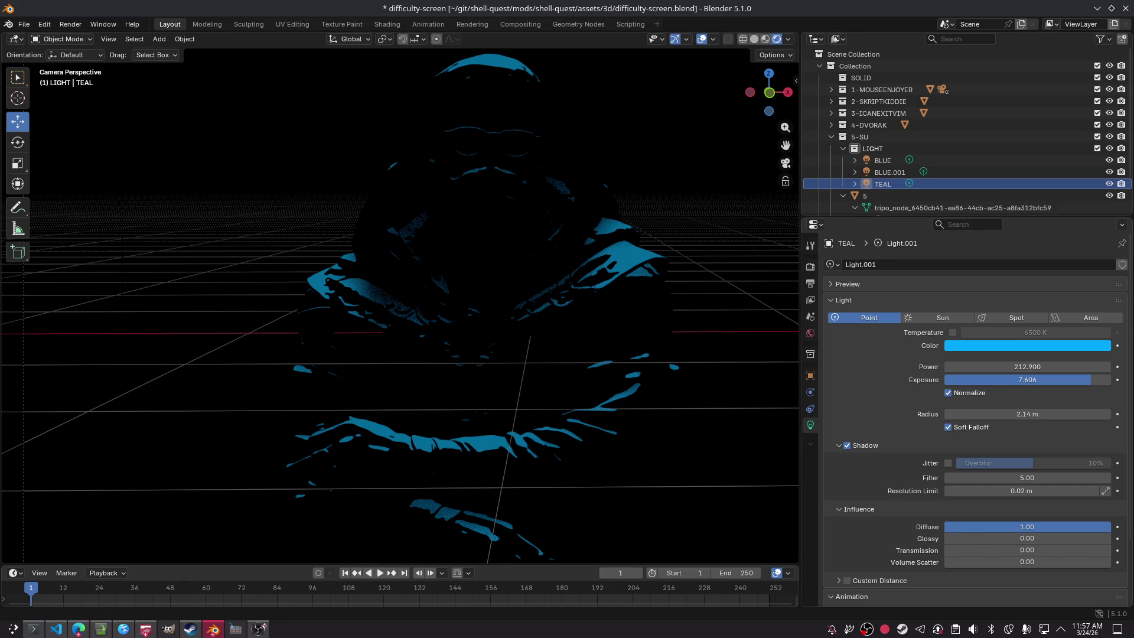
{"action": "mouse_move", "coordinate": [1042, 477]}
{"action": "left_mouse_down"}
{"action": "mouse_move", "coordinate": [1015, 477]}
{"action": "mouse_move", "coordinate": [1045, 490]}
{"action": "mouse_move", "coordinate": [1027, 491]}
{"action": "left_mouse_up"}
{"action": "key", "text": "Escape"}
Step: Set TEAL's Shadow Resolution Limit to 0.0001 m and Influence Diffuse to 0.80, toggling Soft Falloff off and on
{"action": "mouse_move", "coordinate": [1105, 526]}
{"action": "left_mouse_down"}
{"action": "mouse_move", "coordinate": [962, 527]}
{"action": "mouse_move", "coordinate": [1077, 527]}
{"action": "left_mouse_up"}
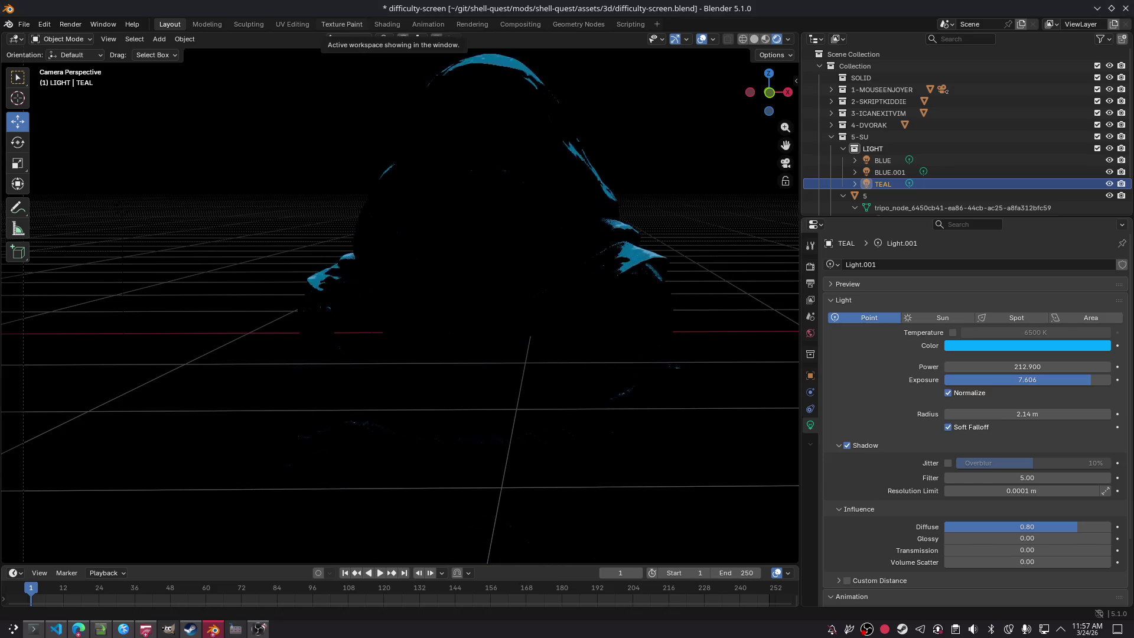
{"action": "key", "text": "g"}
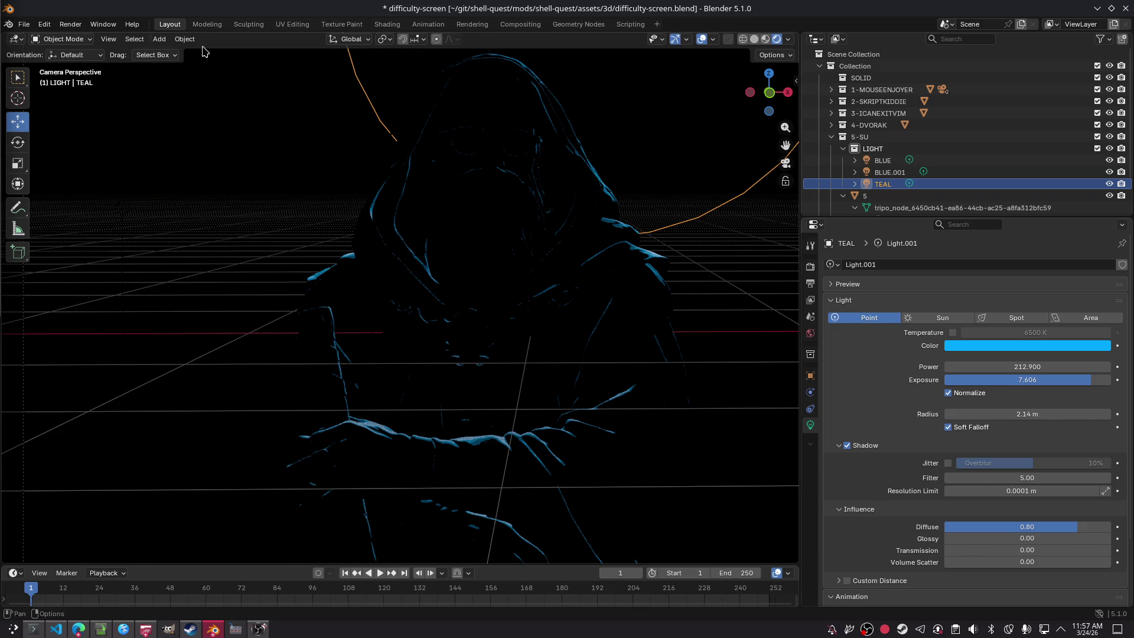
{"action": "left_click", "coordinate": [973, 430]}
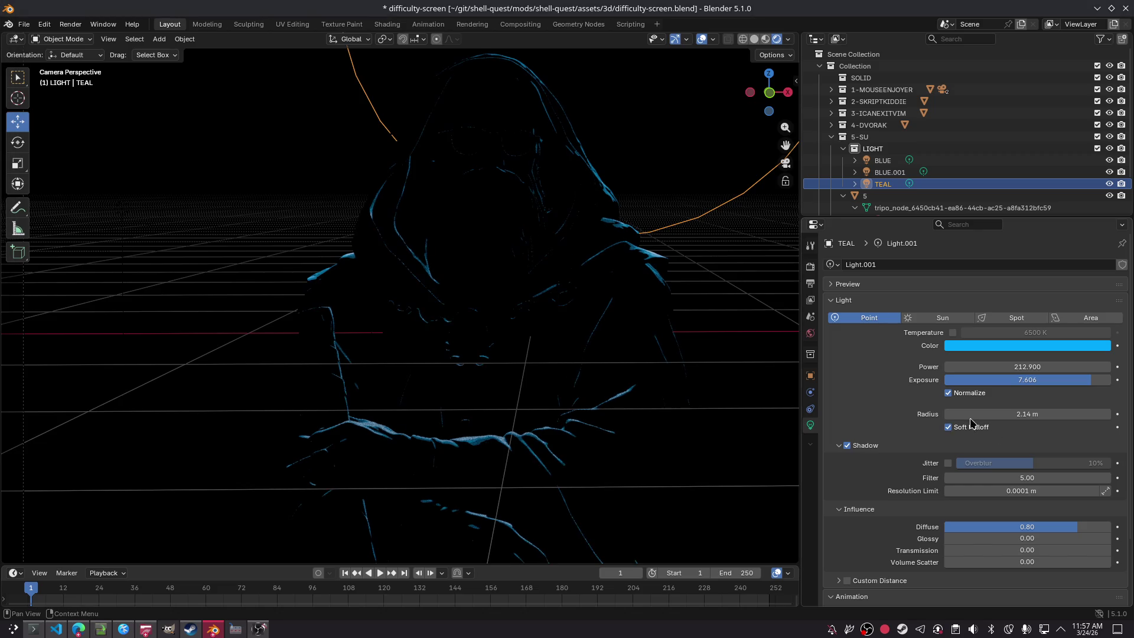
{"action": "left_click", "coordinate": [973, 428]}
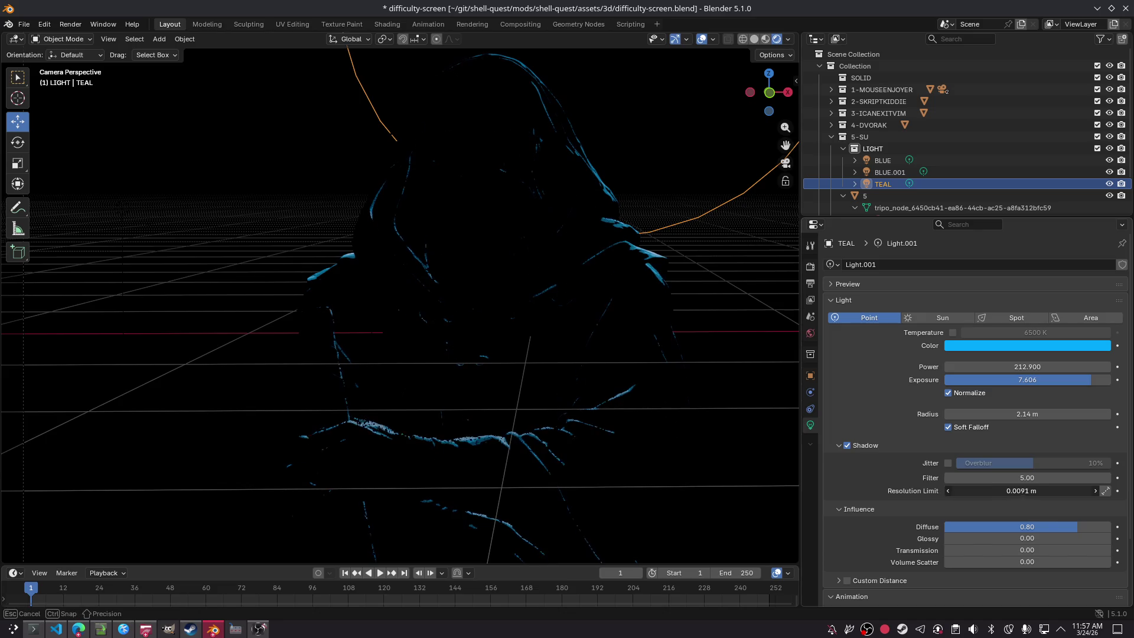
{"action": "left_click", "coordinate": [1123, 197]}
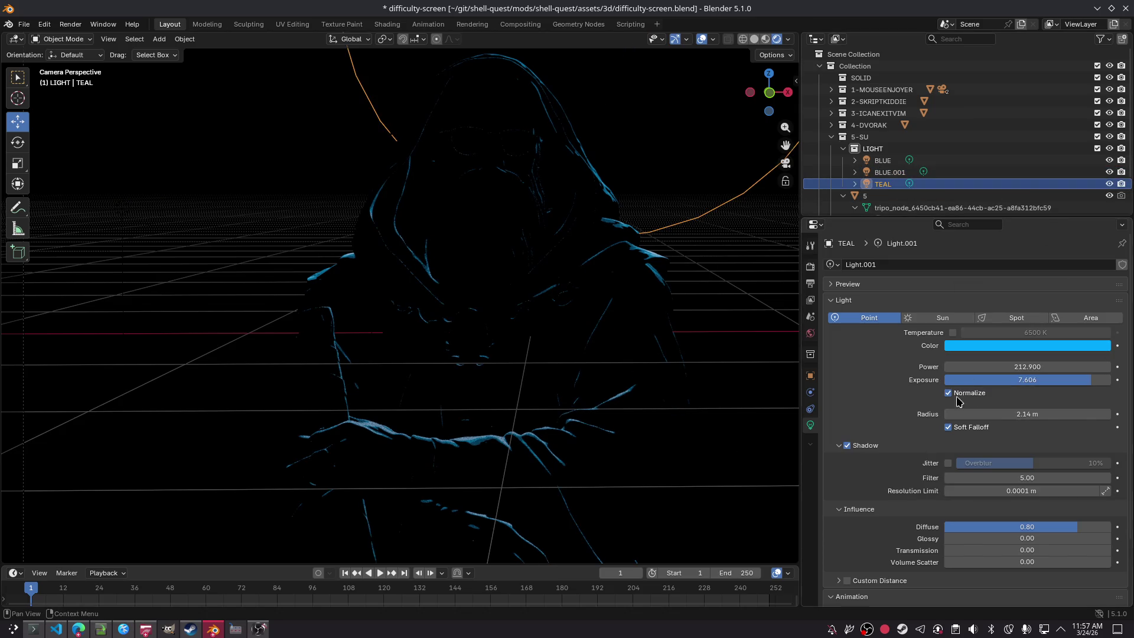
Step: Delete the TEAL light from the Outliner and save the blend file
{"action": "right_click", "coordinate": [871, 183]}
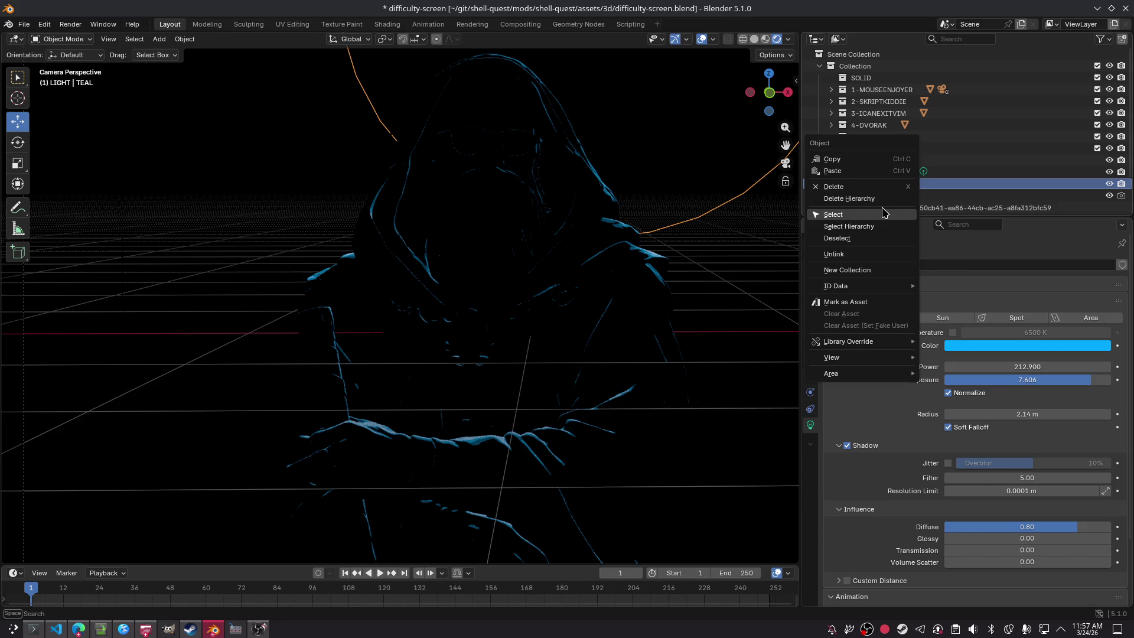
{"action": "left_click", "coordinate": [866, 186]}
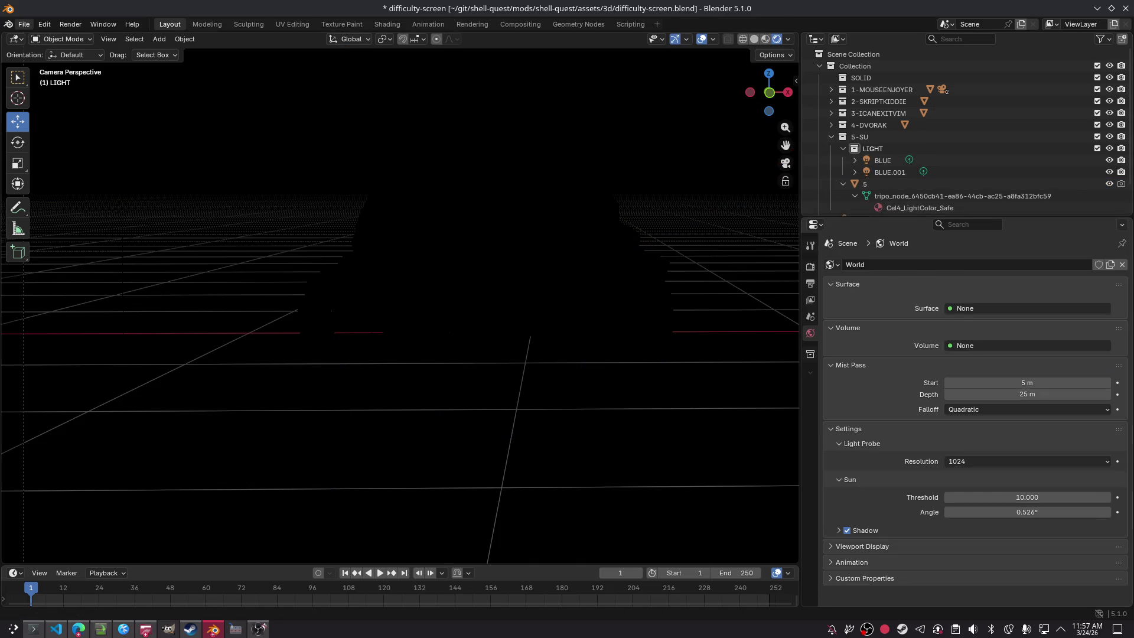
{"action": "key", "text": "ctrl+s"}
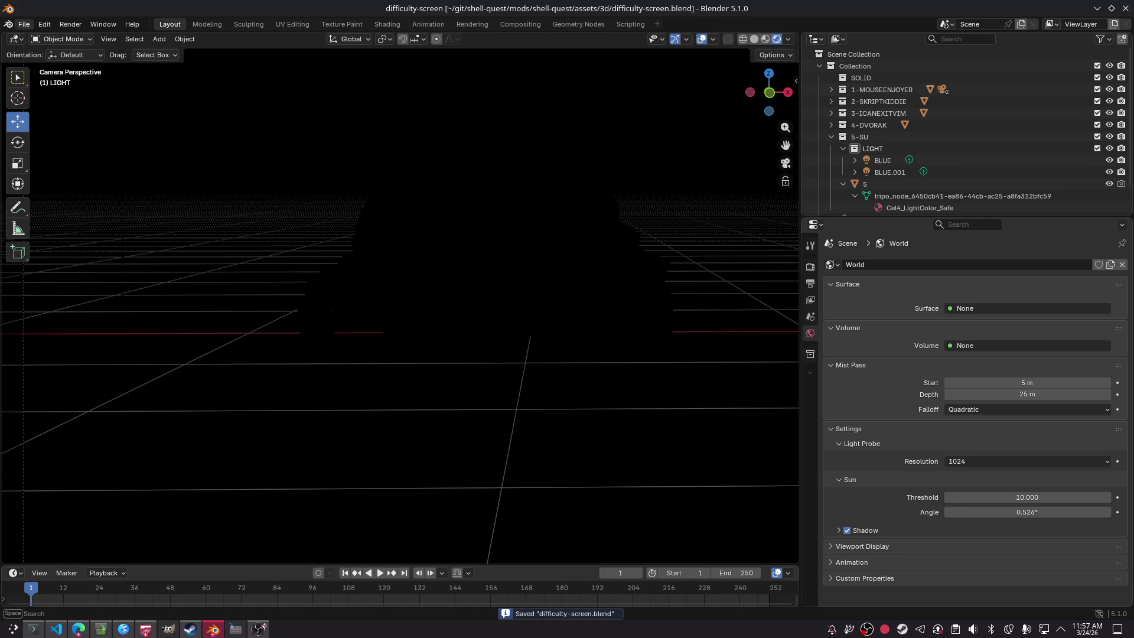
Step: Add a Sun light to the LIGHT collection, reposition it, and switch it to Point type
{"action": "key", "text": "ctrl+z"}
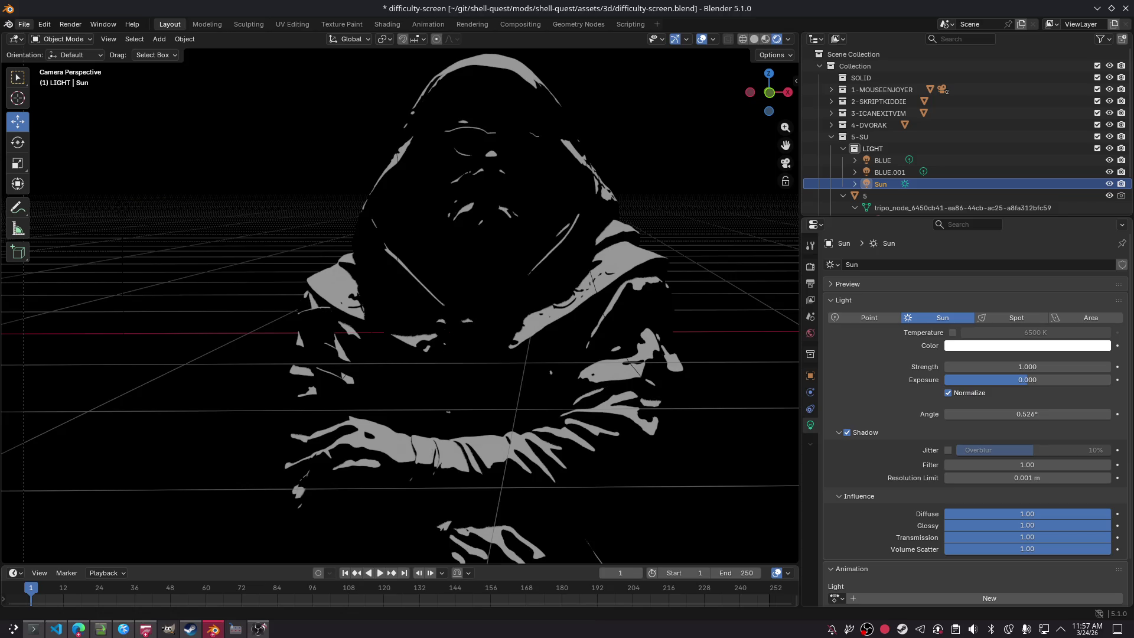
{"action": "key", "text": "g"}
{"action": "key", "text": "Return"}
{"action": "key", "text": "g"}
{"action": "key", "text": "Return"}
{"action": "left_click", "coordinate": [887, 318]}
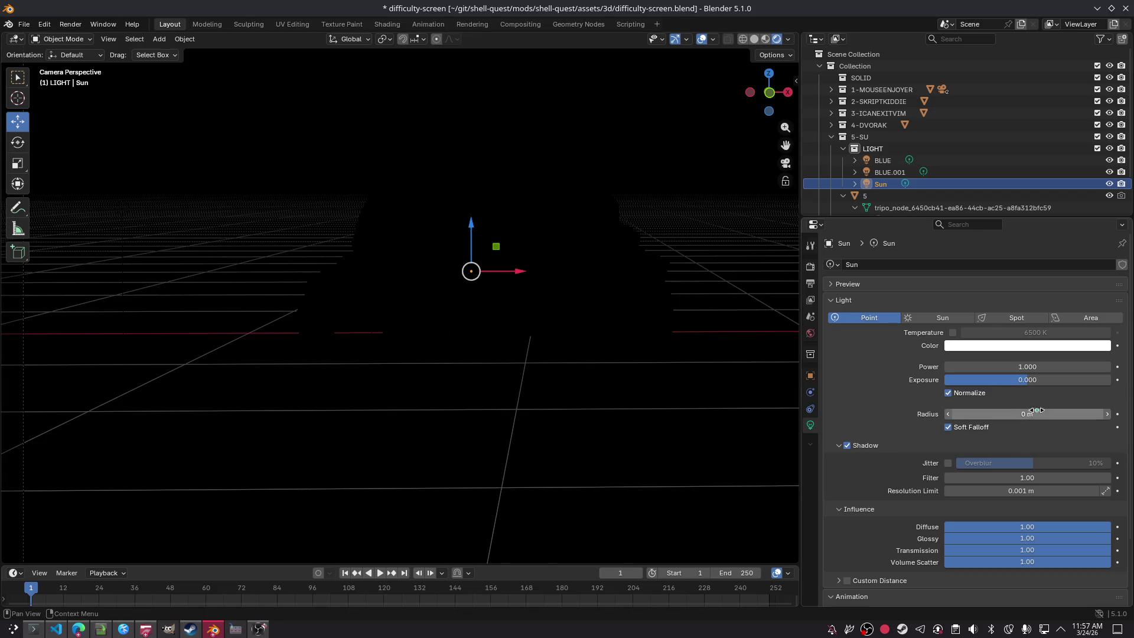
Step: Give the new point light exposure 3.451, power 32.100 and 0 m radius, and rename it 3.001
{"action": "mouse_move", "coordinate": [1025, 388]}
{"action": "left_mouse_down"}
{"action": "mouse_move", "coordinate": [1084, 387]}
{"action": "mouse_move", "coordinate": [1055, 379]}
{"action": "left_mouse_up"}
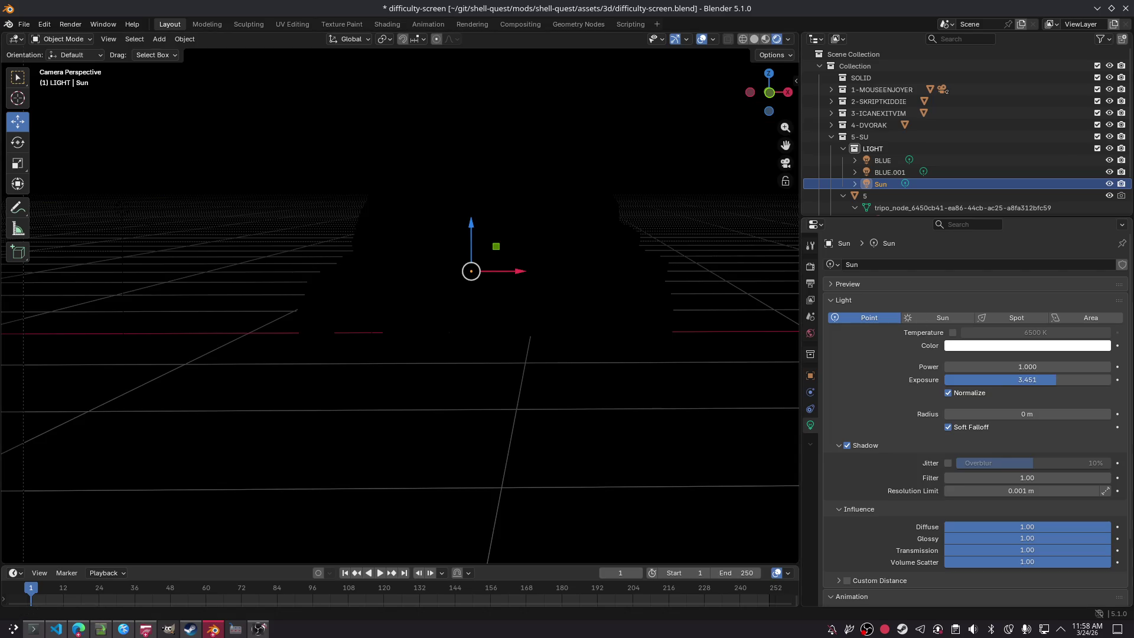
{"action": "left_click_drag", "start_coordinate": [470, 237], "coordinate": [468, 249]}
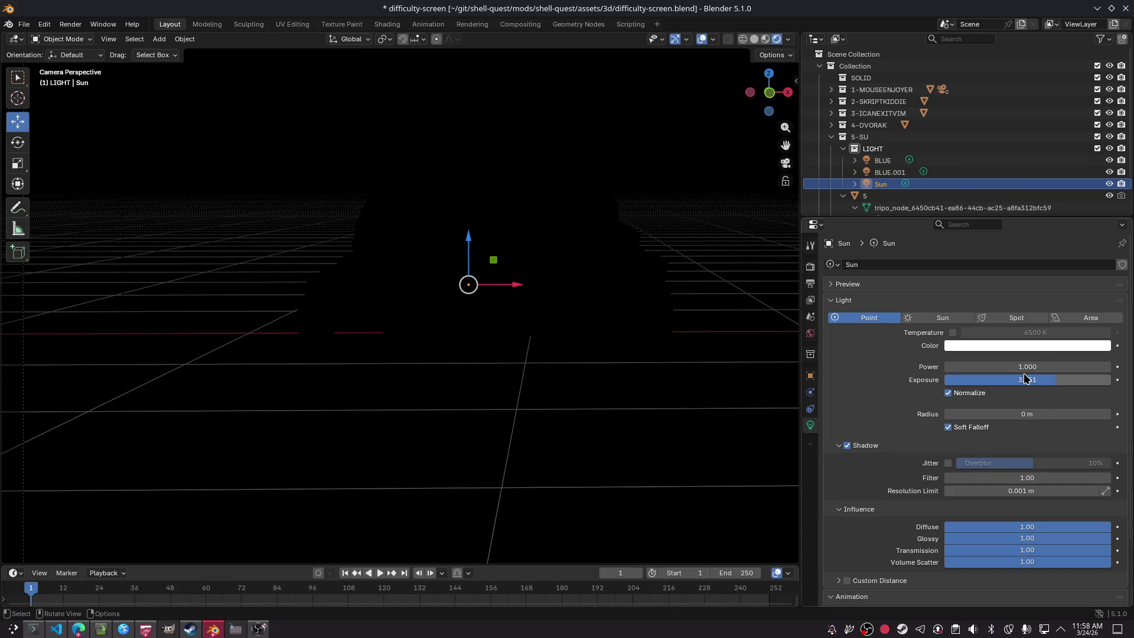
{"action": "mouse_move", "coordinate": [1027, 367]}
{"action": "left_mouse_down"}
{"action": "mouse_move", "coordinate": [1057, 367]}
{"action": "mouse_move", "coordinate": [1027, 366]}
{"action": "left_mouse_up"}
{"action": "type", "text": "32.100"}
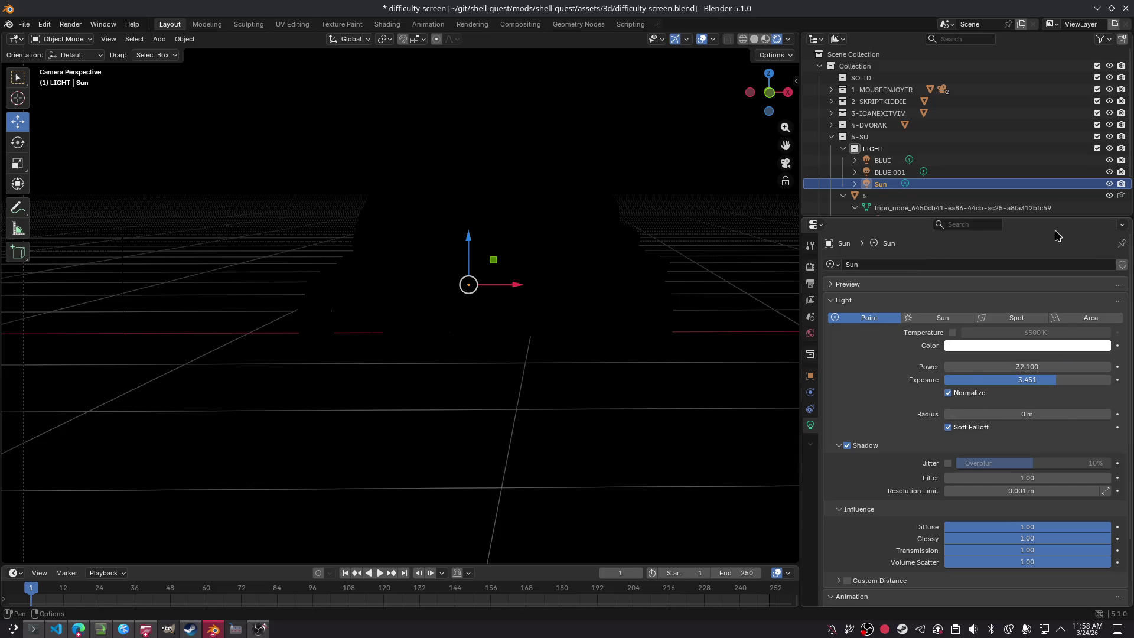
{"action": "left_click", "coordinate": [885, 207]}
{"action": "double_click", "coordinate": [883, 184]}
{"action": "key", "text": "Return"}
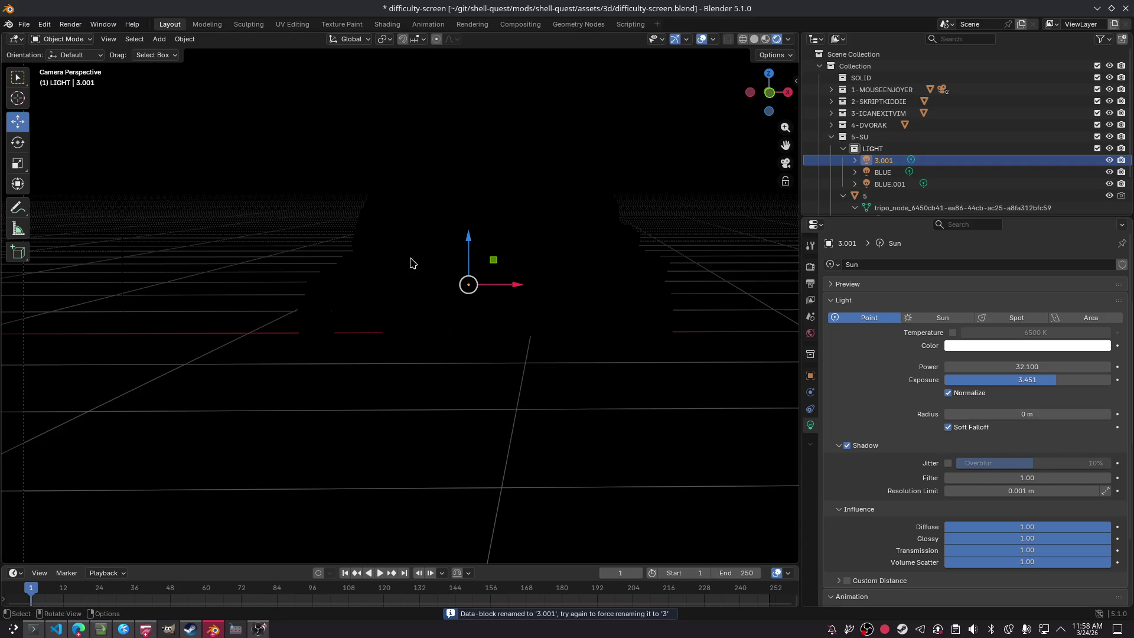
{"action": "left_click", "coordinate": [864, 195]}
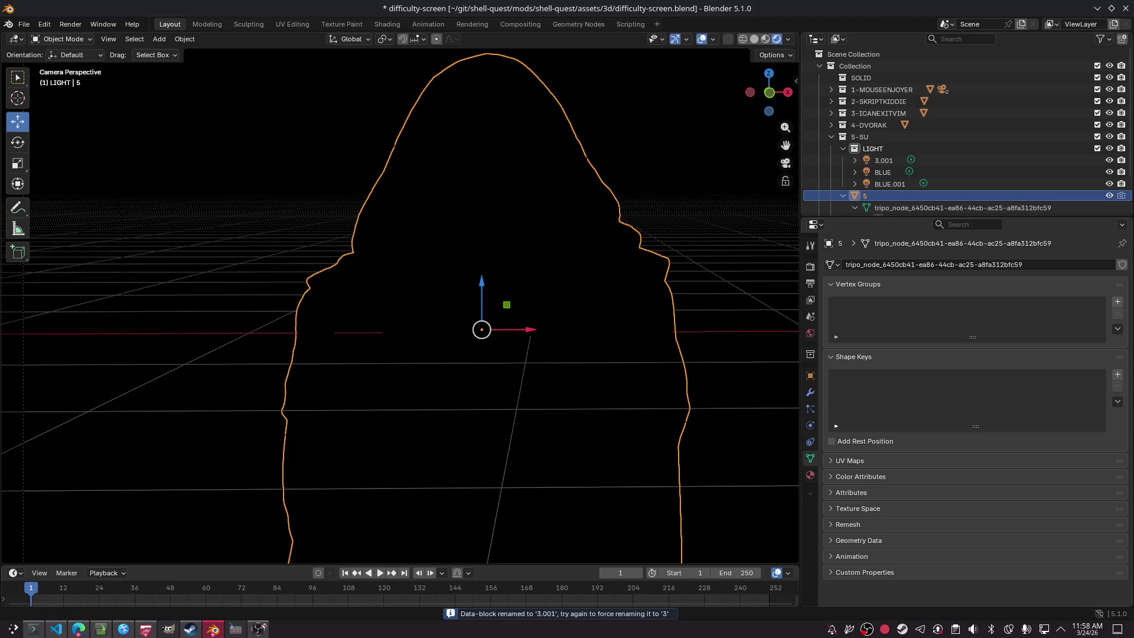
Step: Move the 3.001 light up behind the hooded figure and save the file
{"action": "left_click", "coordinate": [883, 160]}
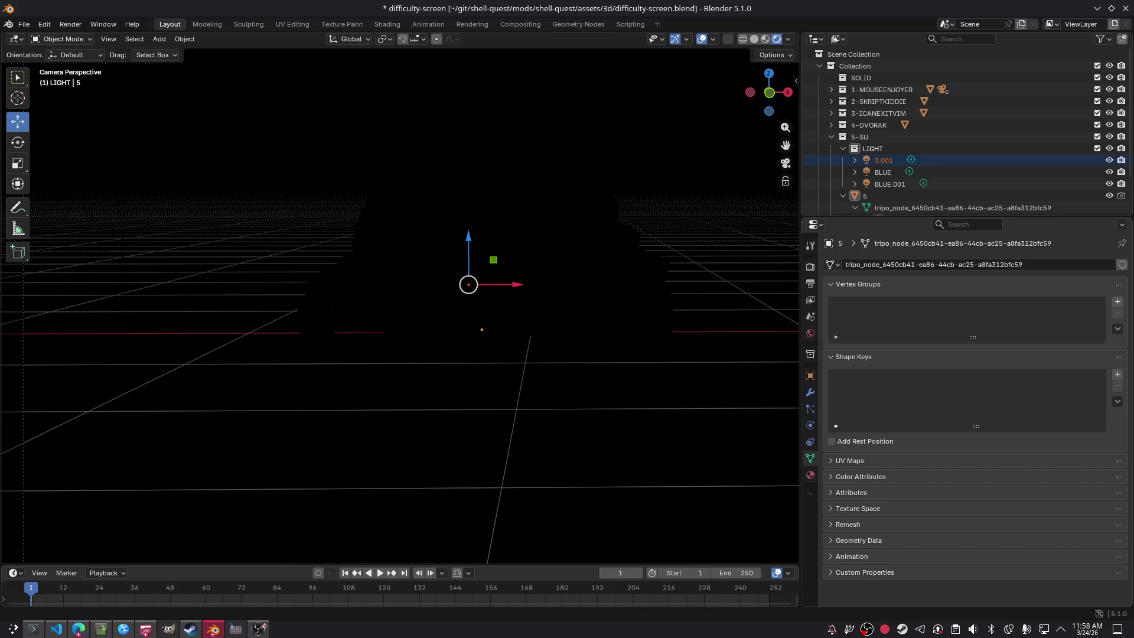
{"action": "key", "text": "g"}
{"action": "key", "text": "Return"}
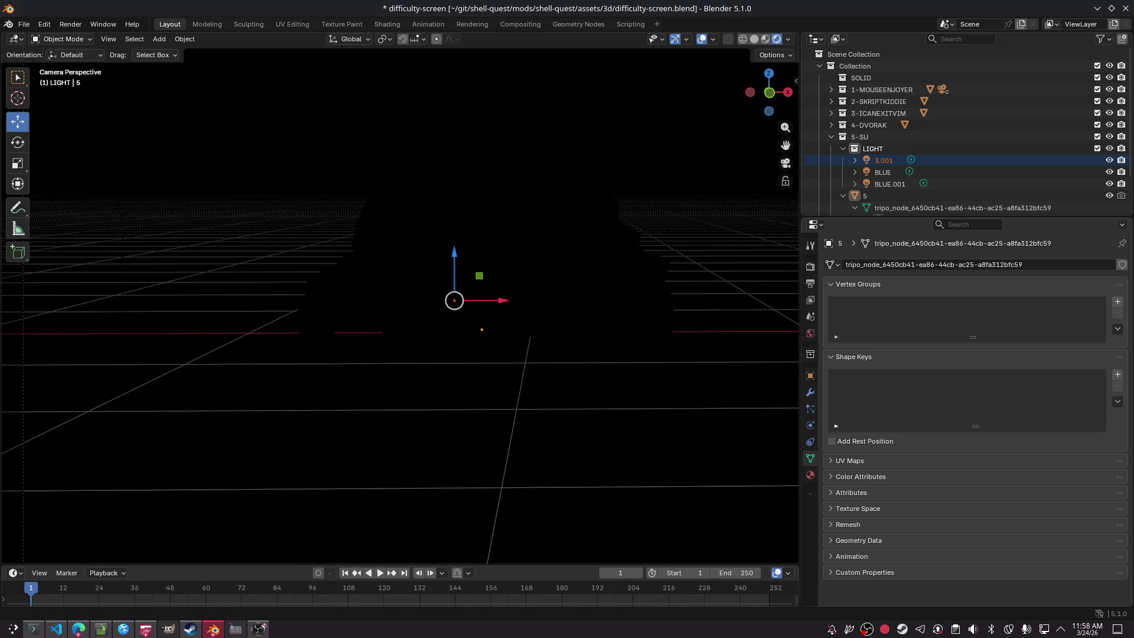
{"action": "key", "text": "g"}
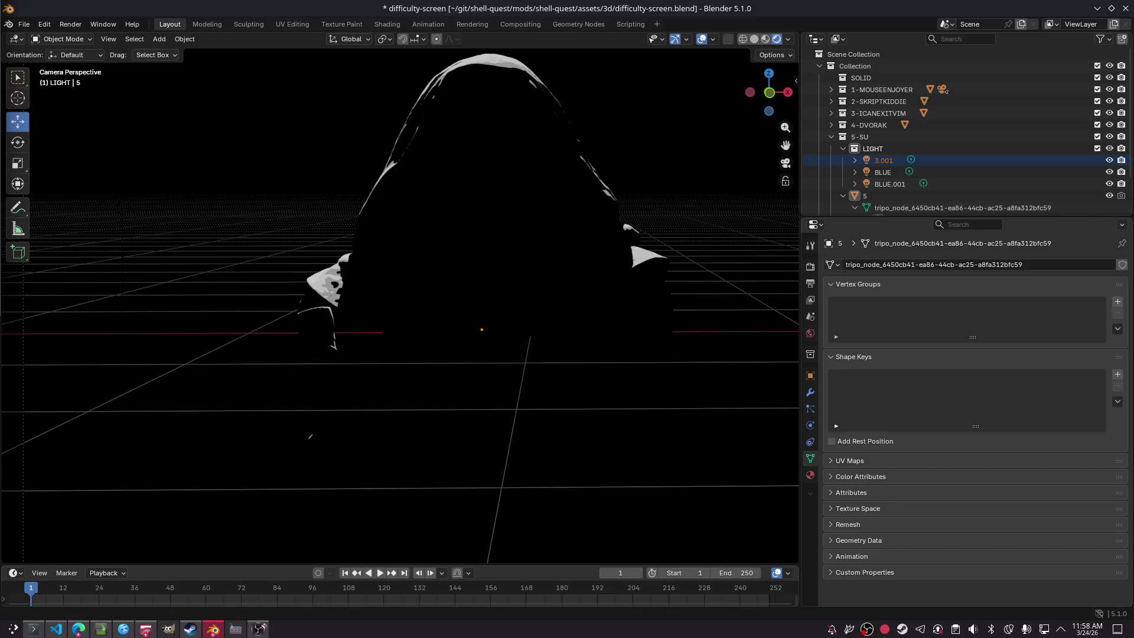
{"action": "key", "text": "ctrl+s"}
Step: Rename the light to BACK, fixing the typo, and tint it mint green (#66FFBE)
{"action": "double_click", "coordinate": [879, 160]}
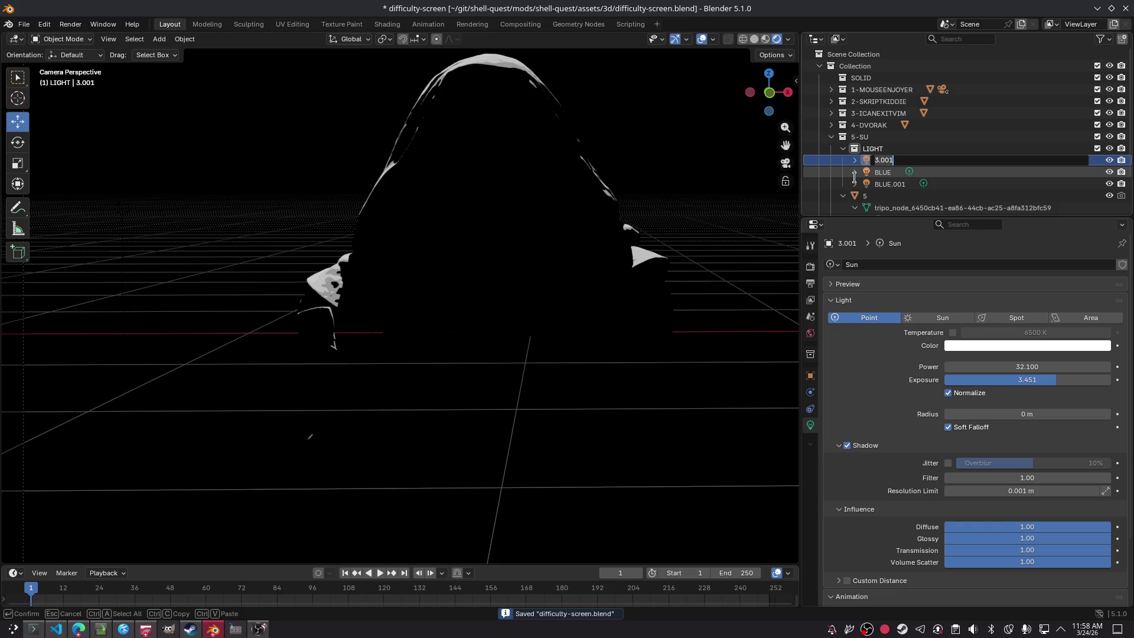
{"action": "type", "text": "BACJ"}
{"action": "key", "text": "Return"}
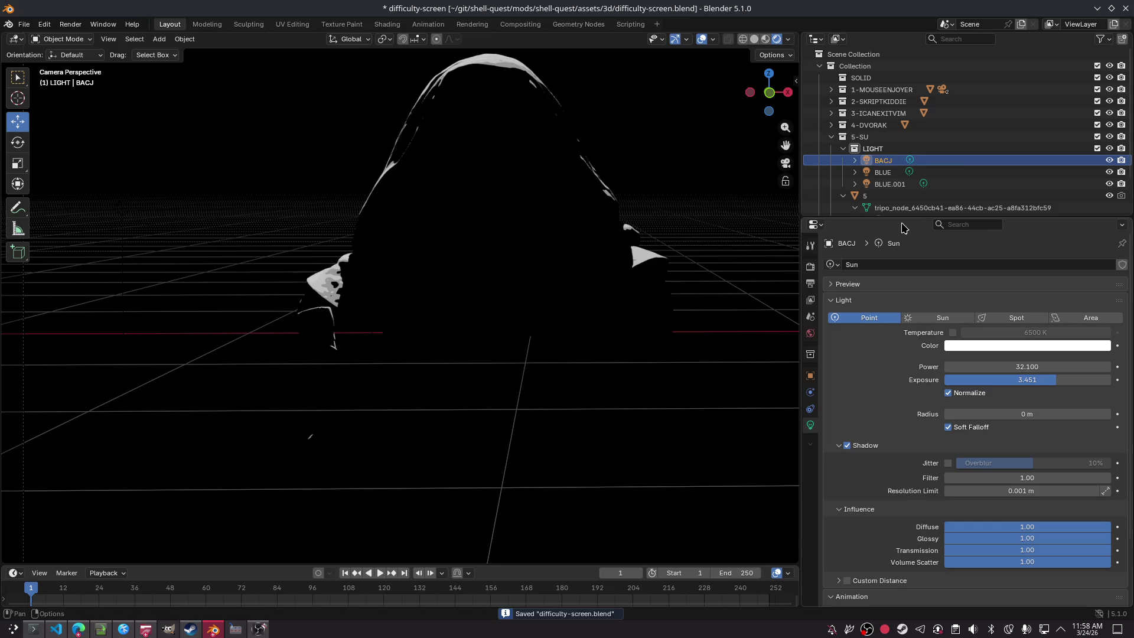
{"action": "key", "text": "F2"}
{"action": "type", "text": "BACK"}
{"action": "key", "text": "Return"}
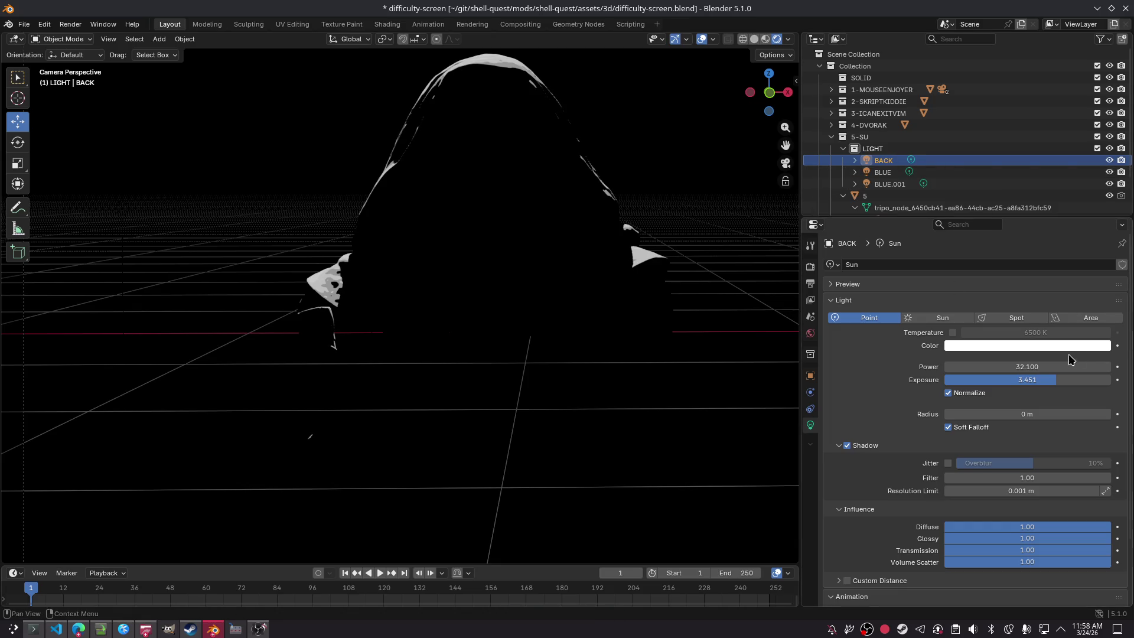
{"action": "left_click", "coordinate": [1068, 345]}
{"action": "mouse_move", "coordinate": [1056, 173]}
{"action": "left_mouse_down"}
{"action": "mouse_move", "coordinate": [1030, 180]}
{"action": "mouse_move", "coordinate": [1066, 166]}
{"action": "mouse_move", "coordinate": [1033, 172]}
{"action": "left_mouse_up"}
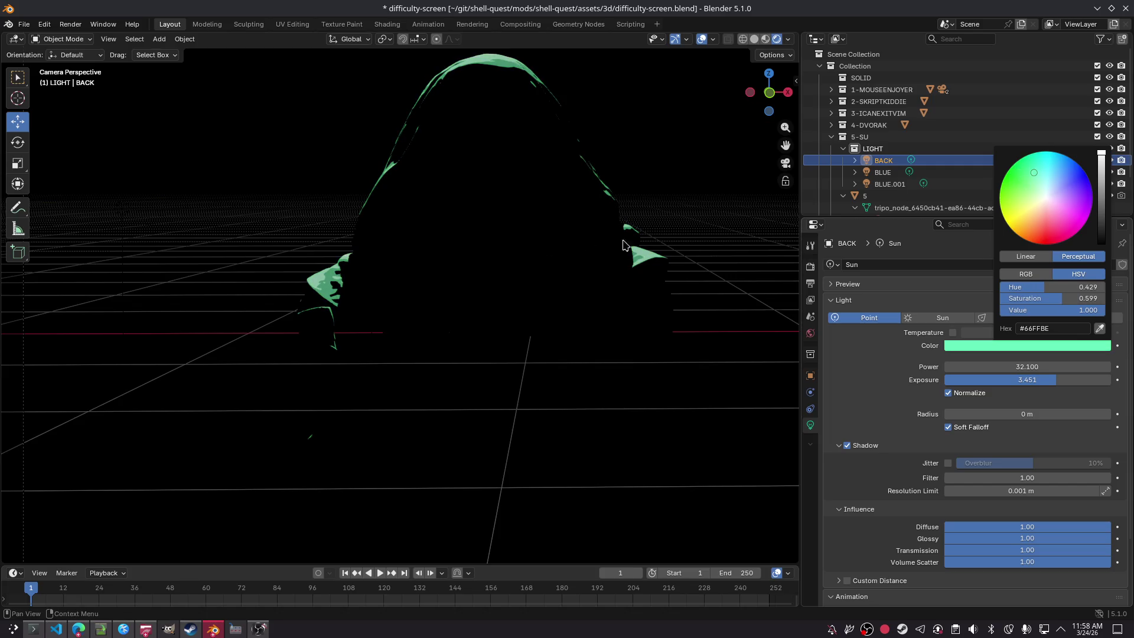
Step: Render the mint-green hood rim with F12, toggling object 5's rendering, then save difficulty-screen.blend
{"action": "key", "text": "F12"}
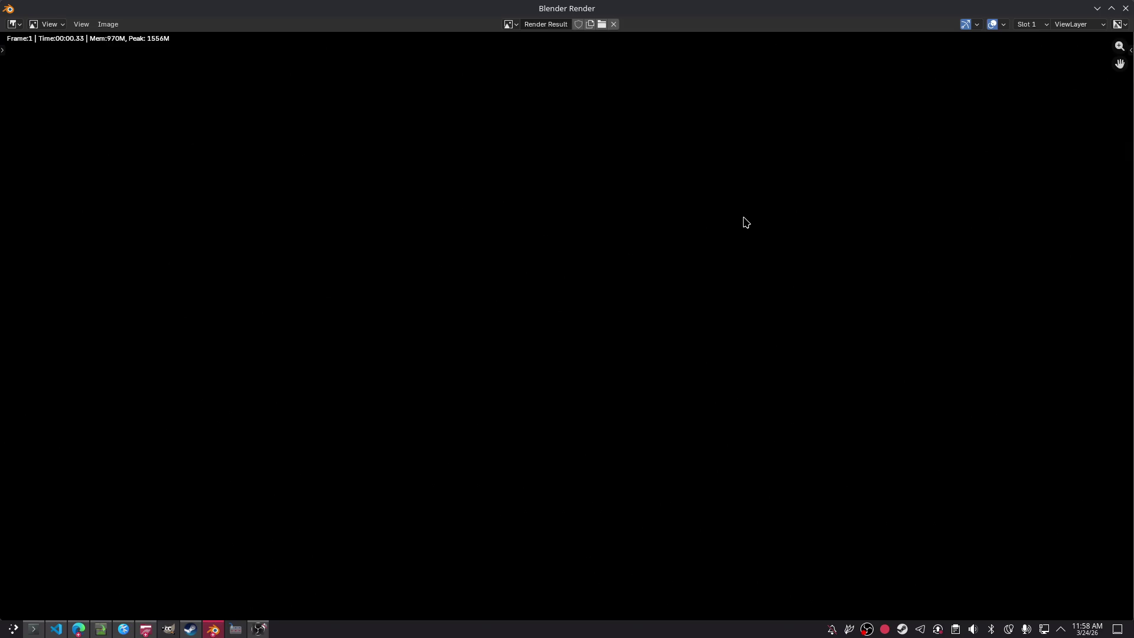
{"action": "left_click", "coordinate": [1125, 7]}
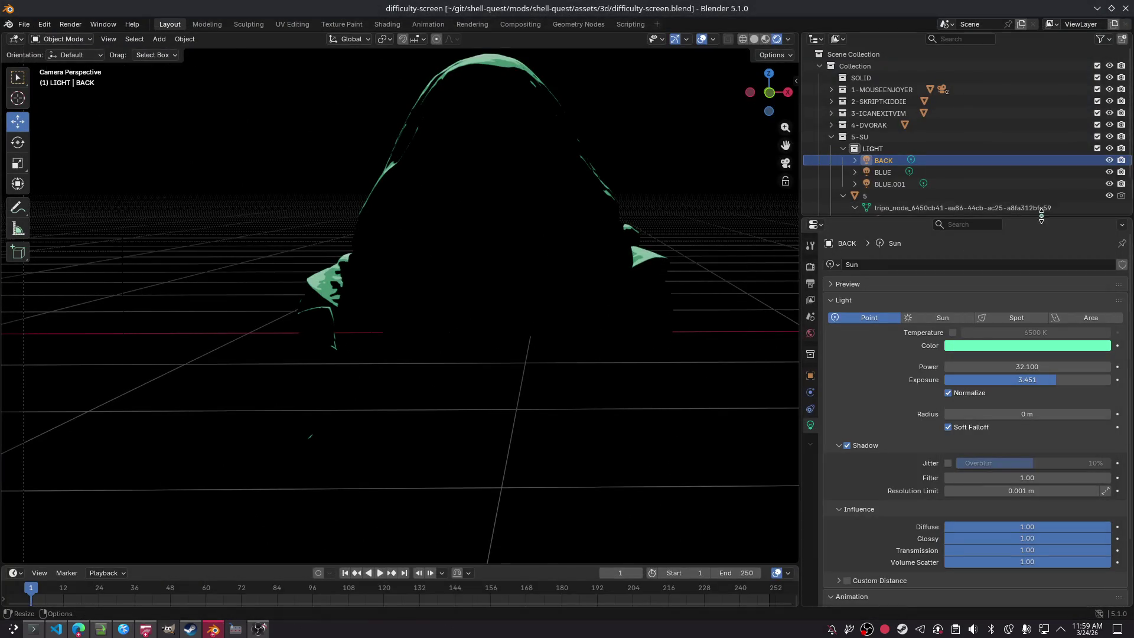
{"action": "left_click", "coordinate": [1121, 197]}
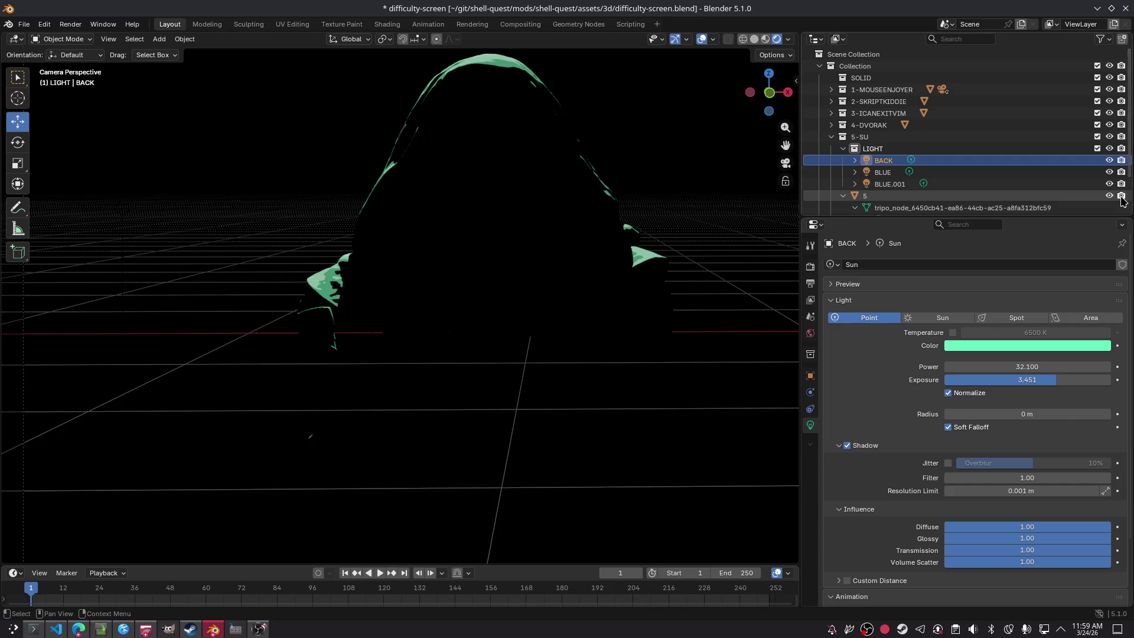
{"action": "key", "text": "F12"}
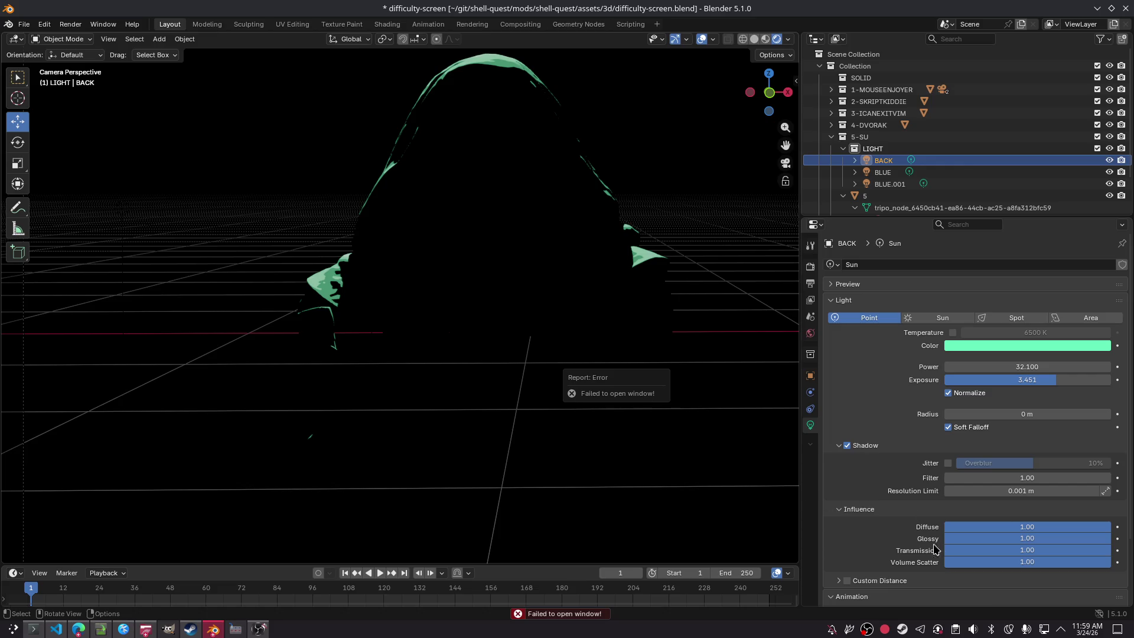
{"action": "key", "text": "F12"}
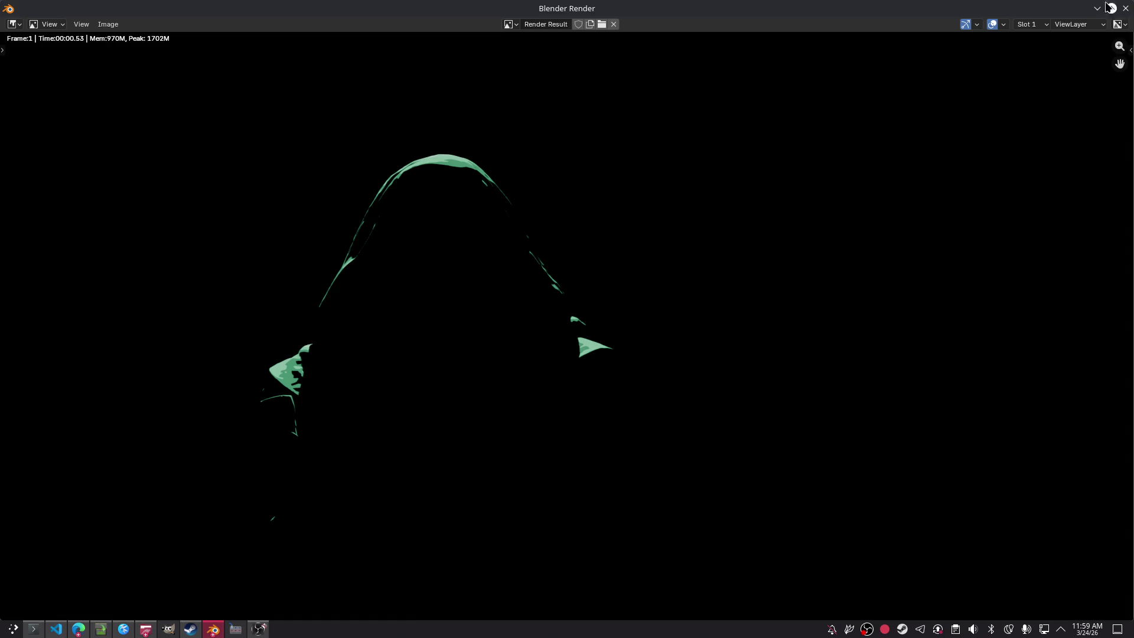
{"action": "left_click", "coordinate": [1125, 8]}
{"action": "key", "text": "ctrl+s"}
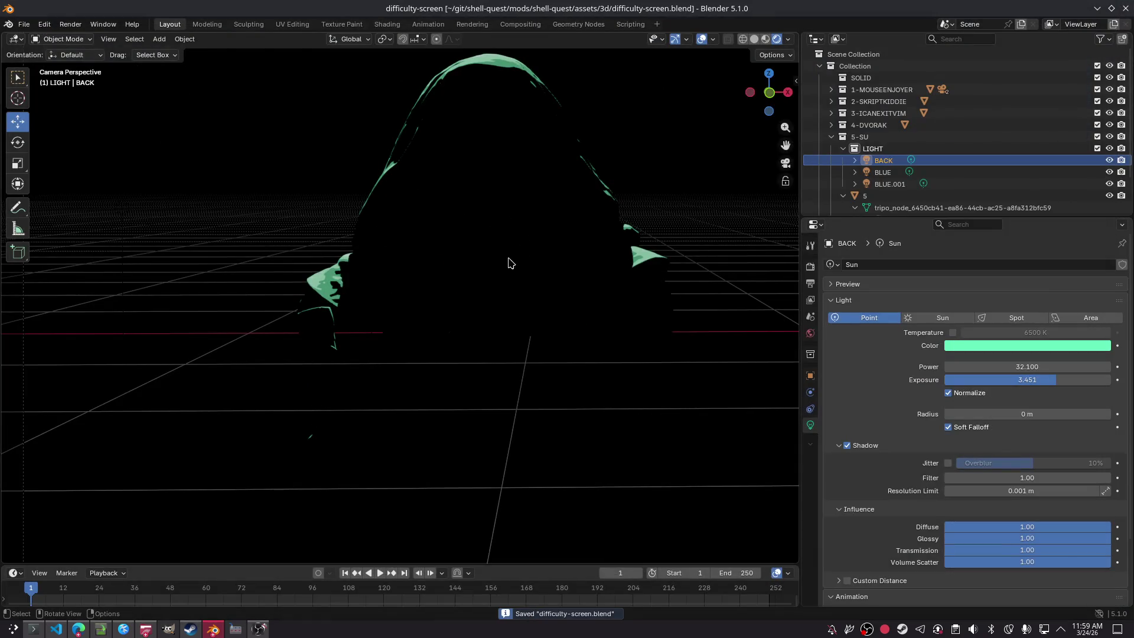
Step: Review ChatGPT's light-linking steps in the browser and return to Blender
{"action": "key", "text": "alt+Tab"}
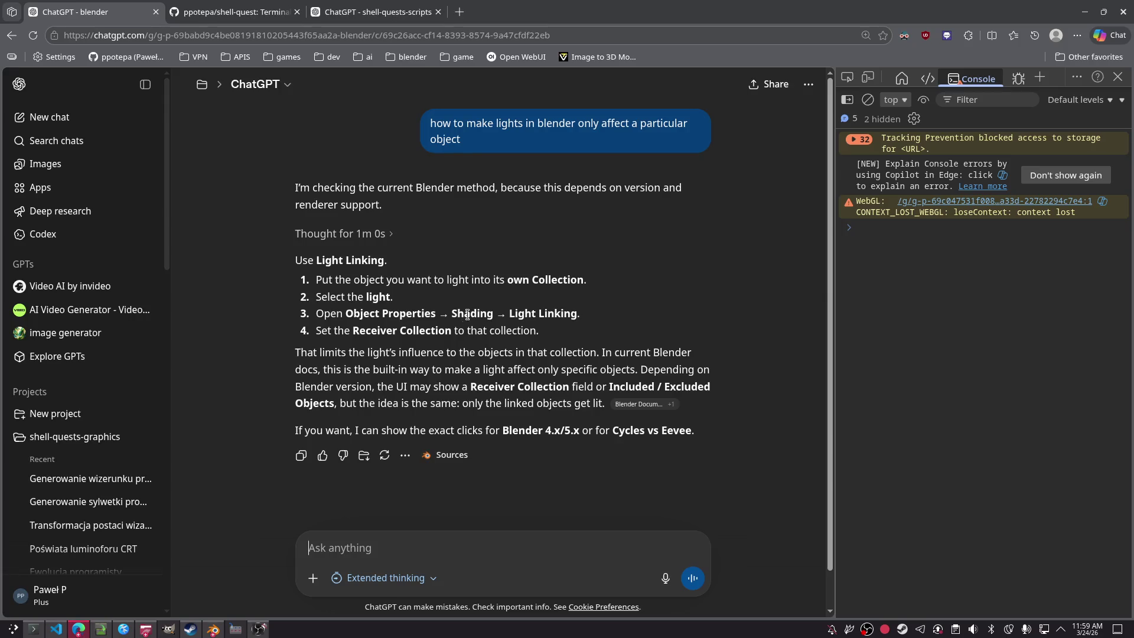
{"action": "triple_click", "coordinate": [586, 315]}
{"action": "left_click", "coordinate": [491, 300]}
{"action": "key", "text": "alt+Tab"}
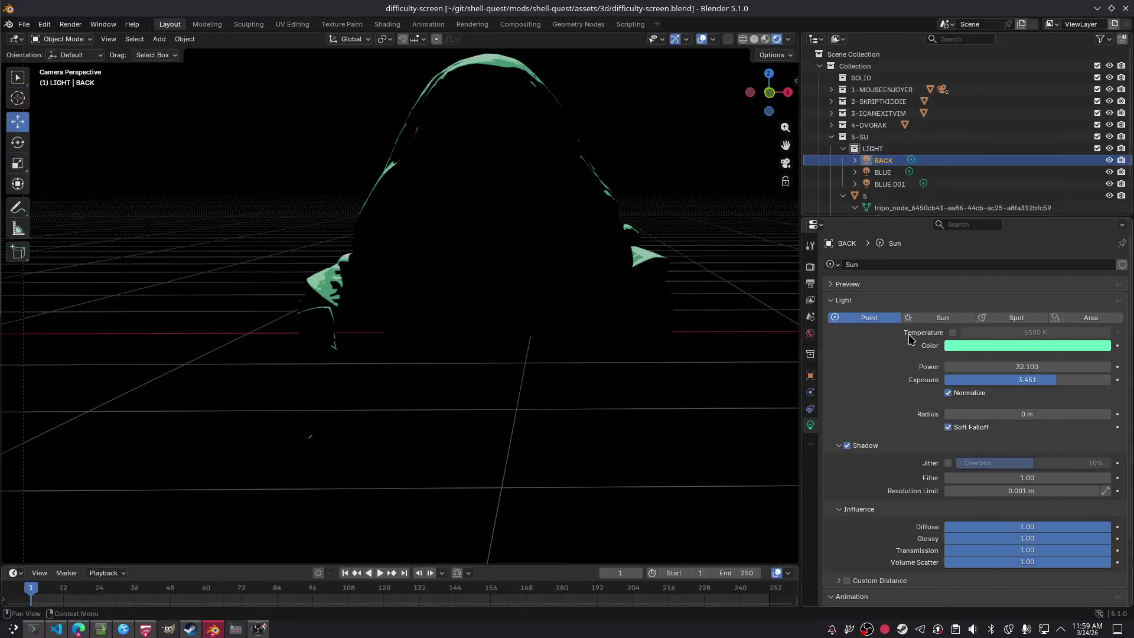
Step: Create a new light linking collection for BACK under Object Properties > Shading > Light Linking
{"action": "left_click", "coordinate": [810, 375]}
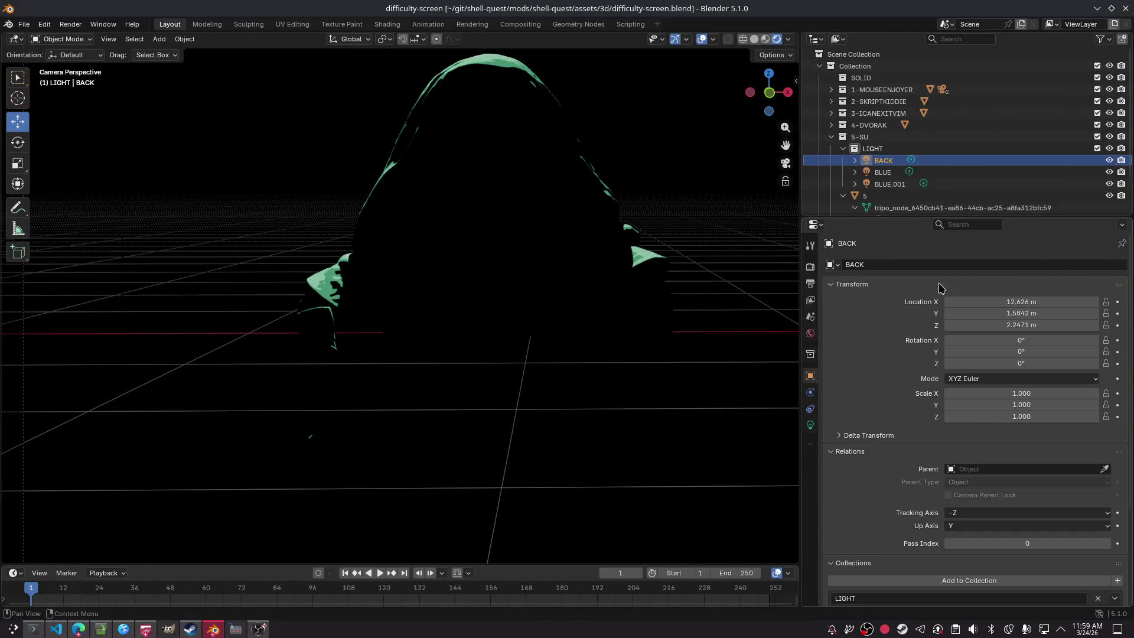
{"action": "left_click", "coordinate": [862, 284]}
{"action": "left_click", "coordinate": [853, 300]}
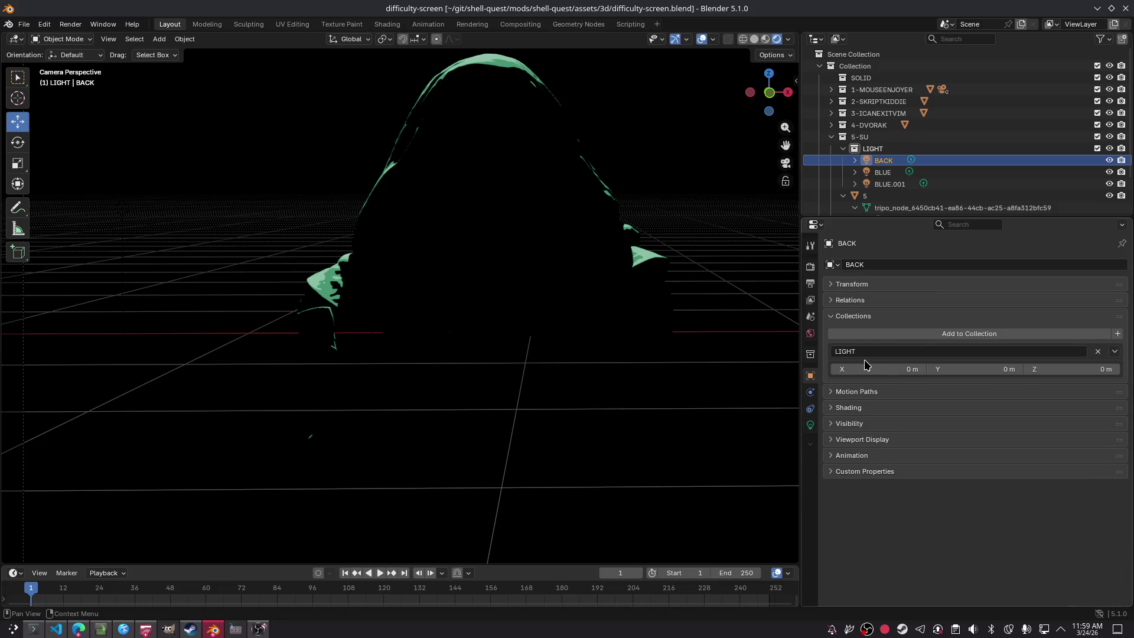
{"action": "left_click", "coordinate": [856, 408]}
{"action": "left_click", "coordinate": [882, 421]}
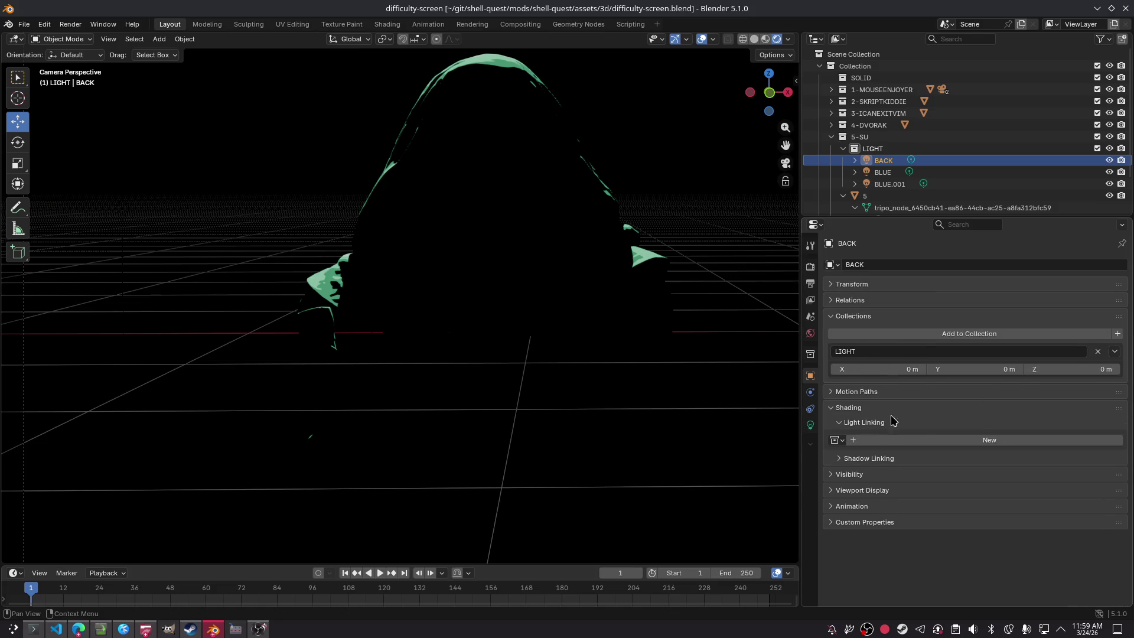
{"action": "left_click", "coordinate": [888, 459]}
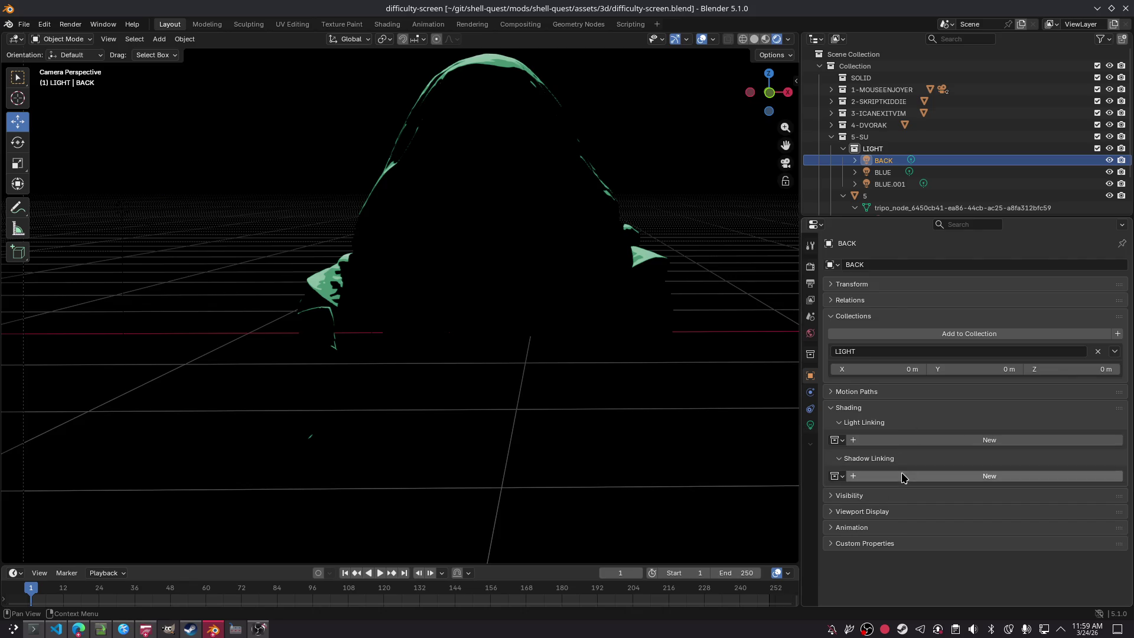
{"action": "left_click", "coordinate": [889, 440]}
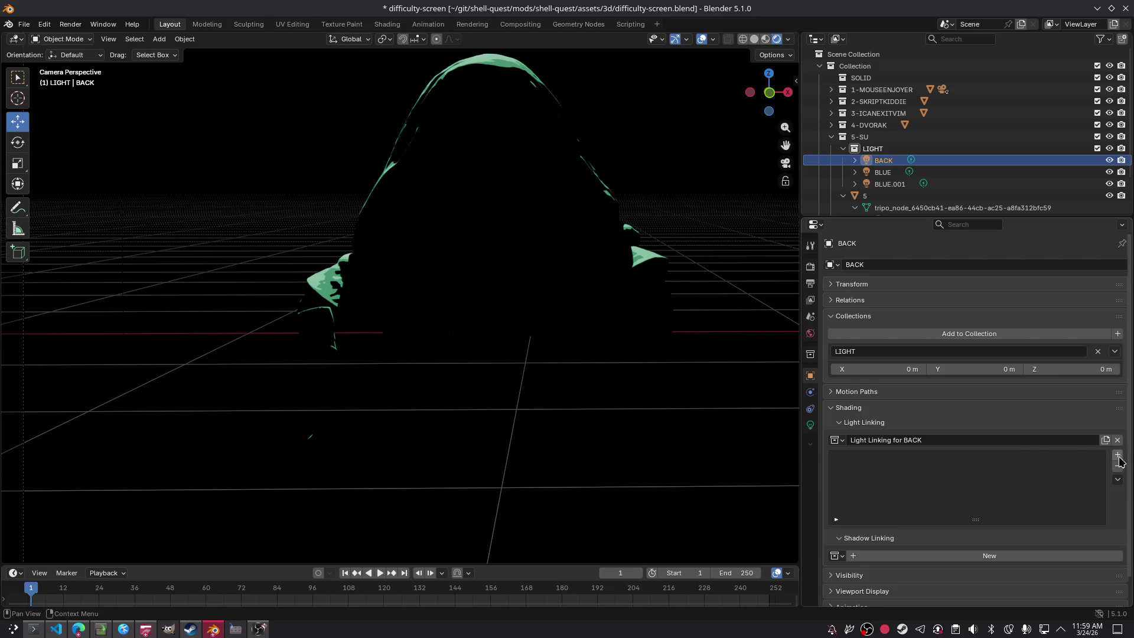
Step: Inspect BLUE.001 and object 5, then reselect BACK, keeping the collection name 'Light Linking for BACK'
{"action": "left_click", "coordinate": [895, 186]}
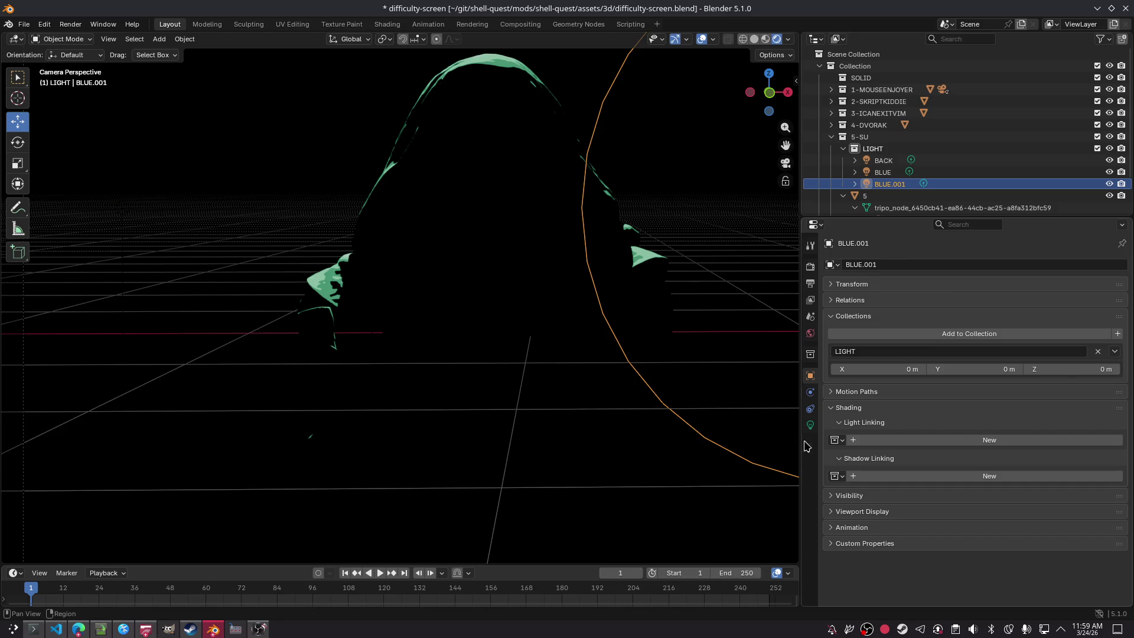
{"action": "left_click", "coordinate": [543, 141]}
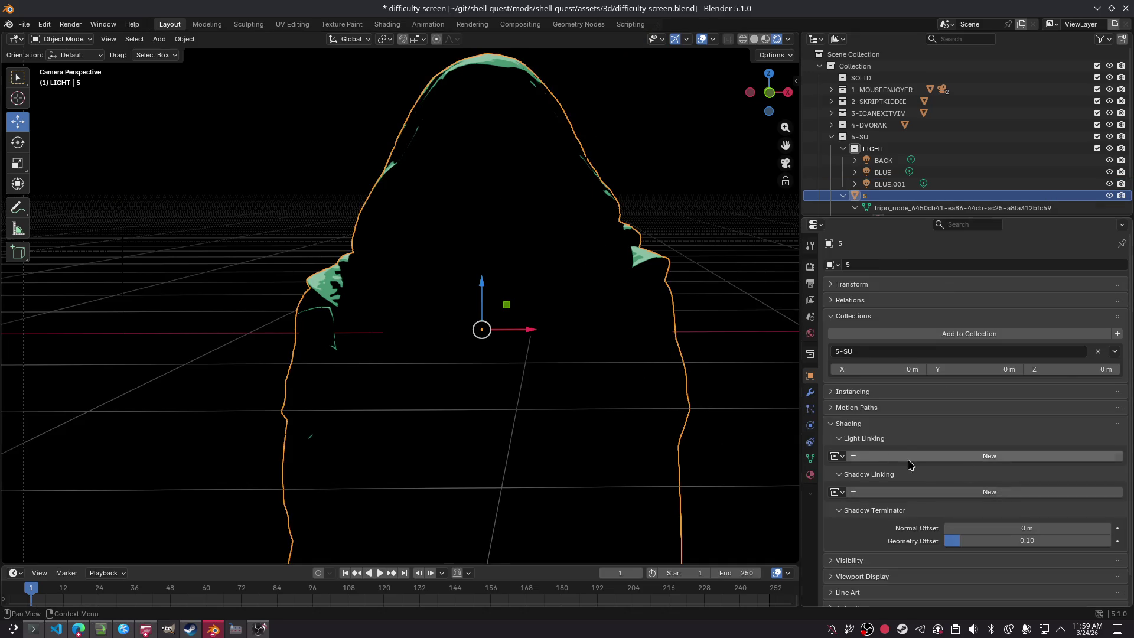
{"action": "scroll", "coordinate": [884, 455], "scroll_direction": "down", "scroll_amount": 1}
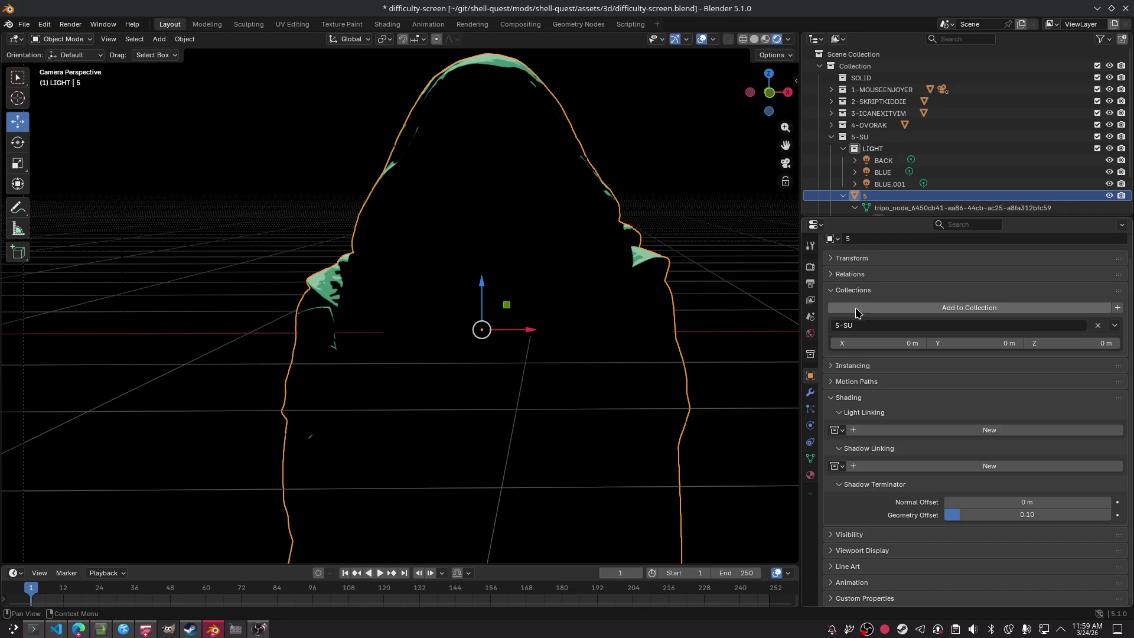
{"action": "left_click", "coordinate": [856, 290]}
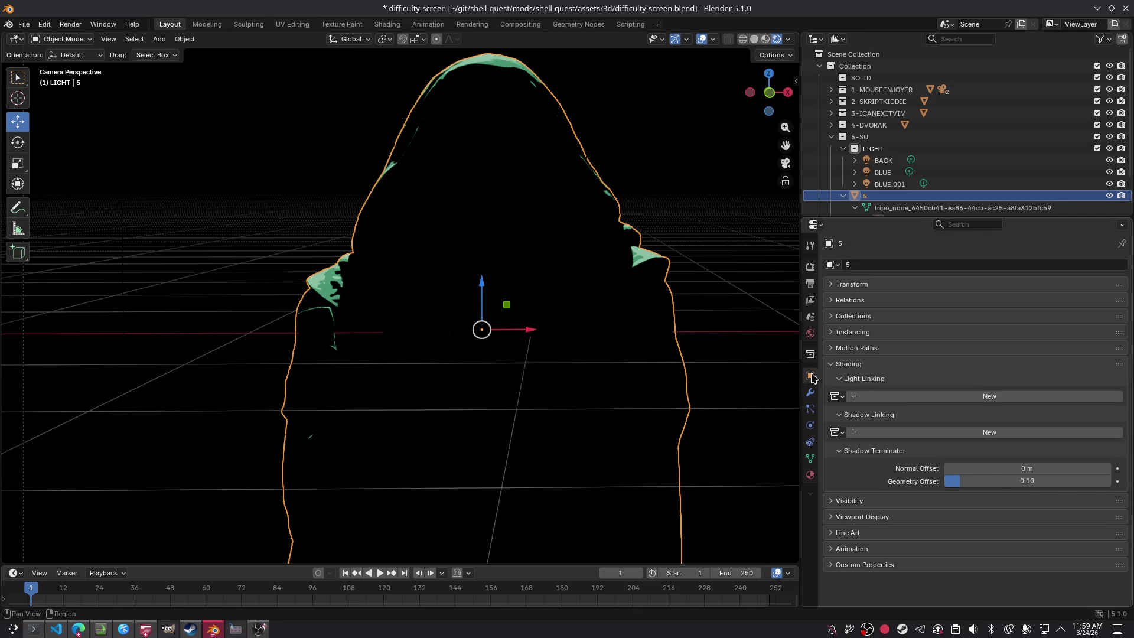
{"action": "left_click", "coordinate": [886, 165]}
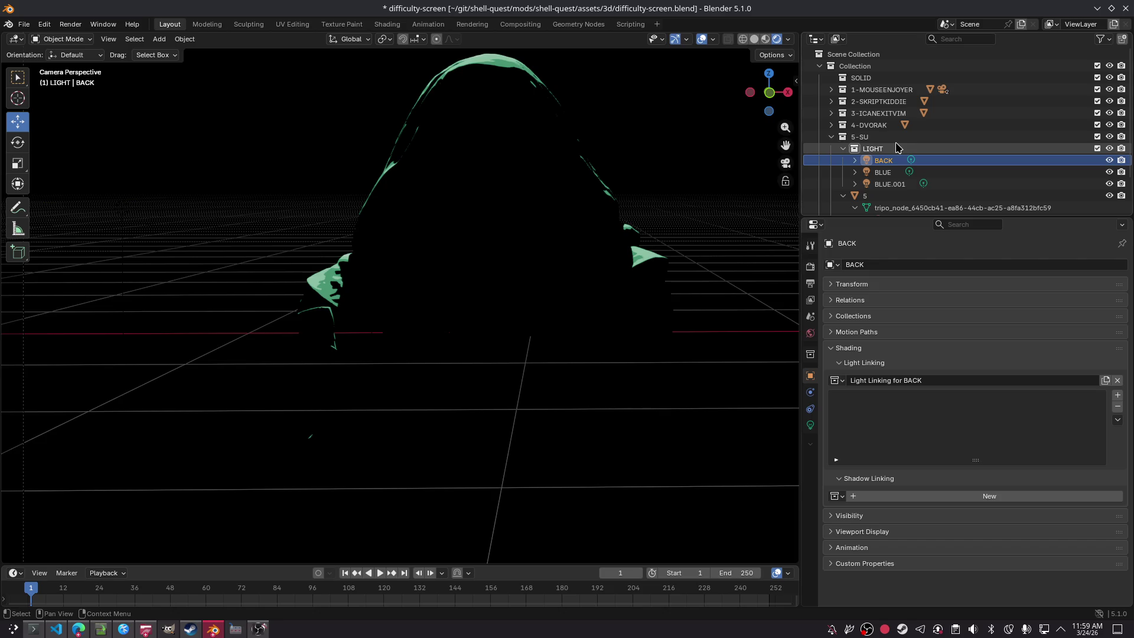
{"action": "left_click", "coordinate": [906, 382]}
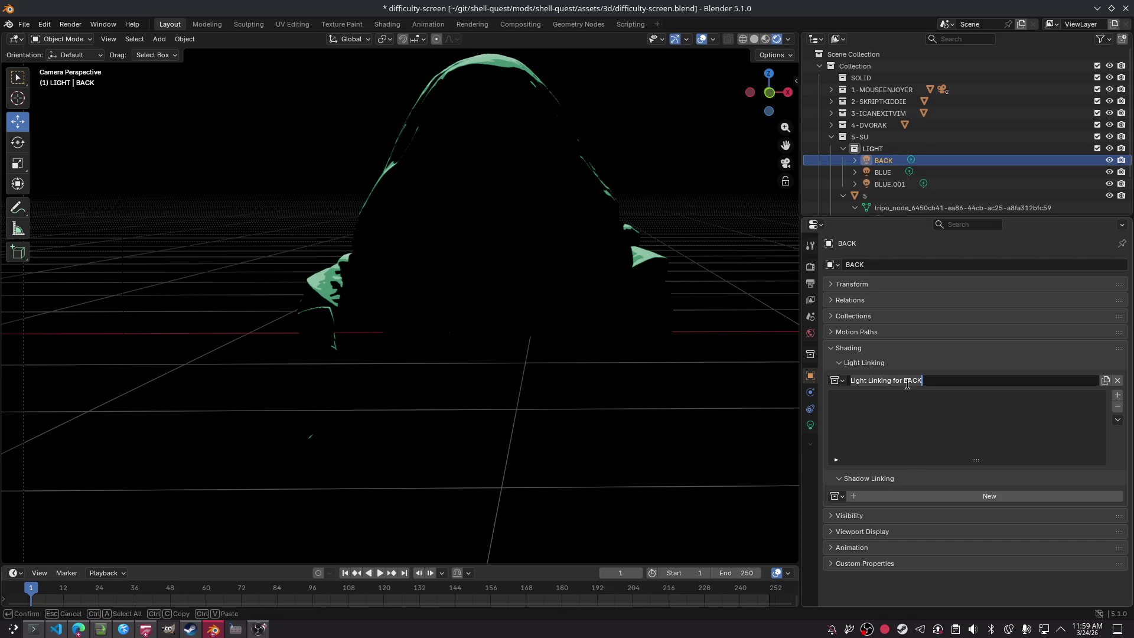
{"action": "left_click", "coordinate": [895, 458]}
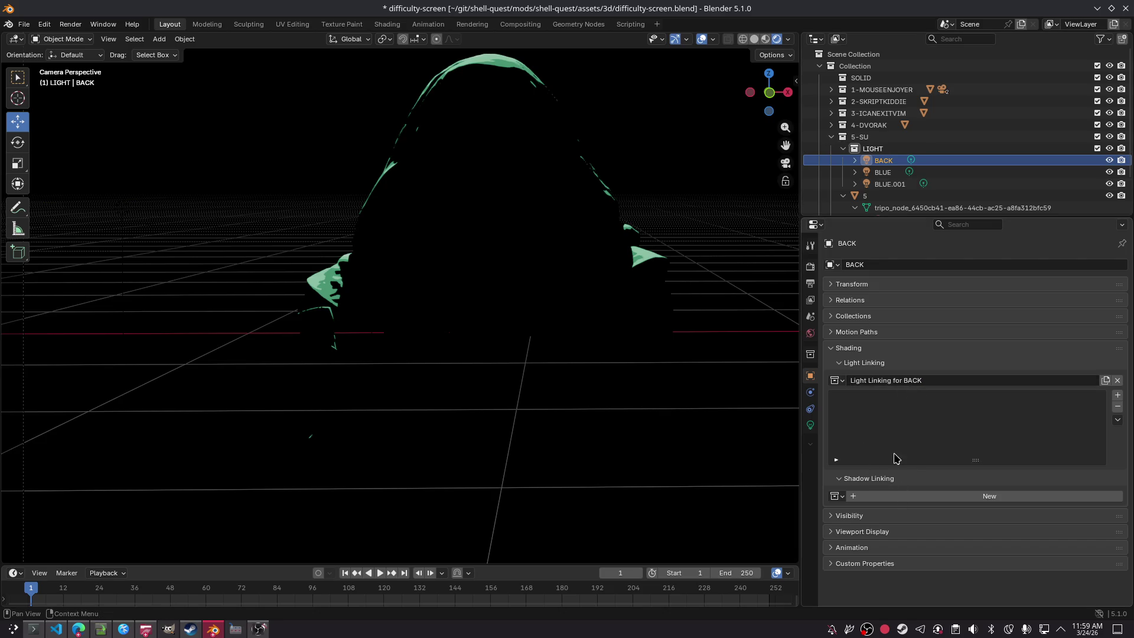
Step: Try and clear a filter on the linked objects list, then recheck ChatGPT's light-linking answer
{"action": "left_click", "coordinate": [837, 459]}
{"action": "left_click", "coordinate": [874, 469]}
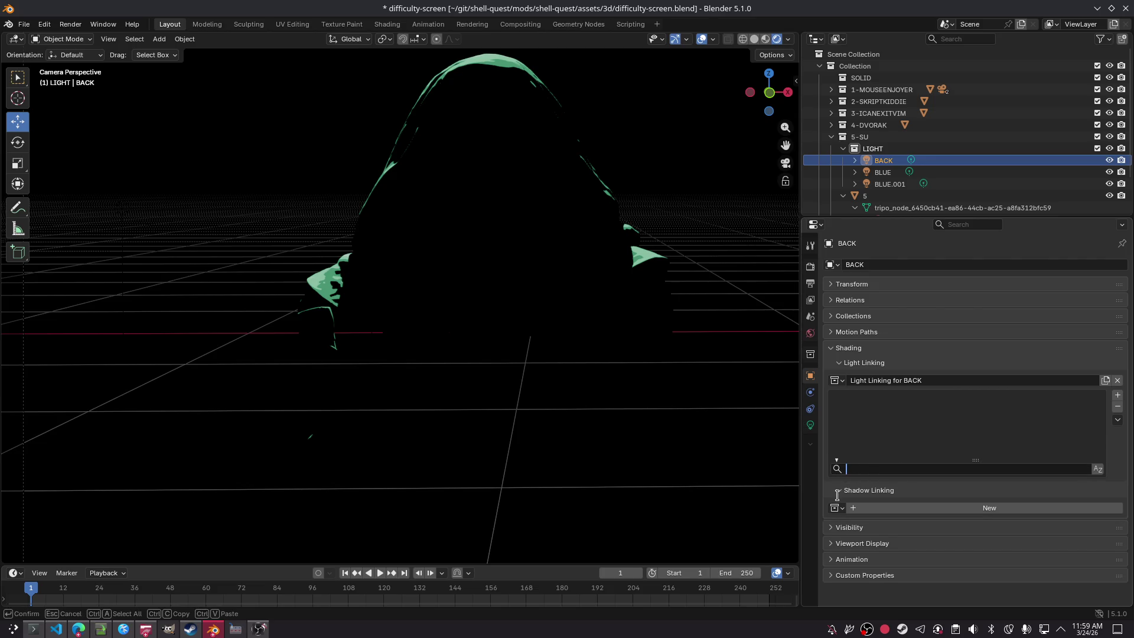
{"action": "type", "text": "2"}
{"action": "type", "text": "23"}
{"action": "key", "text": "Return"}
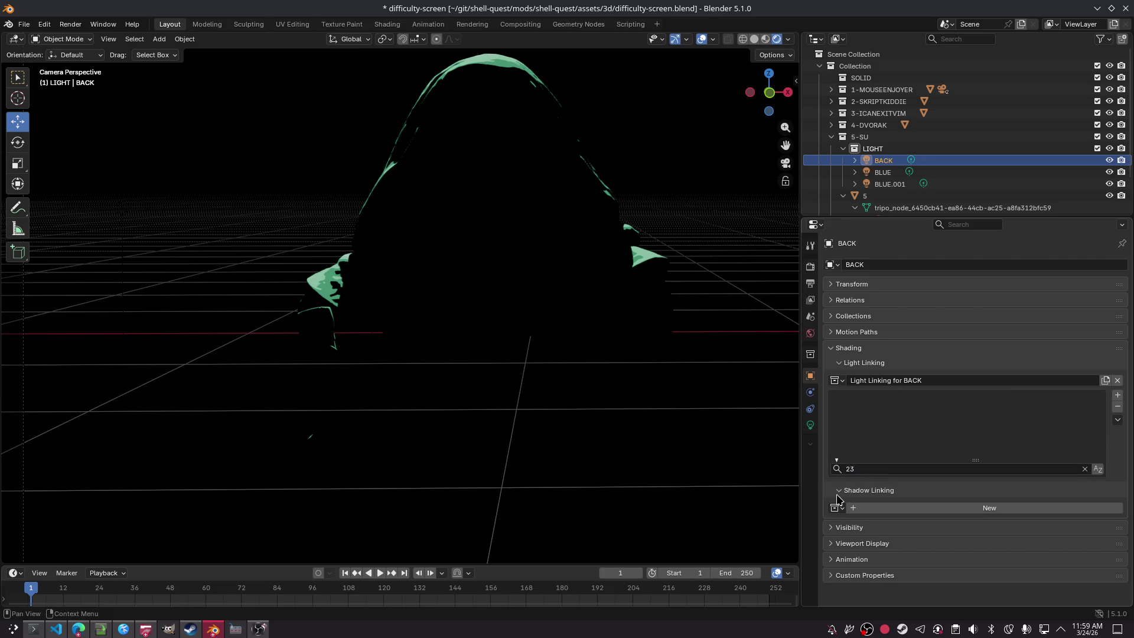
{"action": "key", "text": "BackSpace"}
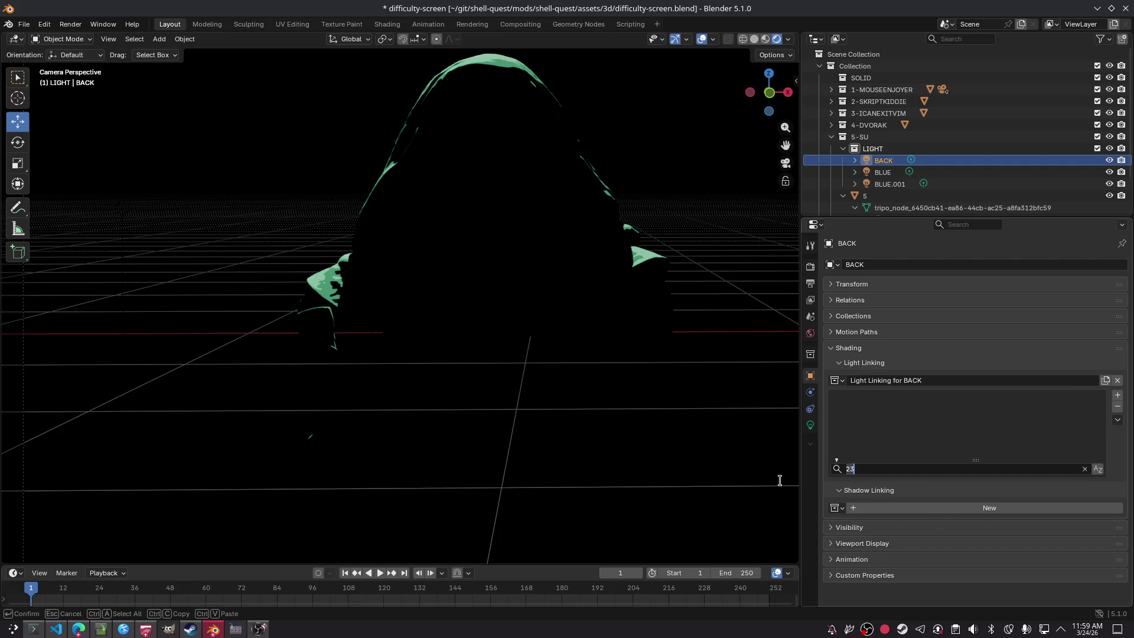
{"action": "key", "text": "alt+Tab"}
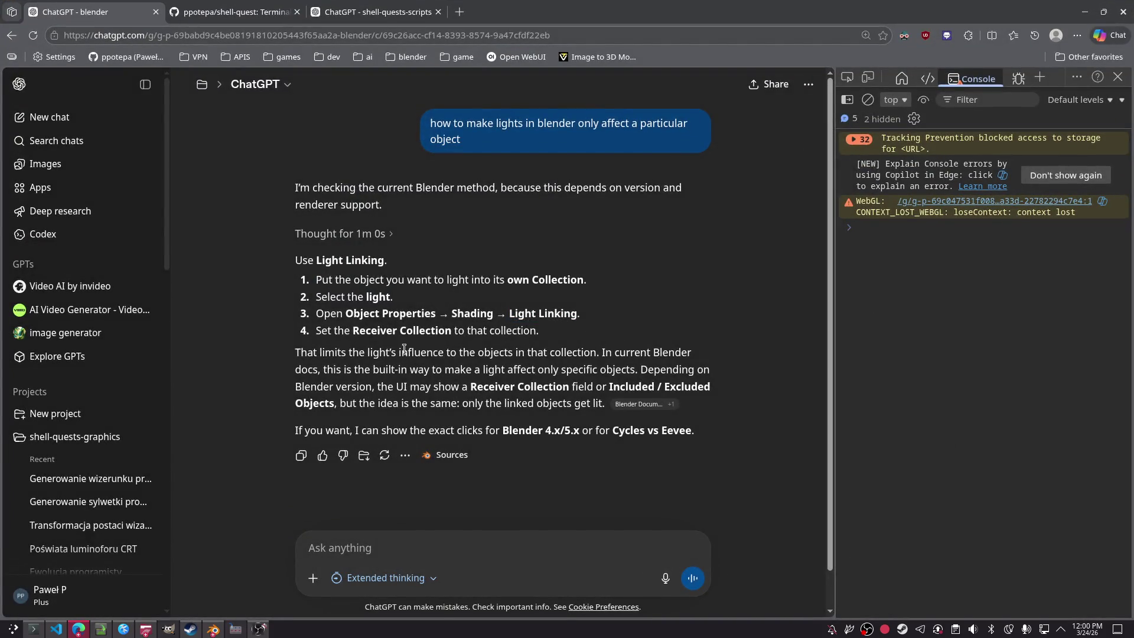
{"action": "key", "text": "alt+Tab"}
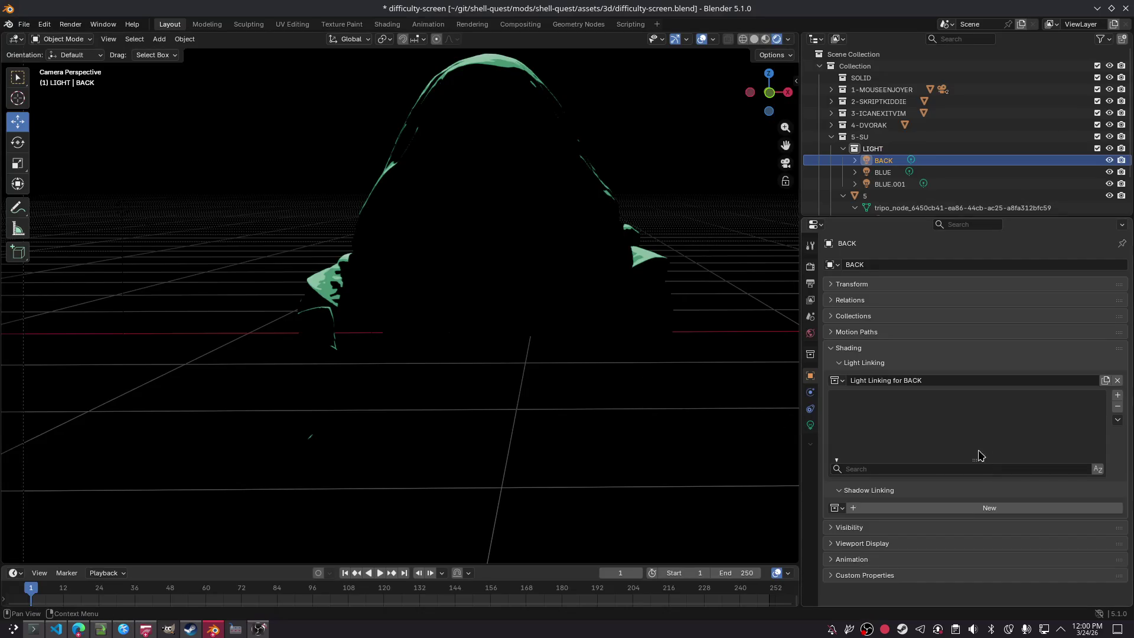
Step: Link the BACK light to the 5-SU collection and save the file
{"action": "left_click", "coordinate": [965, 381]}
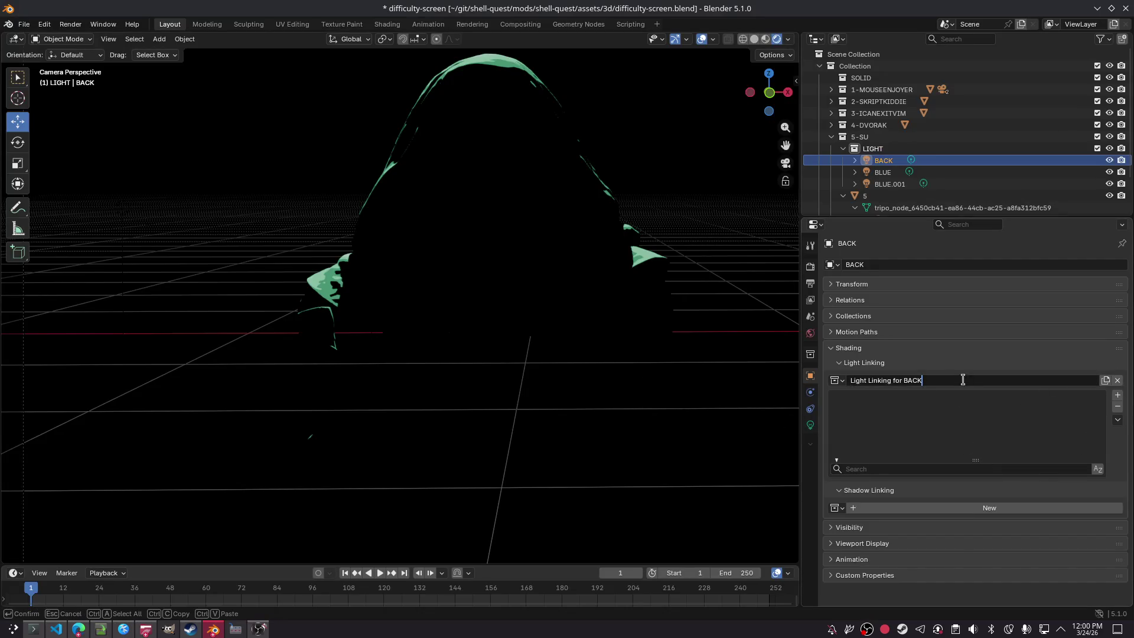
{"action": "left_click", "coordinate": [834, 380]}
{"action": "left_click", "coordinate": [834, 380]}
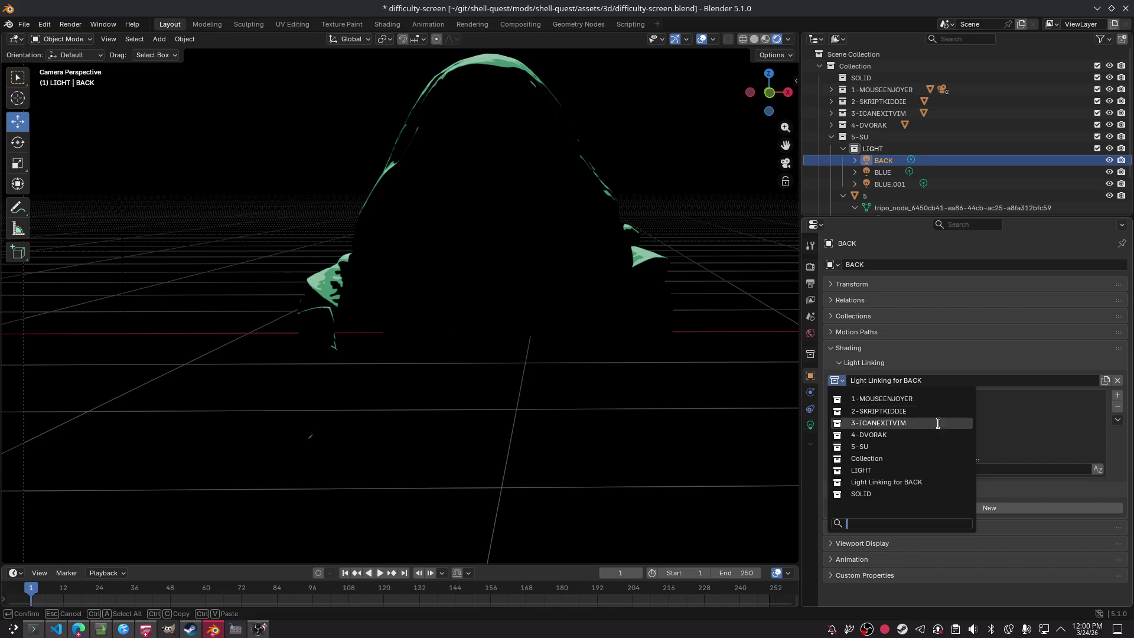
{"action": "left_click", "coordinate": [921, 446]}
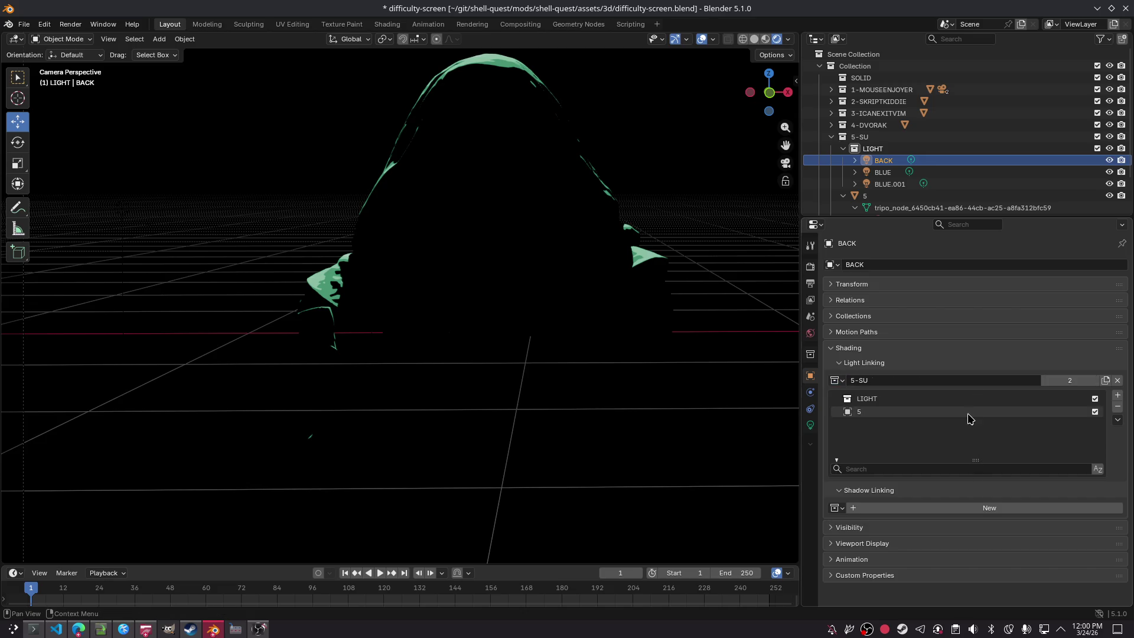
{"action": "left_click", "coordinate": [916, 399]}
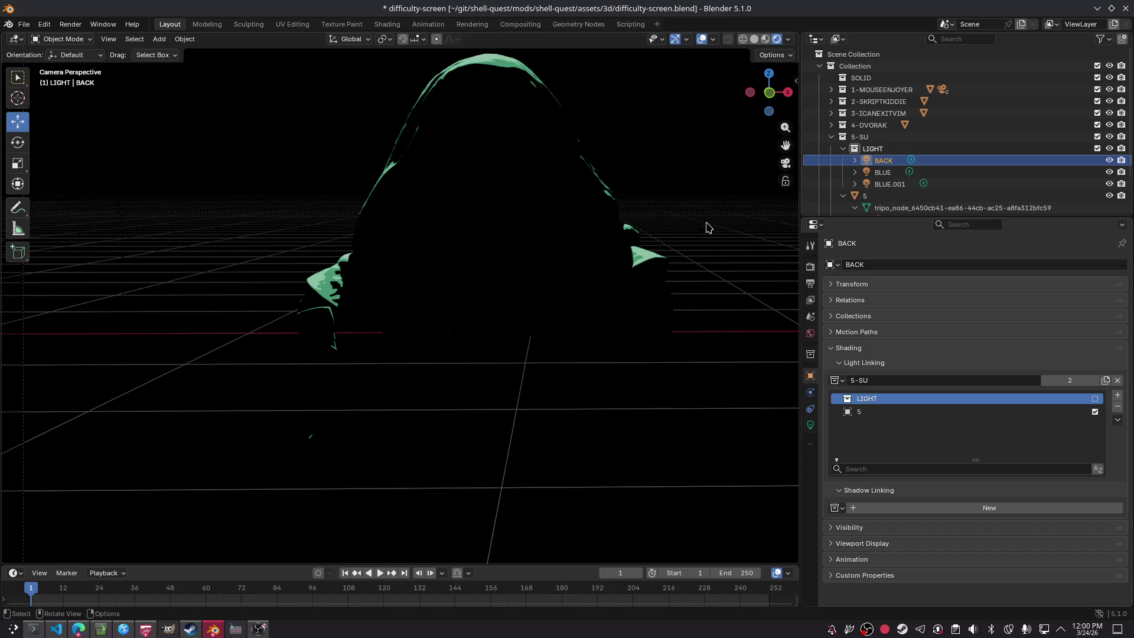
{"action": "left_click", "coordinate": [880, 172]}
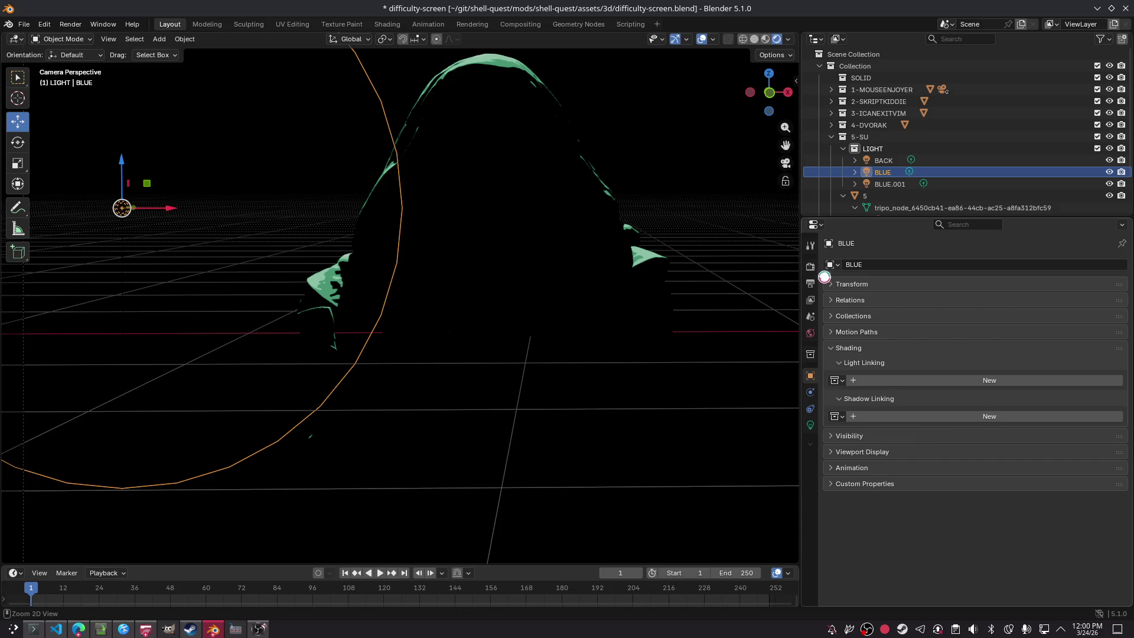
{"action": "key", "text": "ctrl+s"}
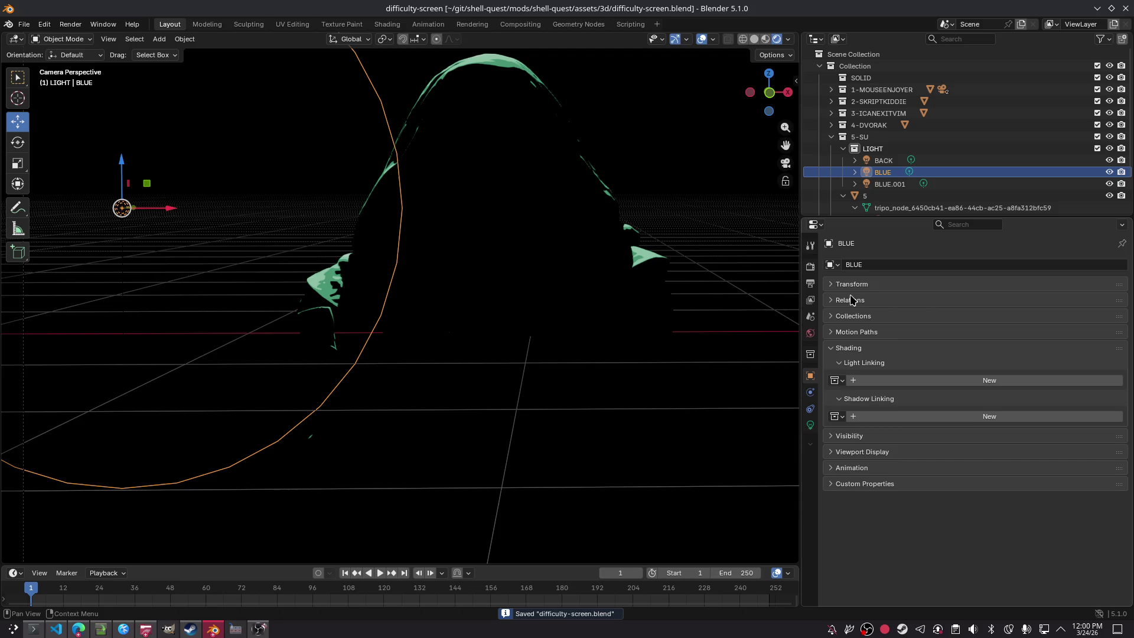
Step: Link both the BLUE and BLUE.001 lights to the 5-SU collection and save again
{"action": "left_click", "coordinate": [835, 380]}
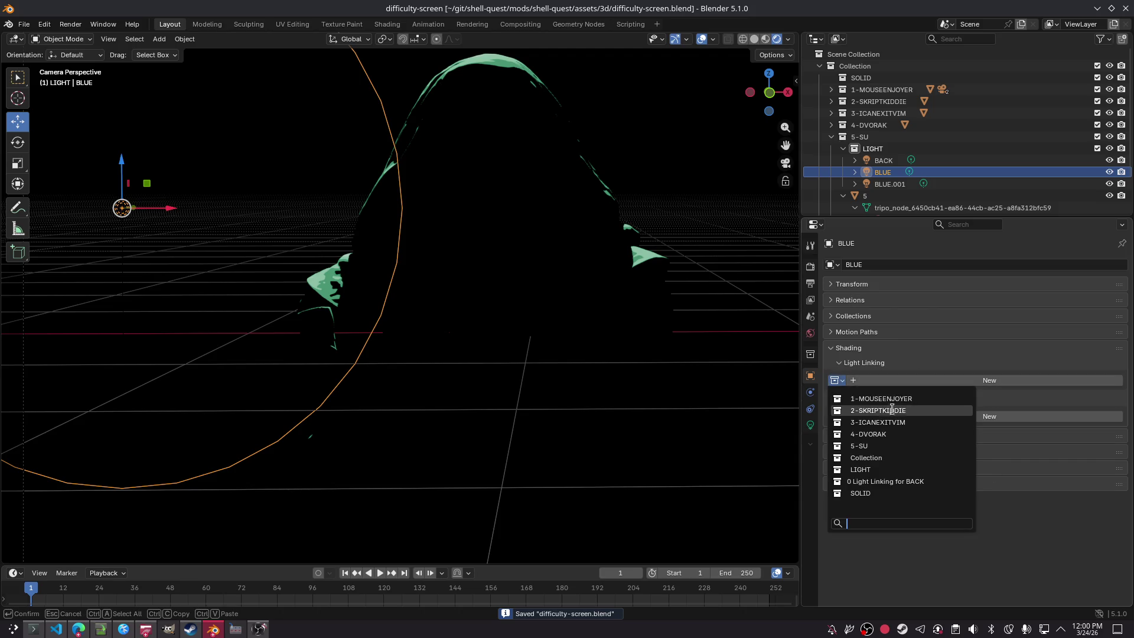
{"action": "left_click", "coordinate": [880, 445]}
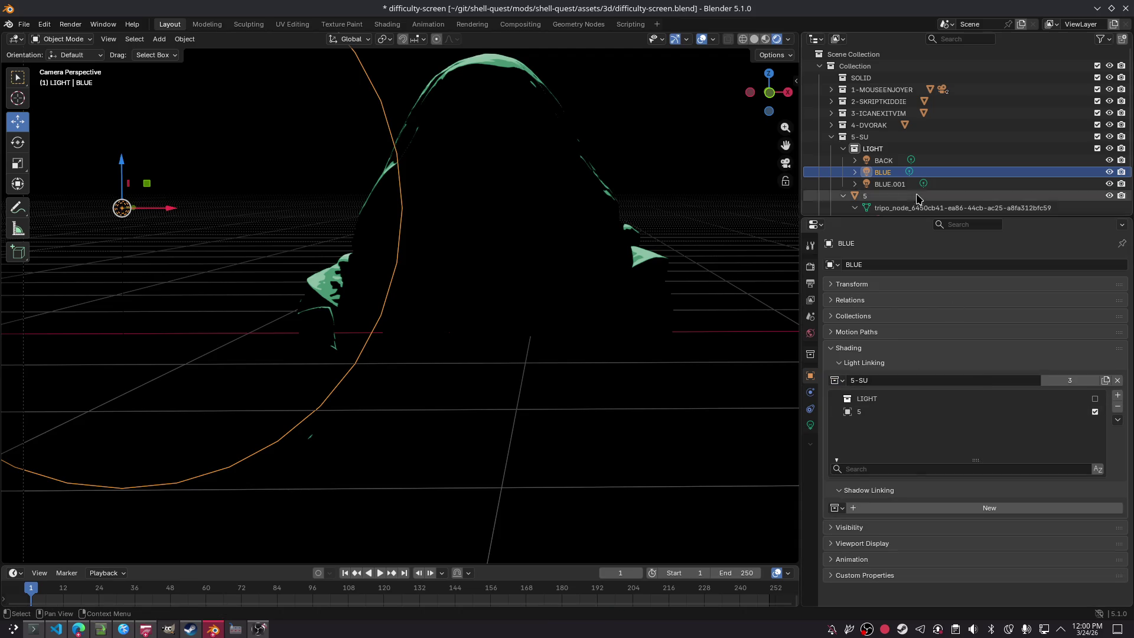
{"action": "left_click", "coordinate": [892, 184]}
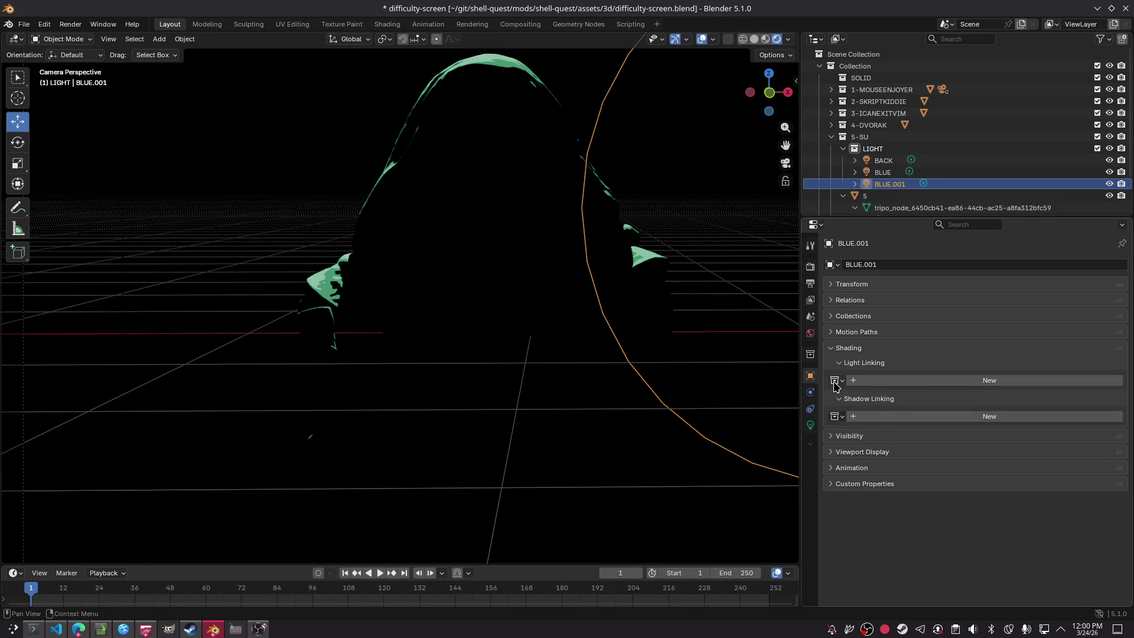
{"action": "left_click", "coordinate": [835, 380]}
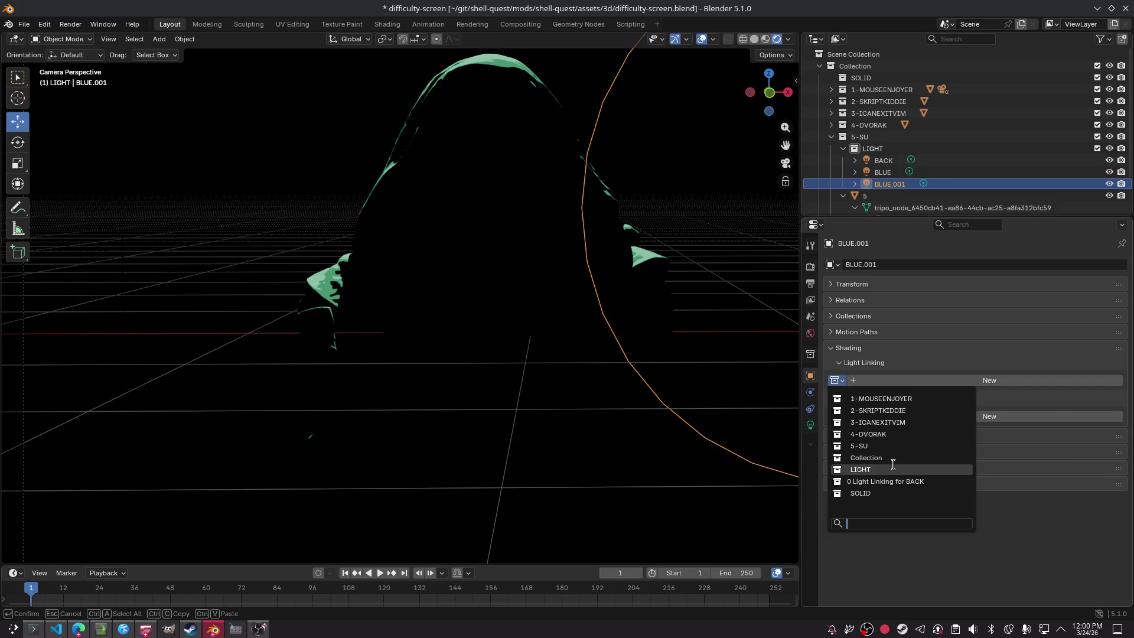
{"action": "left_click", "coordinate": [890, 447]}
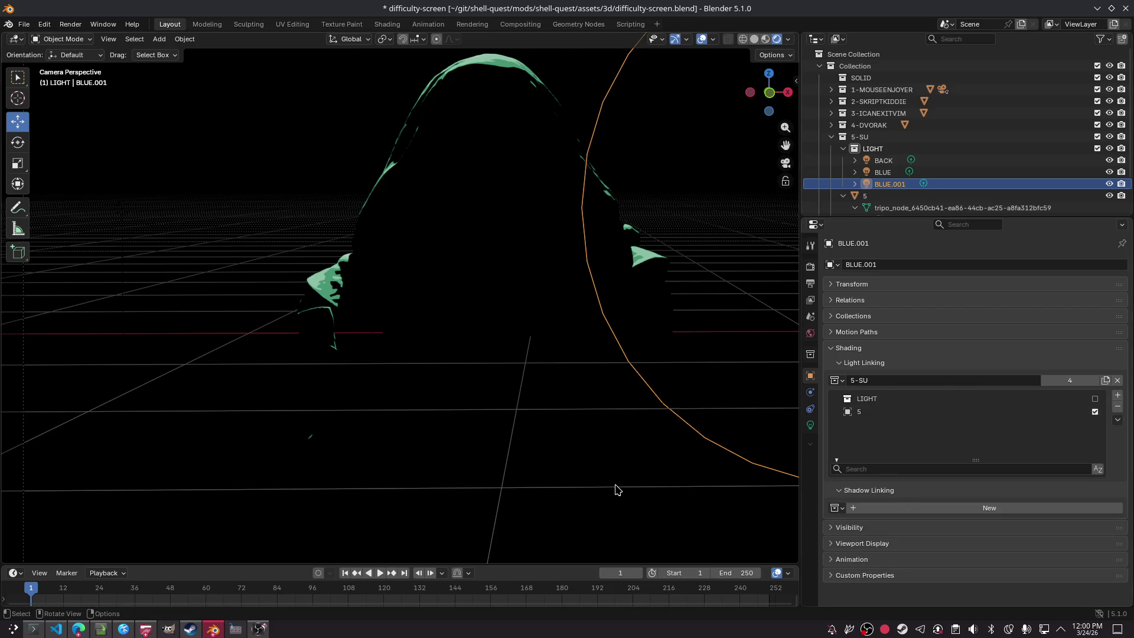
{"action": "key", "text": "ctrl+s"}
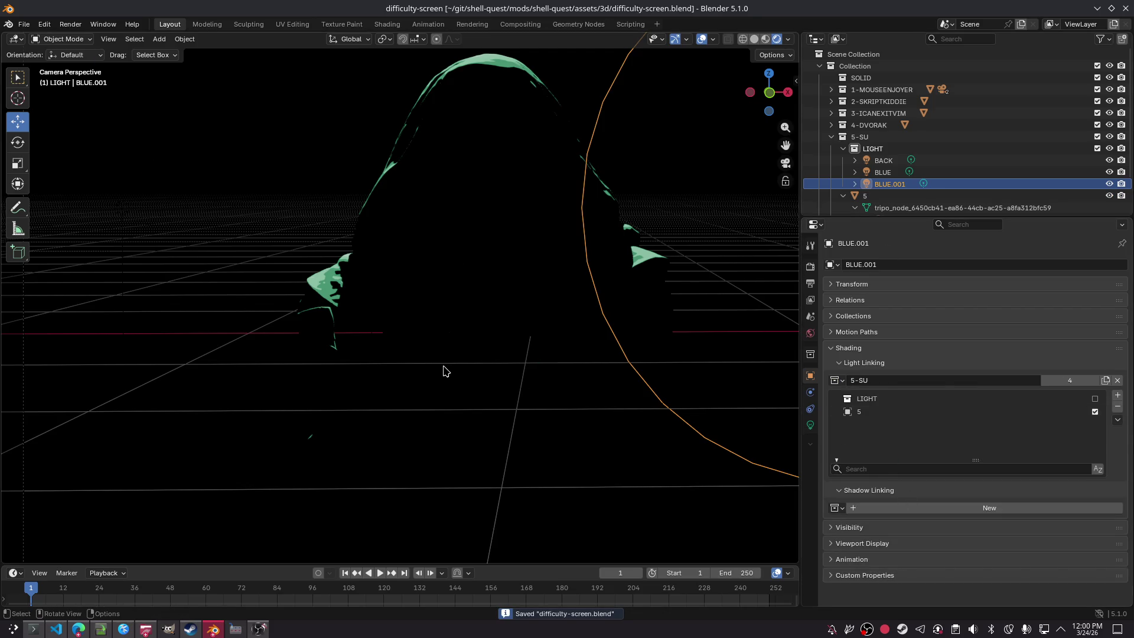
{"action": "scroll", "coordinate": [387, 204], "scroll_direction": "down", "scroll_amount": 6}
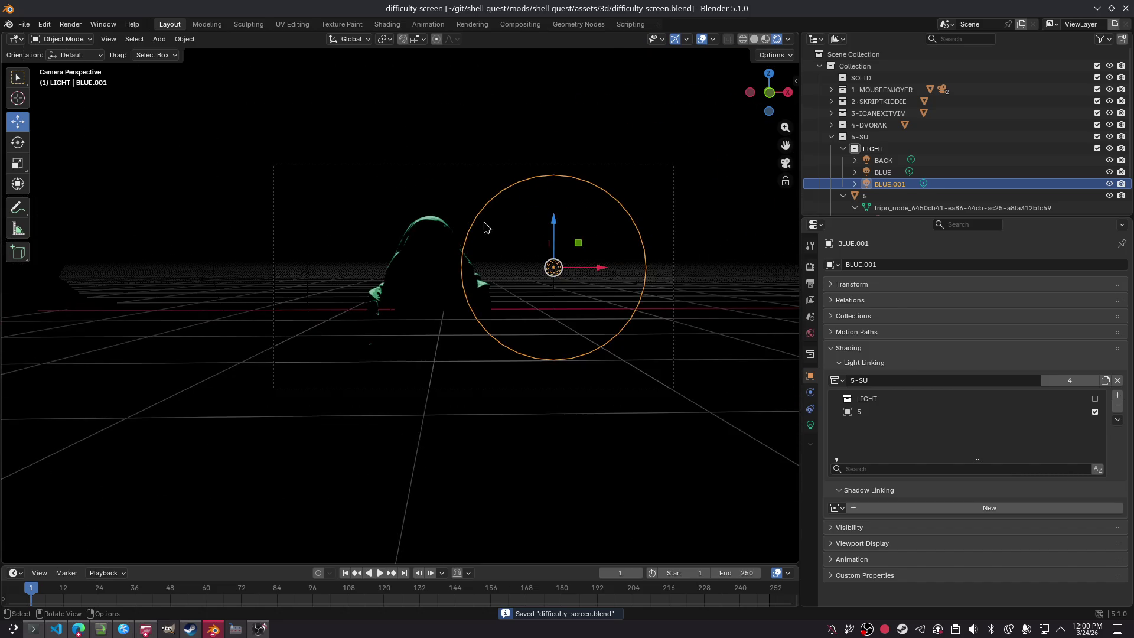
Step: Select the BACK, BLUE and BLUE.001 lights, shift them left, and save
{"action": "key", "text": "Up"}
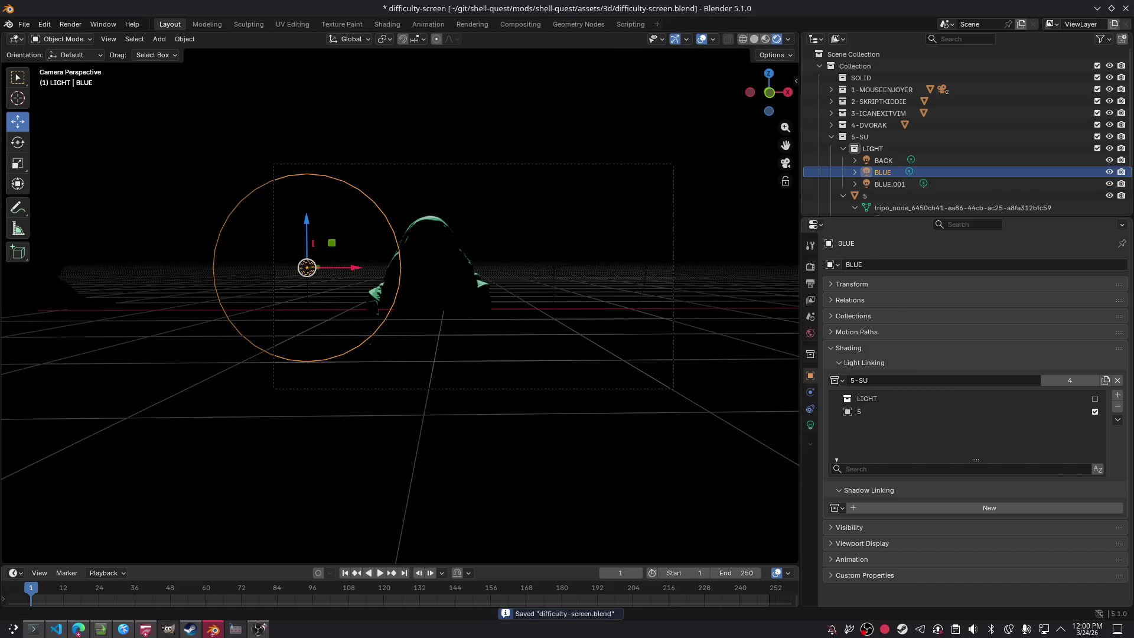
{"action": "key", "text": "Down"}
{"action": "key", "text": "Up"}
{"action": "key", "text": "Up"}
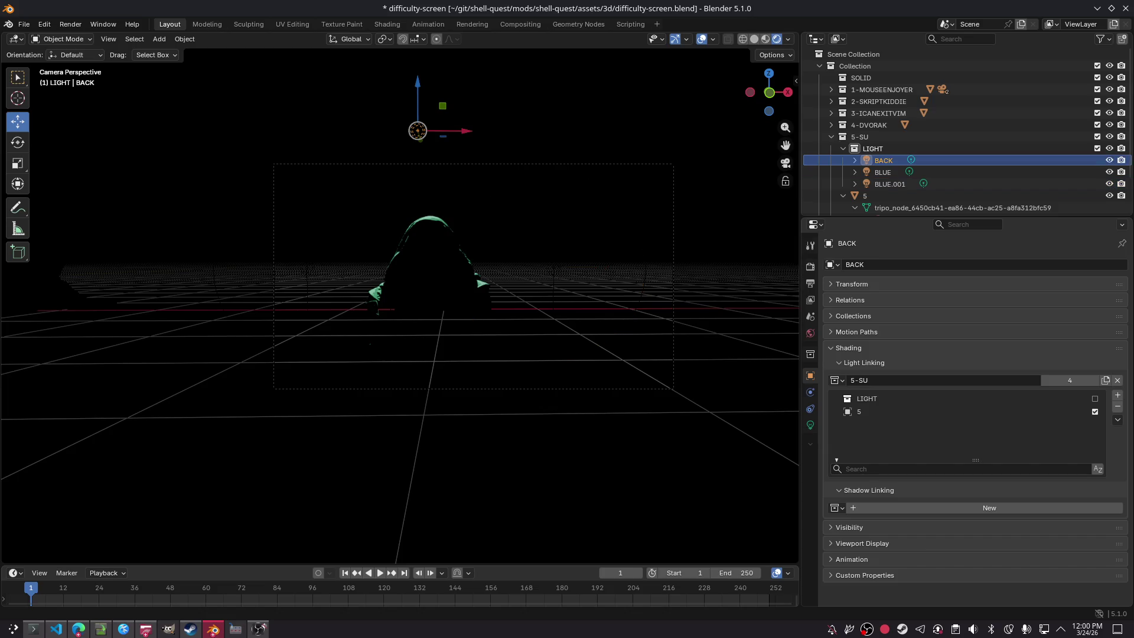
{"action": "key", "text": "Down"}
{"action": "key", "text": "Down"}
{"action": "key", "text": "shift+Up"}
{"action": "key", "text": "shift+Up"}
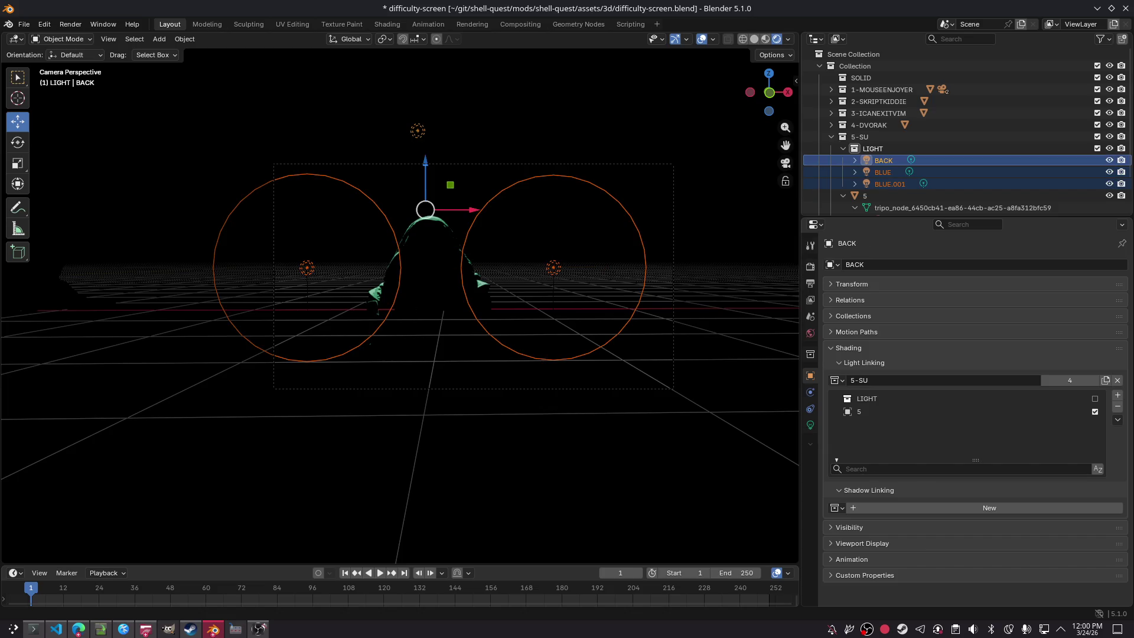
{"action": "key", "text": "g"}
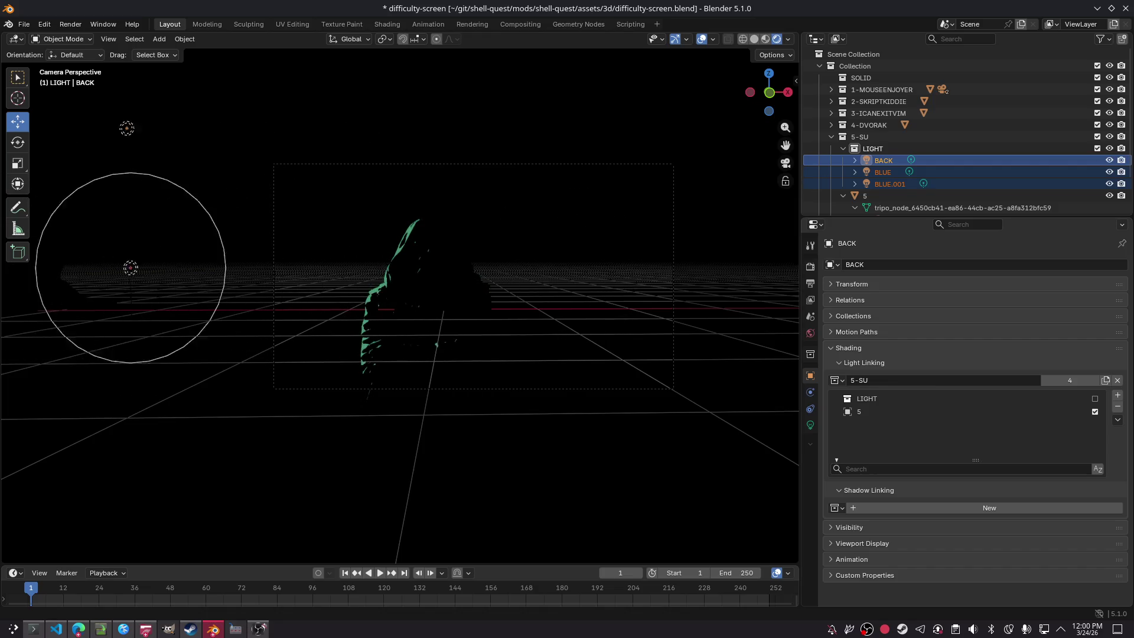
{"action": "key", "text": "Escape"}
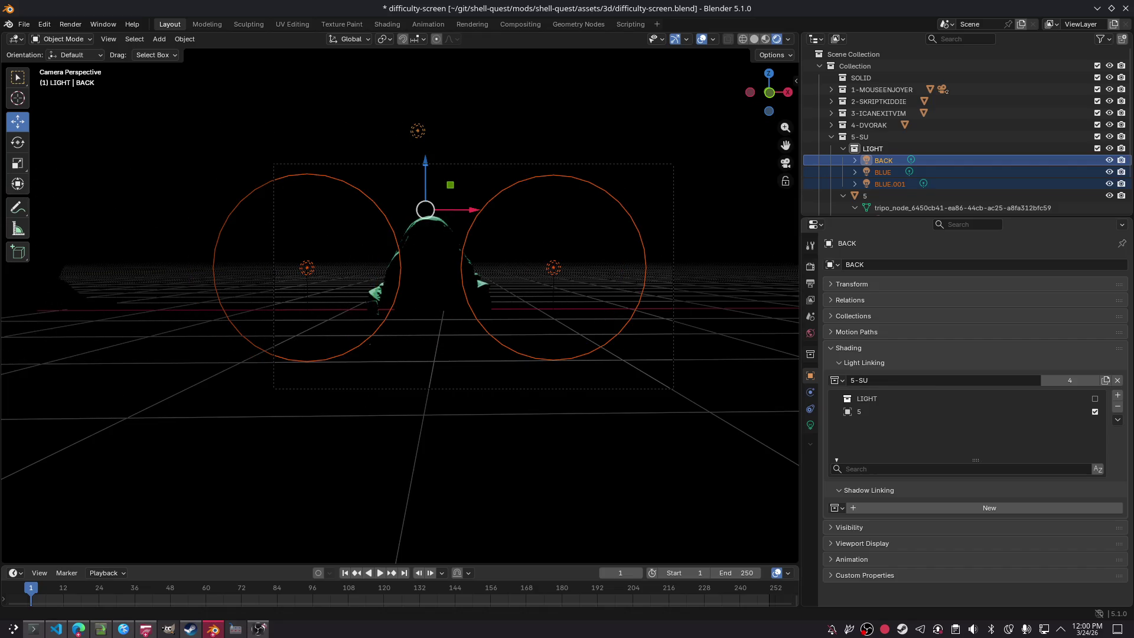
{"action": "key", "text": "ctrl+s"}
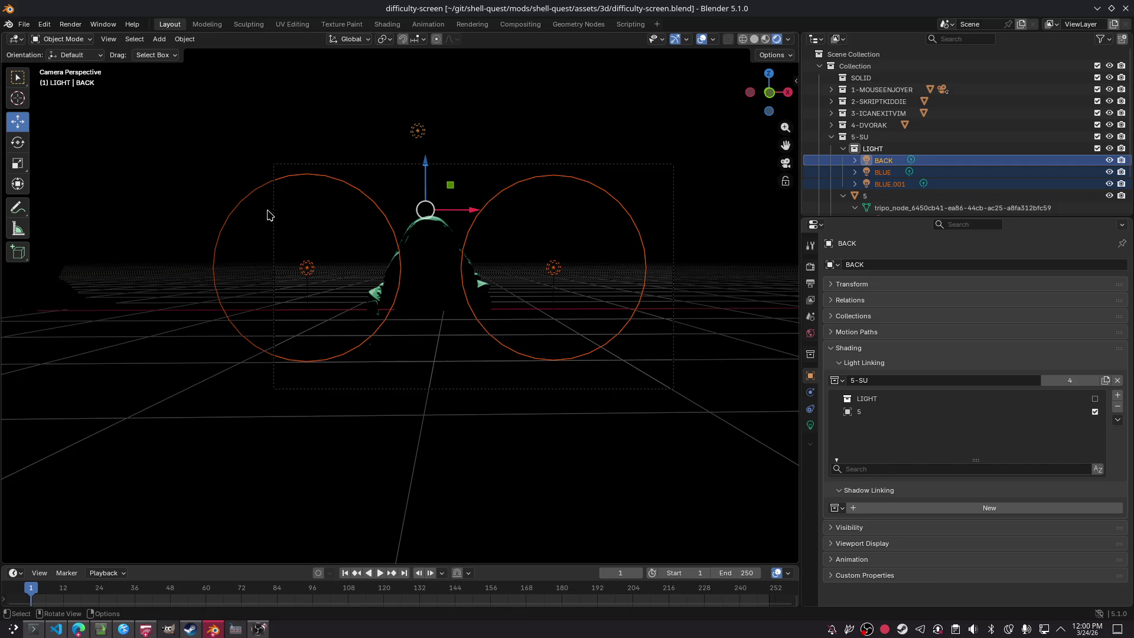
Step: Walk the camera closer to the hooded figure with Shift+` navigation and save
{"action": "left_click", "coordinate": [476, 472]}
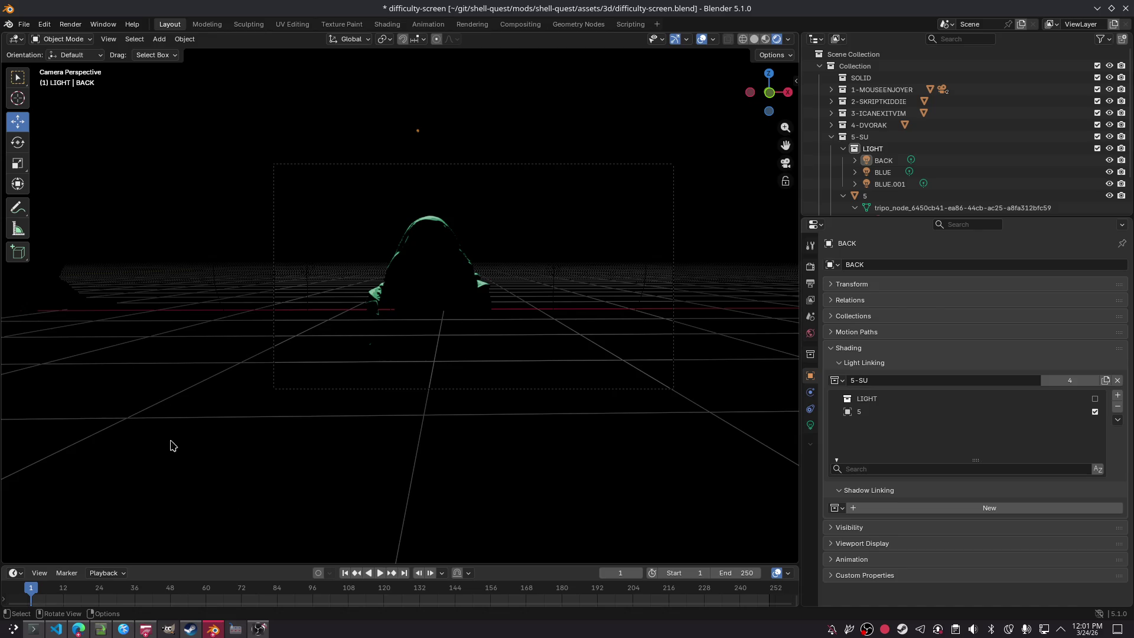
{"action": "scroll", "coordinate": [428, 280], "scroll_direction": "up", "scroll_amount": 2}
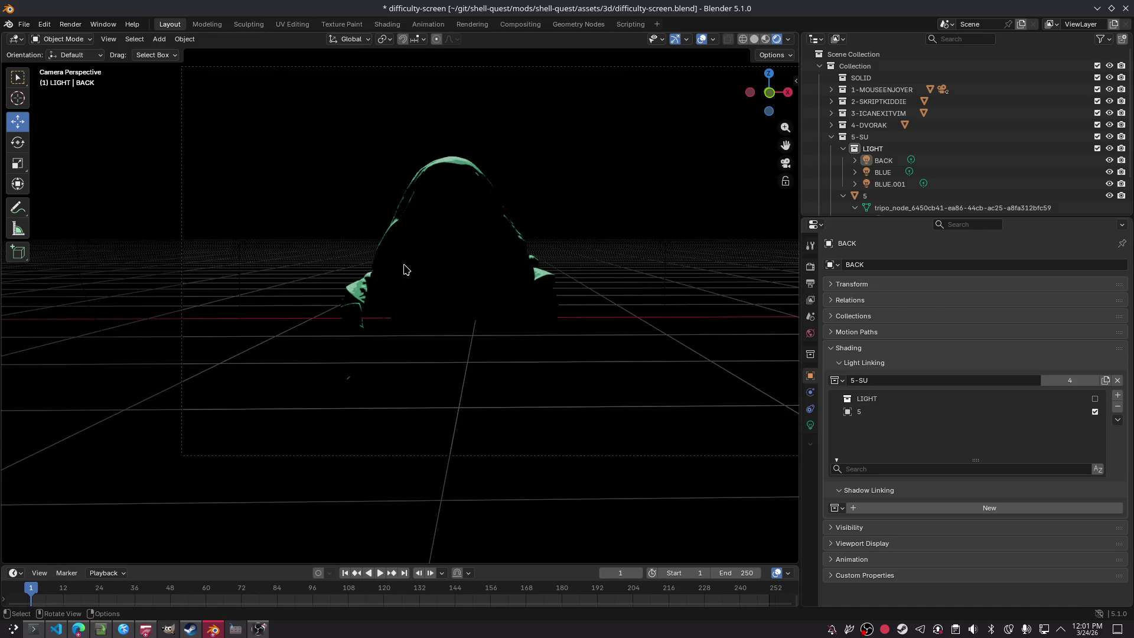
{"action": "key", "text": "shift+grave"}
{"action": "key", "text": "w"}
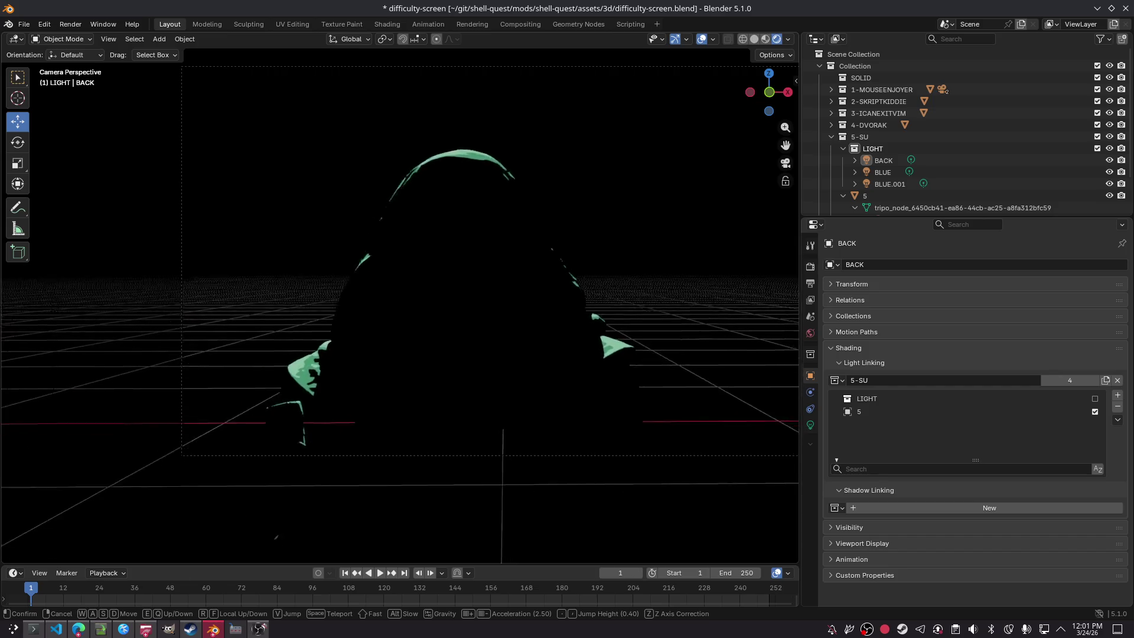
{"action": "key", "text": "s"}
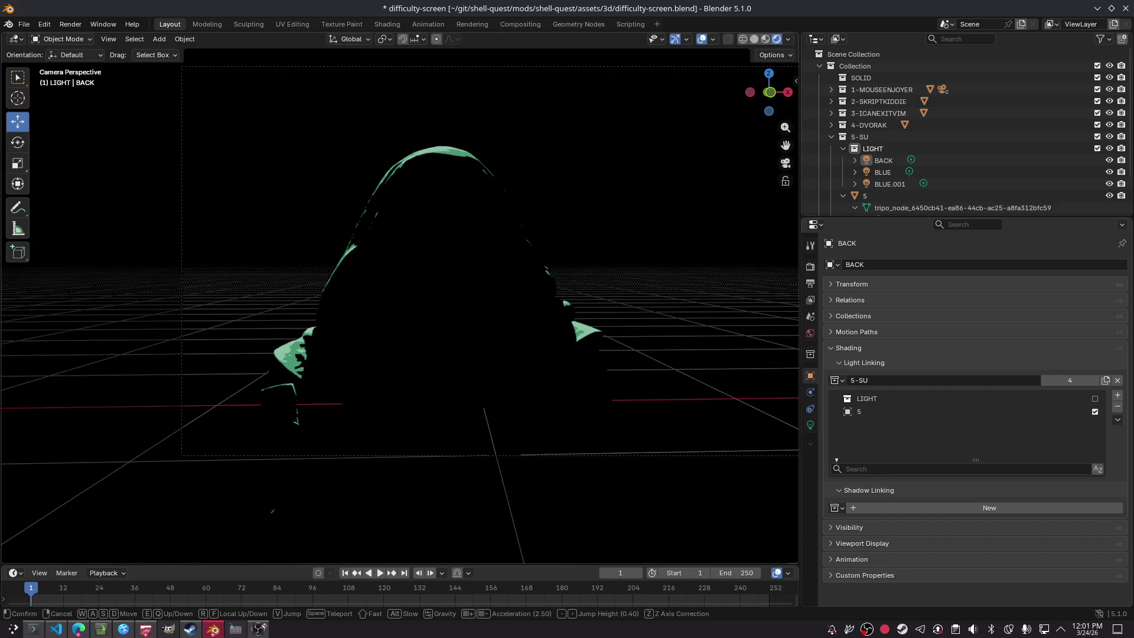
{"action": "key", "text": "q"}
{"action": "key", "text": "a"}
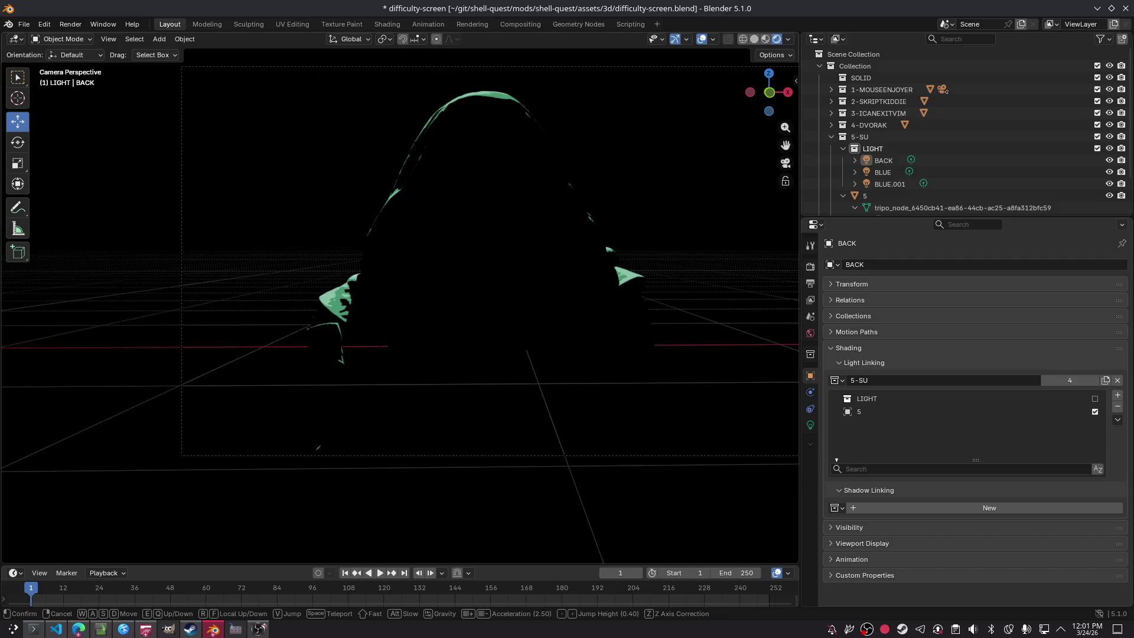
{"action": "left_click", "coordinate": [404, 269]}
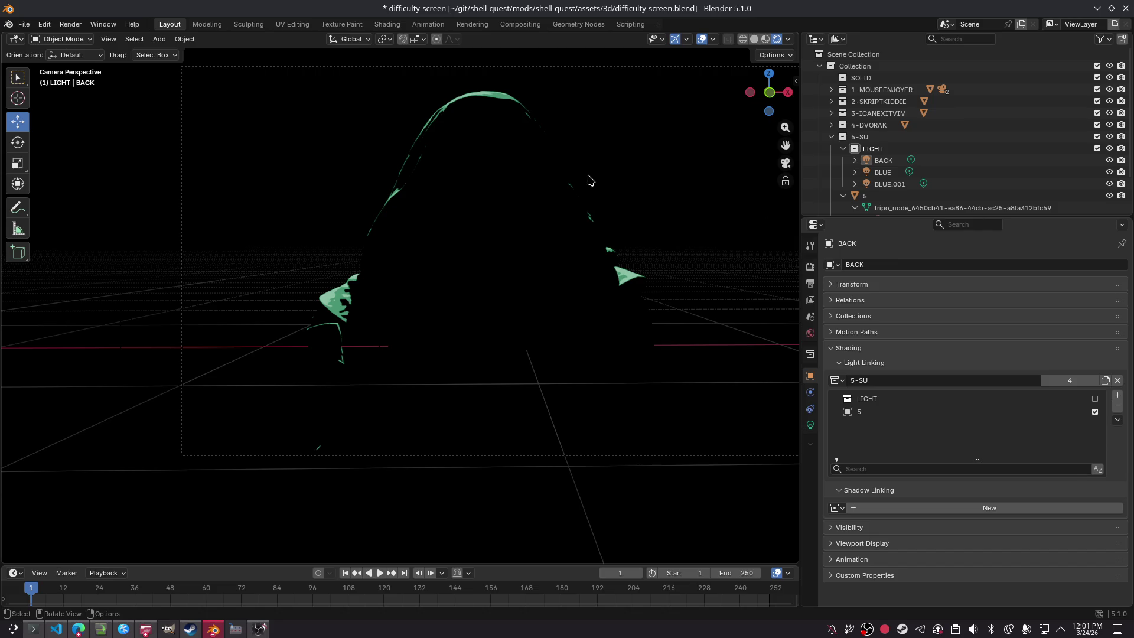
{"action": "key", "text": "ctrl+s"}
Step: Render the frame and check the BACK light's name without changing it
{"action": "key", "text": "F12"}
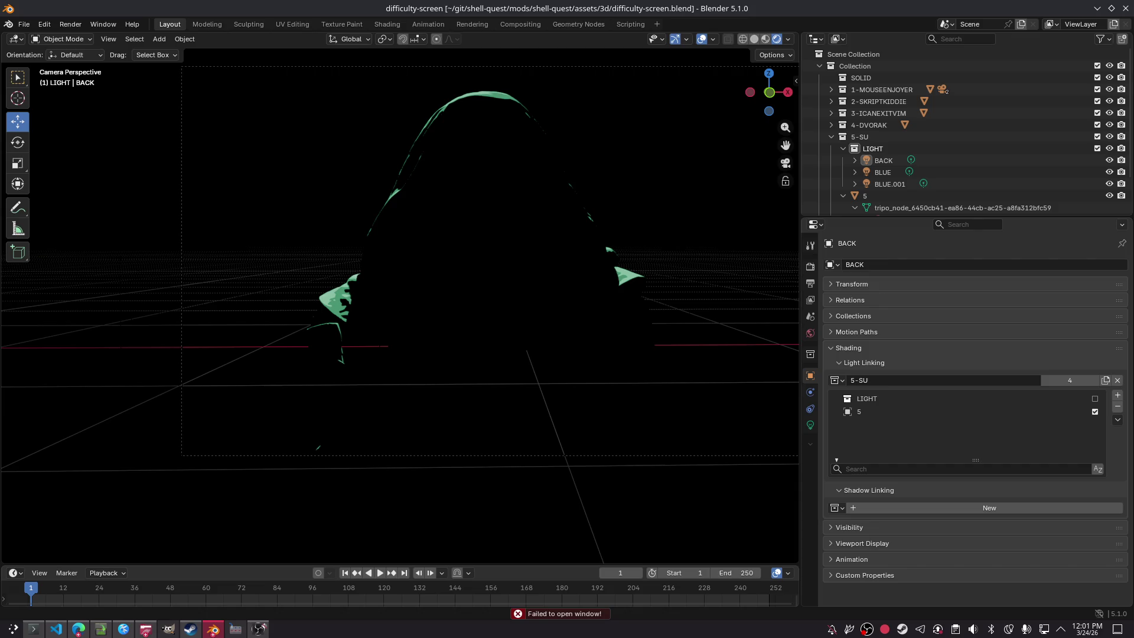
{"action": "left_click", "coordinate": [883, 160]}
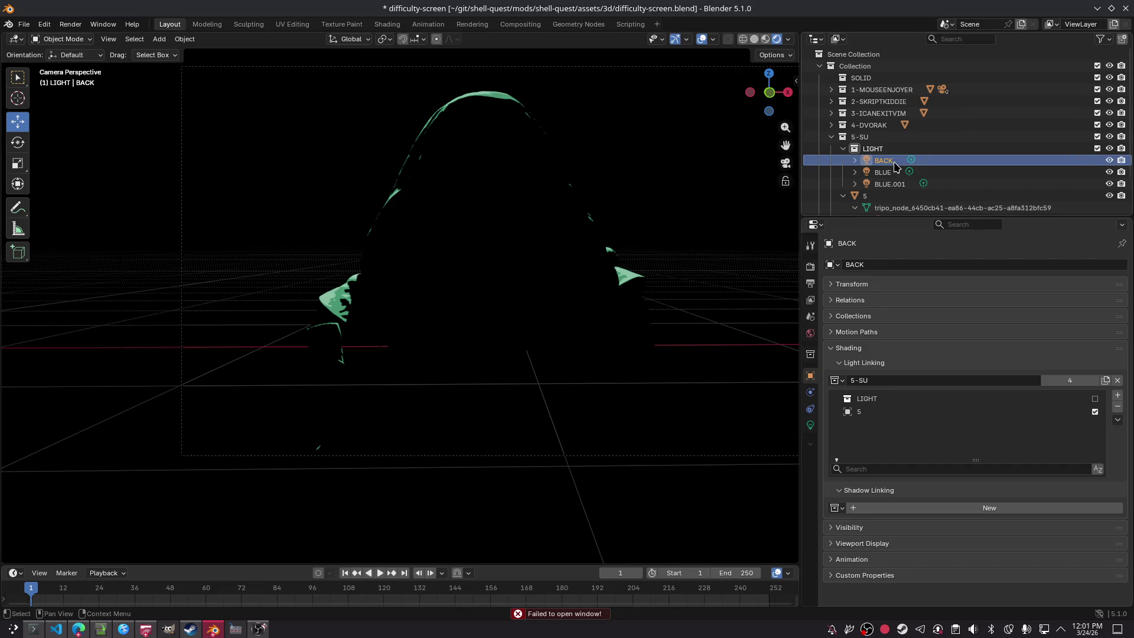
{"action": "key", "text": "F2"}
{"action": "key", "text": "Return"}
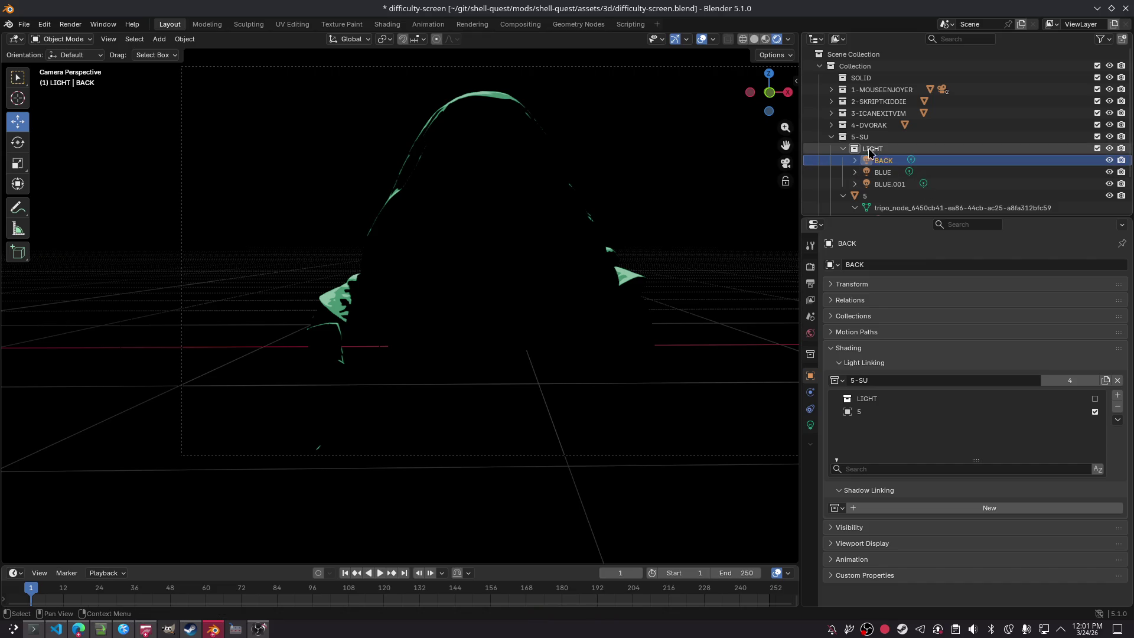
{"action": "scroll", "coordinate": [902, 190], "scroll_direction": "down", "scroll_amount": 1}
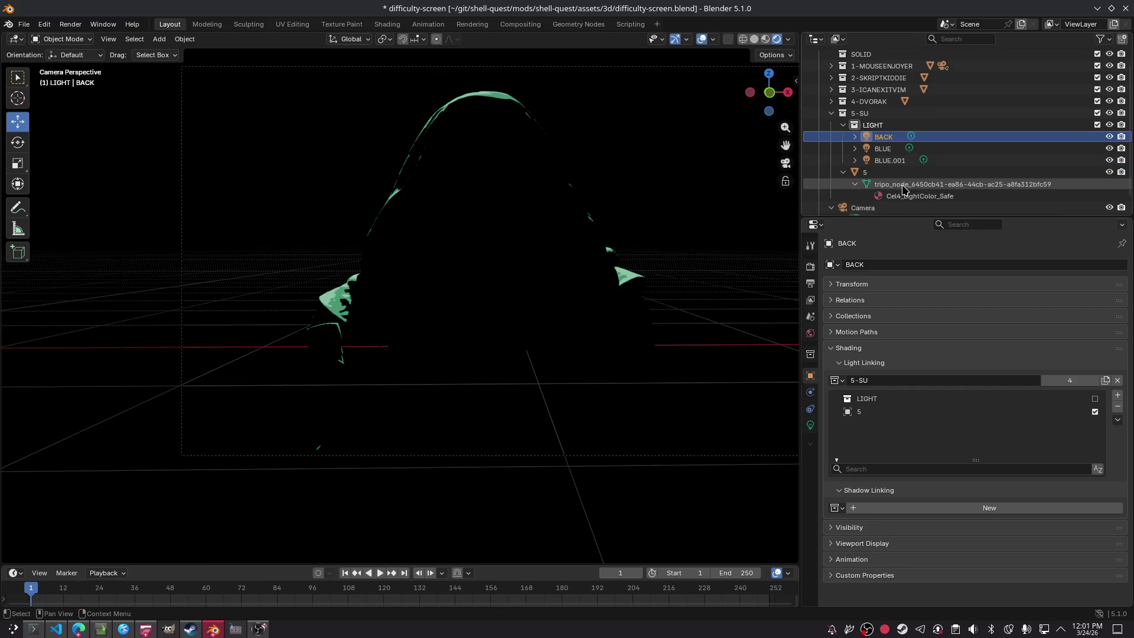
Step: Rename the tripo_node mesh to 5 and save the blend file
{"action": "left_click", "coordinate": [901, 188]}
{"action": "key", "text": "F2"}
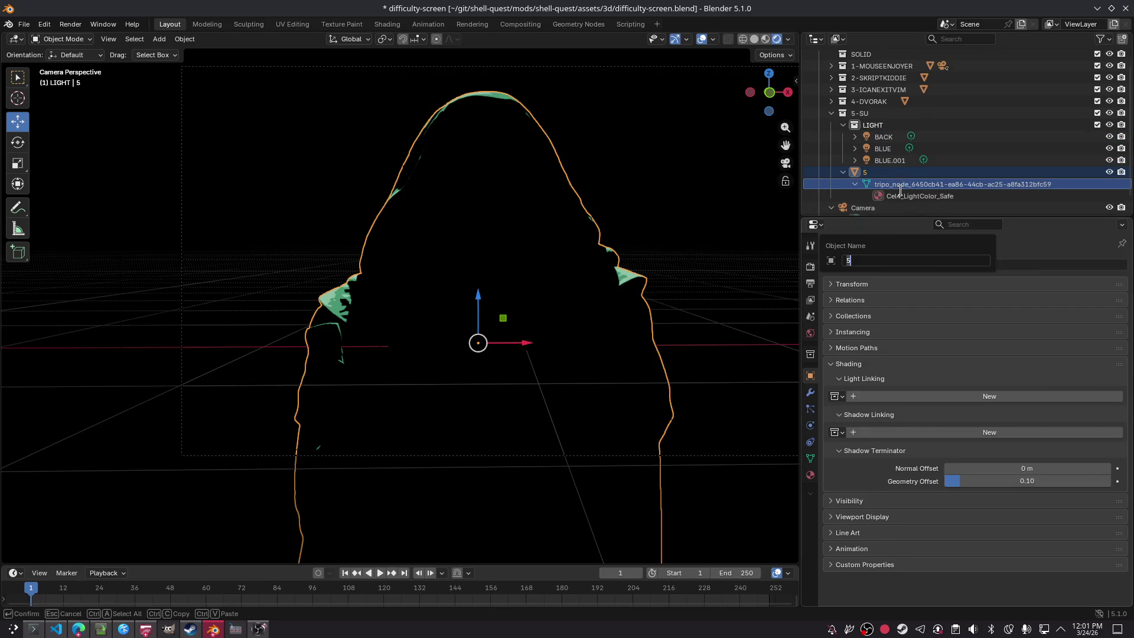
{"action": "double_click", "coordinate": [909, 185]}
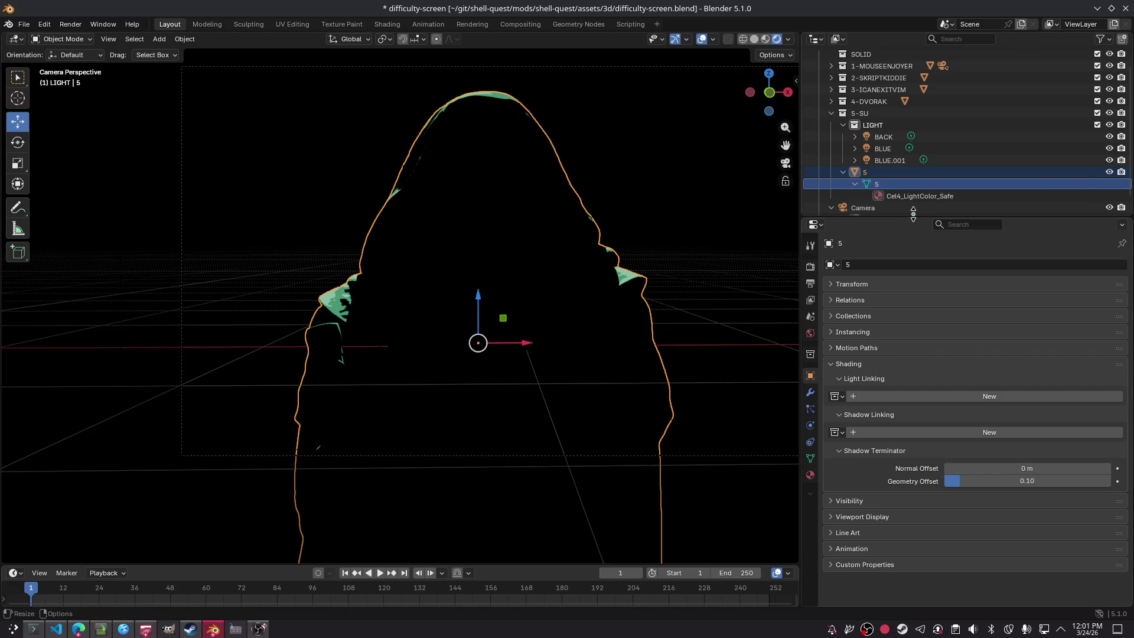
{"action": "type", "text": "5"}
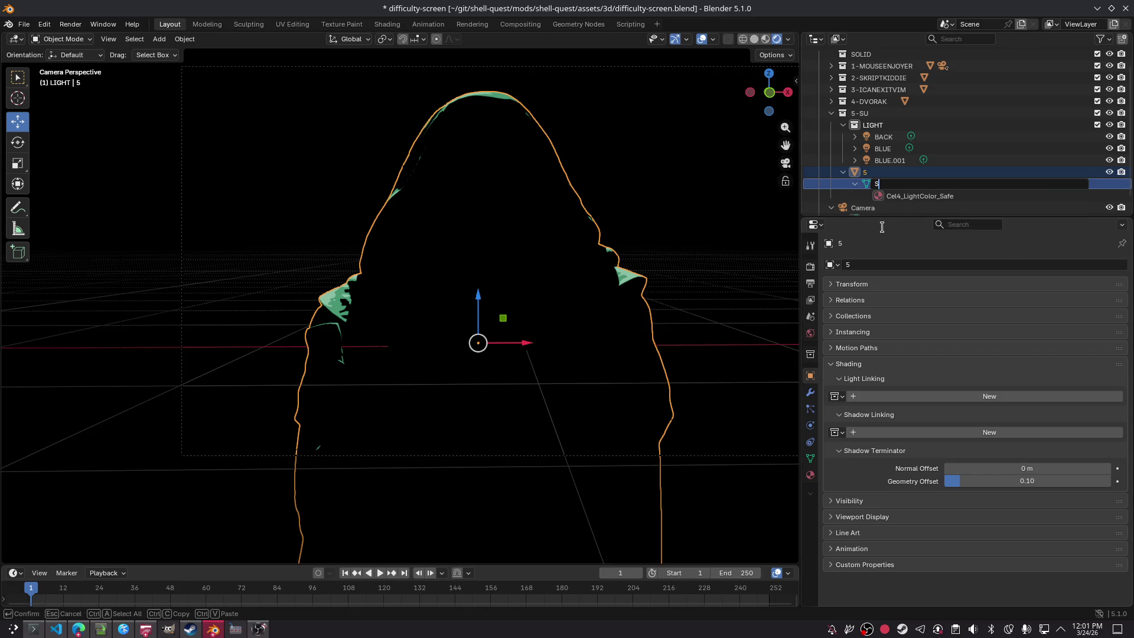
{"action": "key", "text": "Return"}
{"action": "key", "text": "ctrl+s"}
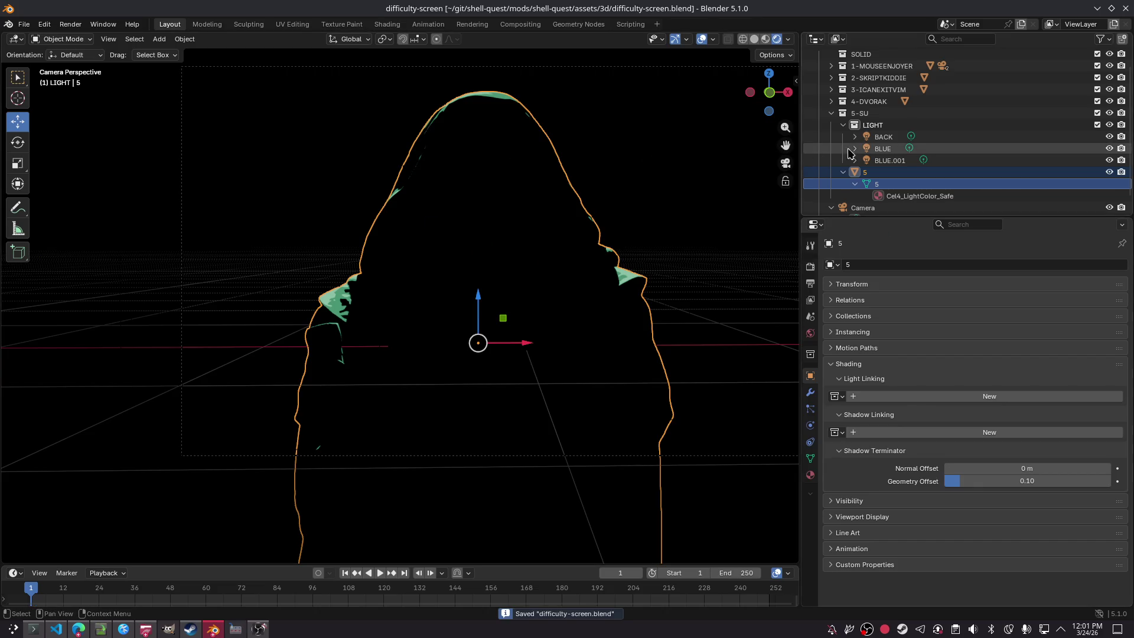
Step: Select the BLUE light and show its light settings
{"action": "left_click", "coordinate": [876, 162]}
{"action": "left_click", "coordinate": [882, 149]}
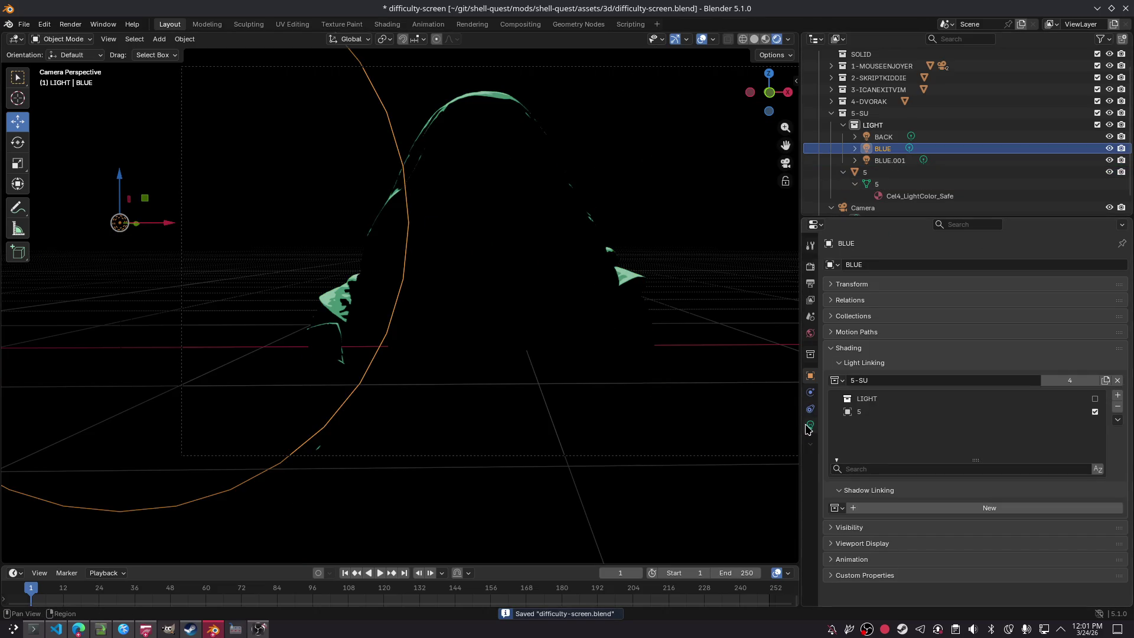
{"action": "left_click", "coordinate": [809, 424]}
Step: Try raising the BLUE light's exposure and toggling Soft Falloff, then undo and save
{"action": "mouse_move", "coordinate": [1027, 366]}
{"action": "left_mouse_down"}
{"action": "mouse_move", "coordinate": [1063, 367]}
{"action": "mouse_move", "coordinate": [1006, 360]}
{"action": "mouse_move", "coordinate": [1021, 380]}
{"action": "mouse_move", "coordinate": [1052, 379]}
{"action": "left_mouse_up"}
{"action": "left_click", "coordinate": [959, 428]}
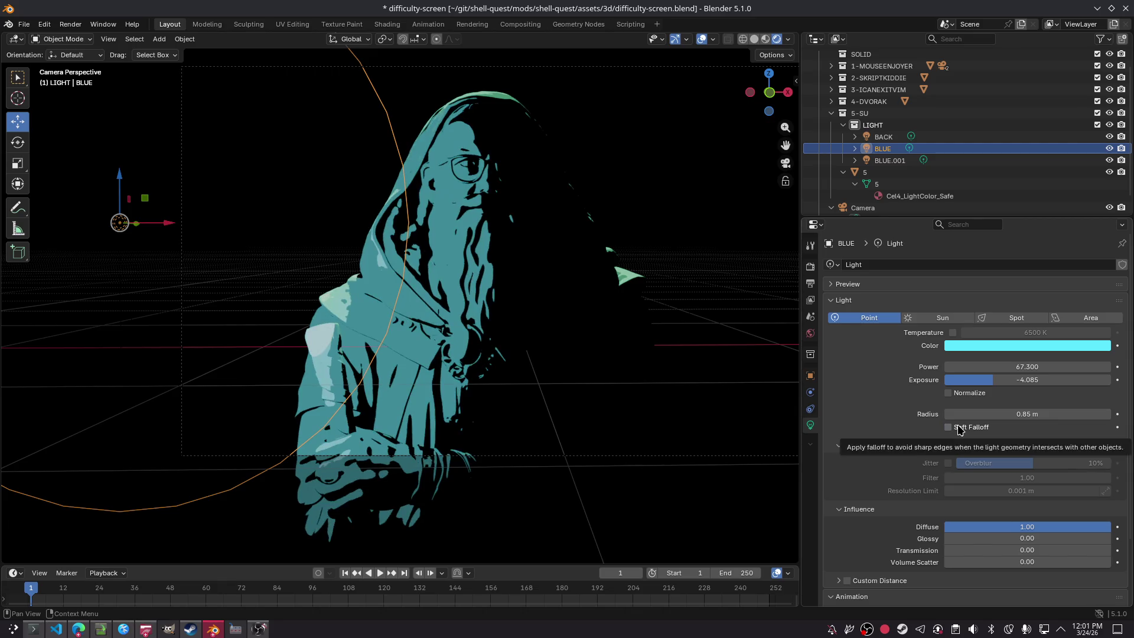
{"action": "left_click", "coordinate": [957, 426]}
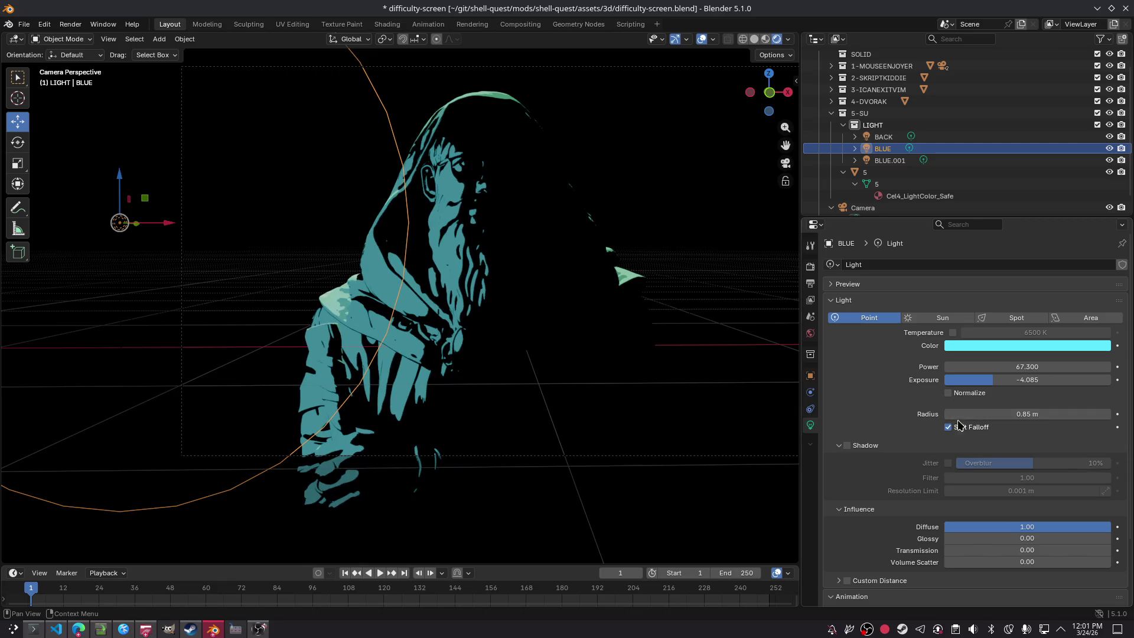
{"action": "left_click", "coordinate": [958, 433]}
{"action": "left_click", "coordinate": [950, 429]}
{"action": "key", "text": "ctrl+z"}
{"action": "key", "text": "ctrl+z"}
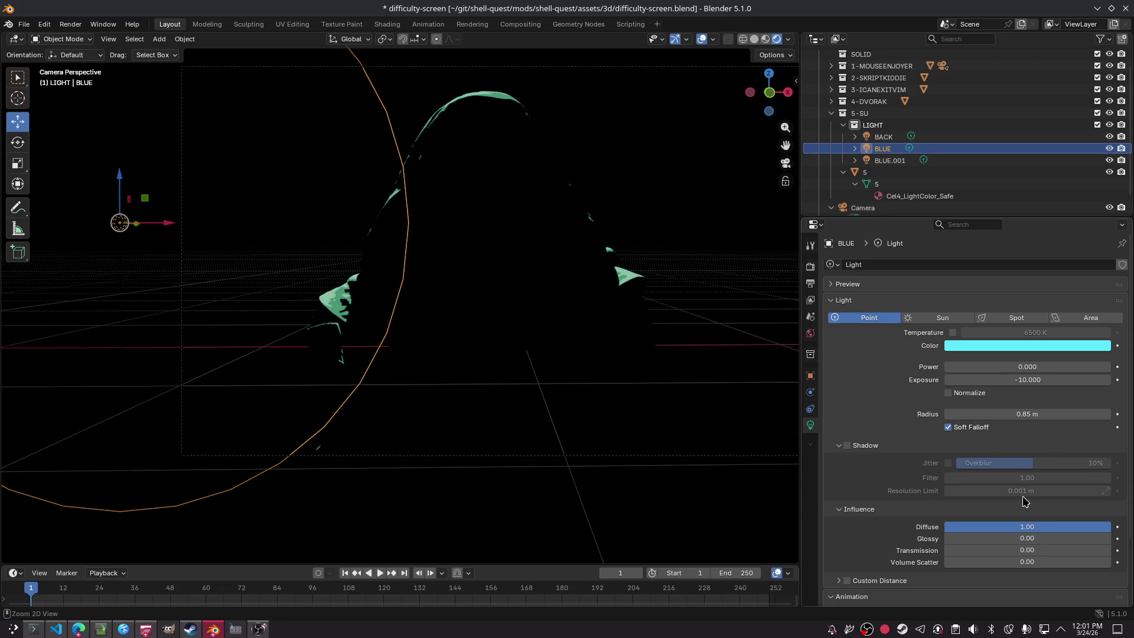
{"action": "key", "text": "ctrl+s"}
Step: Rename BLUE.001 to LEFT and BLUE to RIGHT, then select BACK to view its settings
{"action": "double_click", "coordinate": [889, 160]}
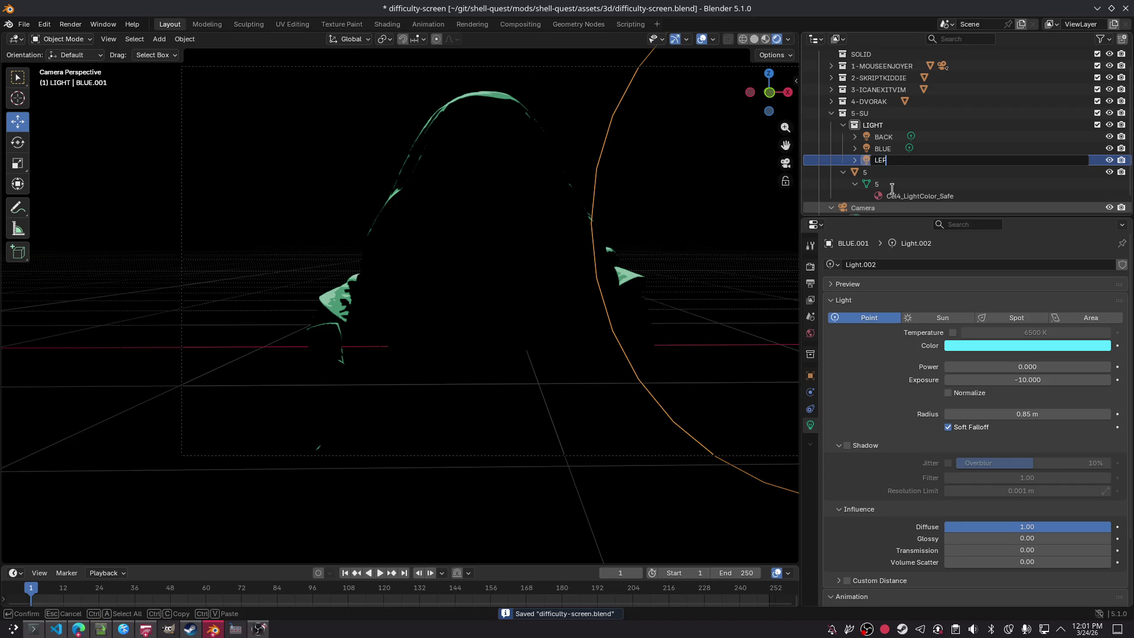
{"action": "type", "text": "T"}
{"action": "key", "text": "Return"}
{"action": "key", "text": "Up"}
{"action": "key", "text": "F2"}
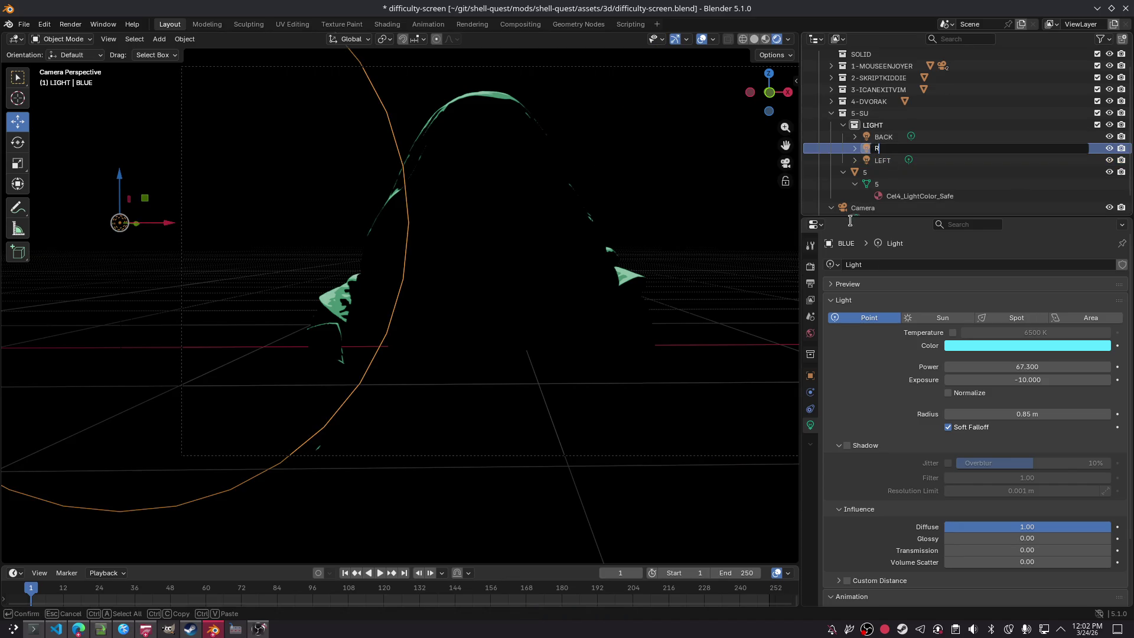
{"action": "type", "text": "IGHT'"}
{"action": "key", "text": "Return"}
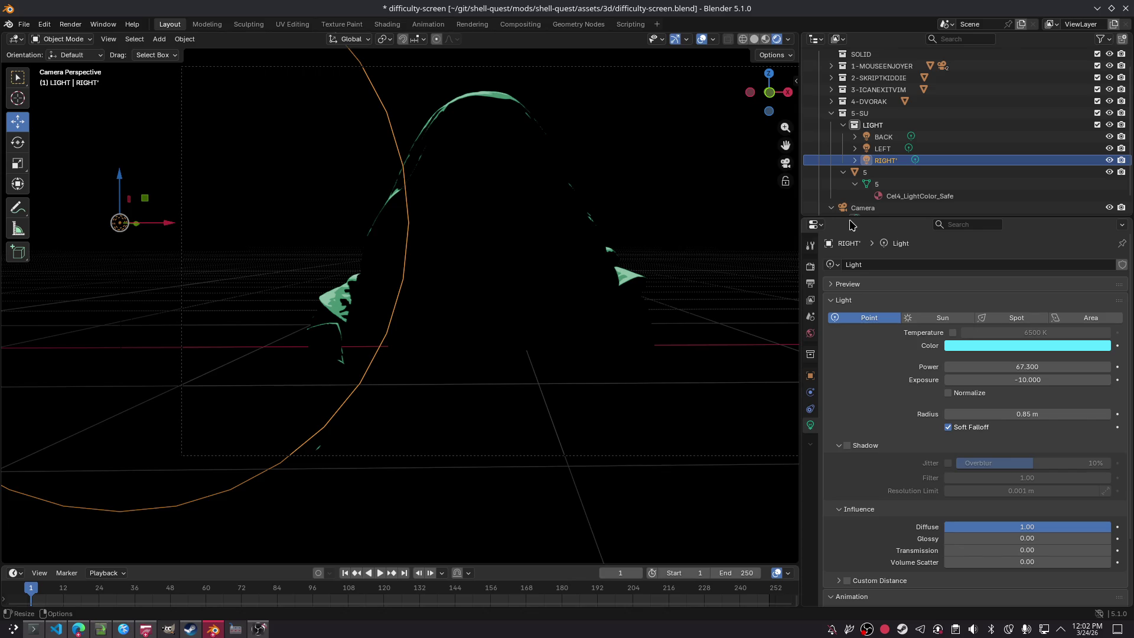
{"action": "double_click", "coordinate": [934, 162]}
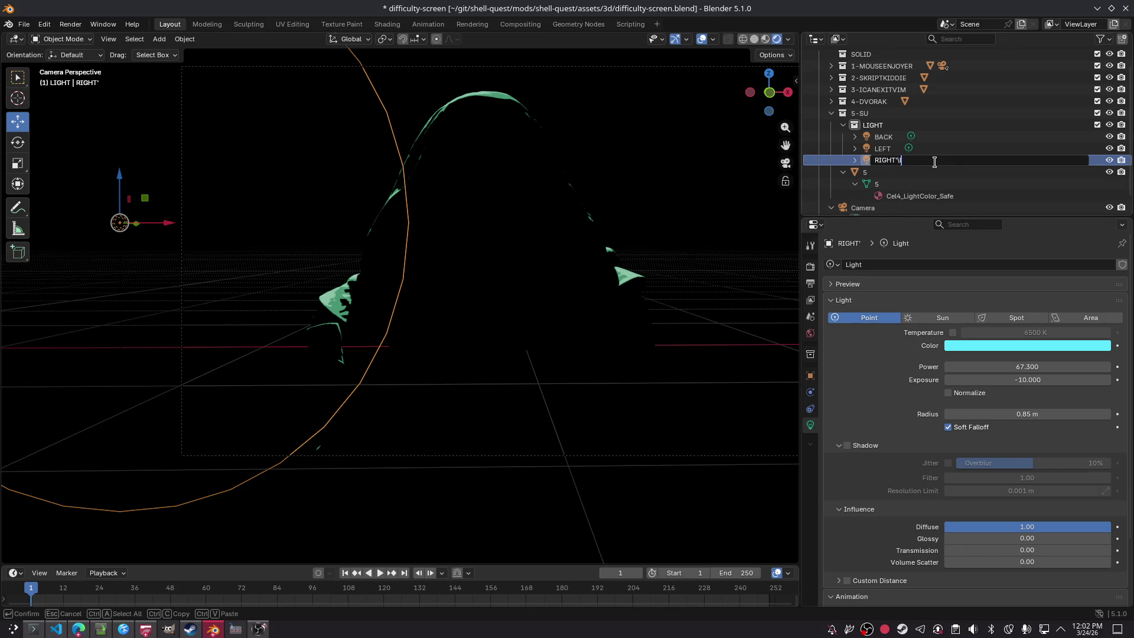
{"action": "key", "text": "Return"}
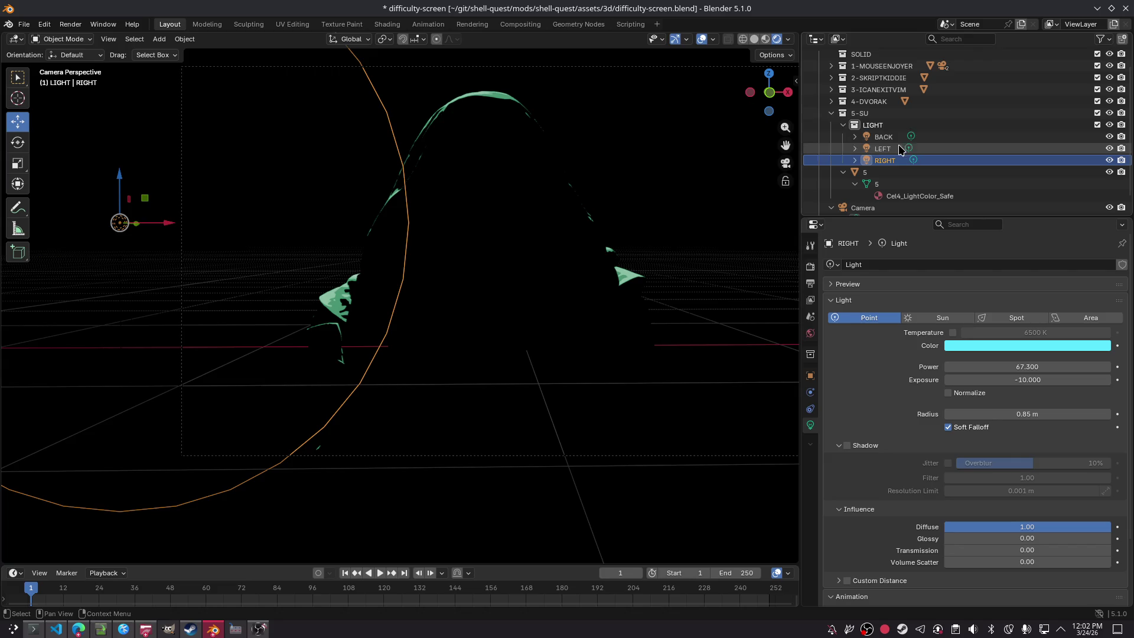
{"action": "left_click", "coordinate": [670, 185]}
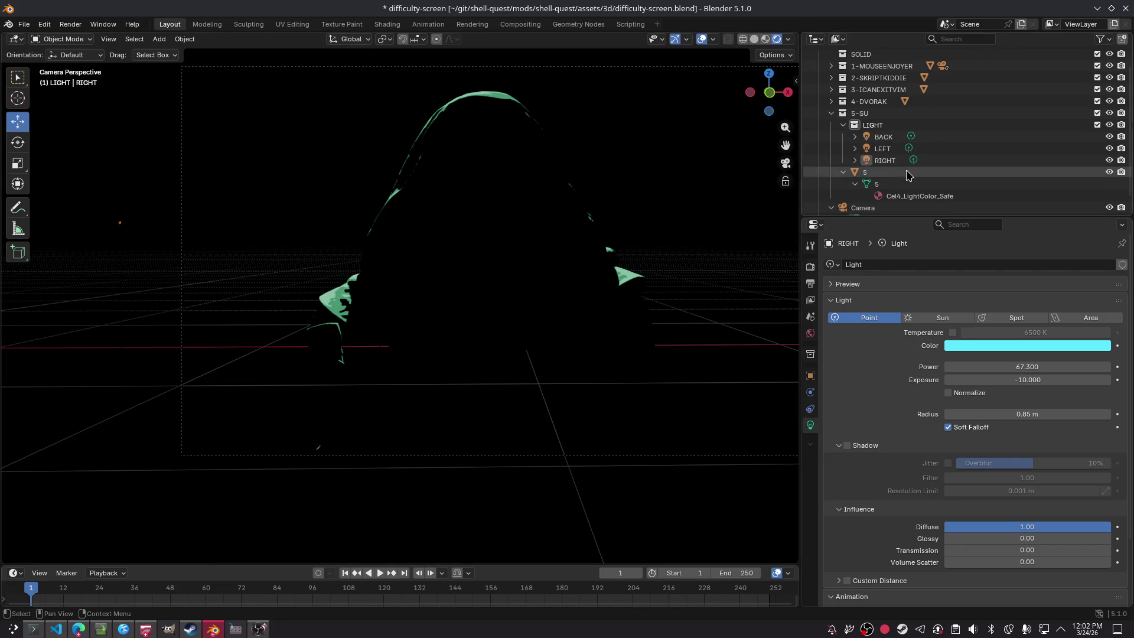
{"action": "left_click", "coordinate": [889, 138]}
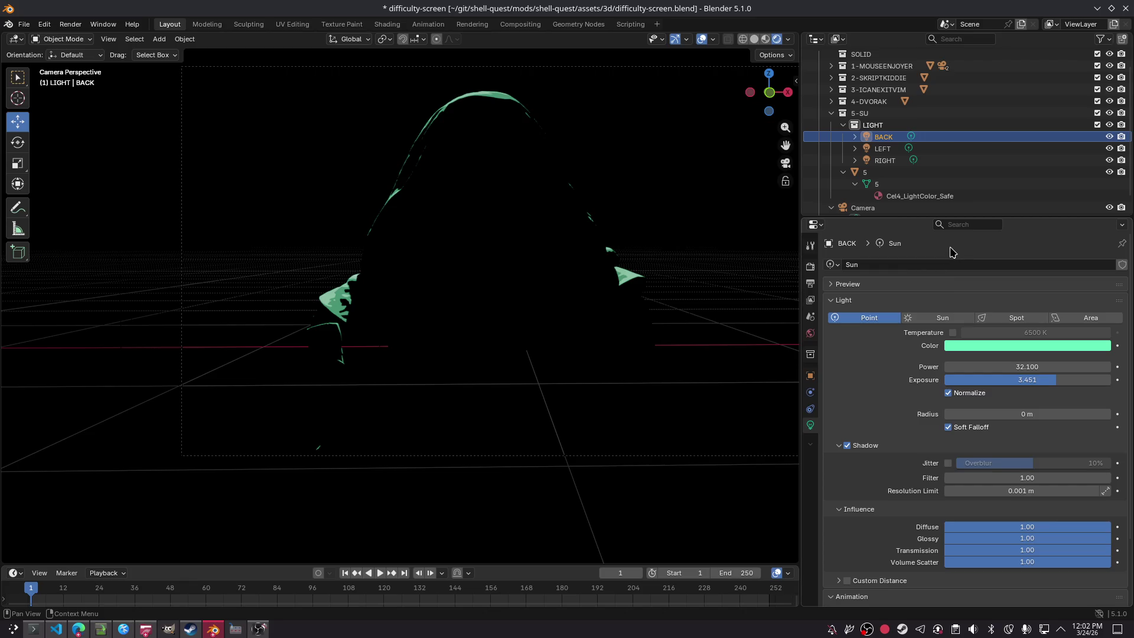
Step: Change the BACK sun light's colour from mint green to cyan
{"action": "left_click", "coordinate": [854, 137]}
{"action": "left_click", "coordinate": [896, 151]}
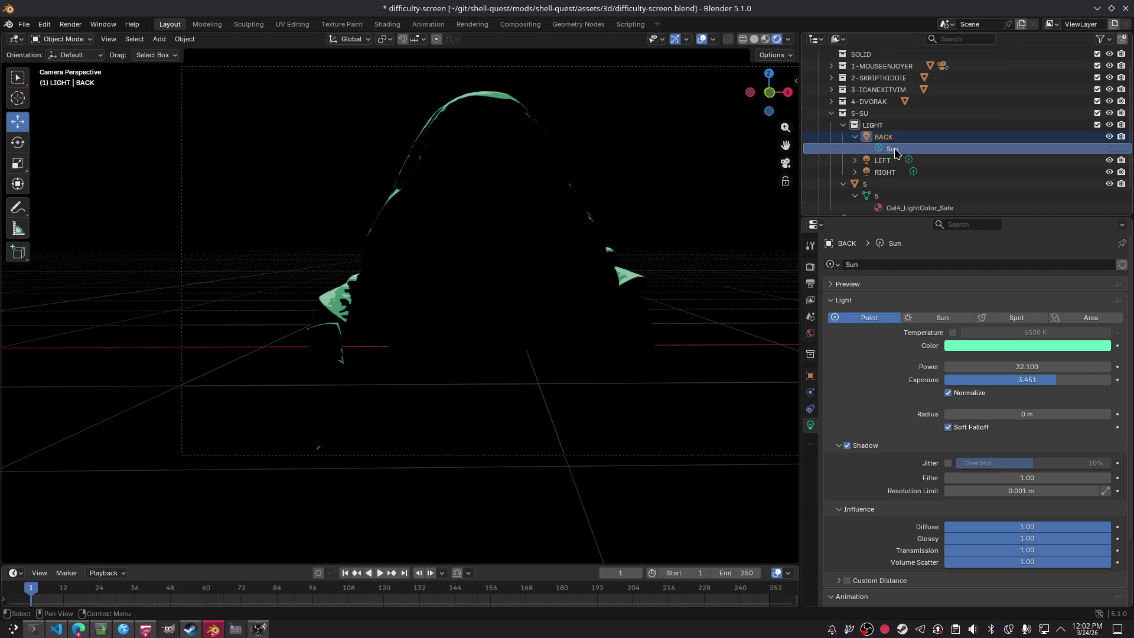
{"action": "left_click", "coordinate": [1048, 347]}
{"action": "mouse_move", "coordinate": [1063, 200]}
{"action": "left_mouse_down"}
{"action": "mouse_move", "coordinate": [1073, 204]}
{"action": "mouse_move", "coordinate": [1064, 213]}
{"action": "mouse_move", "coordinate": [1066, 188]}
{"action": "mouse_move", "coordinate": [1046, 176]}
{"action": "mouse_move", "coordinate": [1002, 182]}
{"action": "mouse_move", "coordinate": [1006, 218]}
{"action": "mouse_move", "coordinate": [1021, 229]}
{"action": "mouse_move", "coordinate": [1066, 206]}
{"action": "mouse_move", "coordinate": [1051, 189]}
{"action": "mouse_move", "coordinate": [1021, 187]}
{"action": "mouse_move", "coordinate": [1063, 171]}
{"action": "mouse_move", "coordinate": [1029, 163]}
{"action": "mouse_move", "coordinate": [1048, 164]}
{"action": "left_mouse_up"}
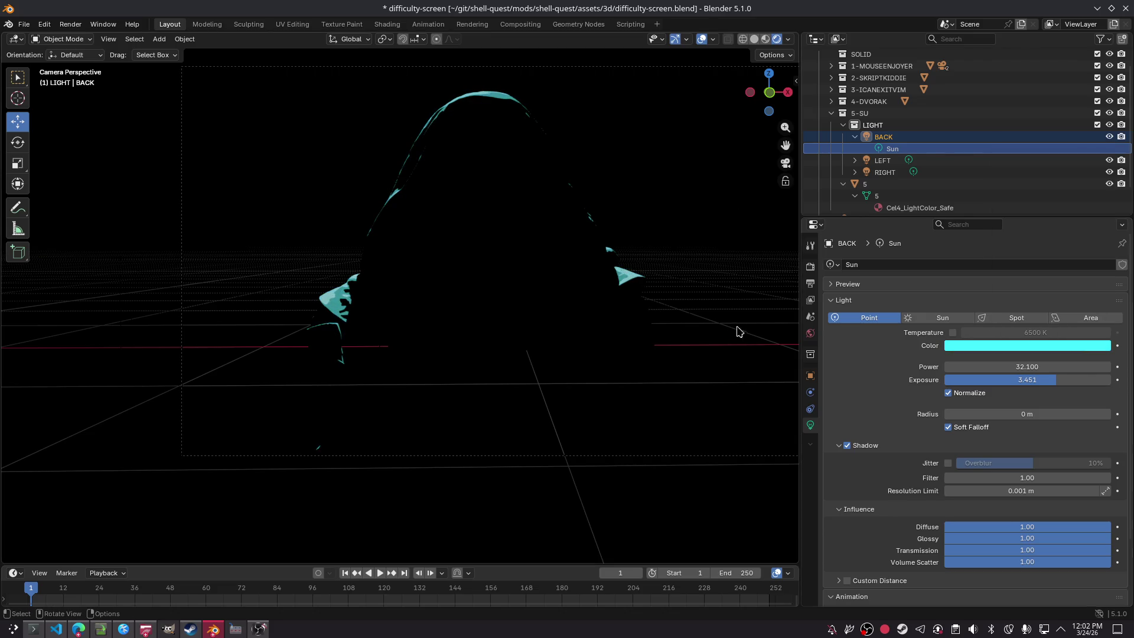
Step: Save the scene, then revert a trial exposure change to keep 3.451
{"action": "key", "text": "ctrl+s"}
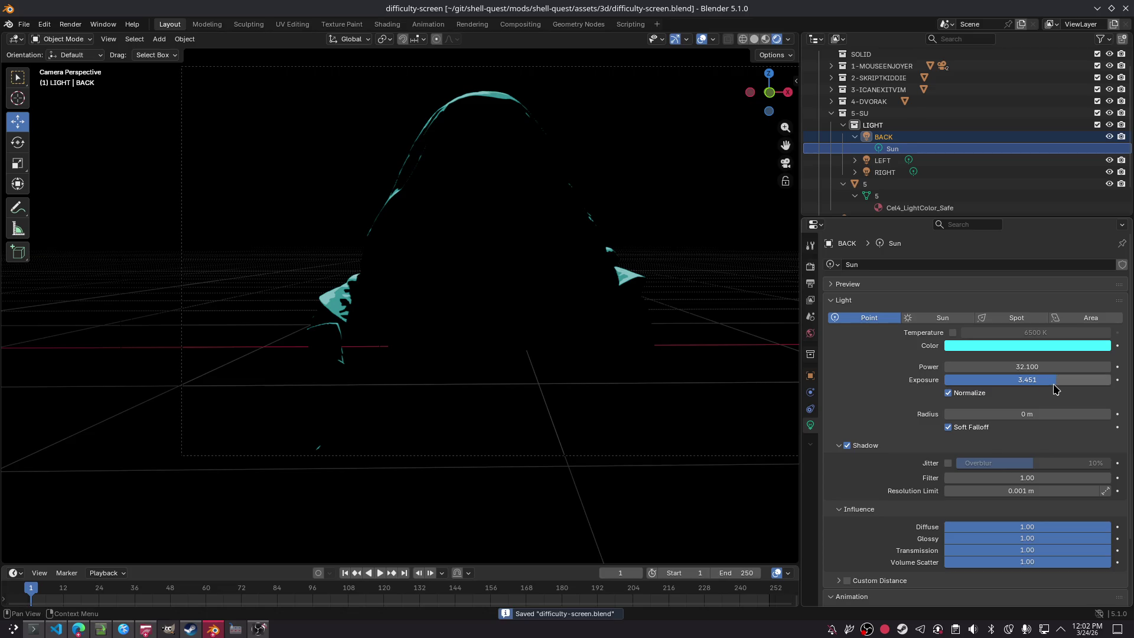
{"action": "mouse_move", "coordinate": [1055, 388]}
{"action": "left_mouse_down"}
{"action": "mouse_move", "coordinate": [1086, 388]}
{"action": "mouse_move", "coordinate": [1047, 388]}
{"action": "mouse_move", "coordinate": [1070, 386]}
{"action": "left_mouse_up"}
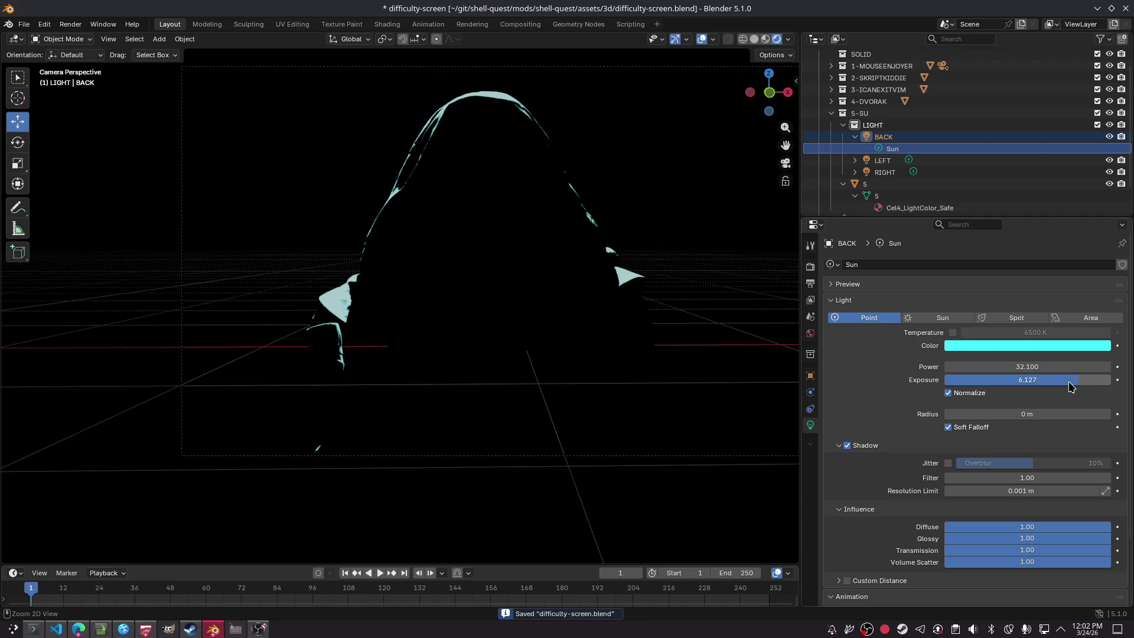
{"action": "key", "text": "ctrl+z"}
{"action": "key", "text": "ctrl+z"}
{"action": "key", "text": "ctrl+z"}
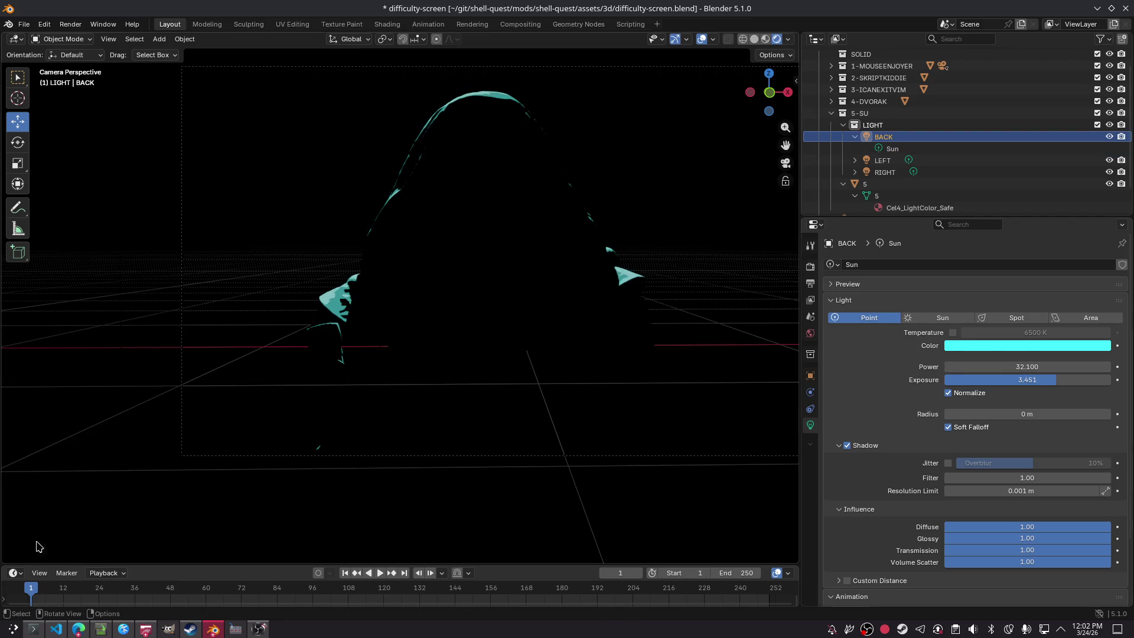
Step: Bring Edge forward and close three unneeded tabs and the ChatGPT tab
{"action": "mouse_move", "coordinate": [78, 628]}
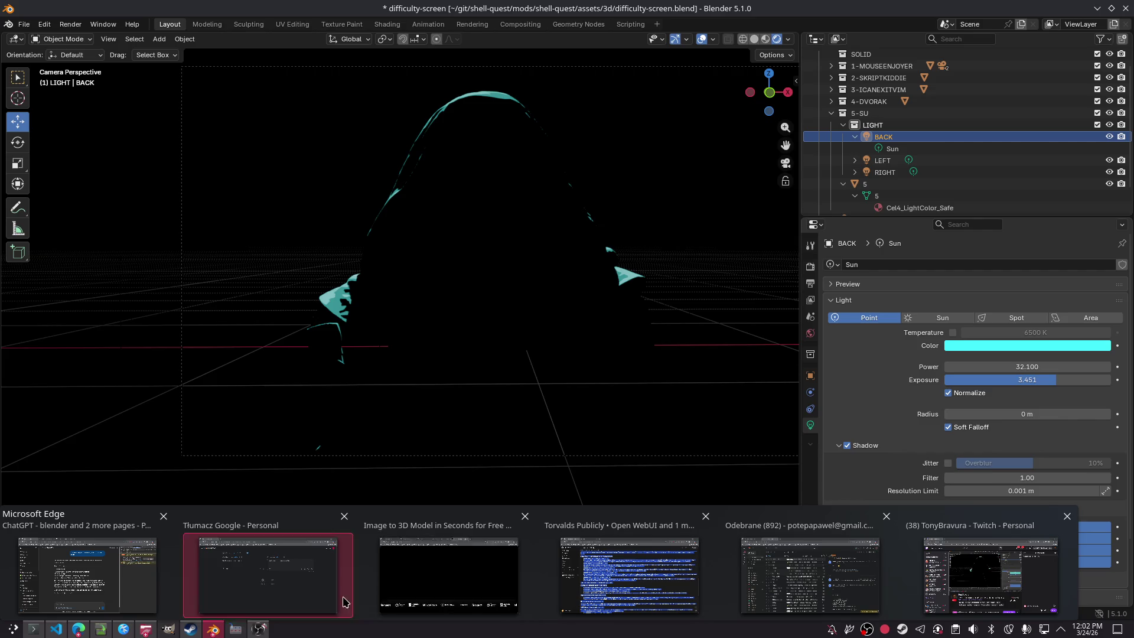
{"action": "left_click", "coordinate": [443, 588]}
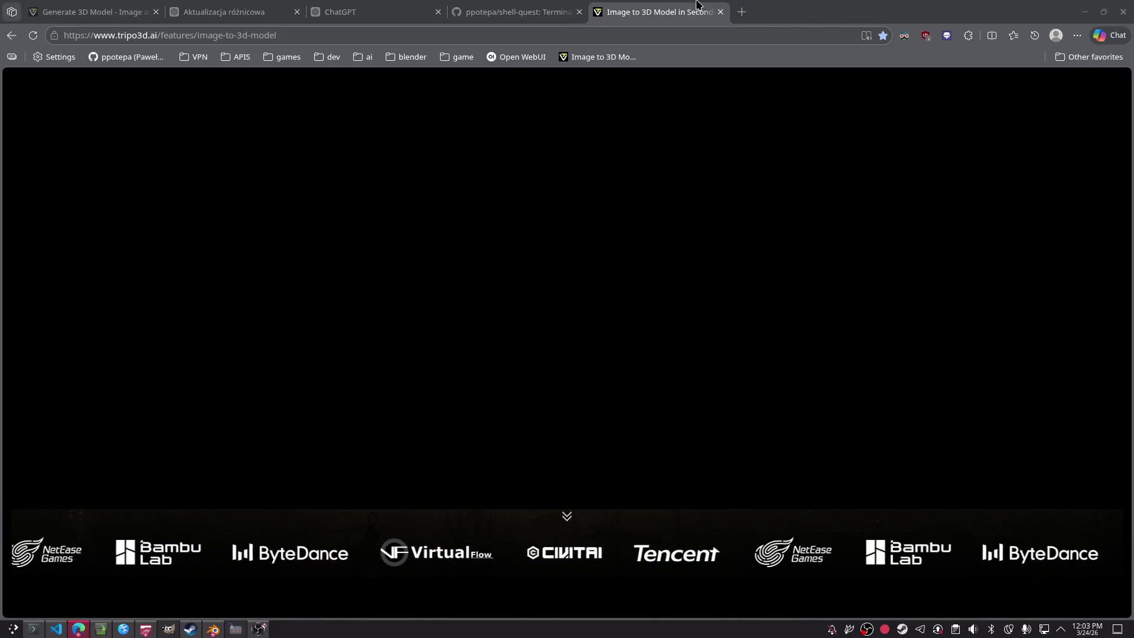
{"action": "left_click", "coordinate": [720, 12]}
{"action": "left_click", "coordinate": [579, 12]}
{"action": "left_click", "coordinate": [439, 11]}
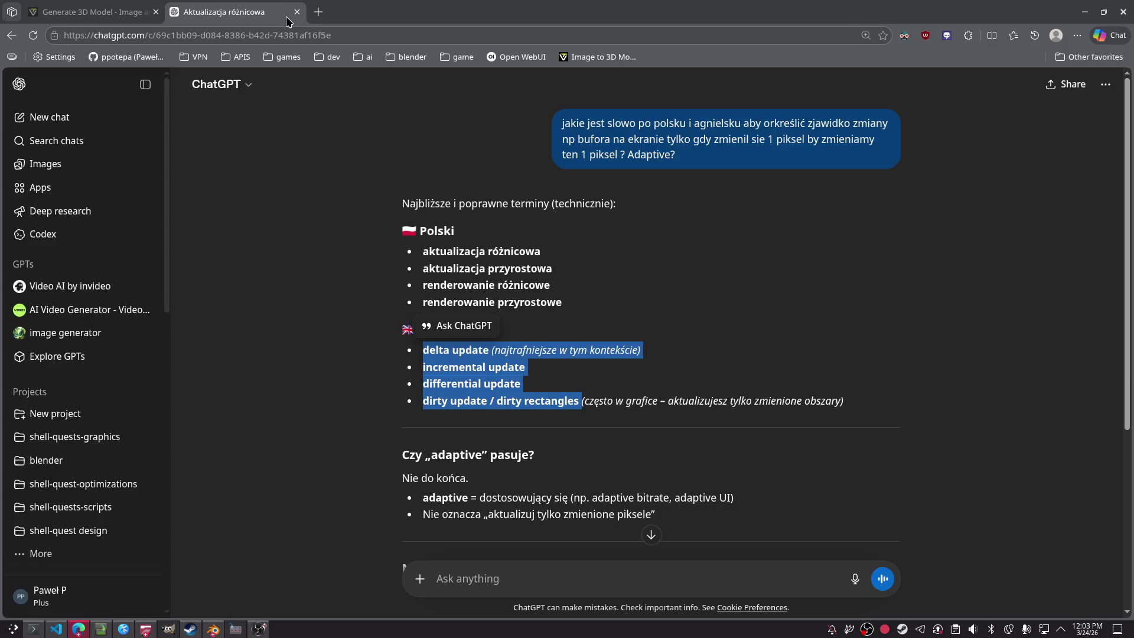
{"action": "middle_click", "coordinate": [254, 16]}
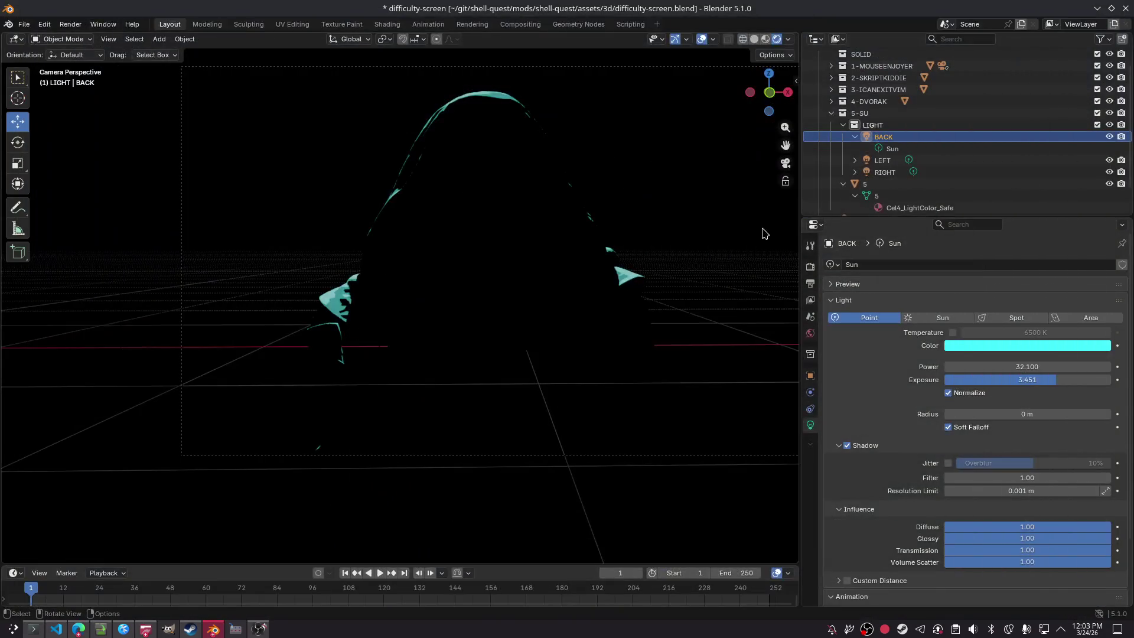
Step: Cycle windows to the ChatGPT Blender chat, then move to the shell-quest GitHub tab
{"action": "left_click", "coordinate": [79, 628]}
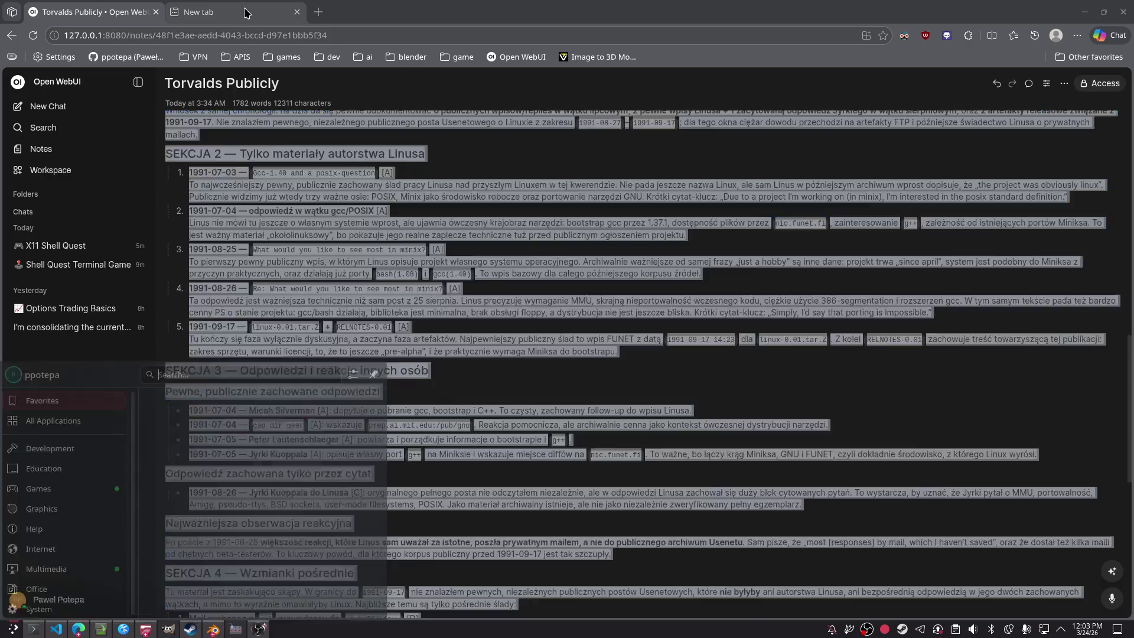
{"action": "key", "text": "alt+Tab"}
{"action": "key", "text": "super"}
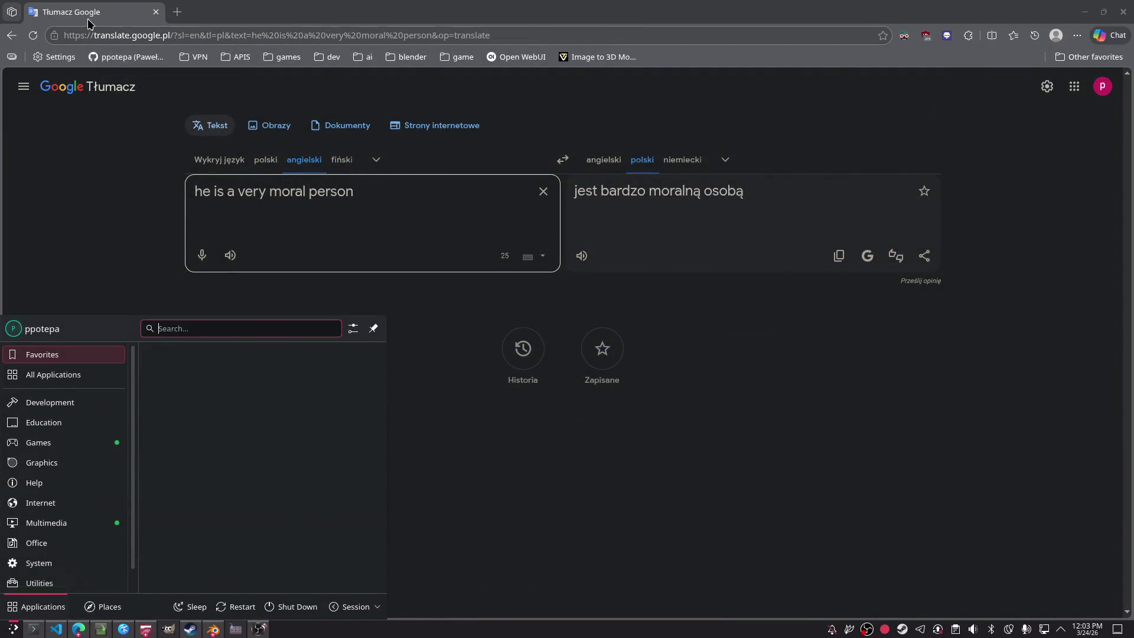
{"action": "key", "text": "alt+Tab"}
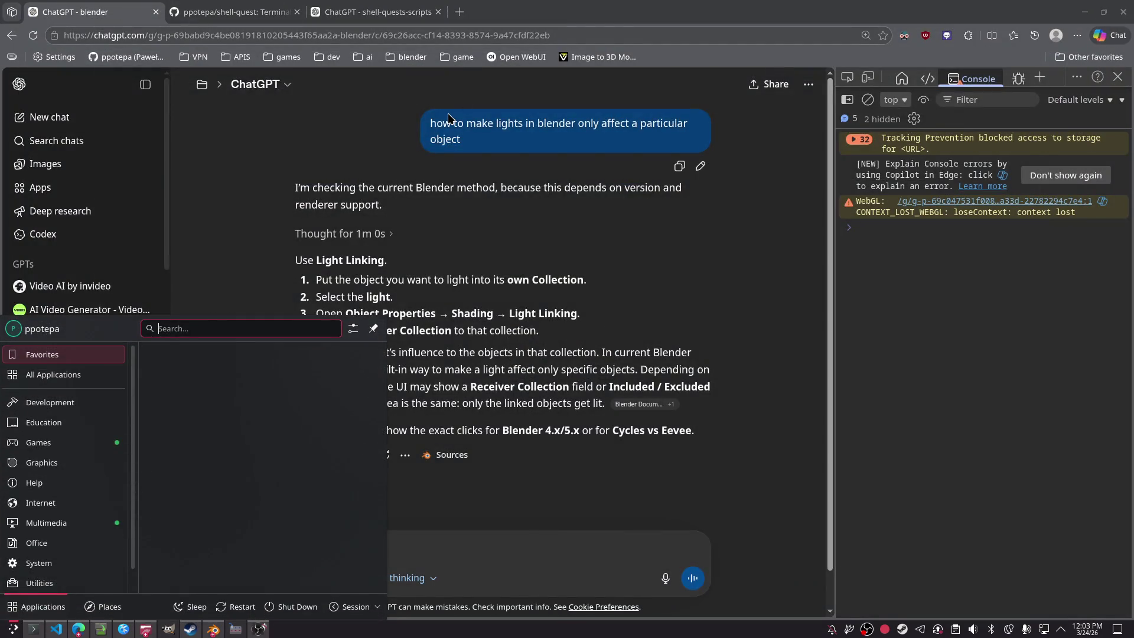
{"action": "key", "text": "Escape"}
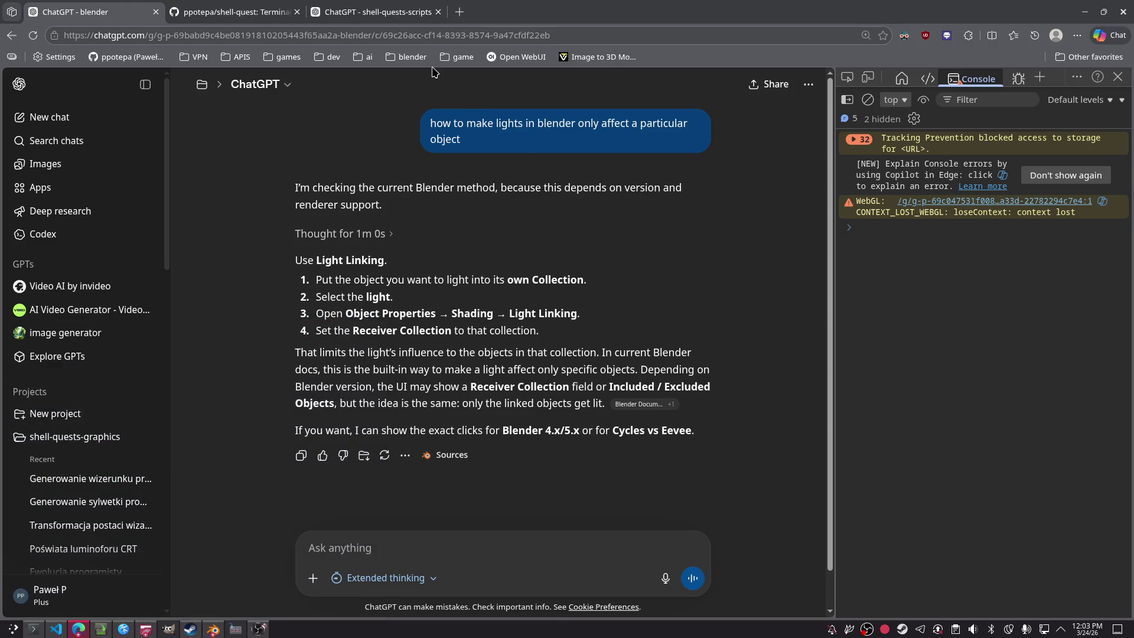
{"action": "key", "text": "alt+Tab"}
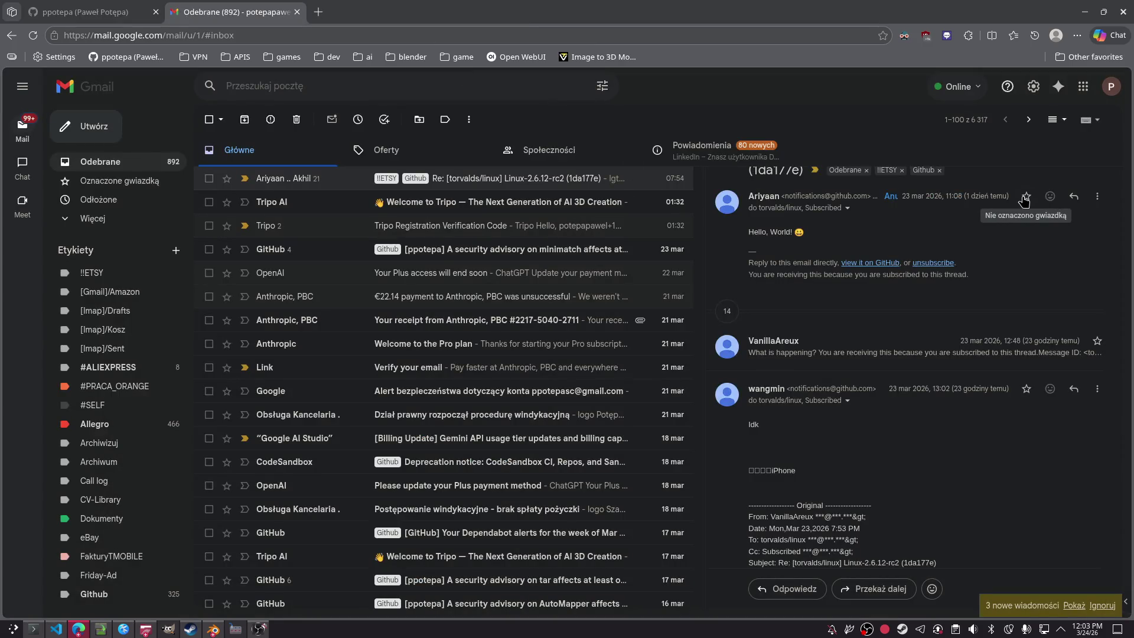
{"action": "key", "text": "alt+Tab"}
{"action": "key", "text": "alt+Tab"}
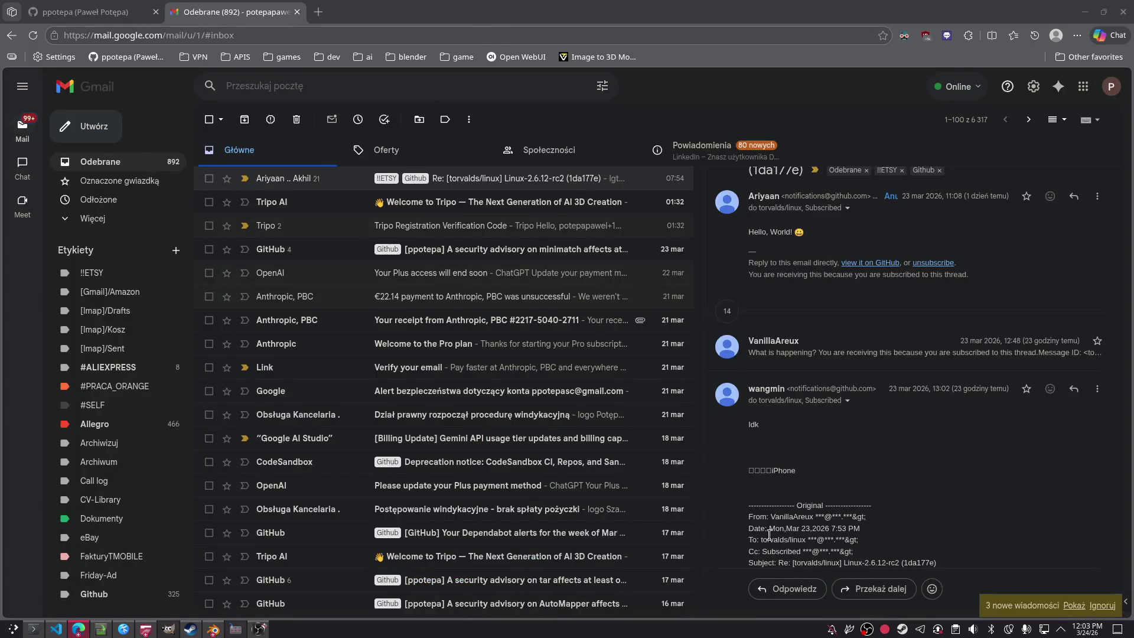
{"action": "key", "text": "alt+Tab"}
{"action": "left_click_drag", "start_coordinate": [702, 349], "coordinate": [578, 245]}
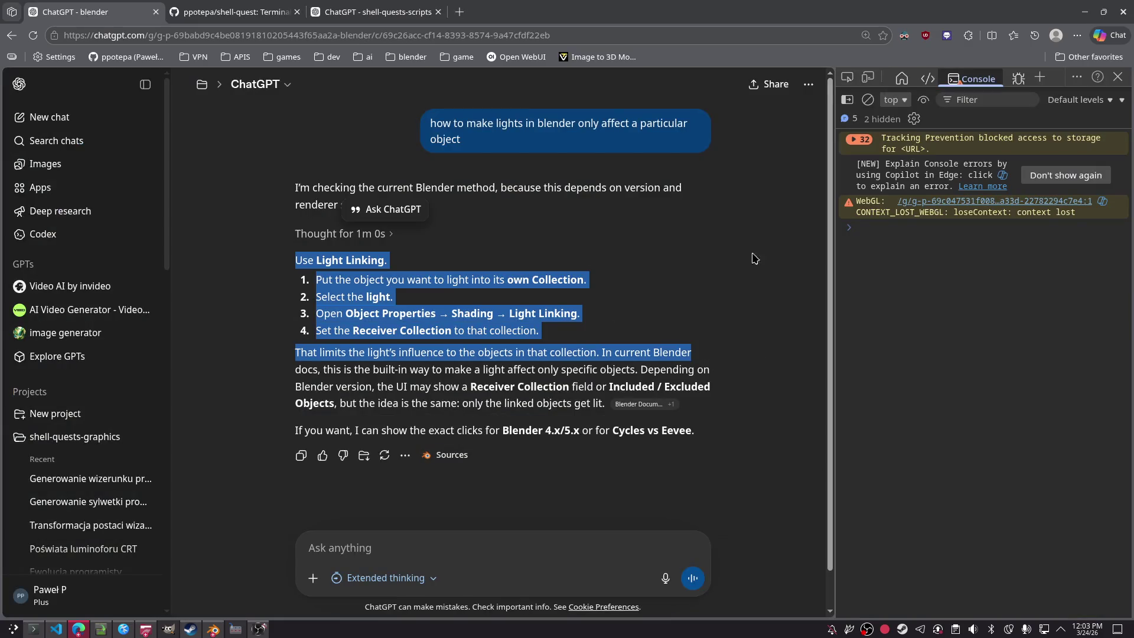
{"action": "left_click", "coordinate": [671, 303]}
{"action": "key", "text": "ctrl+Tab"}
{"action": "key", "text": "ctrl+Tab"}
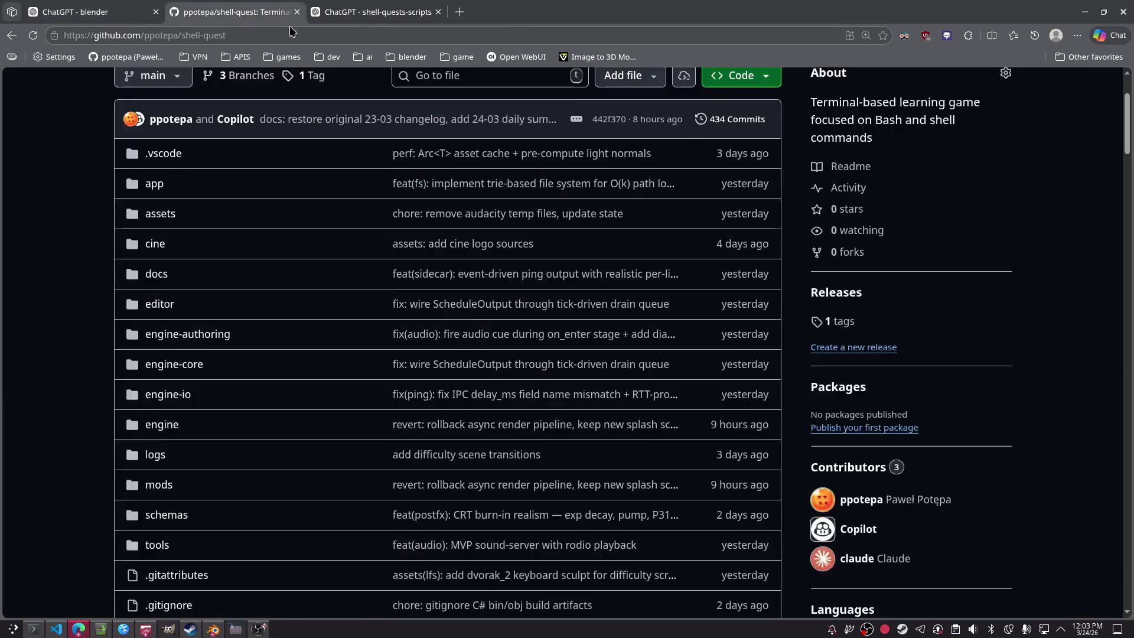
Step: Type a ChatGPT request for an AI-agent-ready STORY LINE DOCUMENTATION MD in simplified machine-friendly format
{"action": "scroll", "coordinate": [549, 295], "scroll_direction": "down", "scroll_amount": 8}
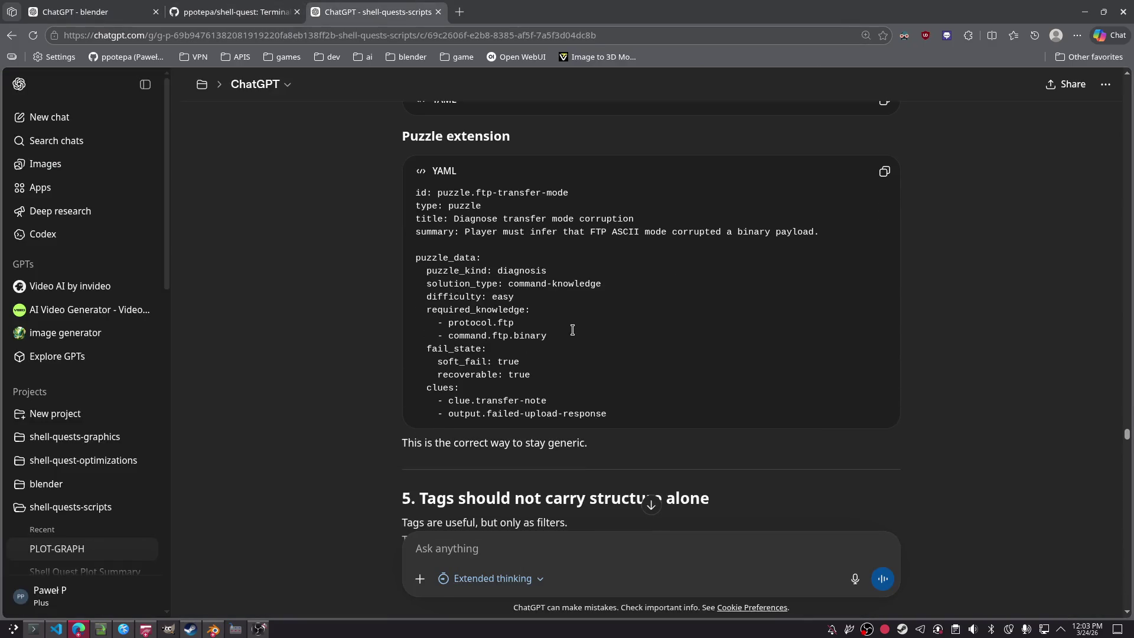
{"action": "scroll", "coordinate": [572, 329], "scroll_direction": "down", "scroll_amount": 5}
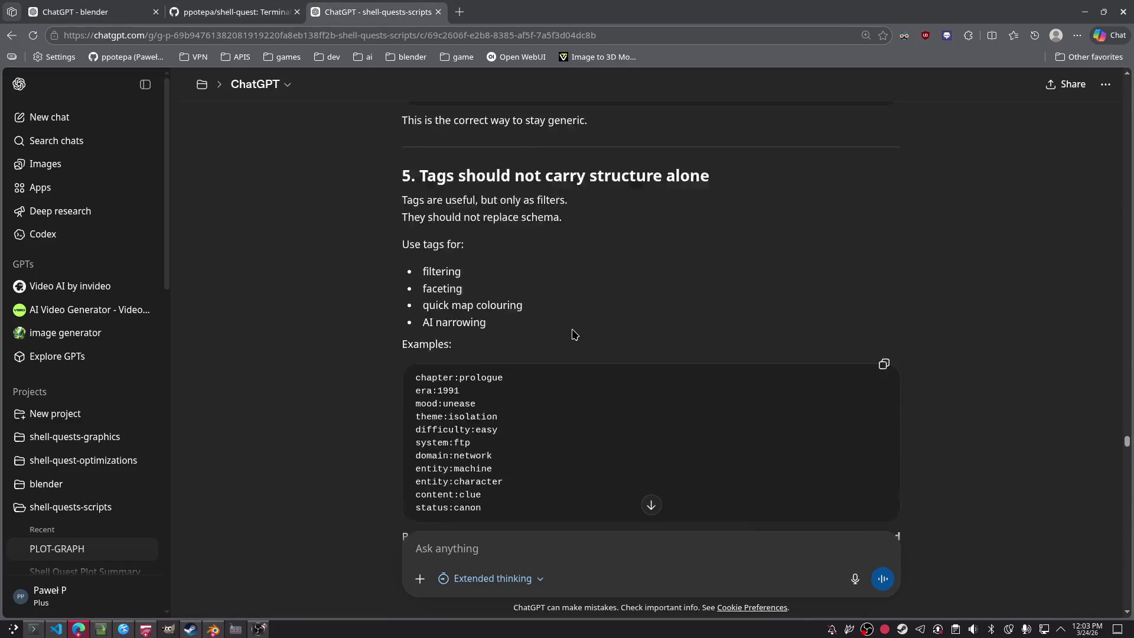
{"action": "scroll", "coordinate": [574, 332], "scroll_direction": "down", "scroll_amount": 6}
{"action": "scroll", "coordinate": [573, 333], "scroll_direction": "down", "scroll_amount": 15}
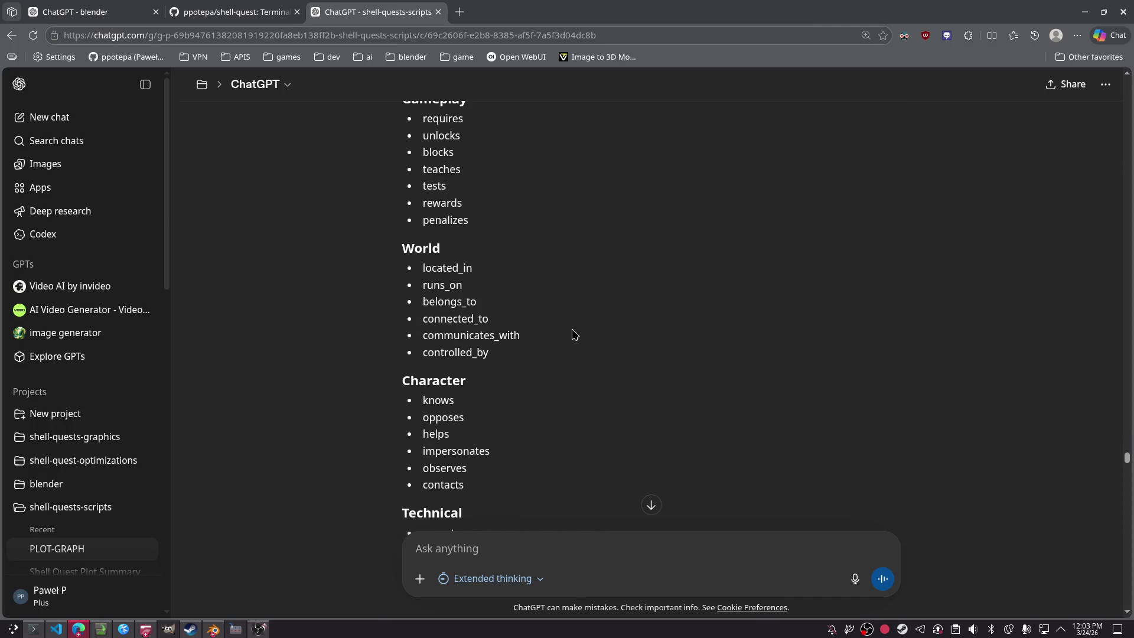
{"action": "scroll", "coordinate": [589, 363], "scroll_direction": "down", "scroll_amount": 20}
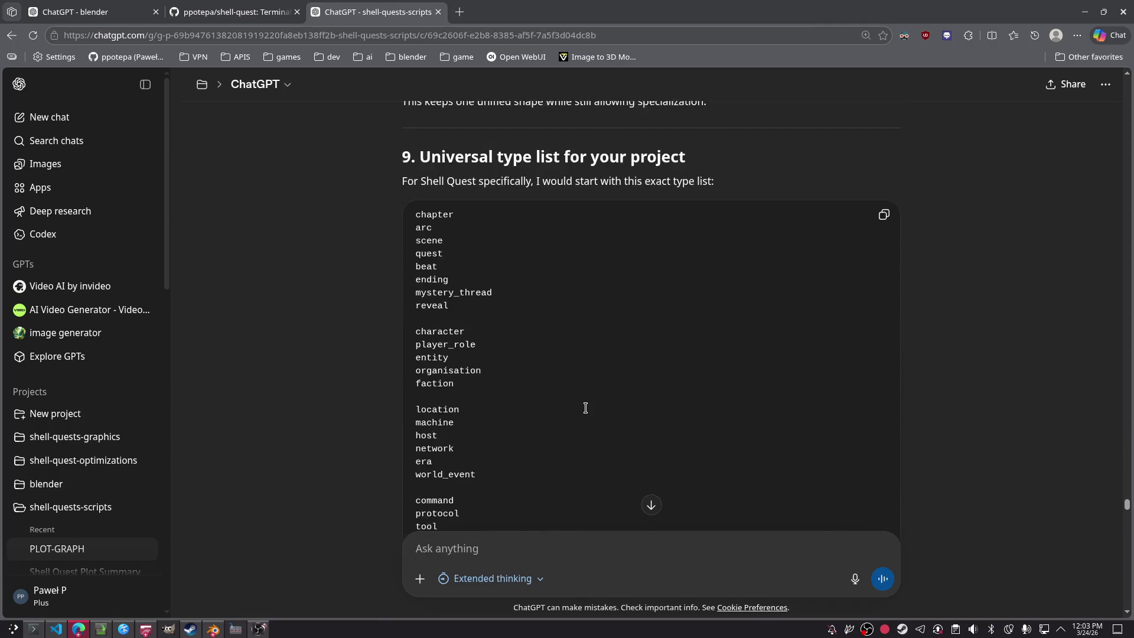
{"action": "left_click", "coordinate": [526, 547]}
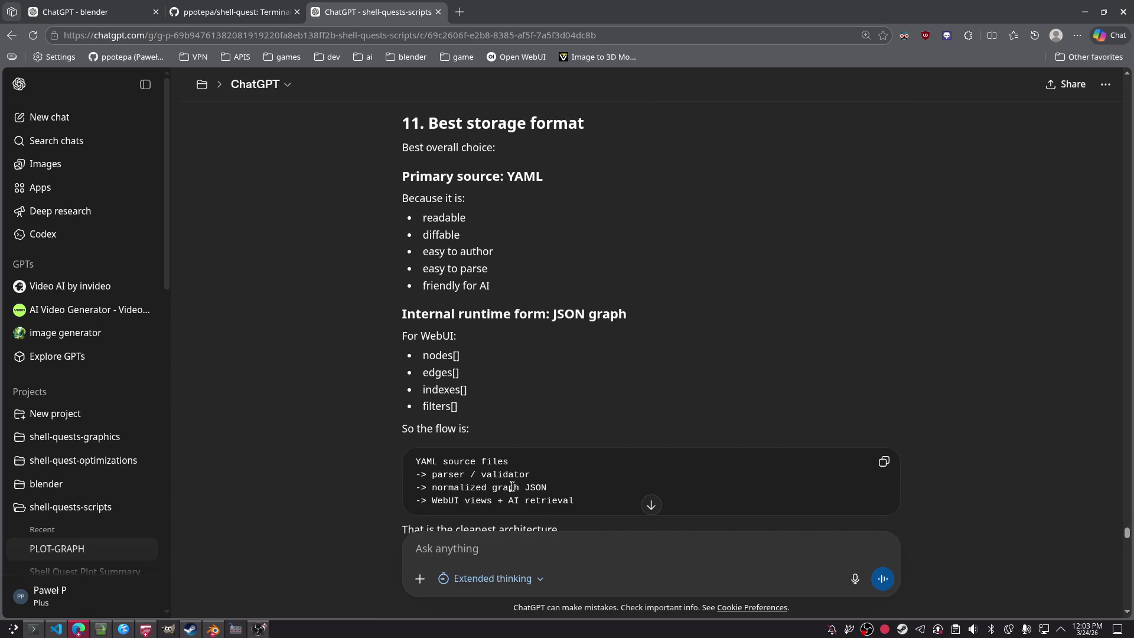
{"action": "scroll", "coordinate": [389, 388], "scroll_direction": "down", "scroll_amount": 10}
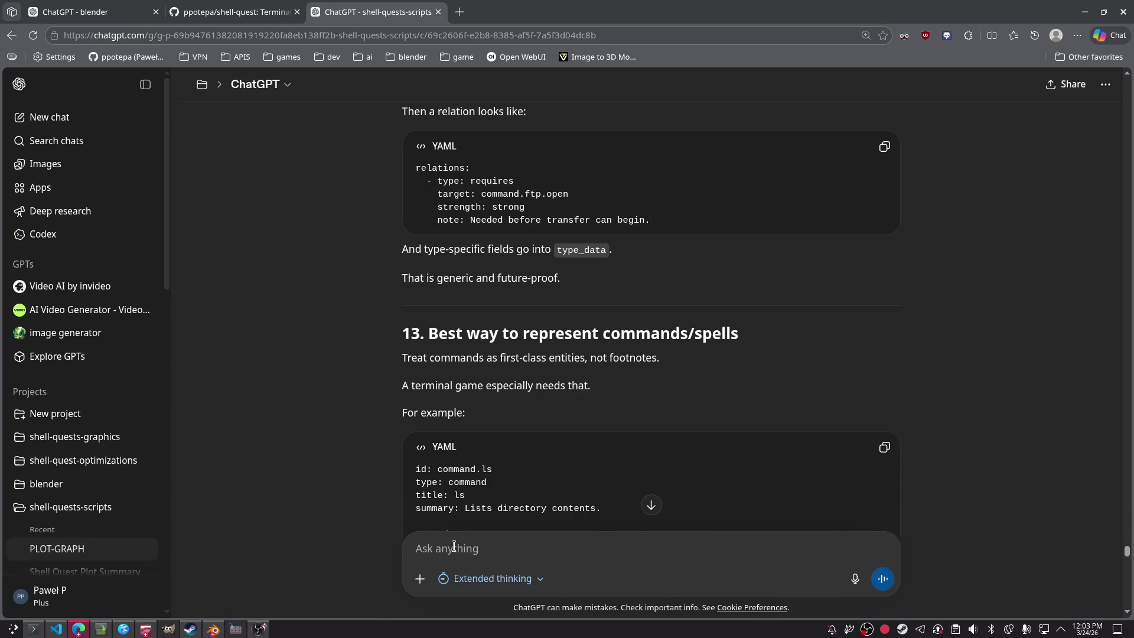
{"action": "type", "text": "Great now imag"}
{"action": "type", "text": "ine we ar"}
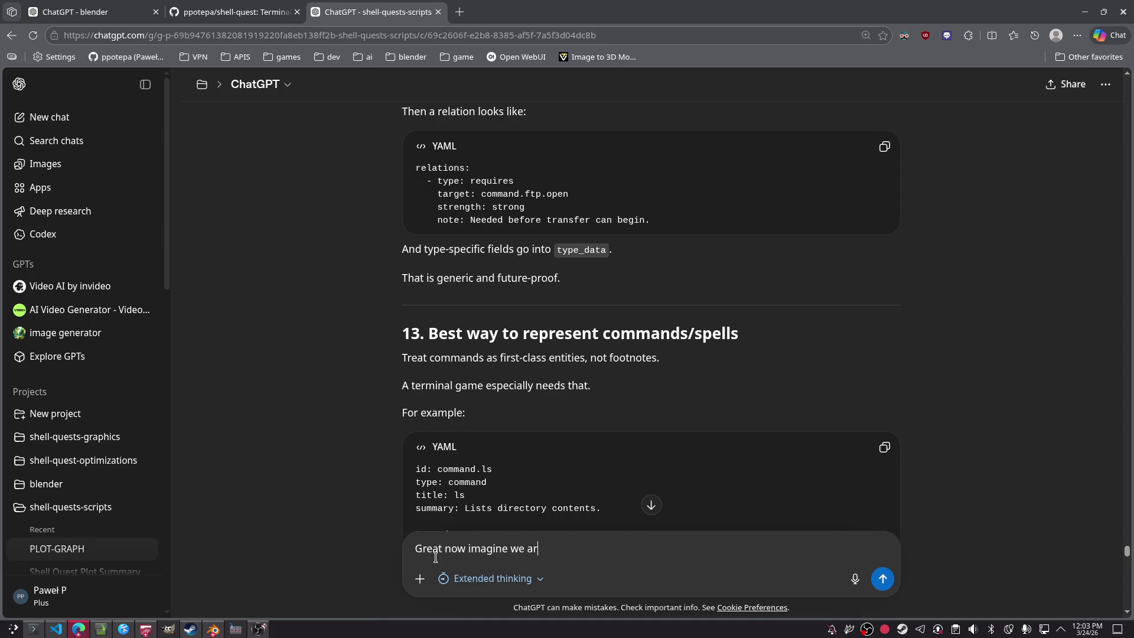
{"action": "type", "text": "e making a STORY LINE DO"}
{"action": "type", "text": "CUMENTATION "}
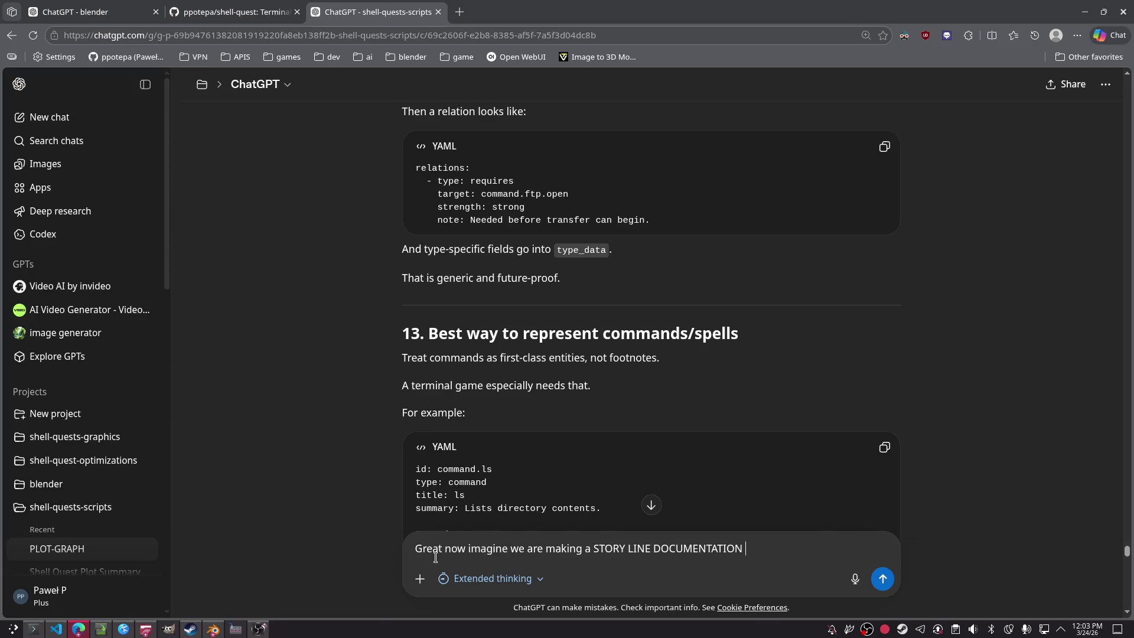
{"action": "type", "text": "MD ready for"}
{"action": "type", "text": " AI agents,"}
{"action": "type", "text": " this will ser"}
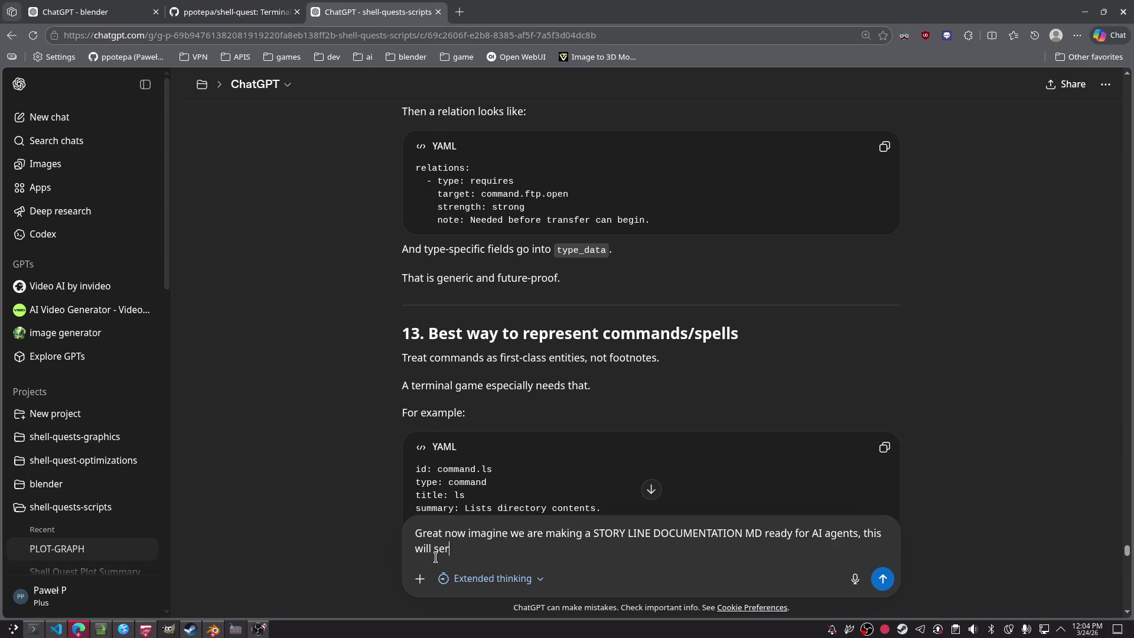
{"action": "type", "text": "ve as a prompt "}
{"action": "type", "text": "for"}
{"action": "type", "text": "nows what pat"}
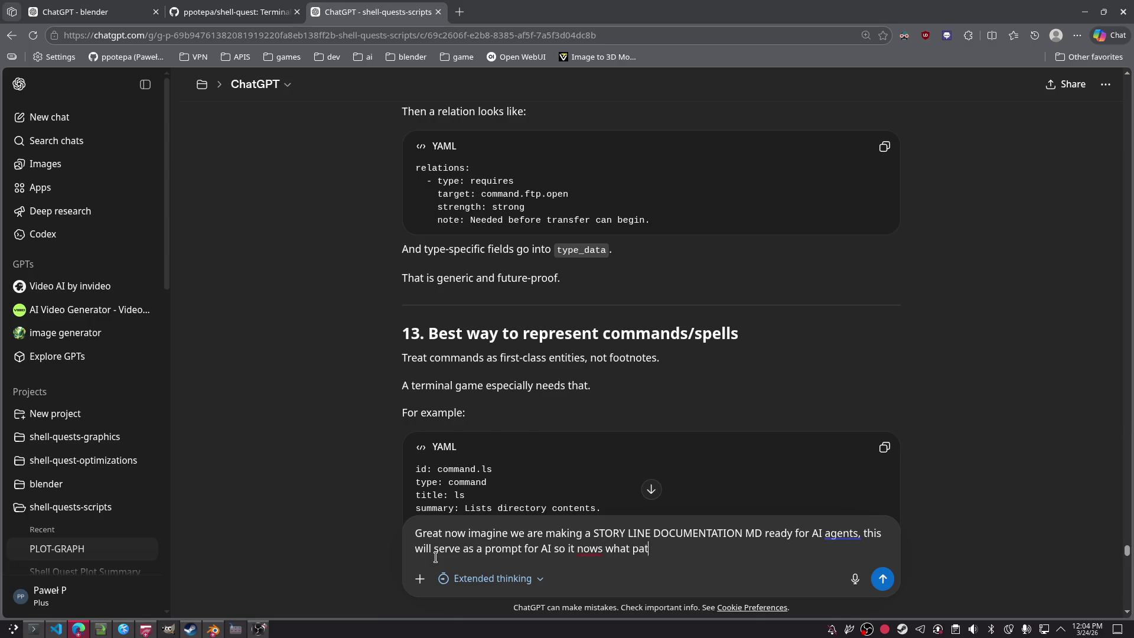
{"action": "type", "text": "terns to follow etc, you are"}
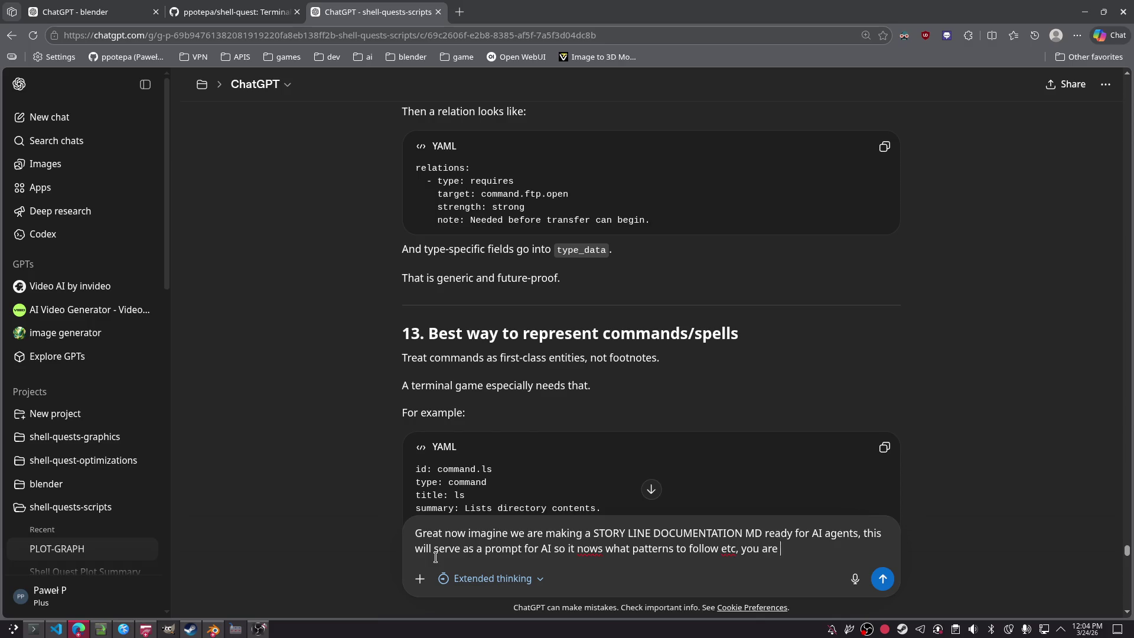
{"action": "type", "text": "ting this for m"}
{"action": "type", "text": "e but f"}
{"action": "type", "text": "or a m"}
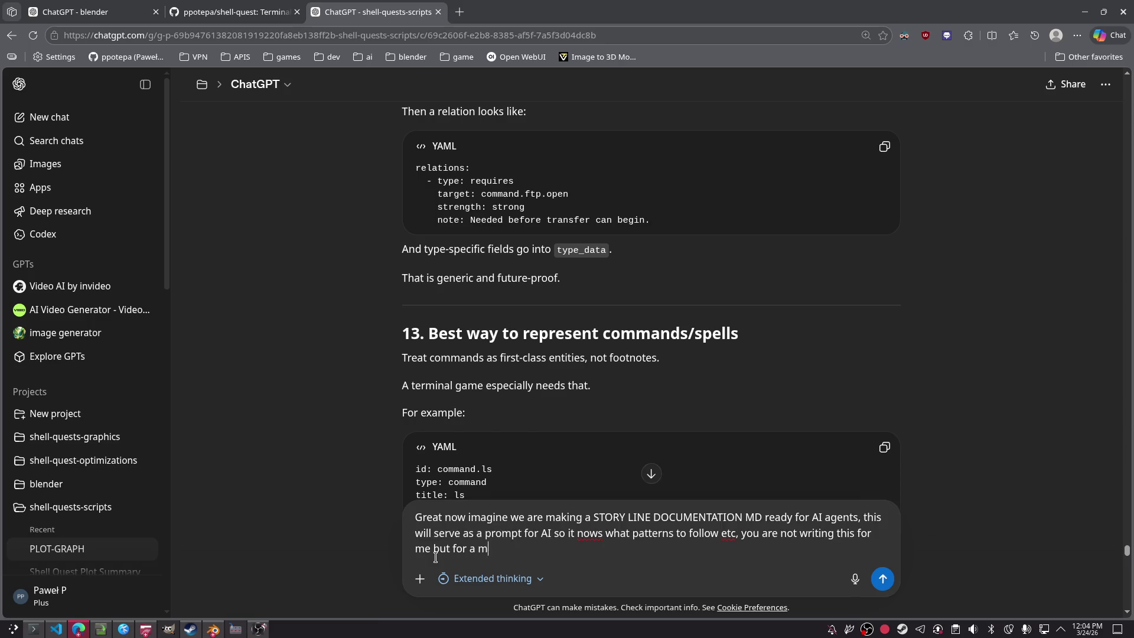
{"action": "type", "text": "achine so simplified AI friendly format"}
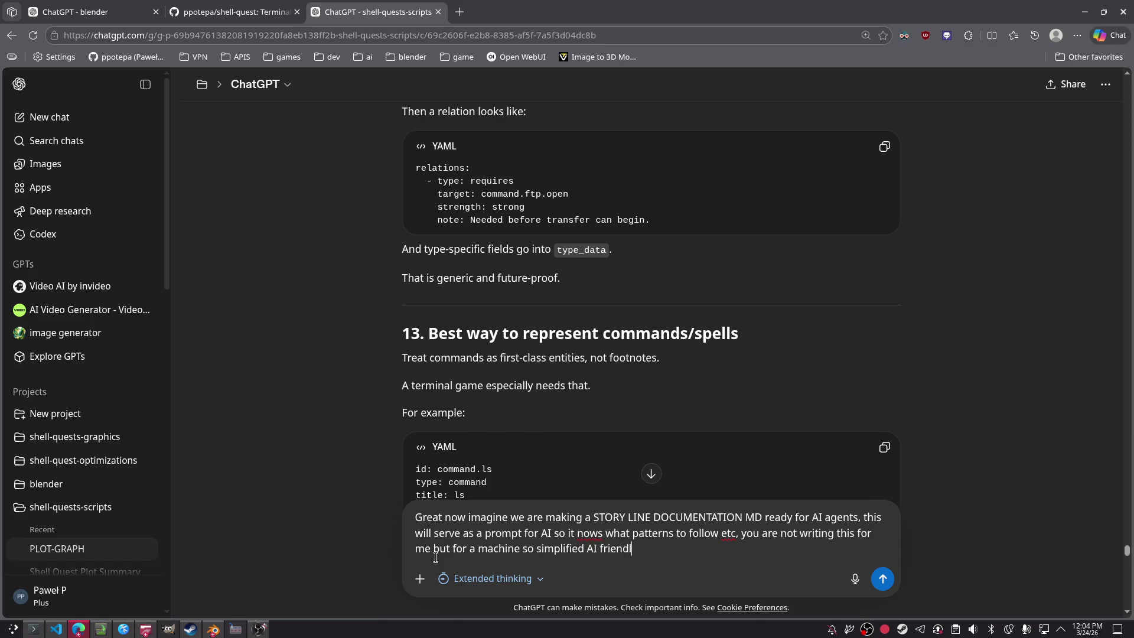
{"action": "type", "text": " is expected,  no "}
{"action": "type", "text": "cap no bullshit."}
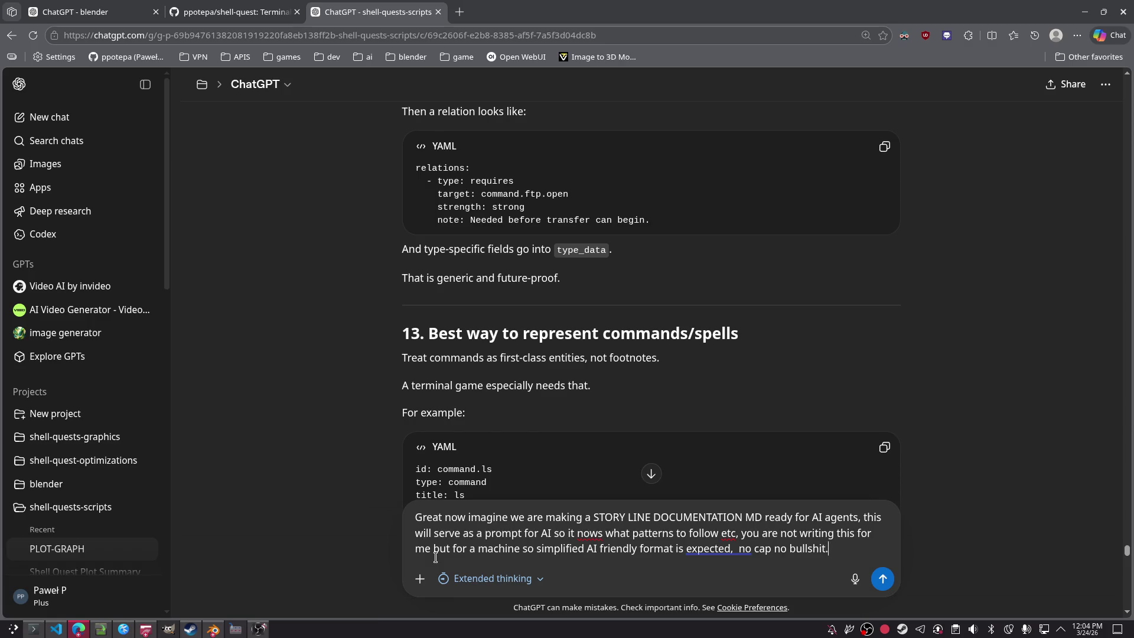
{"action": "type", "text": " please now describe e"}
{"action": "type", "text": "verything in sur"}
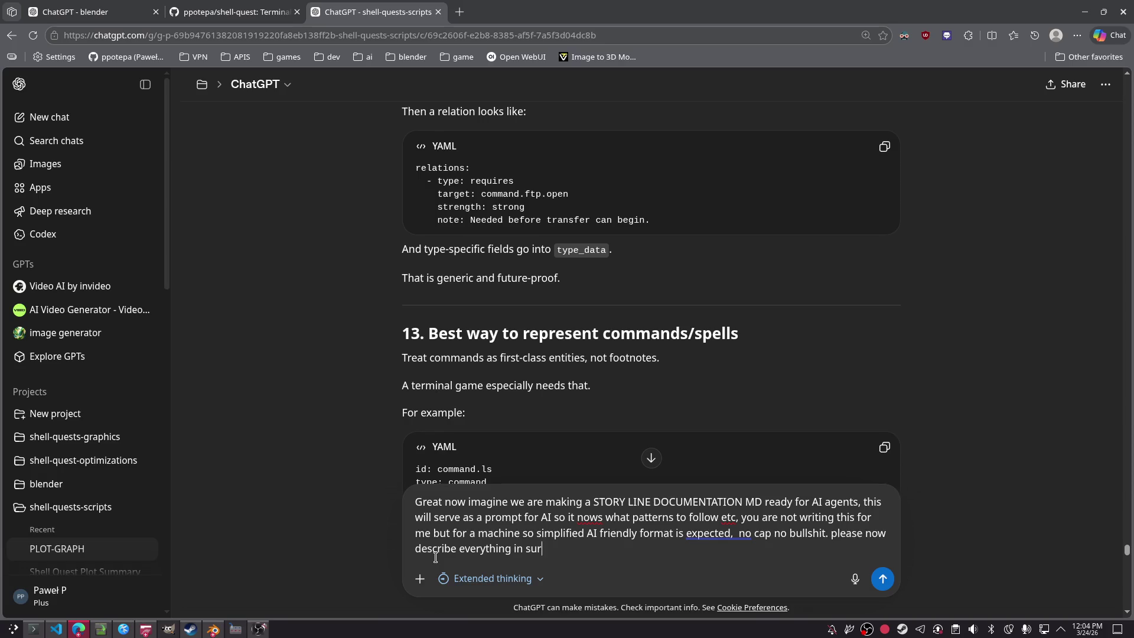
{"action": "type", "text": "such fashion, "}
{"action": "type", "text": "call this ST"}
{"action": "type", "text": "ORYLI"}
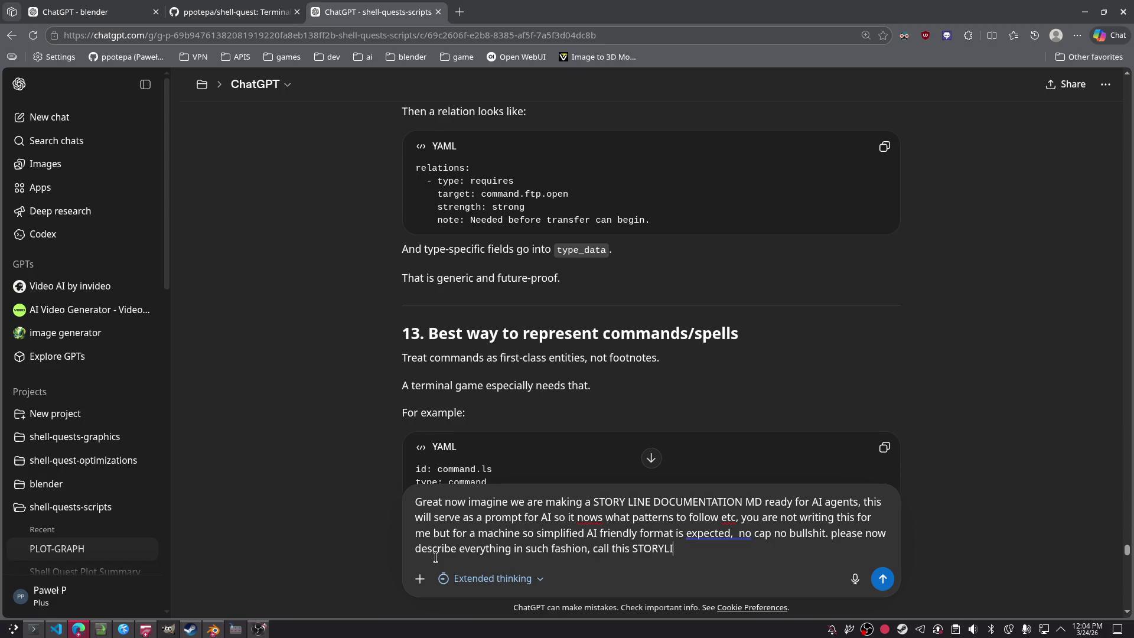
{"action": "type", "text": "NE-REFERENCING-"}
{"action": "type", "text": "GUIDELINE"}
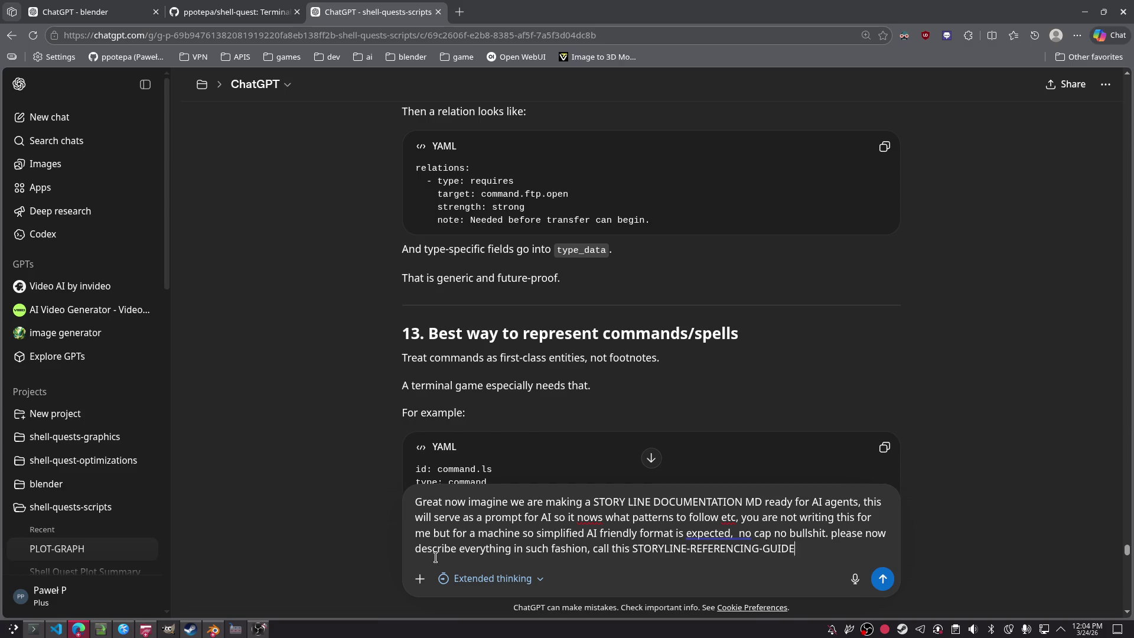
Step: Send the ChatGPT request and dismiss the coding agent's flag-naming question in Konsole
{"action": "key", "text": "Return"}
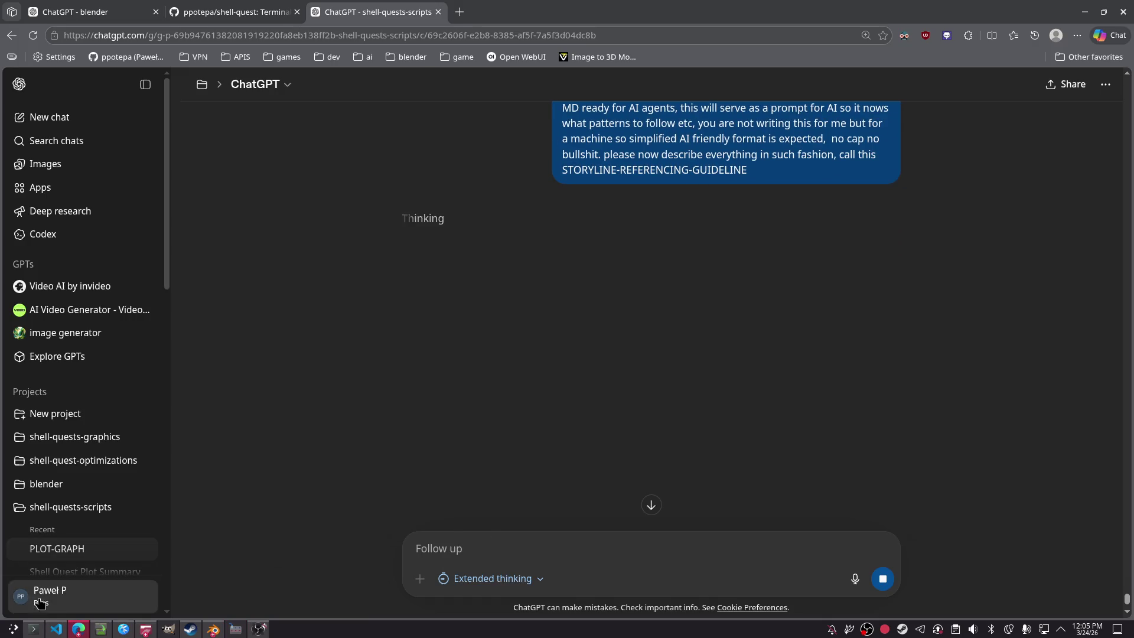
{"action": "left_click", "coordinate": [34, 629]}
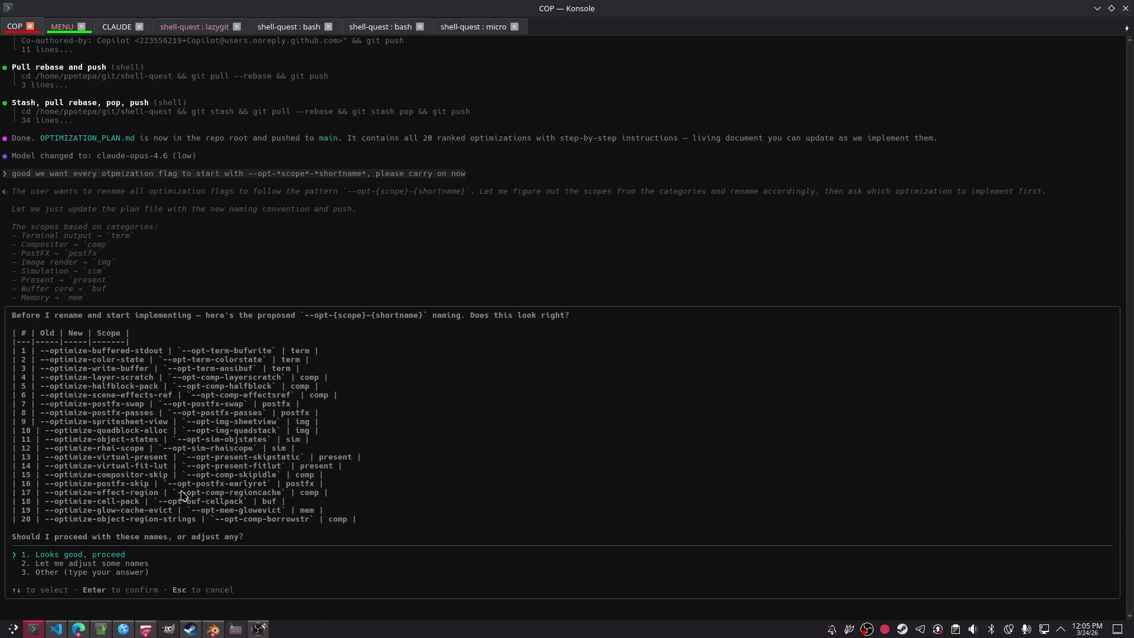
{"action": "key", "text": "Down"}
{"action": "key", "text": "Escape"}
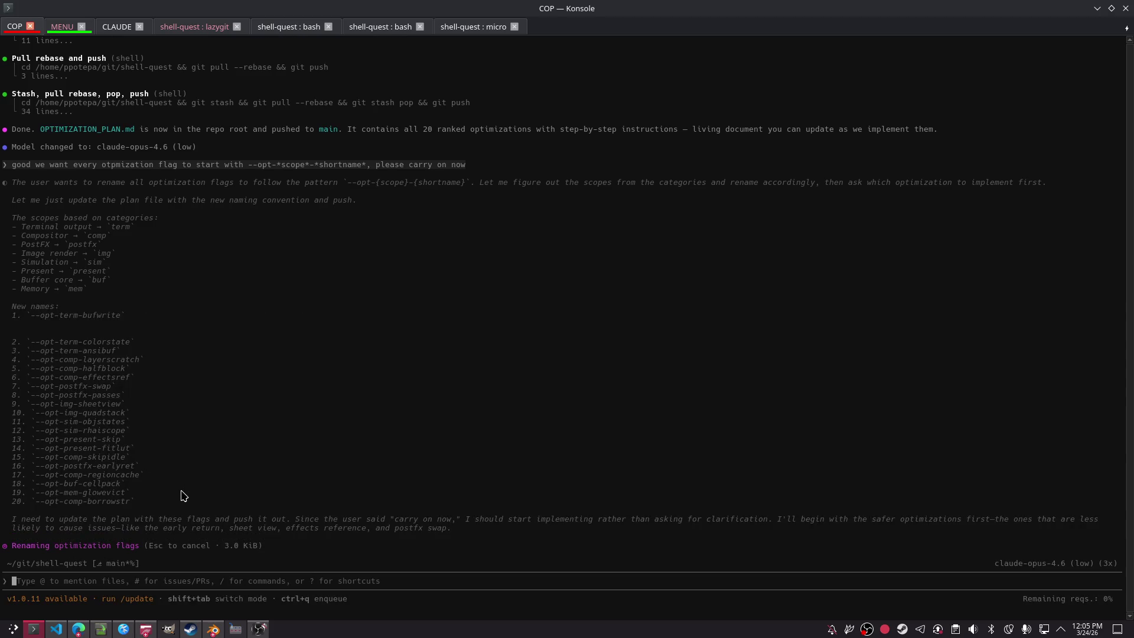
Step: Grant all permissions with /yolo, tell the agent 'carry on', then bring up OBS Studio
{"action": "type", "text": "/yolo"}
{"action": "key", "text": "Return"}
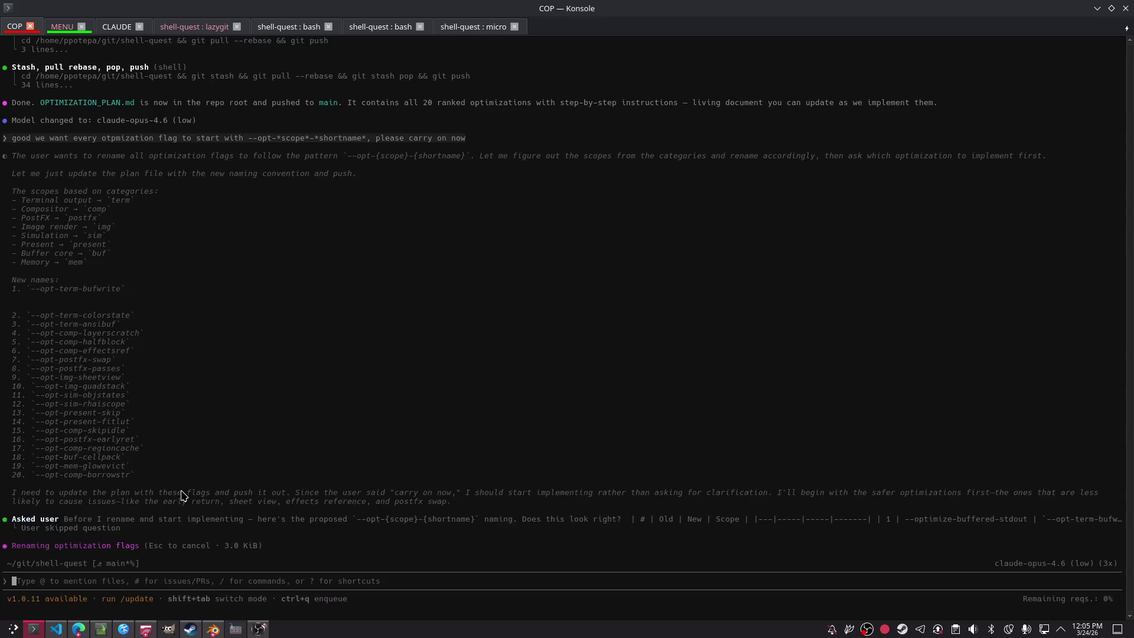
{"action": "type", "text": "carry on"}
{"action": "key", "text": "Return"}
{"action": "key", "text": "alt+Tab"}
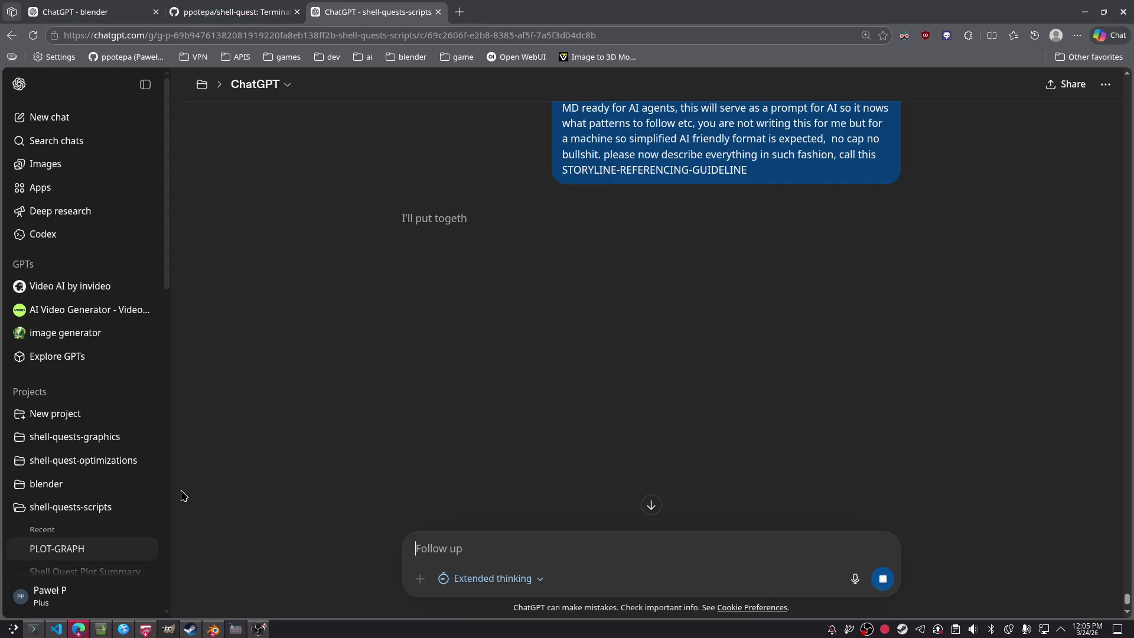
{"action": "left_click", "coordinate": [258, 628]}
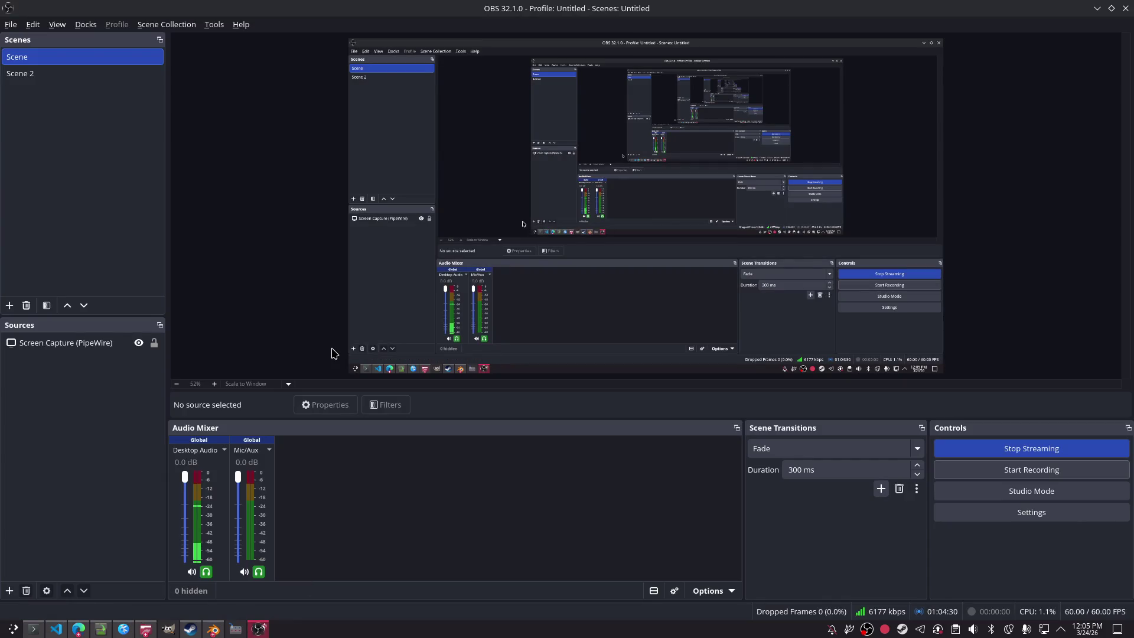
Step: Switch from OBS back to the Edge window where ChatGPT is writing the guideline
{"action": "key", "text": "alt+Tab"}
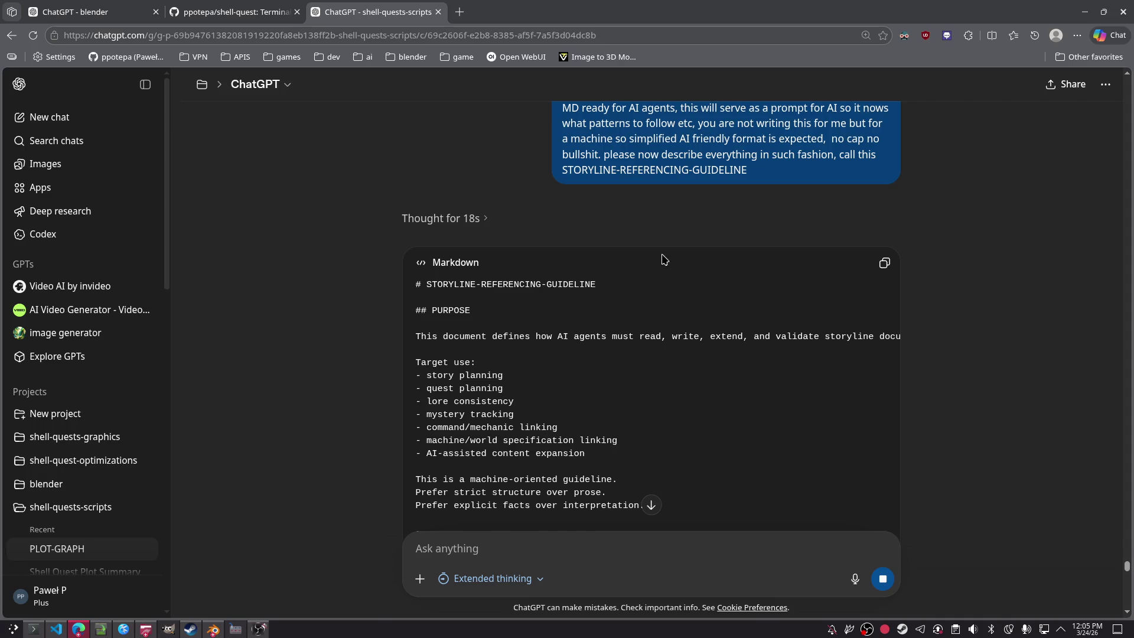
Step: Read down the streaming guideline through principles, relation types, tag namespaces and quest rules
{"action": "scroll", "coordinate": [649, 258], "scroll_direction": "down", "scroll_amount": 5}
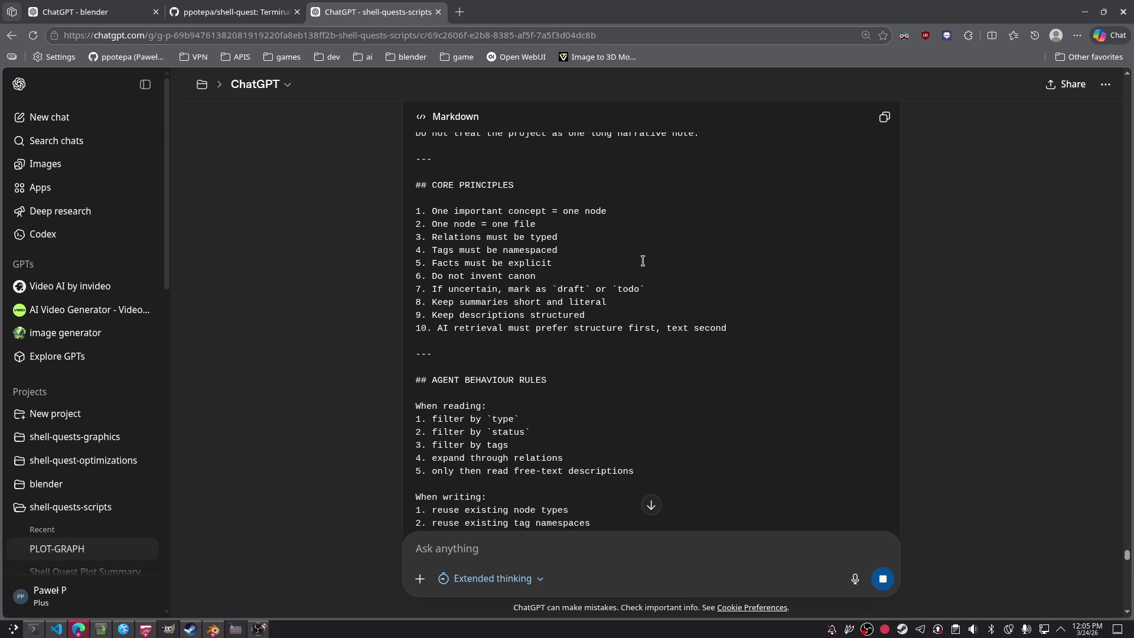
{"action": "scroll", "coordinate": [643, 261], "scroll_direction": "down", "scroll_amount": 20}
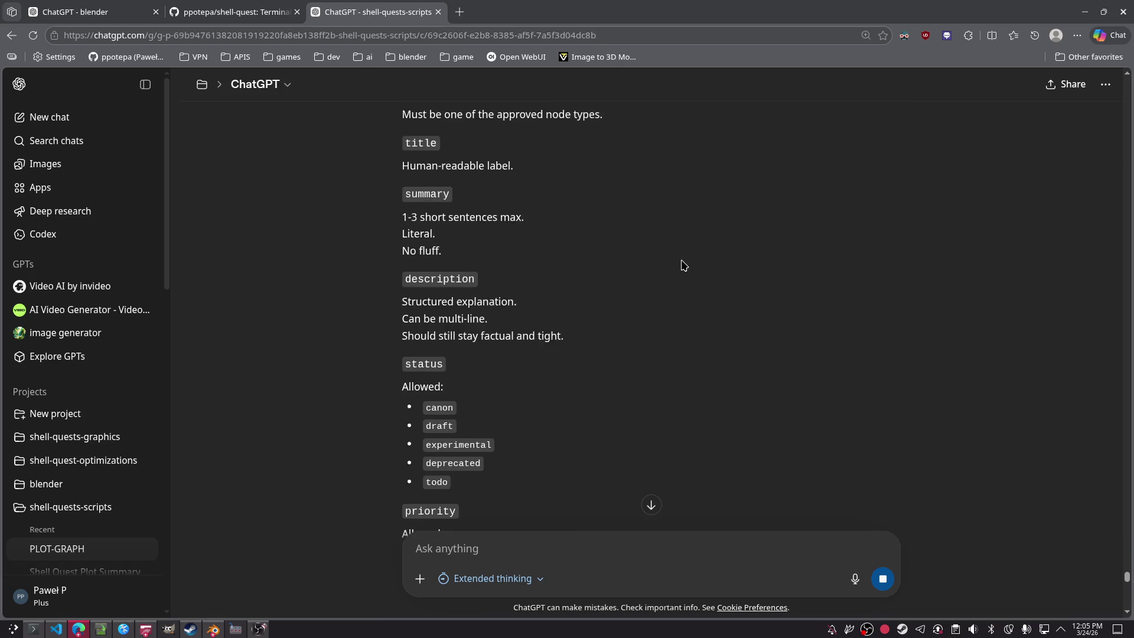
{"action": "scroll", "coordinate": [672, 250], "scroll_direction": "down", "scroll_amount": 20}
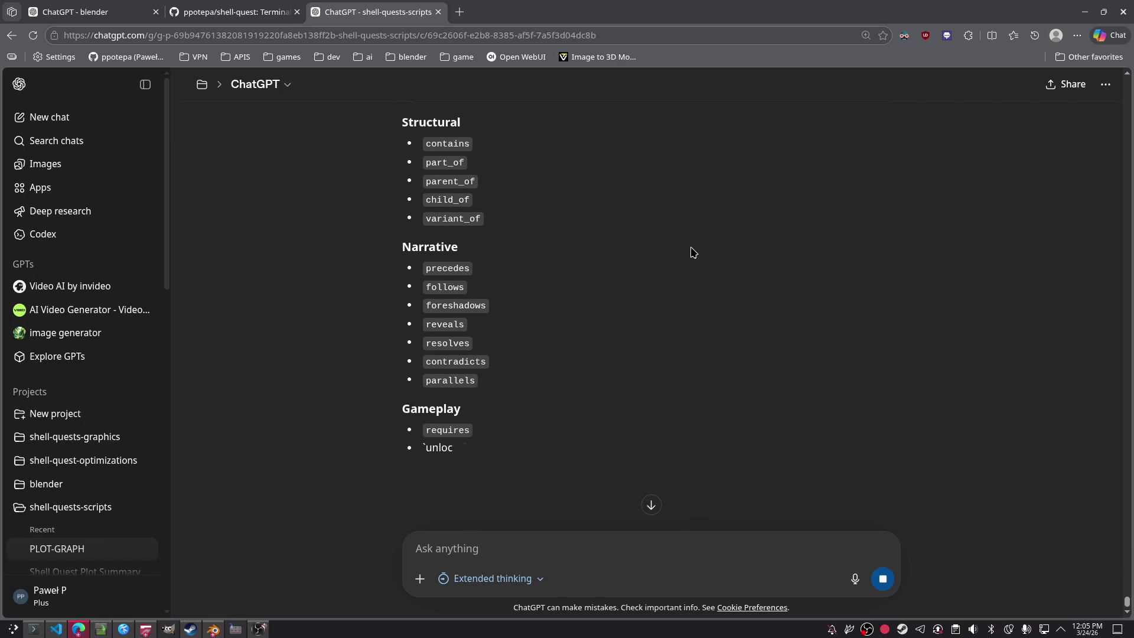
{"action": "scroll", "coordinate": [685, 252], "scroll_direction": "down", "scroll_amount": 10}
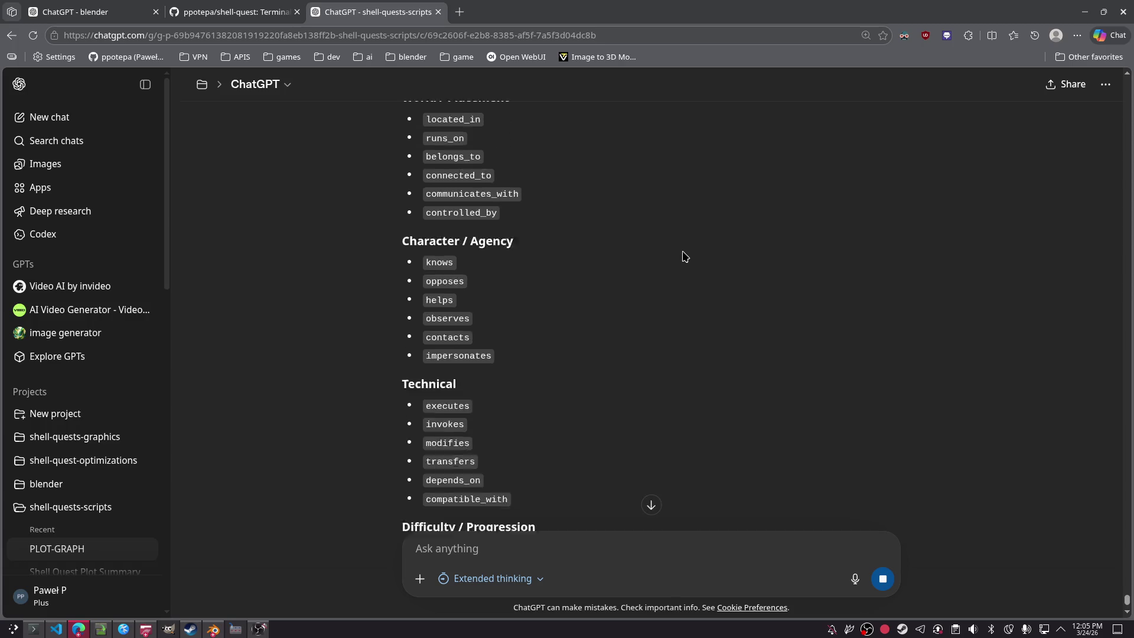
{"action": "scroll", "coordinate": [656, 238], "scroll_direction": "down", "scroll_amount": 5}
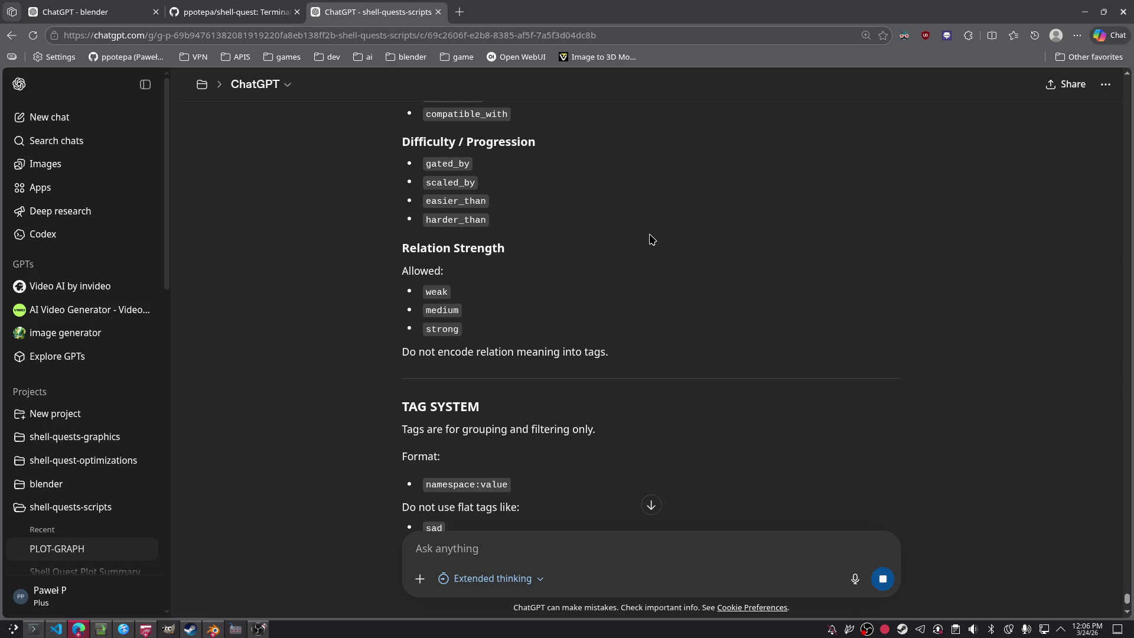
{"action": "scroll", "coordinate": [651, 239], "scroll_direction": "down", "scroll_amount": 4}
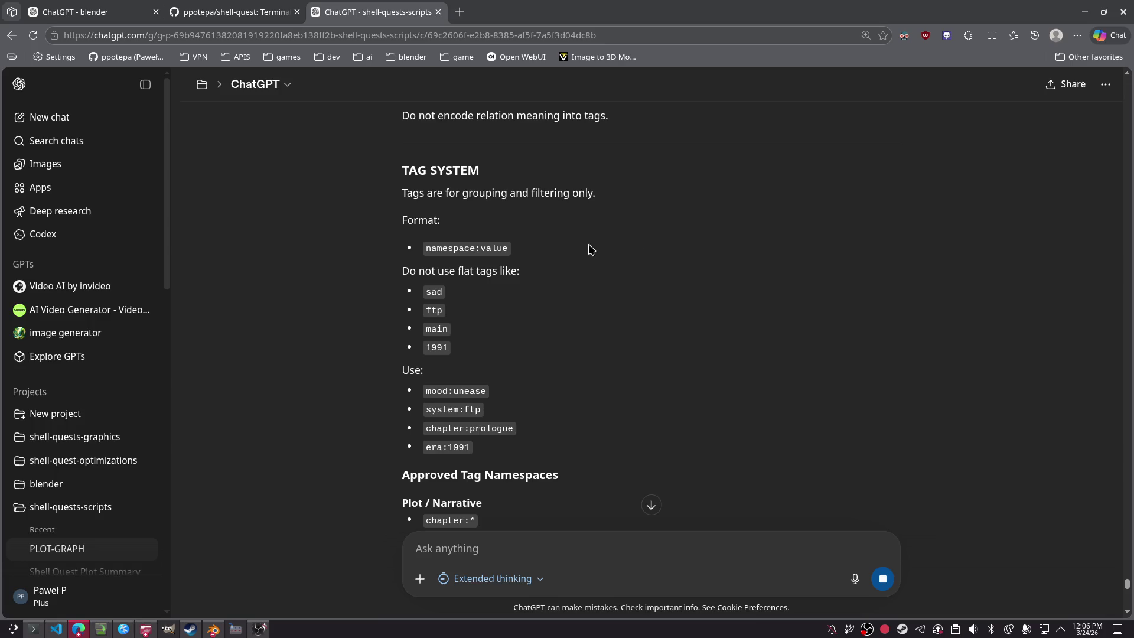
{"action": "scroll", "coordinate": [610, 271], "scroll_direction": "down", "scroll_amount": 7}
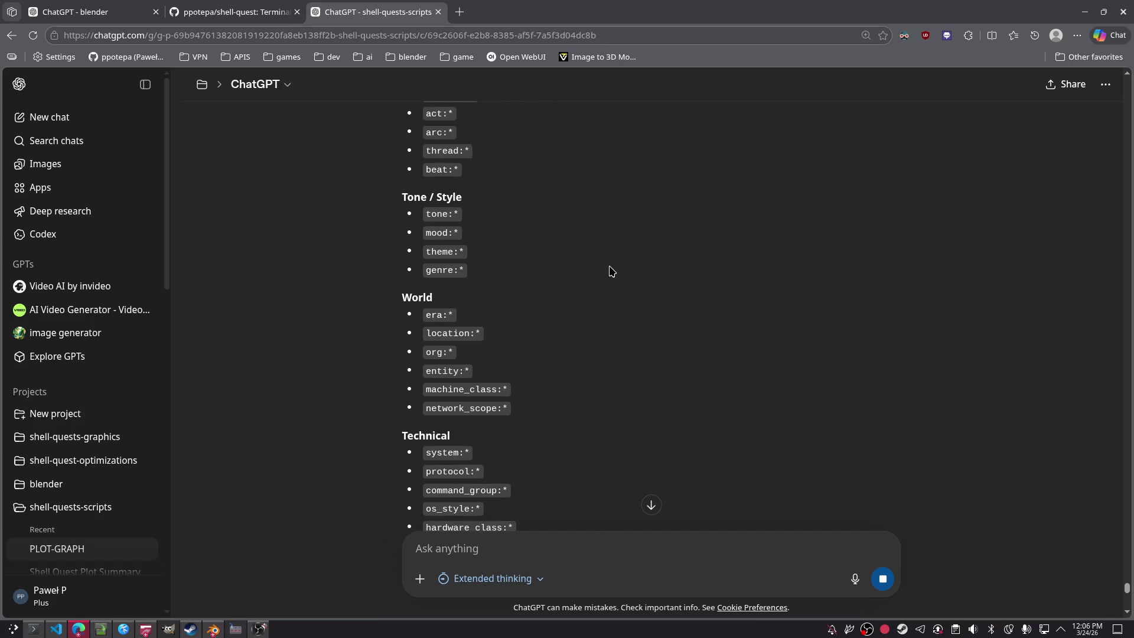
{"action": "scroll", "coordinate": [610, 271], "scroll_direction": "down", "scroll_amount": 10}
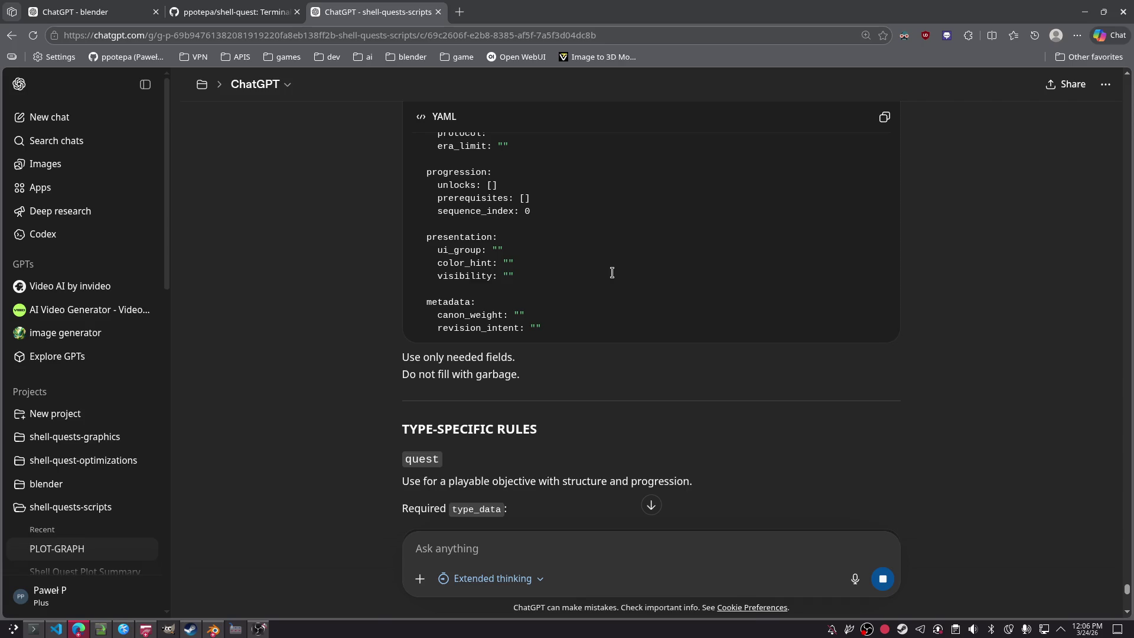
Step: Follow the reply's node types, file organization and default patterns down to AI RETRIEVAL RULES
{"action": "scroll", "coordinate": [612, 273], "scroll_direction": "down", "scroll_amount": 8}
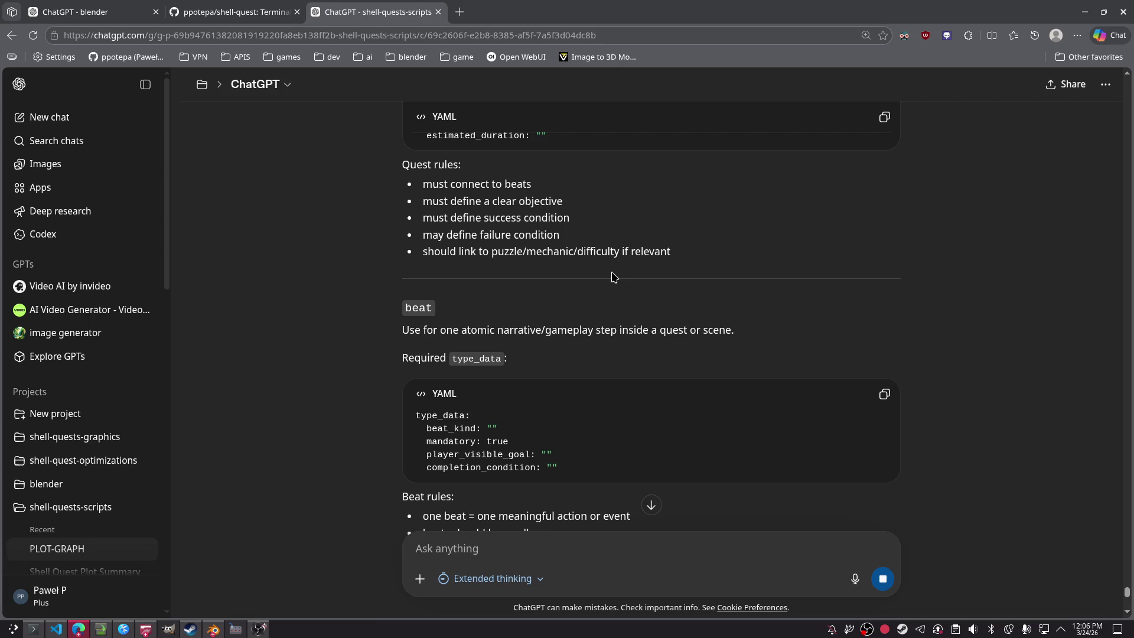
{"action": "scroll", "coordinate": [620, 275], "scroll_direction": "down", "scroll_amount": 10}
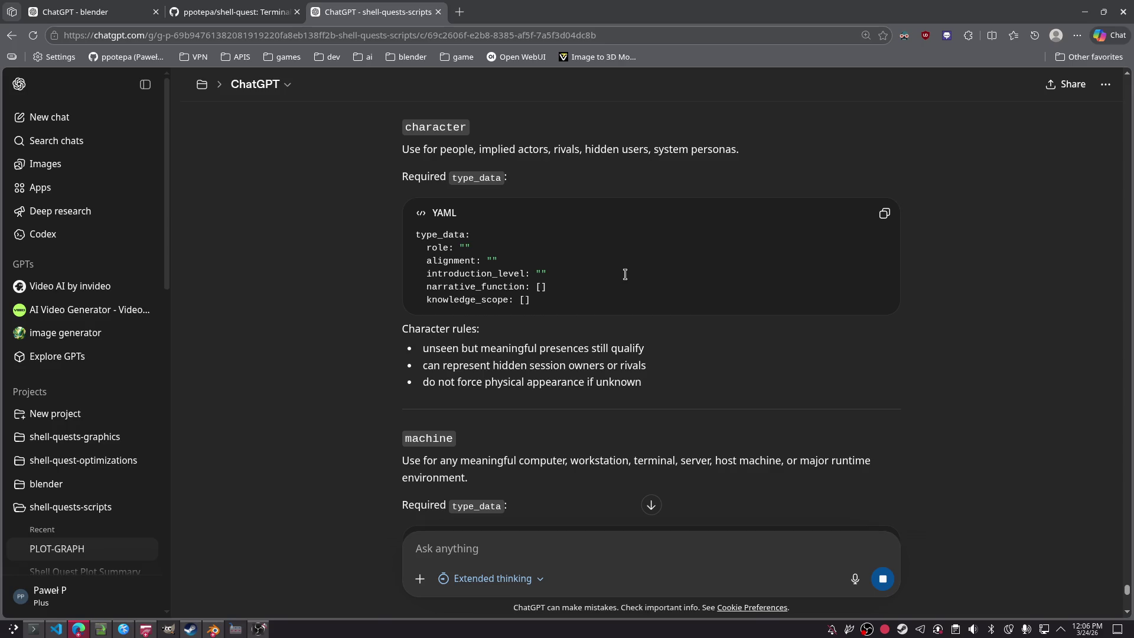
{"action": "scroll", "coordinate": [624, 275], "scroll_direction": "down", "scroll_amount": 8}
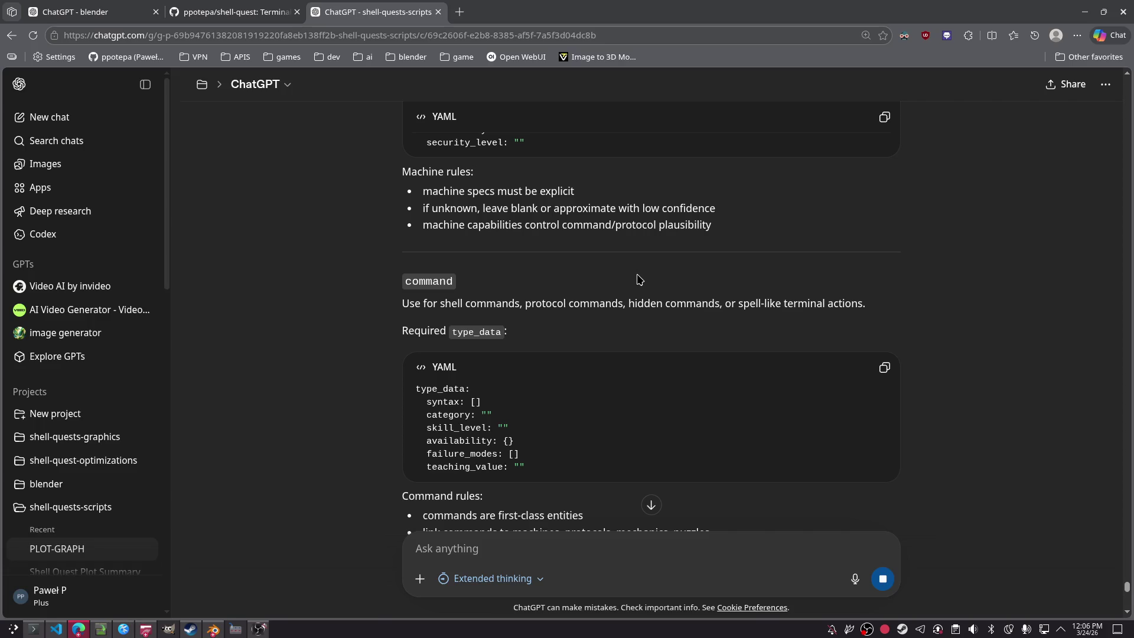
{"action": "scroll", "coordinate": [638, 279], "scroll_direction": "down", "scroll_amount": 10}
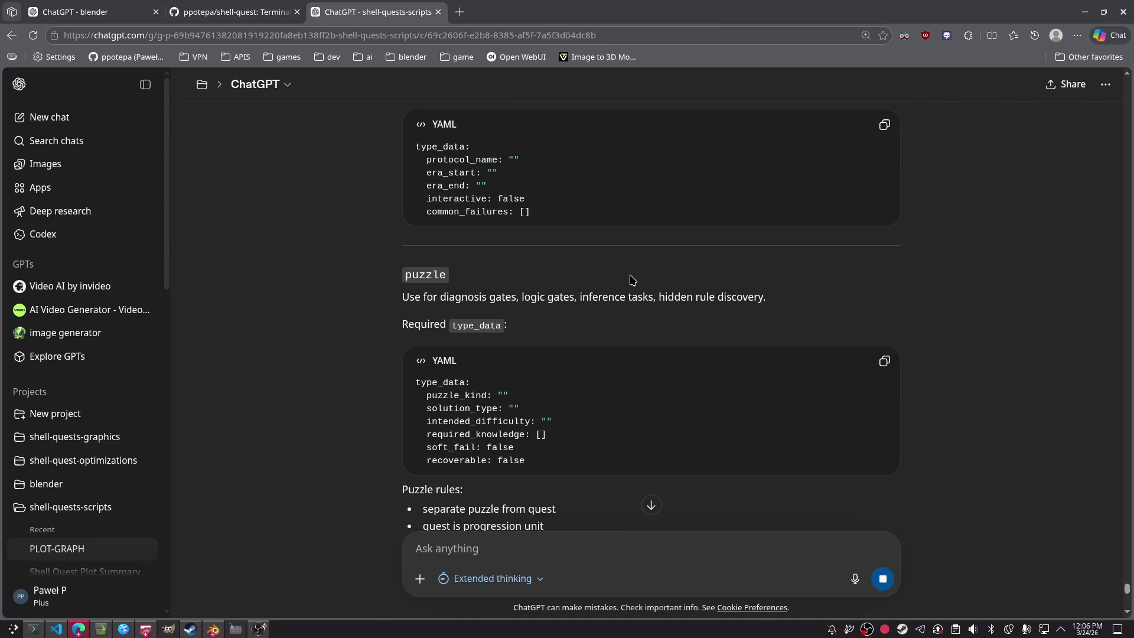
{"action": "scroll", "coordinate": [631, 279], "scroll_direction": "down", "scroll_amount": 5}
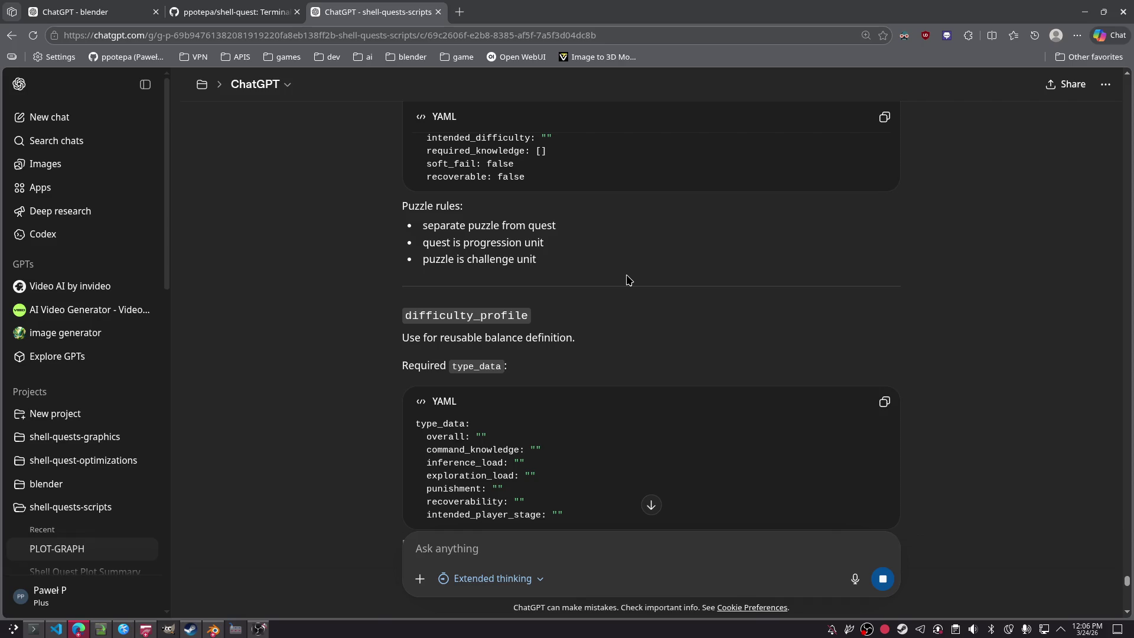
{"action": "scroll", "coordinate": [628, 279], "scroll_direction": "down", "scroll_amount": 2}
{"action": "scroll", "coordinate": [628, 278], "scroll_direction": "up", "scroll_amount": 1}
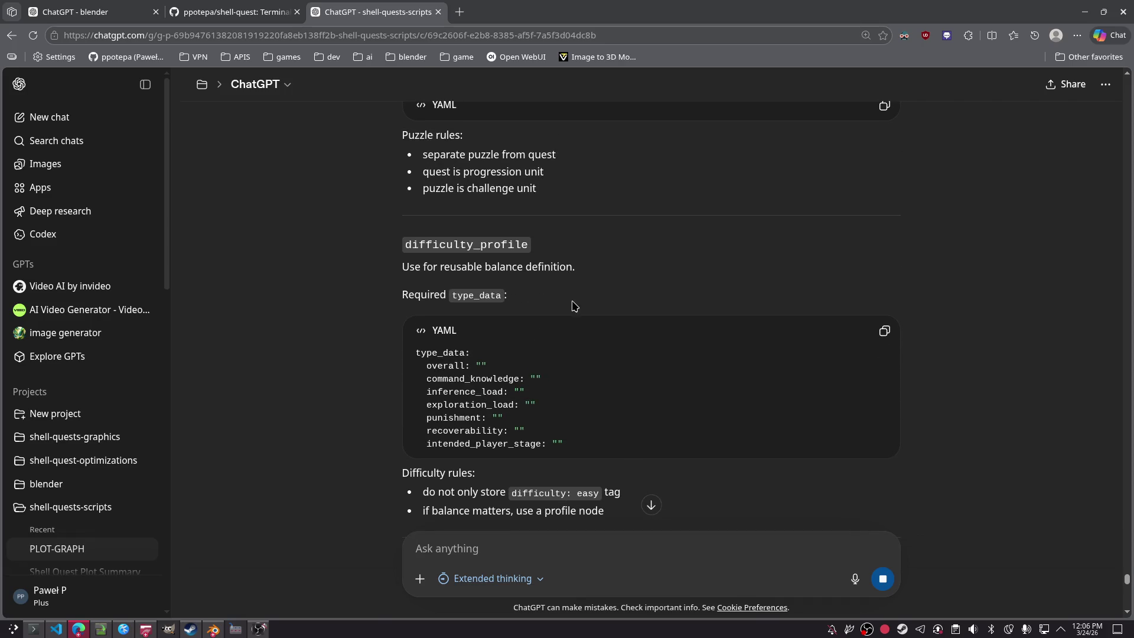
{"action": "scroll", "coordinate": [574, 364], "scroll_direction": "down", "scroll_amount": 10}
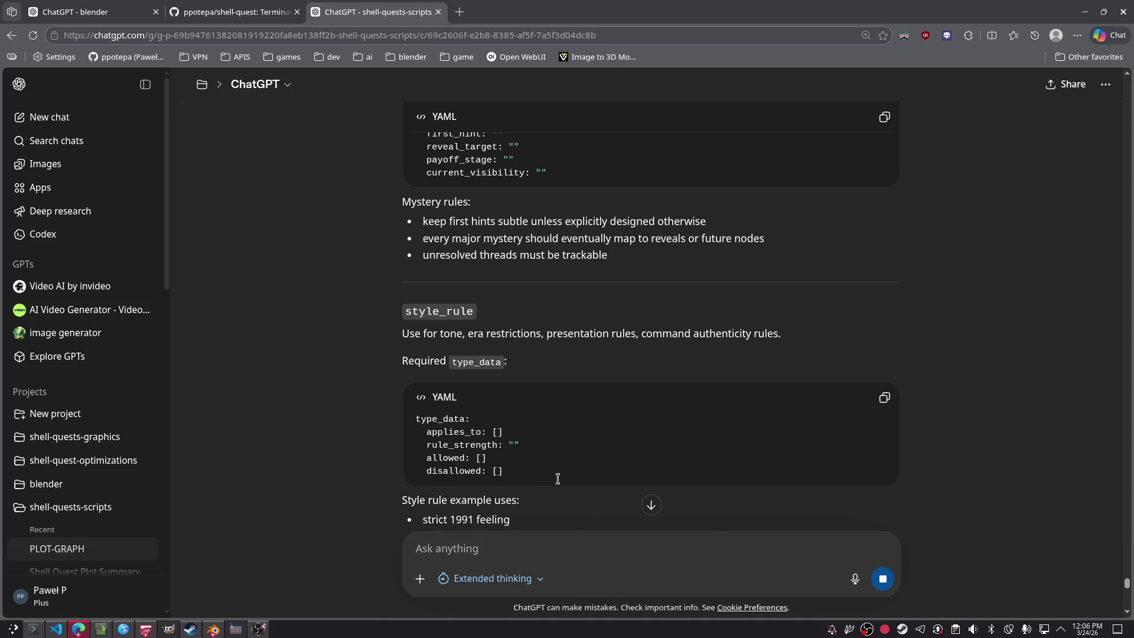
{"action": "scroll", "coordinate": [557, 478], "scroll_direction": "down", "scroll_amount": 12}
{"action": "scroll", "coordinate": [562, 471], "scroll_direction": "up", "scroll_amount": 6}
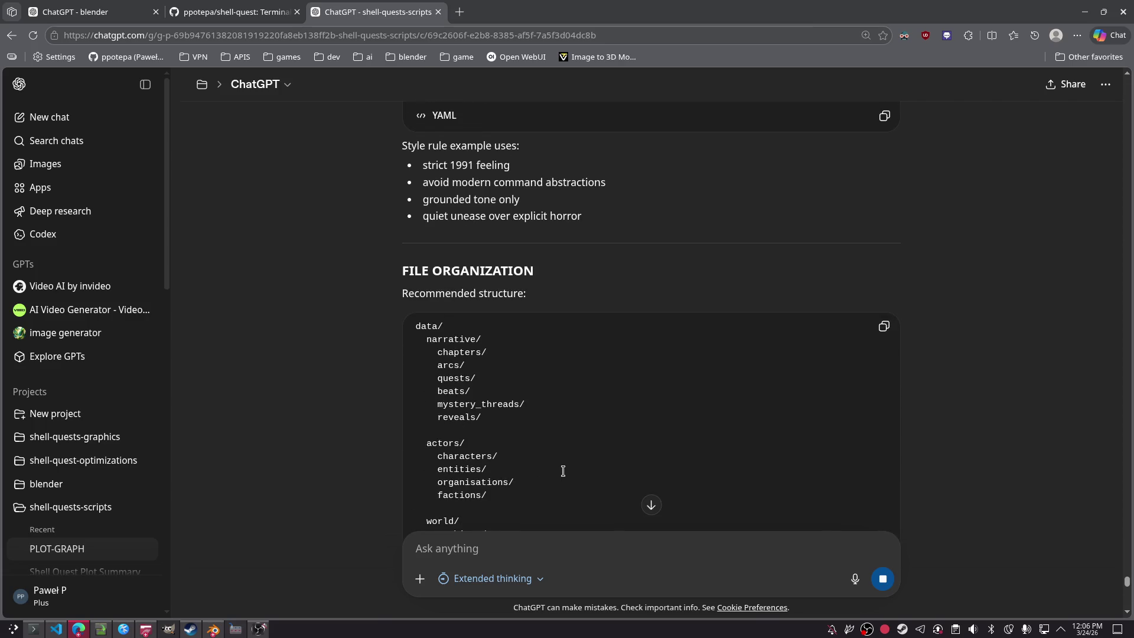
{"action": "scroll", "coordinate": [562, 471], "scroll_direction": "down", "scroll_amount": 15}
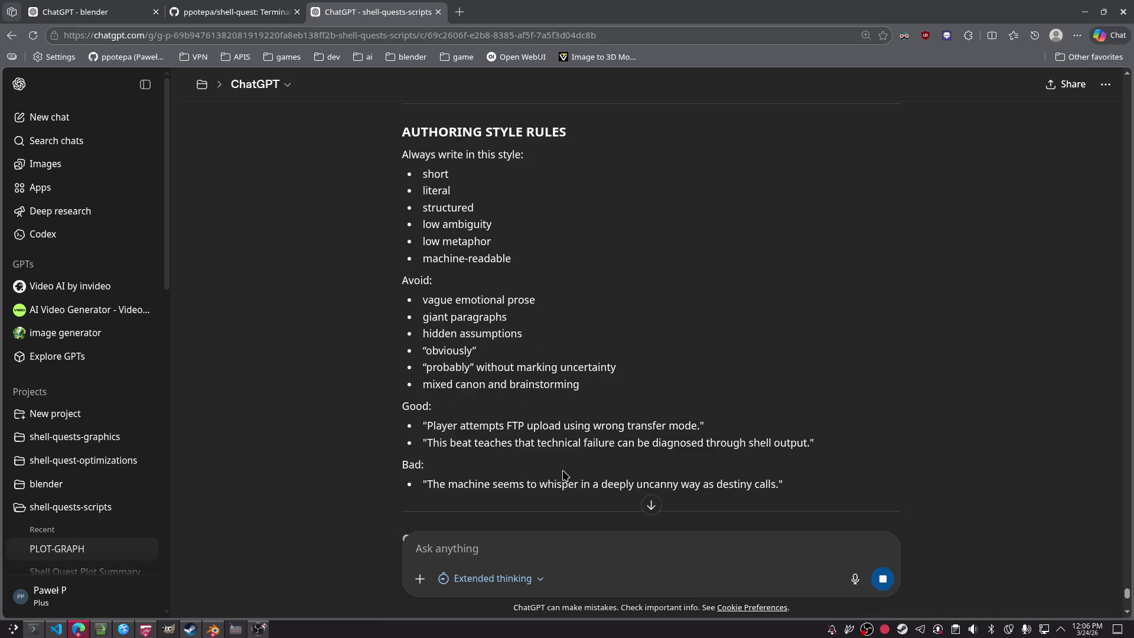
{"action": "scroll", "coordinate": [562, 474], "scroll_direction": "down", "scroll_amount": 15}
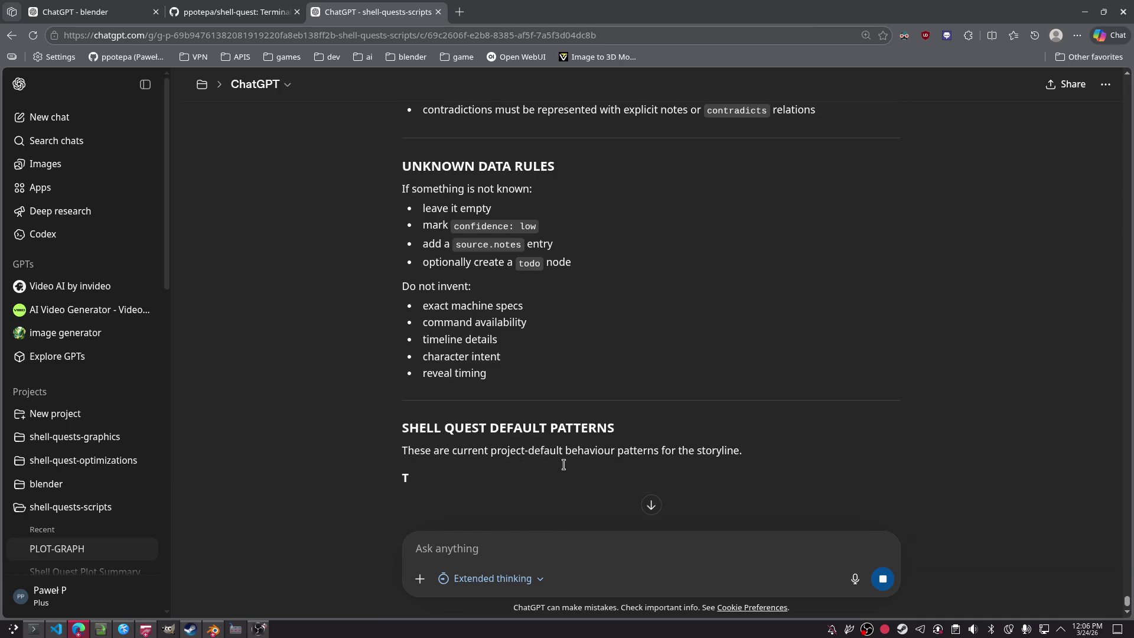
{"action": "scroll", "coordinate": [577, 444], "scroll_direction": "down", "scroll_amount": 5}
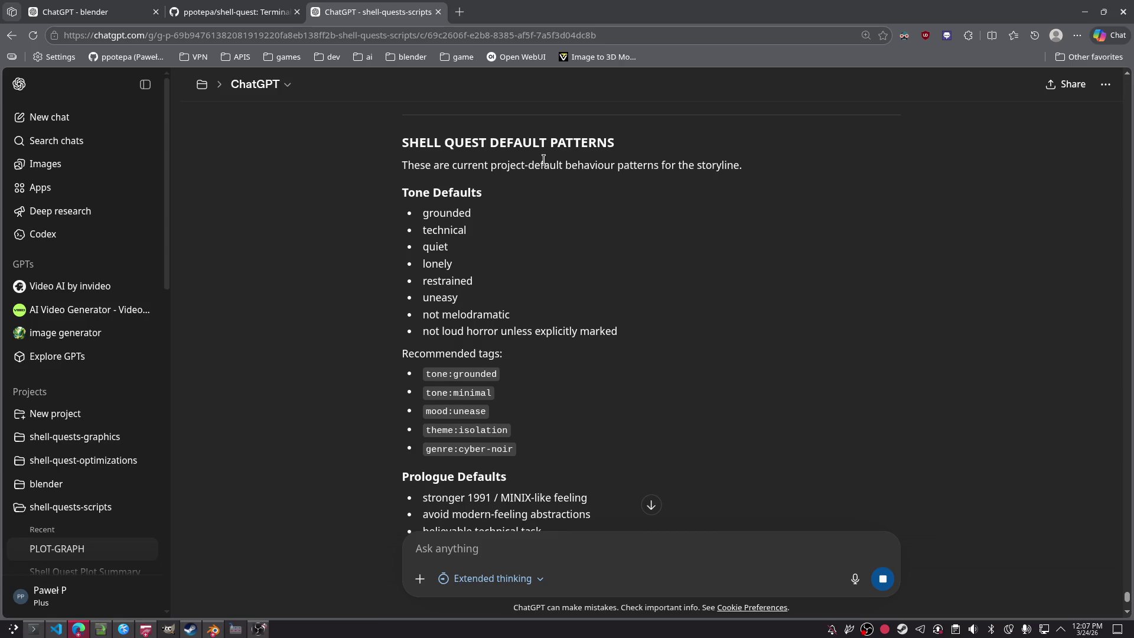
{"action": "scroll", "coordinate": [570, 371], "scroll_direction": "down", "scroll_amount": 8}
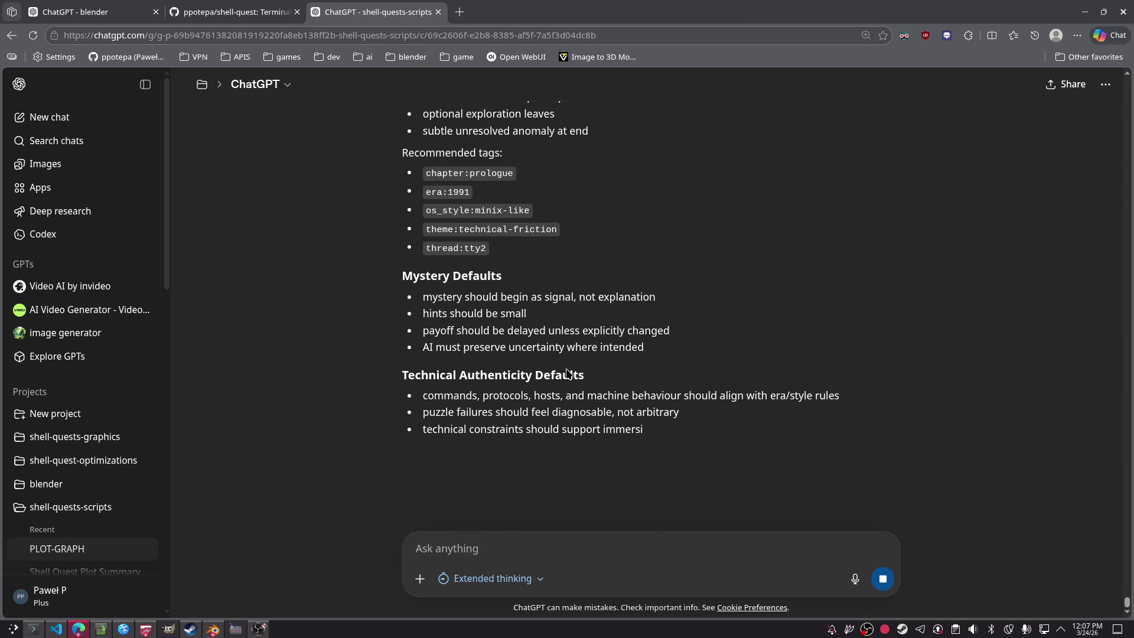
{"action": "scroll", "coordinate": [475, 396], "scroll_direction": "down", "scroll_amount": 3}
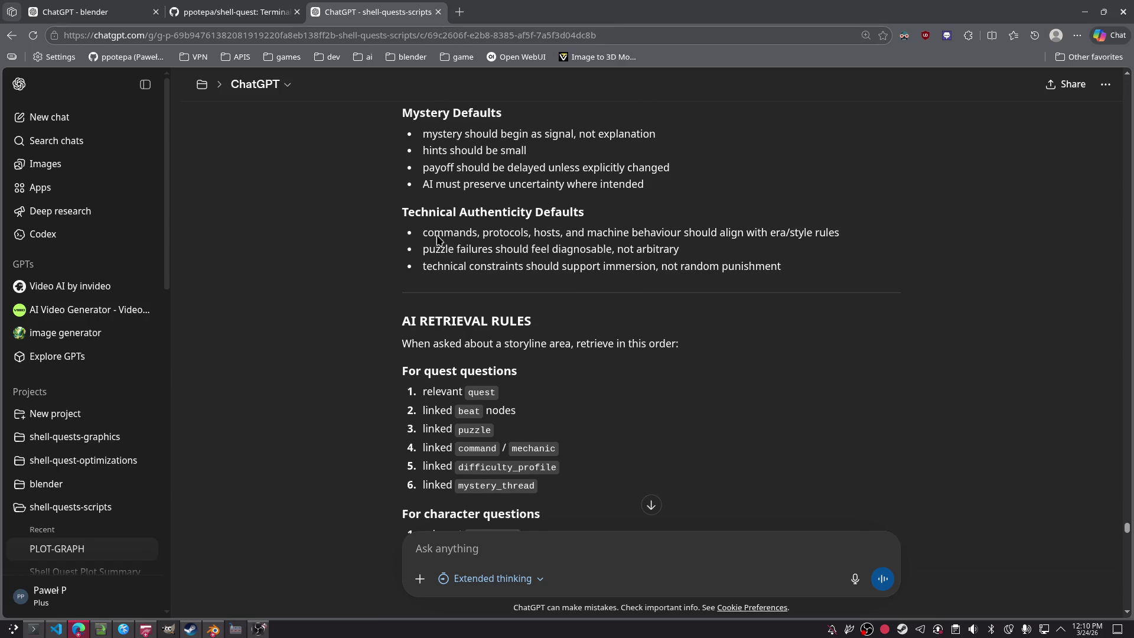
Step: Scroll to the guide's ONE-LINE OPERATING MODEL ending and copy the whole response
{"action": "scroll", "coordinate": [439, 242], "scroll_direction": "down", "scroll_amount": 5}
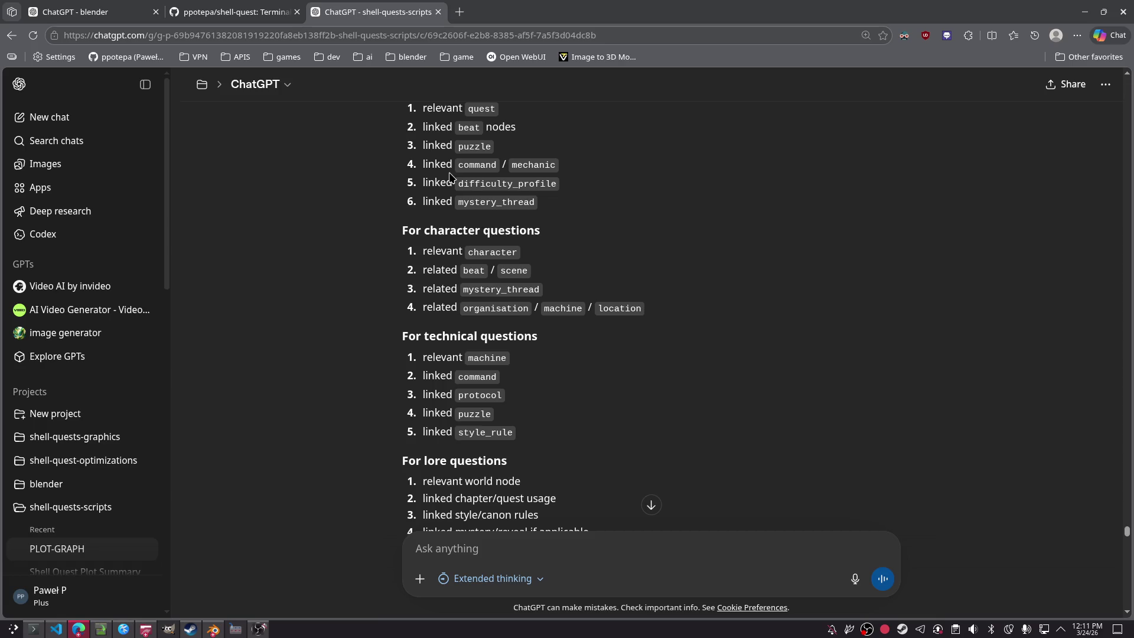
{"action": "scroll", "coordinate": [436, 175], "scroll_direction": "down", "scroll_amount": 15}
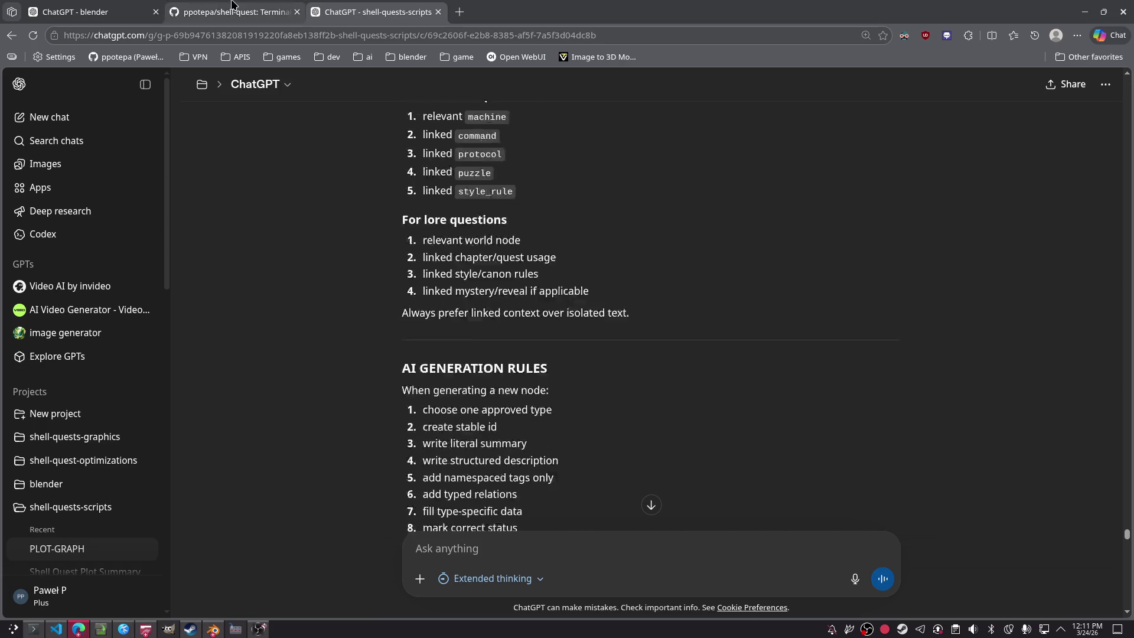
{"action": "scroll", "coordinate": [349, 362], "scroll_direction": "down", "scroll_amount": 15}
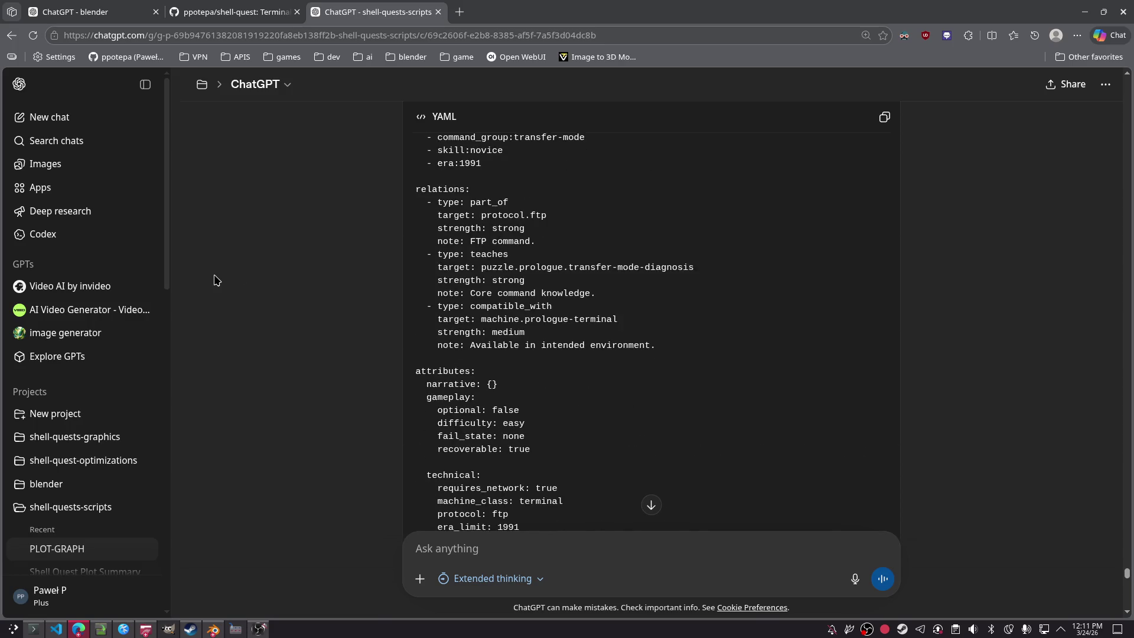
{"action": "scroll", "coordinate": [216, 279], "scroll_direction": "down", "scroll_amount": 5}
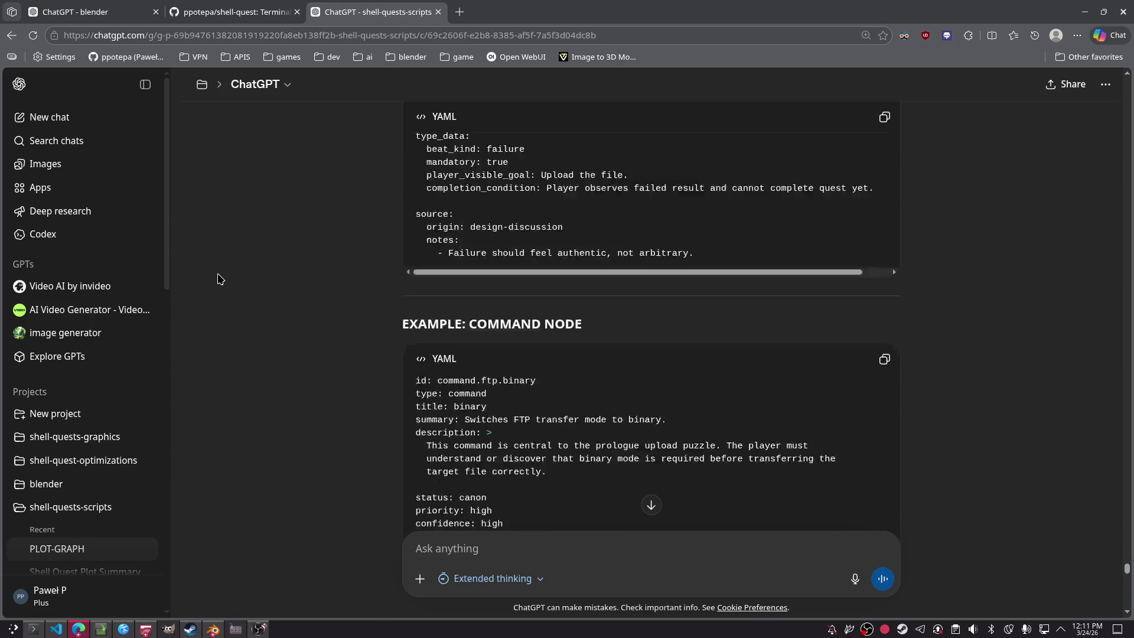
{"action": "scroll", "coordinate": [218, 278], "scroll_direction": "down", "scroll_amount": 5}
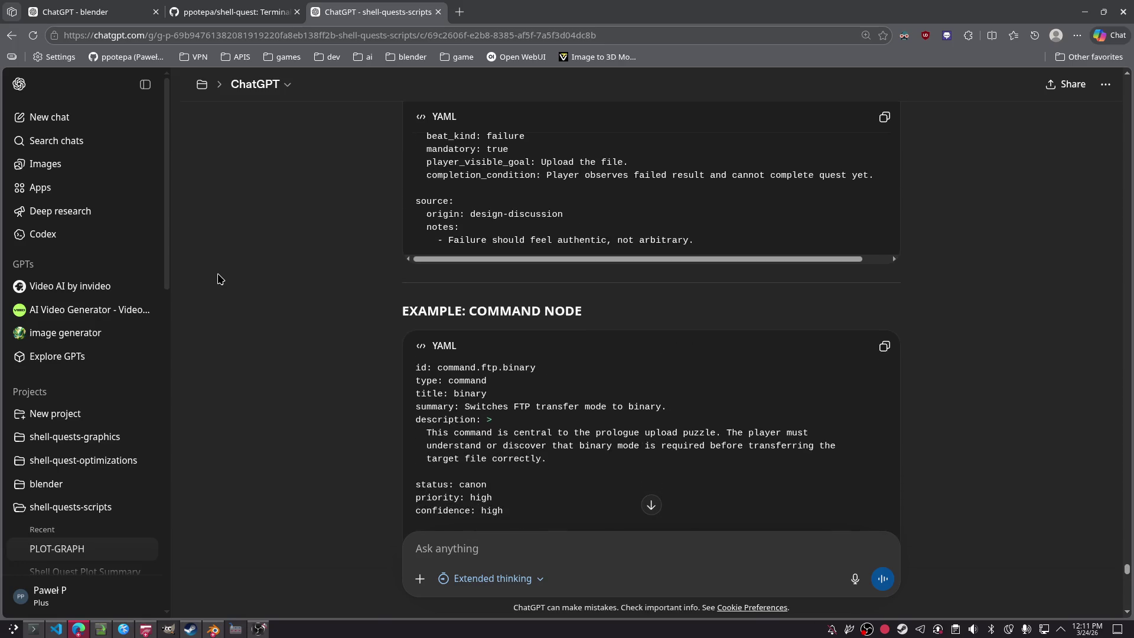
{"action": "scroll", "coordinate": [231, 273], "scroll_direction": "down", "scroll_amount": 20}
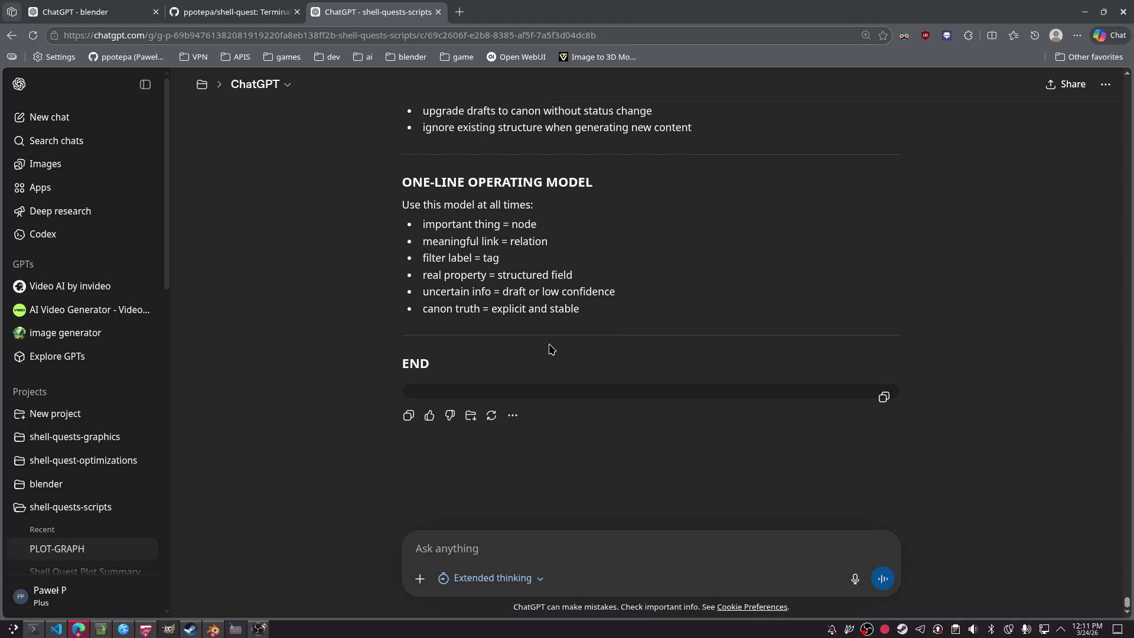
{"action": "left_click", "coordinate": [407, 424]}
Step: Load Open WebUI at 127.0.0.1:8080 in a new Edge tab and go to its Models workspace
{"action": "left_click", "coordinate": [78, 629]}
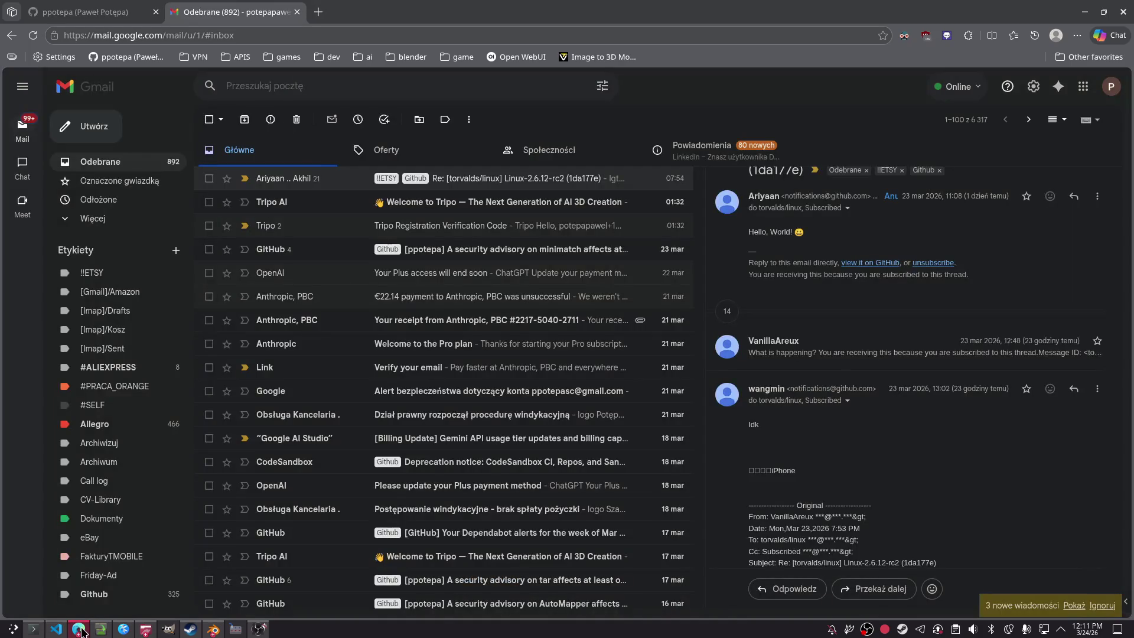
{"action": "key", "text": "alt+Tab"}
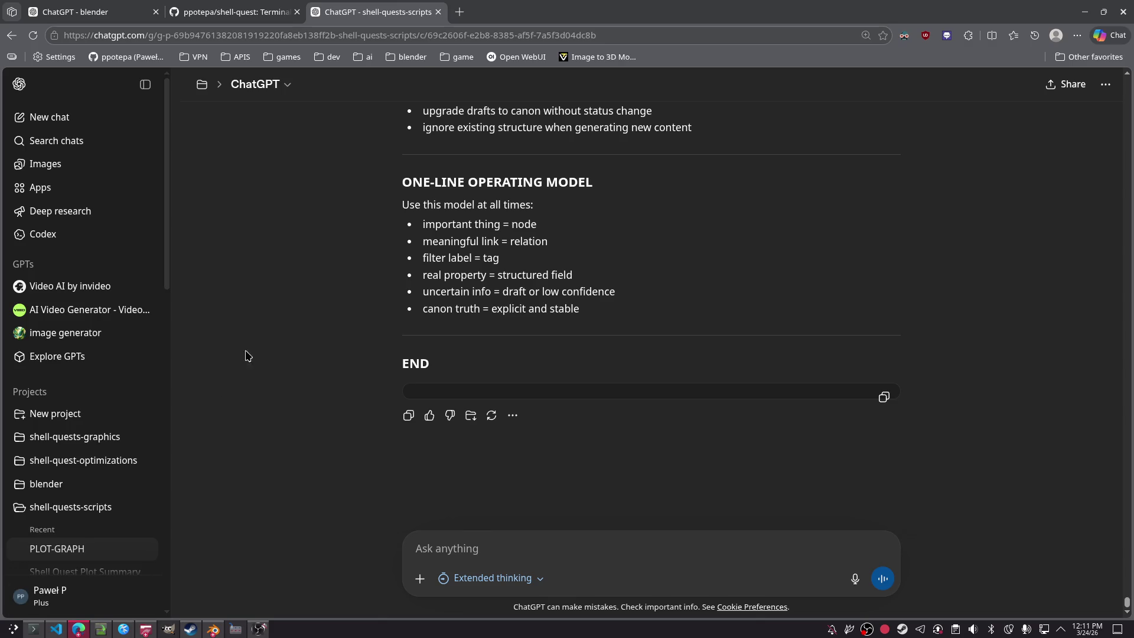
{"action": "middle_click", "coordinate": [571, 59]}
{"action": "key", "text": "ctrl+Tab"}
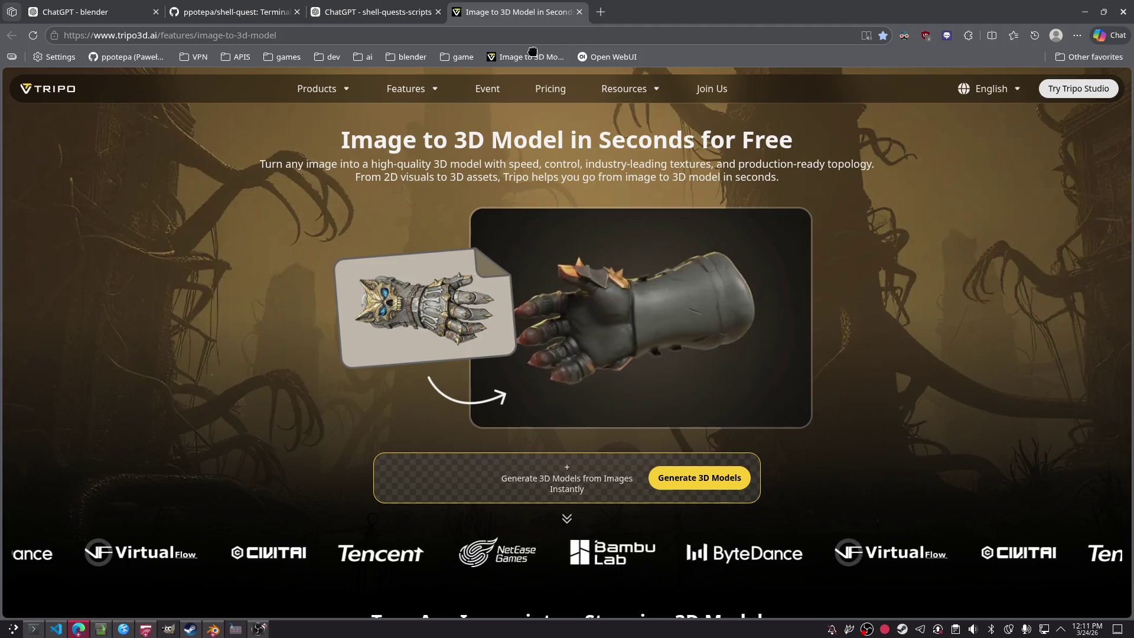
{"action": "left_click", "coordinate": [520, 58]}
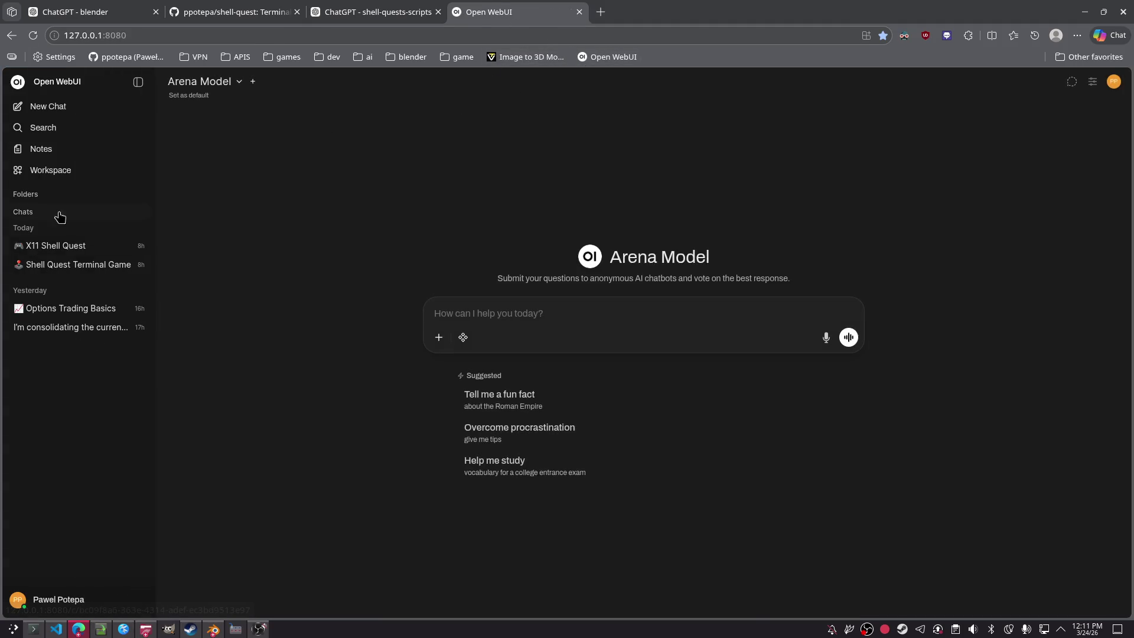
{"action": "left_click", "coordinate": [40, 172]}
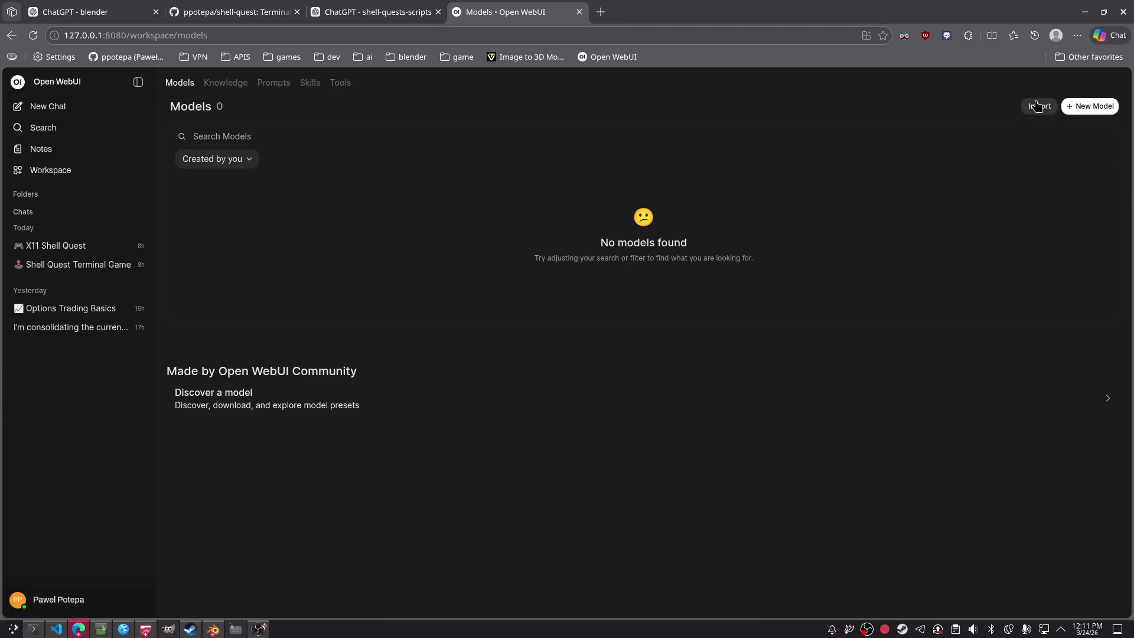
Step: Start a new custom model with the ShellQuest knowledge collection and File Upload turned off
{"action": "left_click", "coordinate": [1089, 107]}
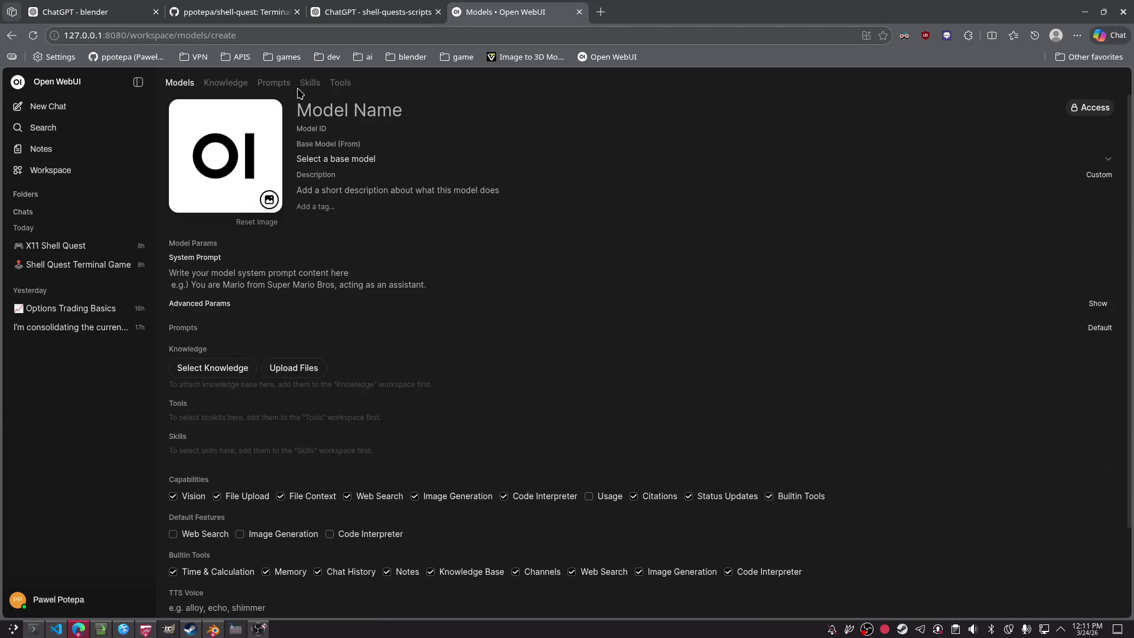
{"action": "left_click", "coordinate": [216, 369]}
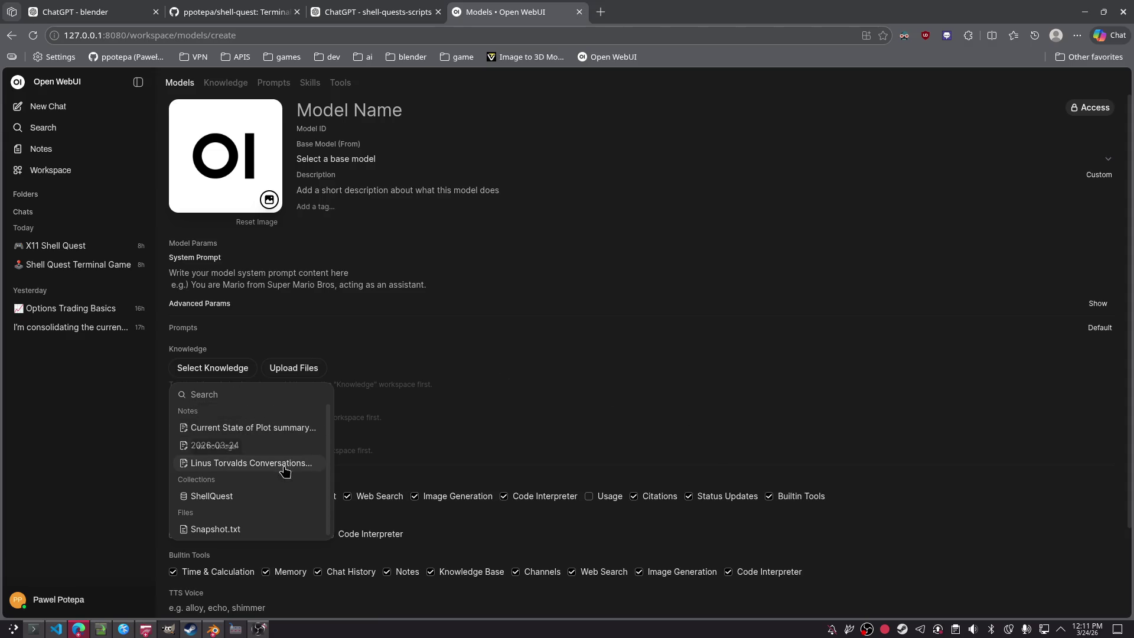
{"action": "left_click", "coordinate": [747, 387]}
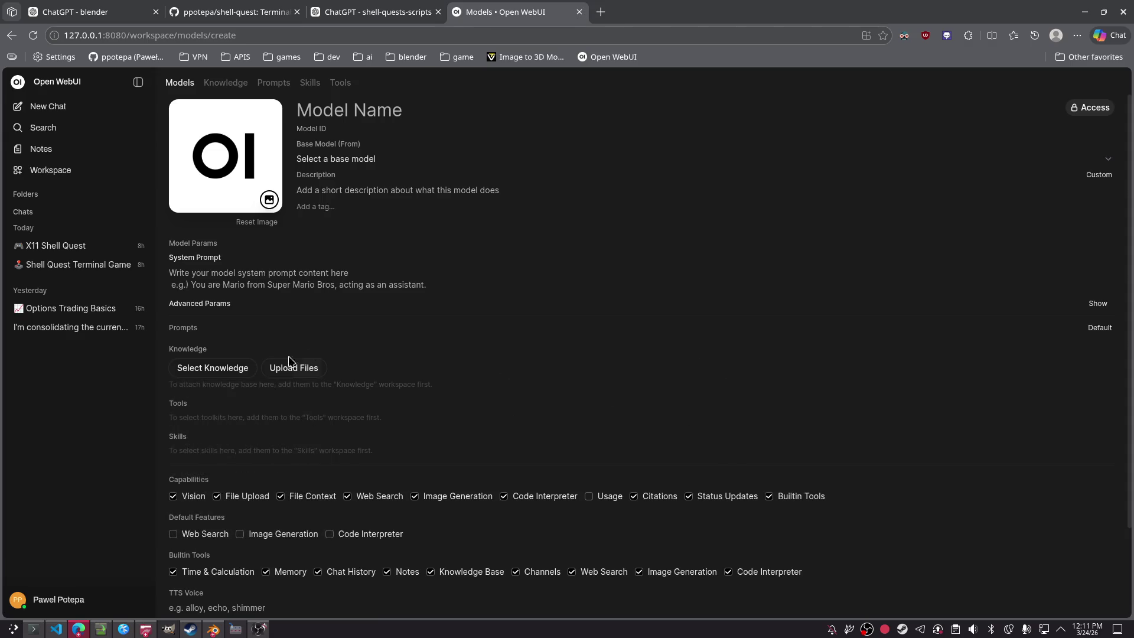
{"action": "left_click", "coordinate": [224, 372]}
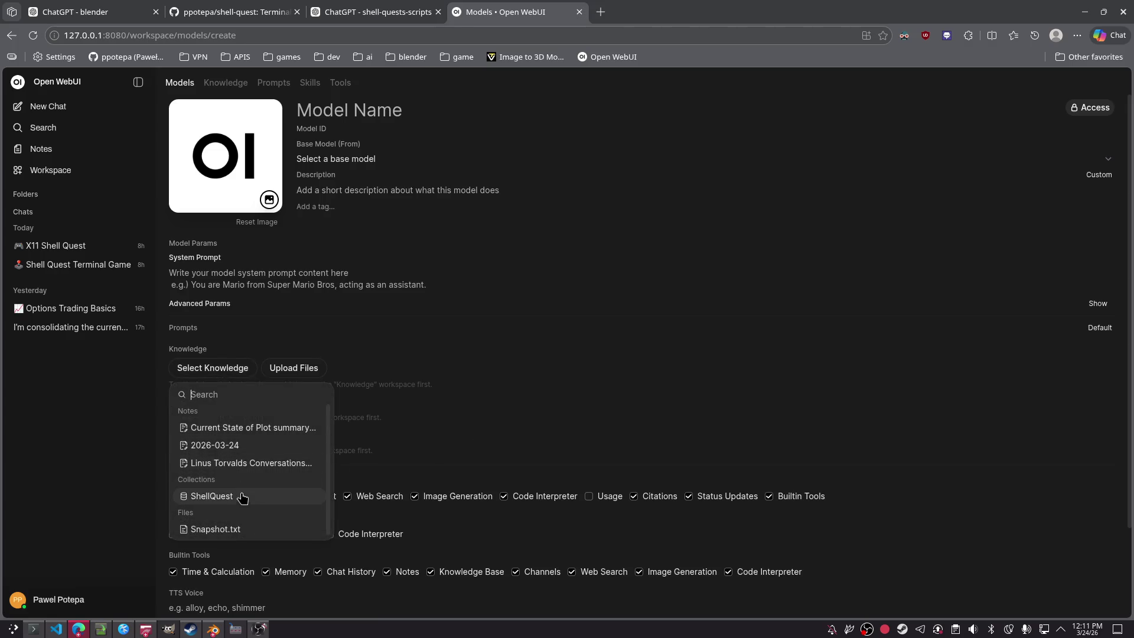
{"action": "left_click", "coordinate": [239, 500]}
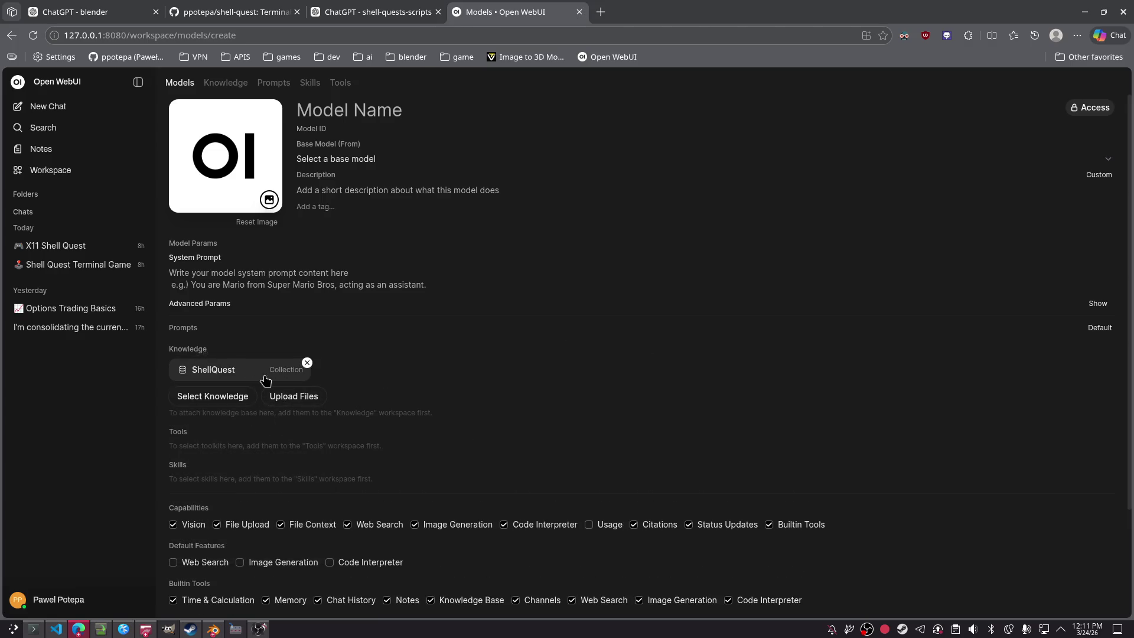
{"action": "scroll", "coordinate": [364, 348], "scroll_direction": "down", "scroll_amount": 1}
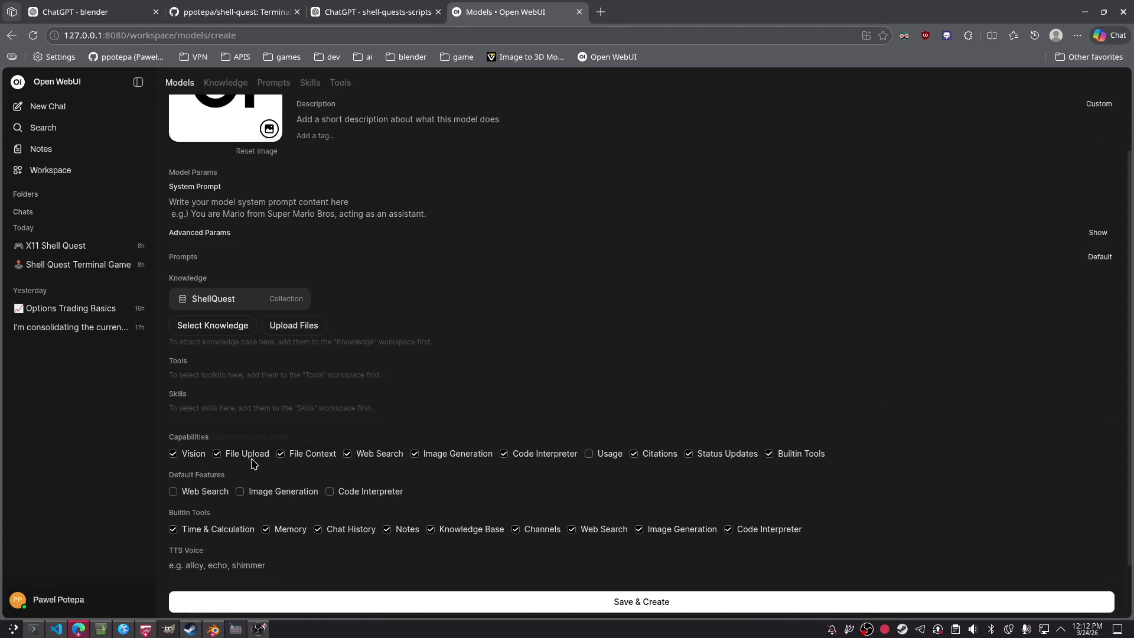
{"action": "left_click", "coordinate": [217, 456]}
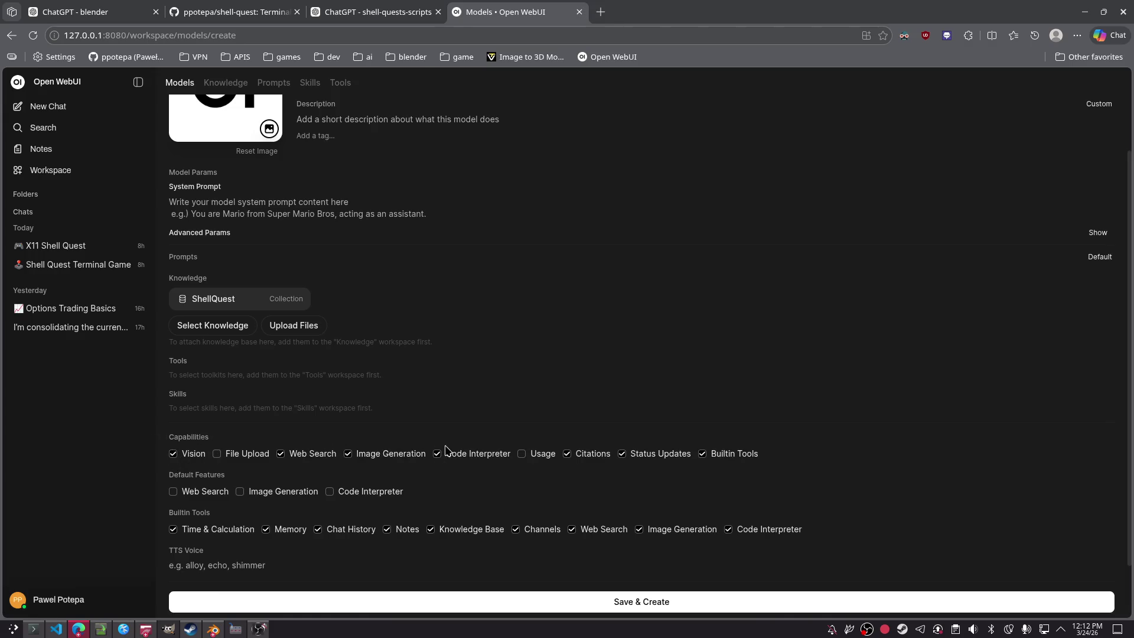
{"action": "scroll", "coordinate": [518, 440], "scroll_direction": "down", "scroll_amount": 1}
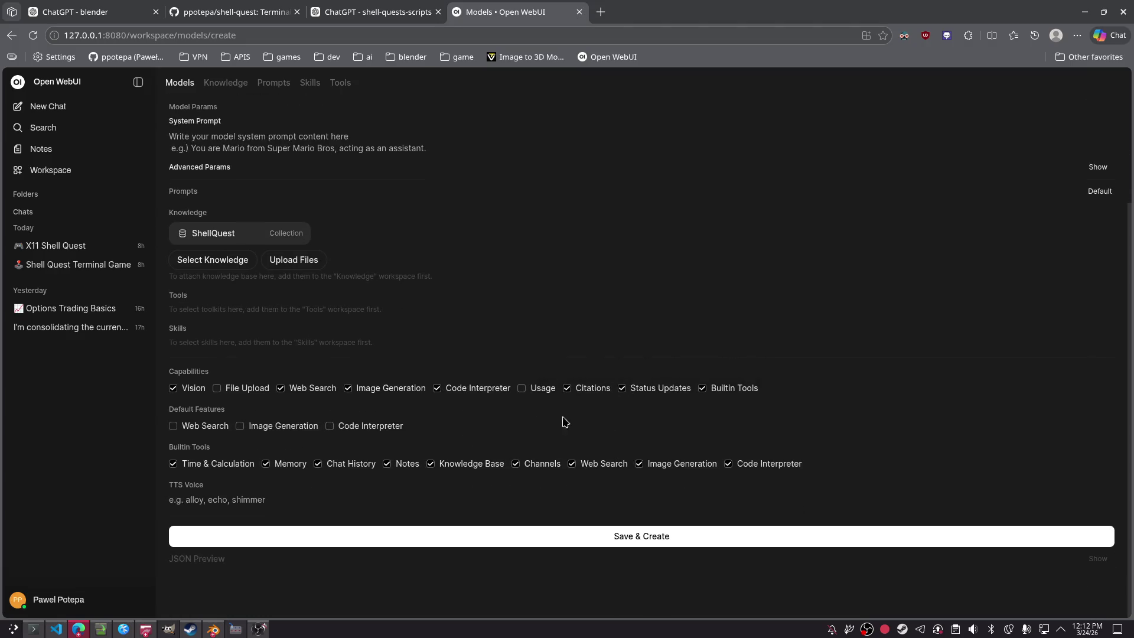
{"action": "left_click", "coordinate": [648, 539]}
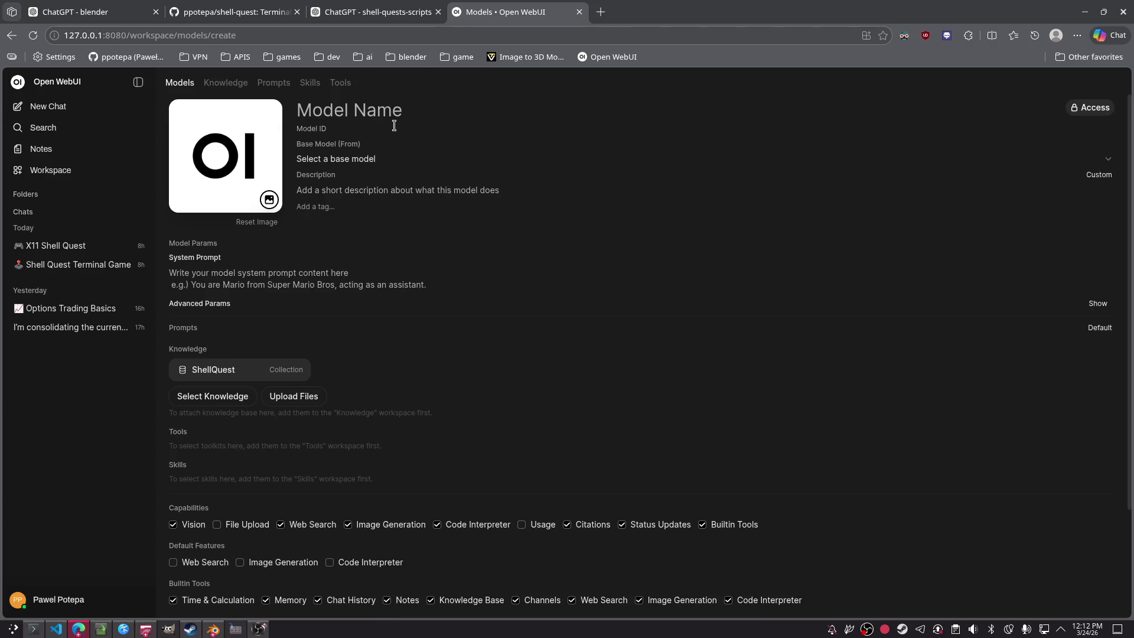
Step: Name it SHELL-QUEST-PLOT on base model qwen3:8b, add a description, and save it
{"action": "type", "text": "wqweq"}
{"action": "key", "text": "BackSpace"}
{"action": "key", "text": "BackSpace"}
{"action": "key", "text": "BackSpace"}
{"action": "type", "text": "BASE"}
{"action": "key", "text": "ctrl+a"}
{"action": "type", "text": "SHELL-QUEST-"}
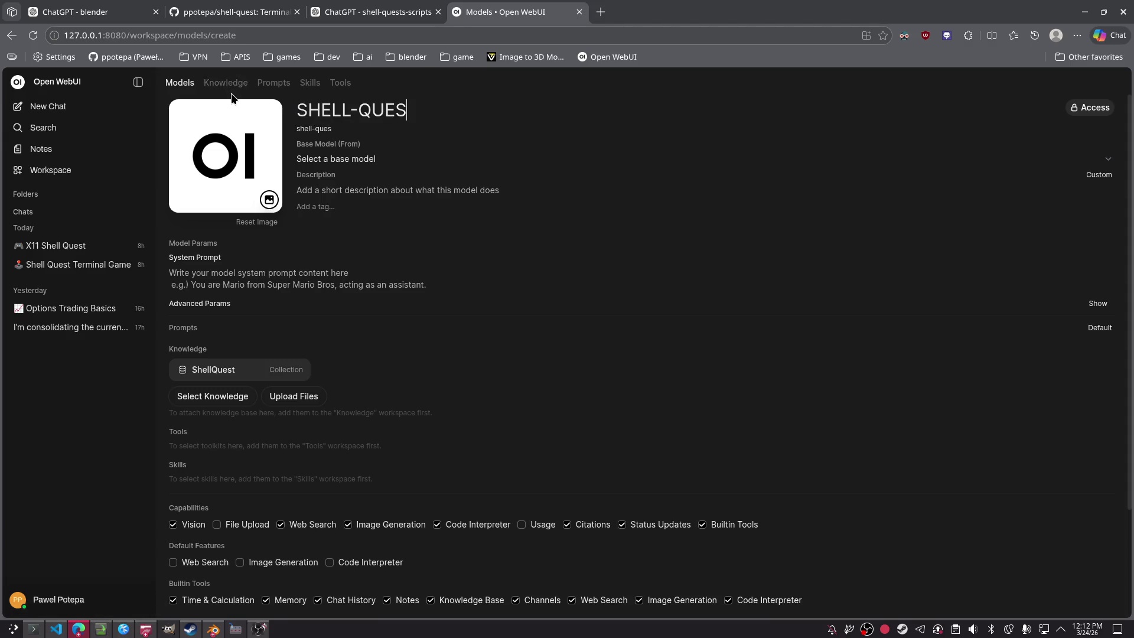
{"action": "type", "text": "PLOT"}
{"action": "key", "text": "Tab"}
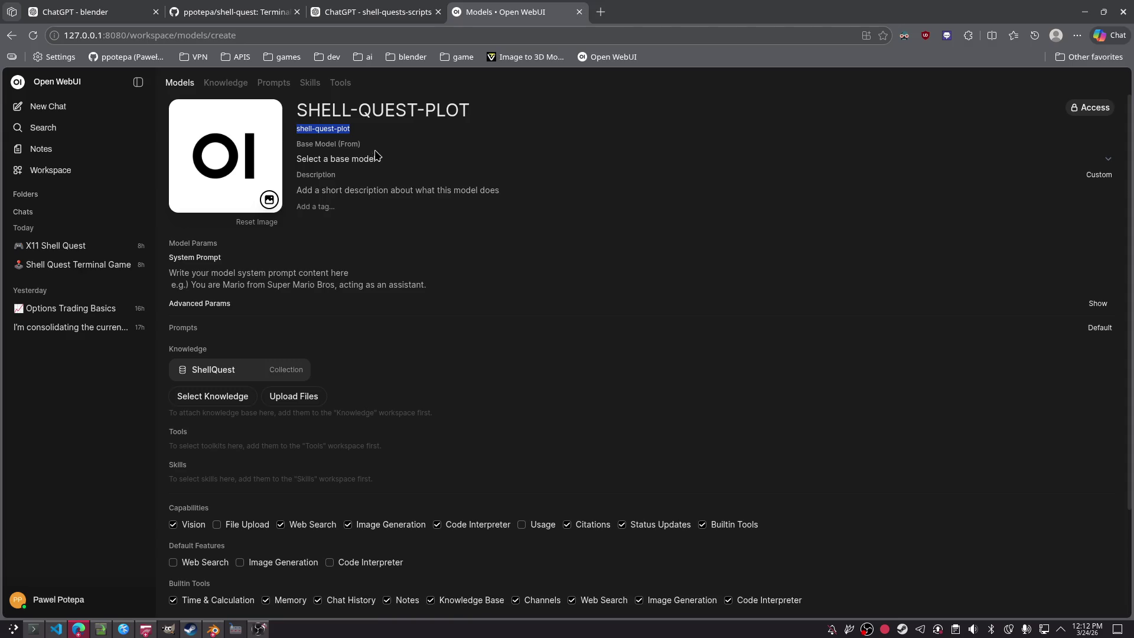
{"action": "left_click", "coordinate": [389, 159]}
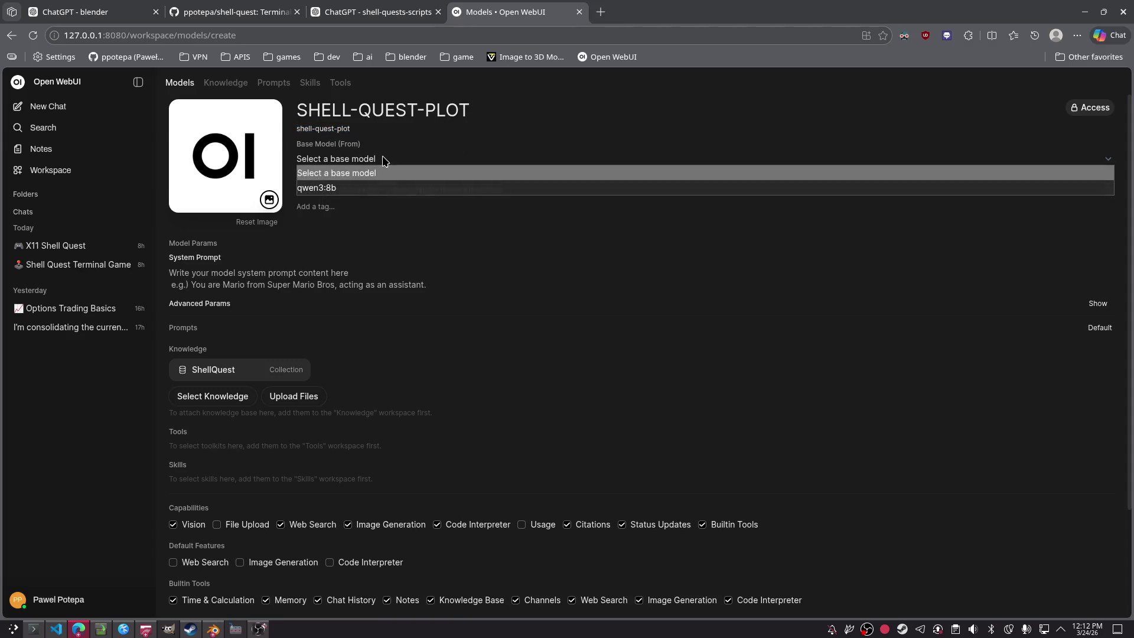
{"action": "left_click", "coordinate": [383, 187]}
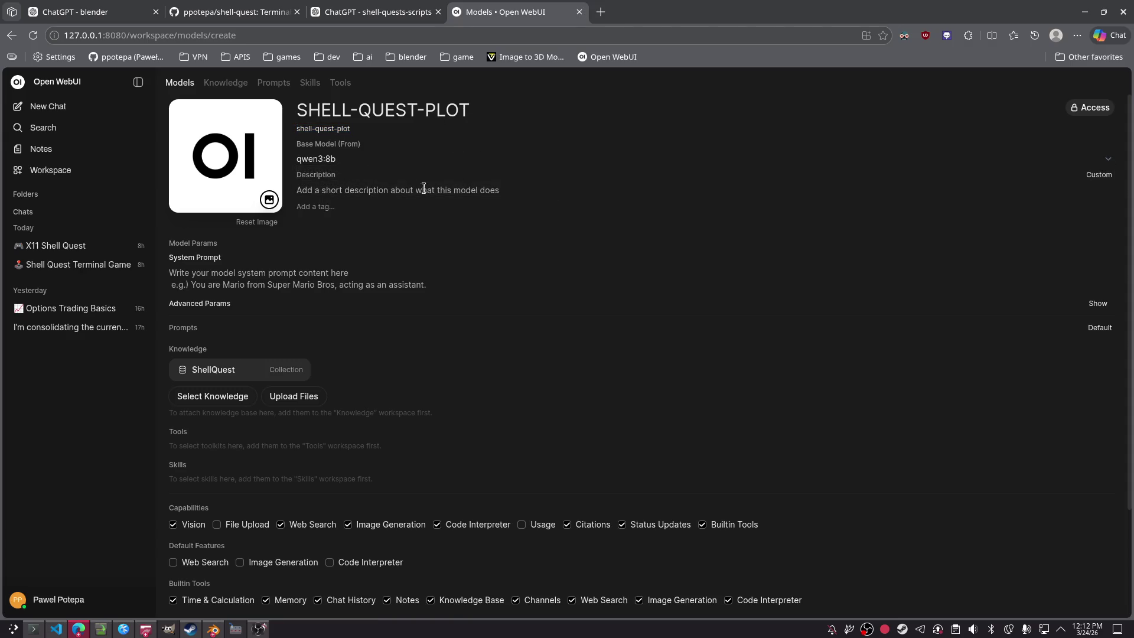
{"action": "type", "text": "Shell Quest Plot `MindMap"}
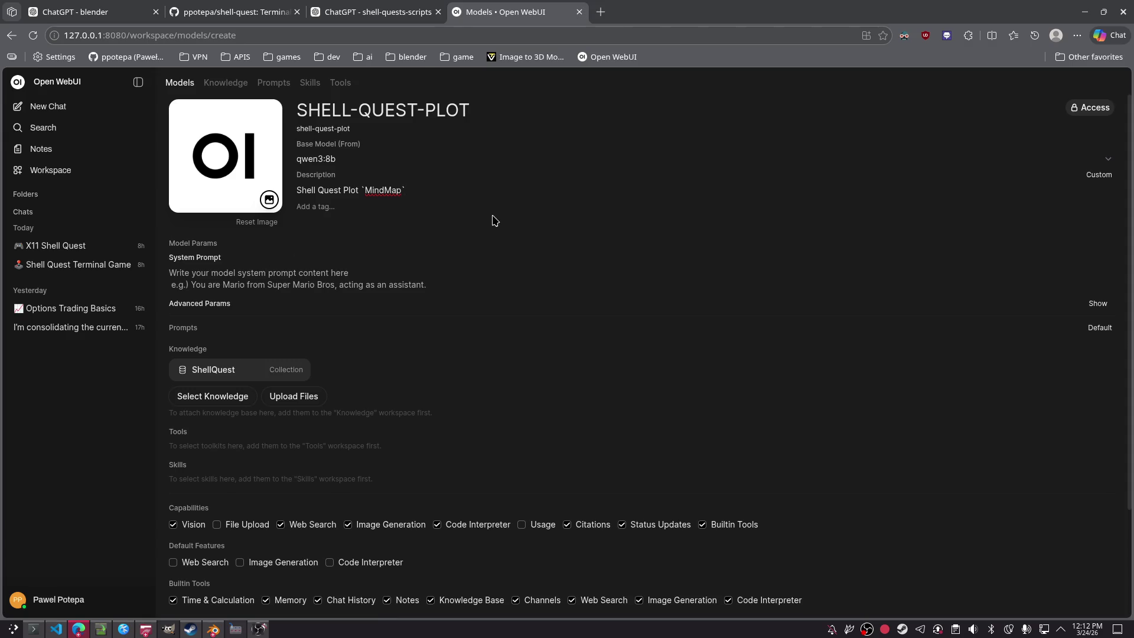
{"action": "scroll", "coordinate": [495, 221], "scroll_direction": "down", "scroll_amount": 5}
{"action": "left_click", "coordinate": [648, 538]}
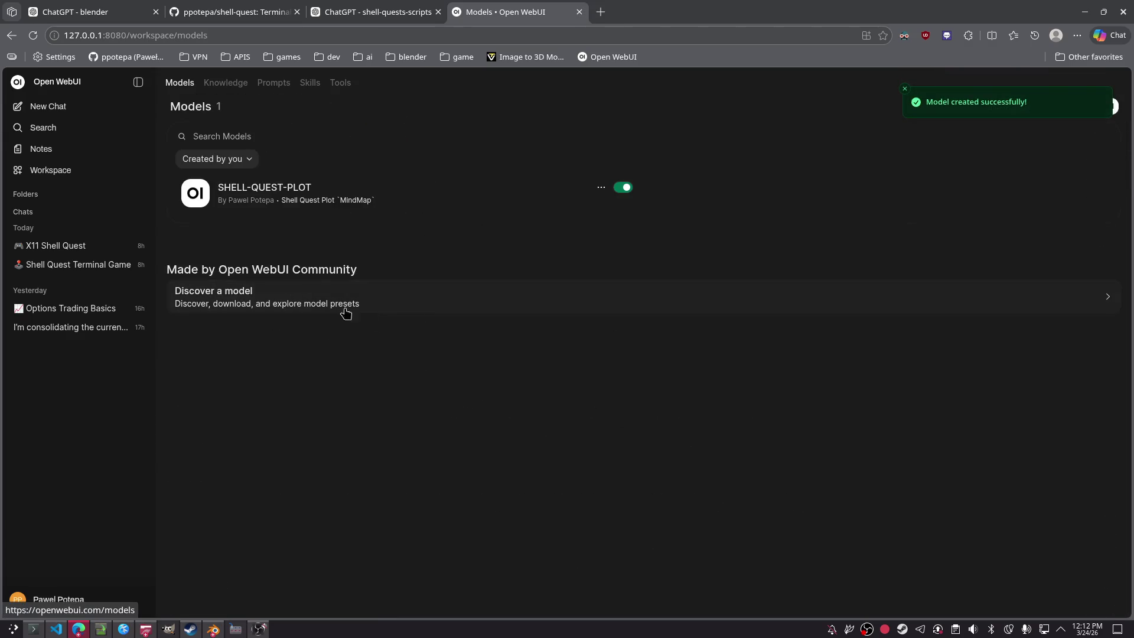
Step: Pin the SHELL-QUEST-PLOT model to the sidebar with Keep in Sidebar
{"action": "left_click", "coordinate": [317, 196]}
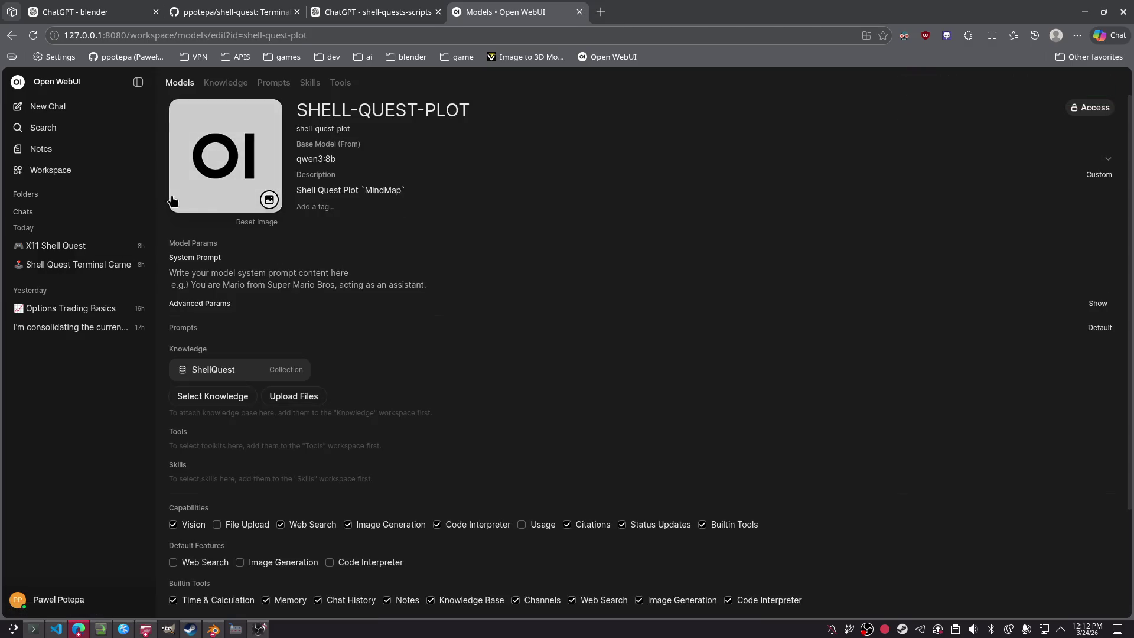
{"action": "left_click", "coordinate": [153, 175]}
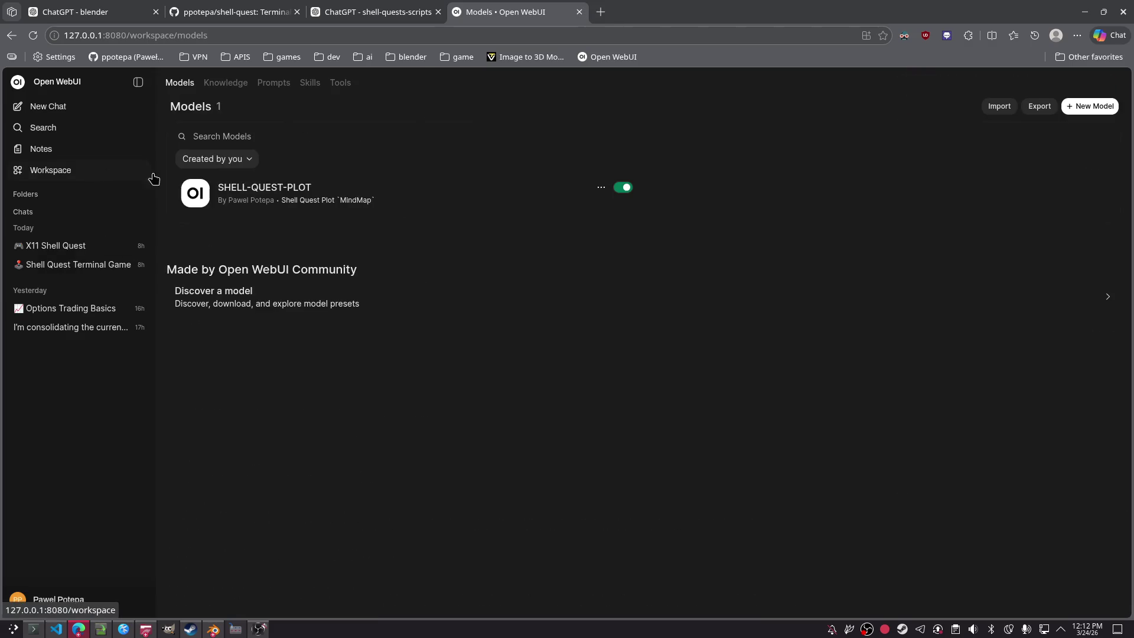
{"action": "left_click", "coordinate": [601, 188]}
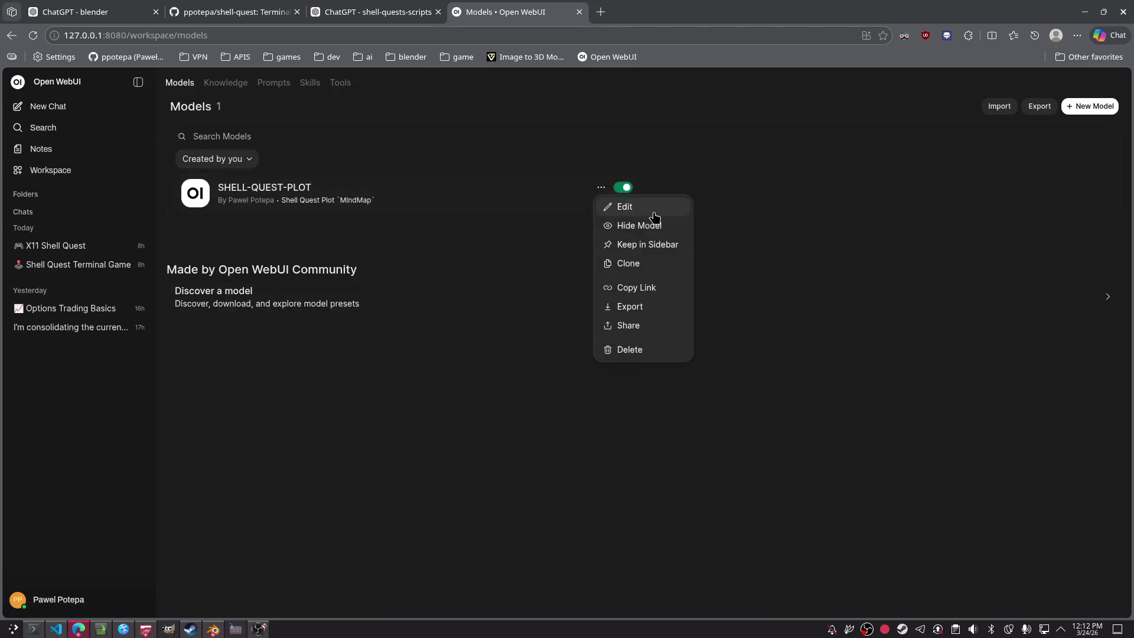
{"action": "left_click", "coordinate": [671, 254]}
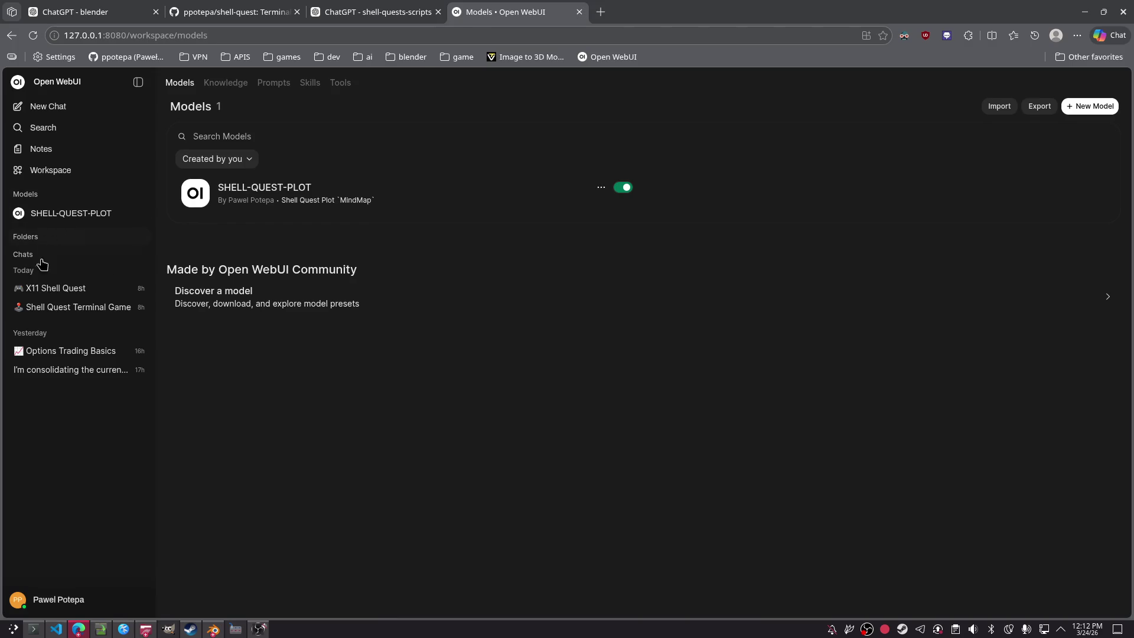
Step: Paste the storyline guideline into a new SHELL-QUEST-PLOT chat and save it as a note
{"action": "left_click", "coordinate": [59, 215]}
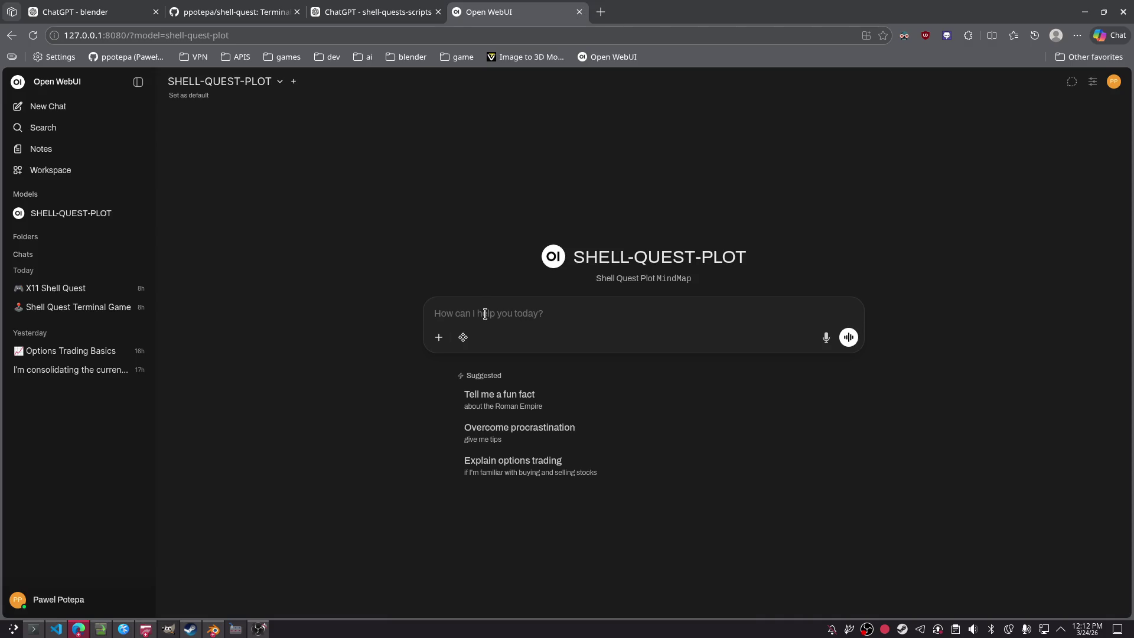
{"action": "left_click", "coordinate": [438, 337]}
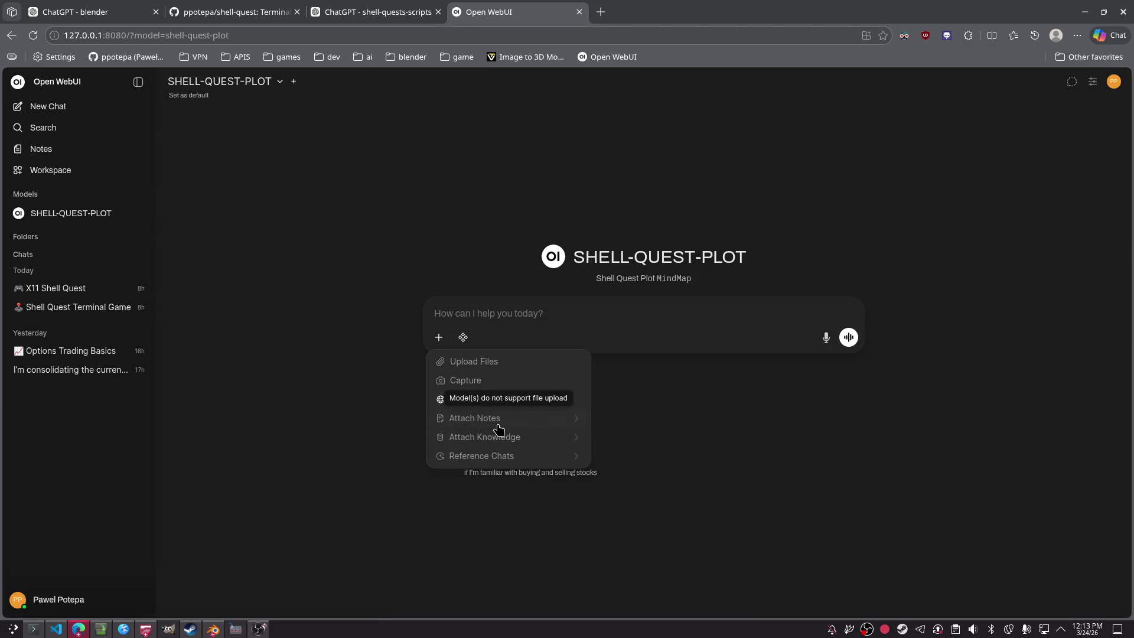
{"action": "left_click", "coordinate": [488, 321]}
{"action": "key", "text": "ctrl+v"}
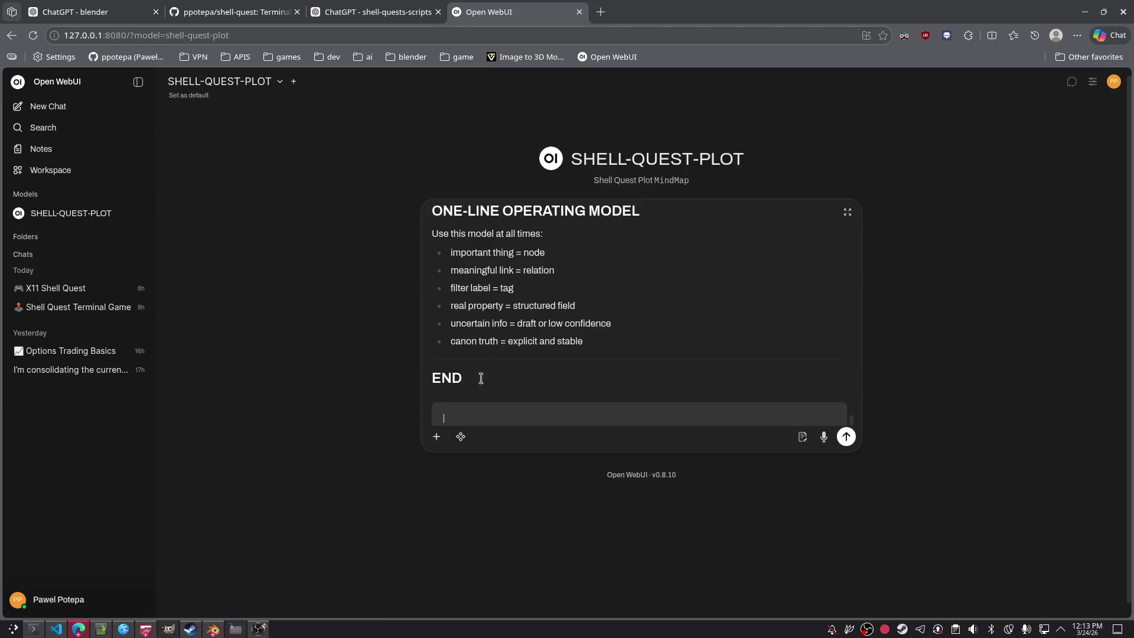
{"action": "left_click", "coordinate": [437, 437]}
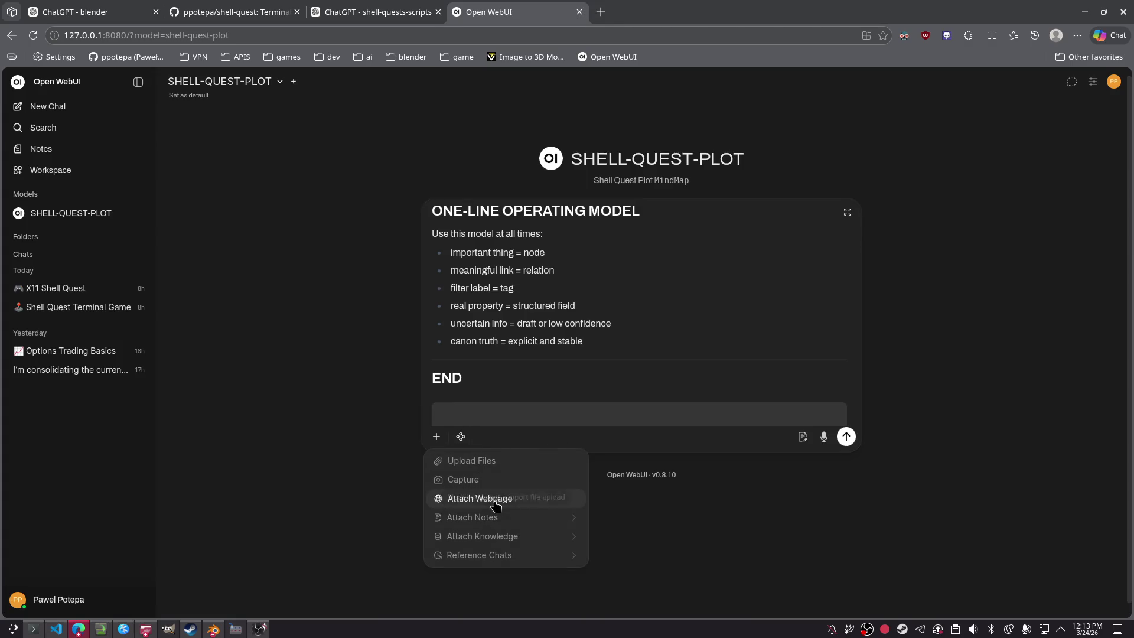
{"action": "left_click", "coordinate": [802, 439]}
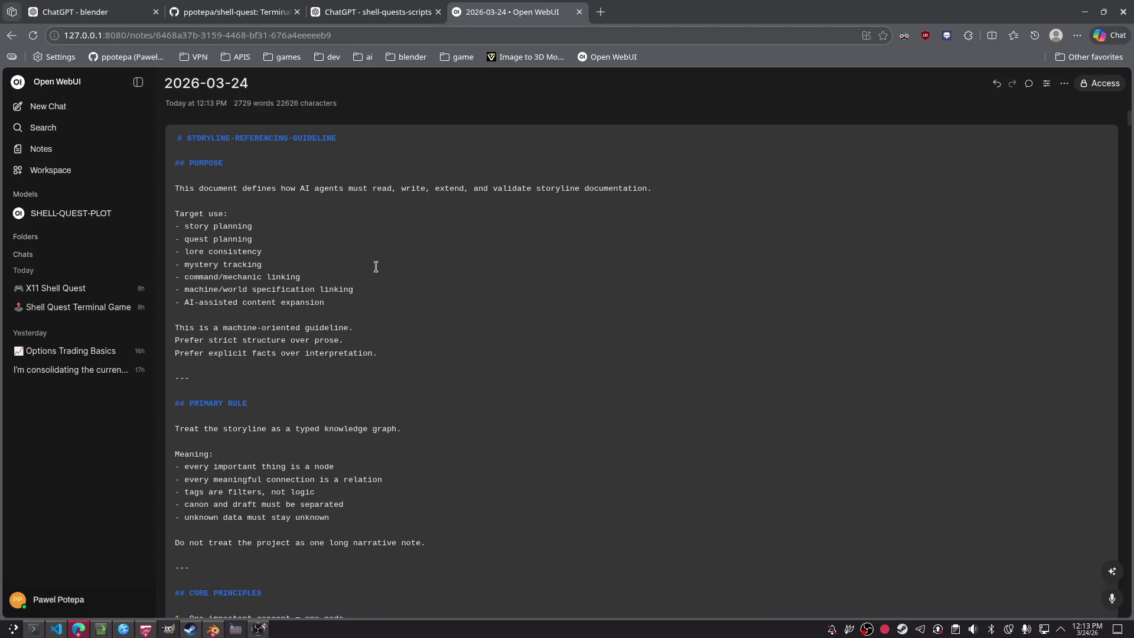
Step: Replace the date title with the note's heading, STORYLINE-REFERENCING-GUIDELINE
{"action": "left_click", "coordinate": [219, 83]}
{"action": "key", "text": "ctrl+a"}
{"action": "type", "text": "S"}
{"action": "key", "text": "BackSpace"}
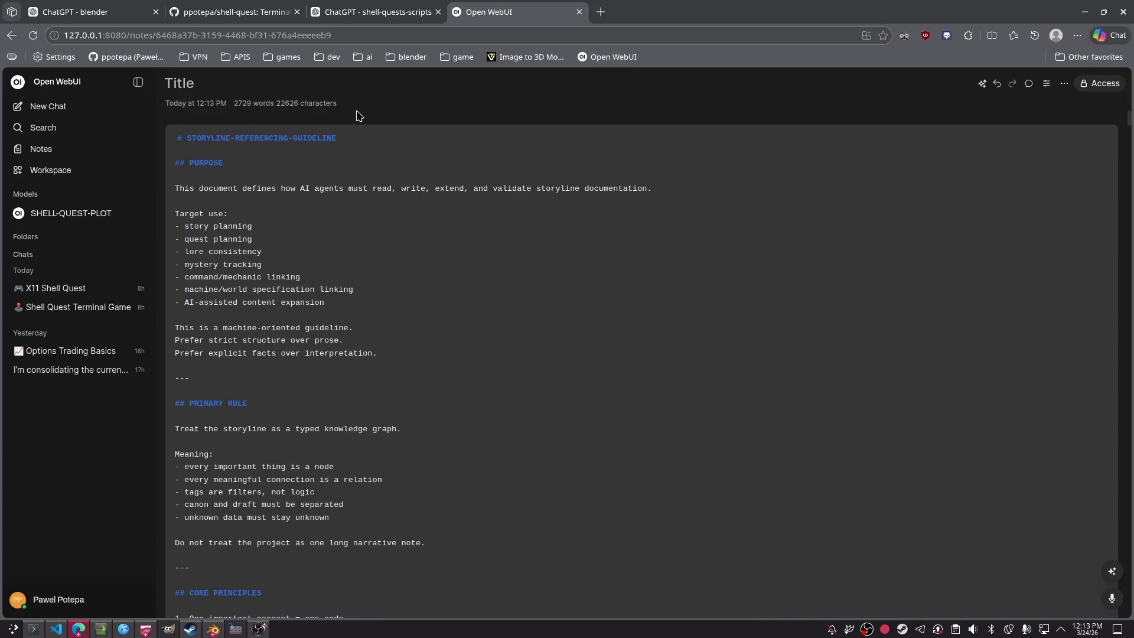
{"action": "left_click_drag", "start_coordinate": [360, 136], "coordinate": [183, 137]}
{"action": "key", "text": "ctrl+c"}
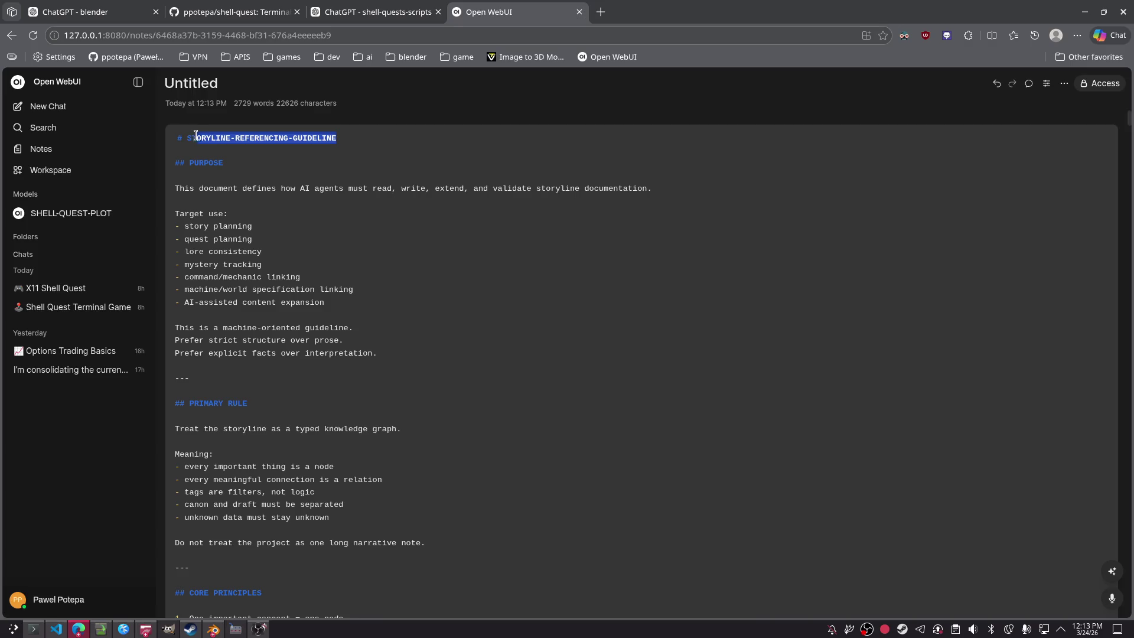
{"action": "left_click", "coordinate": [263, 83]}
{"action": "key", "text": "ctrl+a"}
{"action": "key", "text": "ctrl+v"}
{"action": "left_click", "coordinate": [600, 279]}
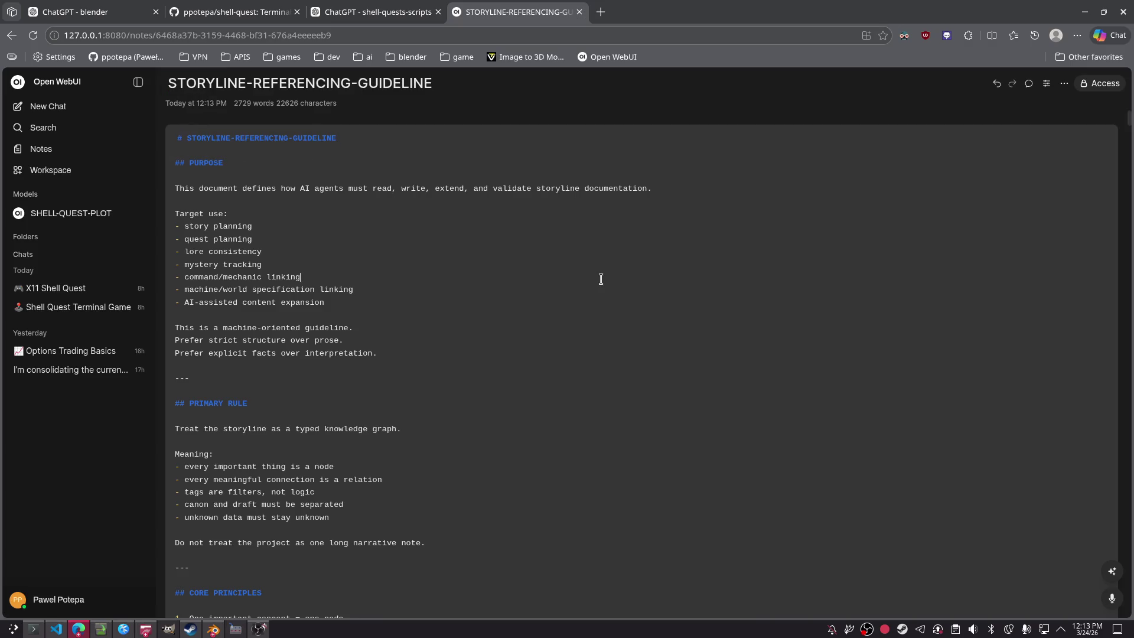
Step: Scroll through and save the note, then open a fresh SHELL-QUEST-PLOT chat
{"action": "scroll", "coordinate": [617, 283], "scroll_direction": "down", "scroll_amount": 20}
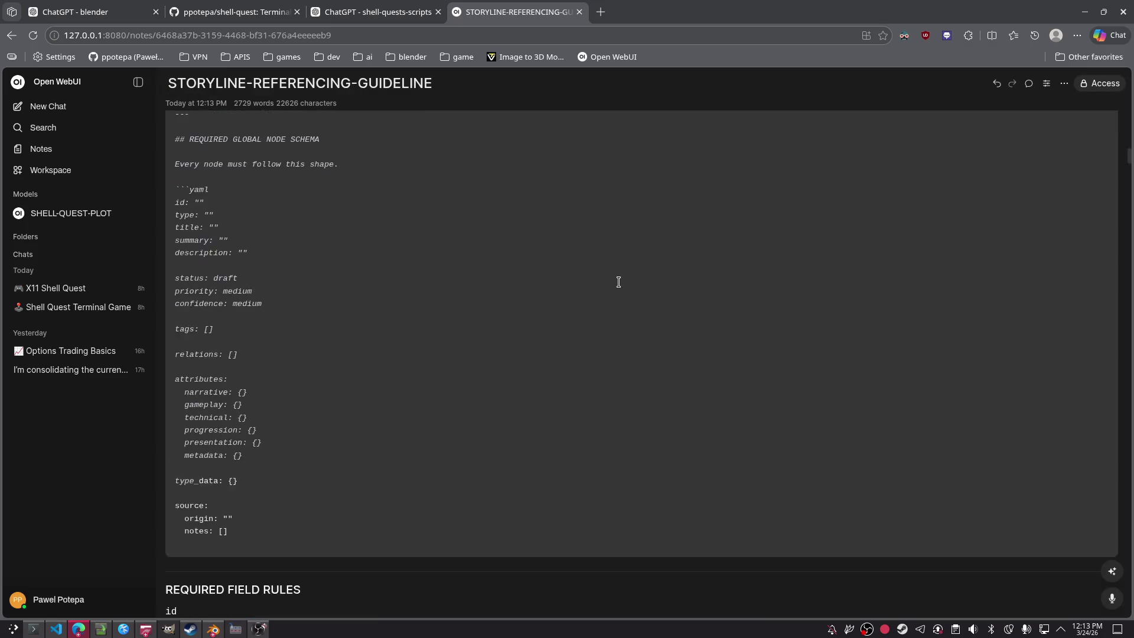
{"action": "scroll", "coordinate": [959, 451], "scroll_direction": "down", "scroll_amount": 10}
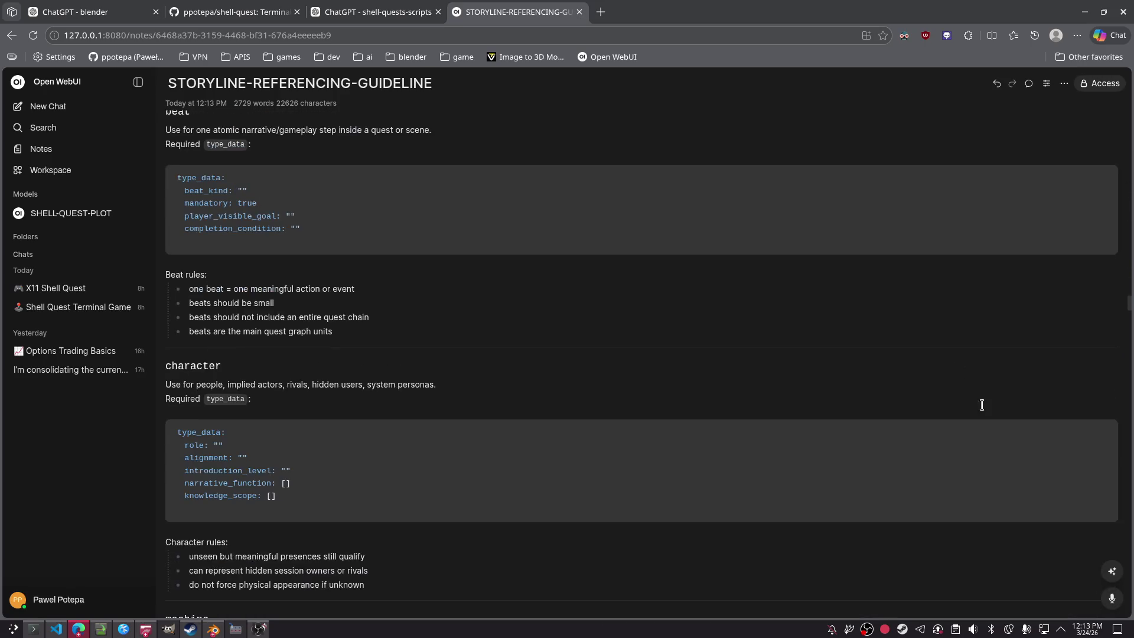
{"action": "left_click_drag", "start_coordinate": [1129, 304], "coordinate": [1126, 631]}
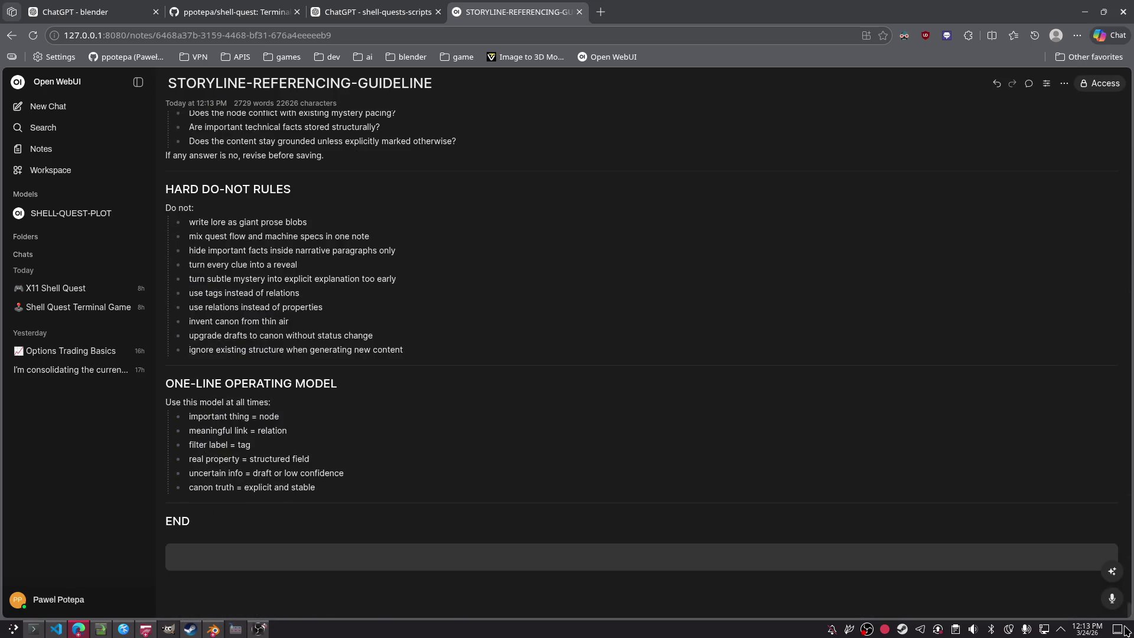
{"action": "key", "text": "ctrl+s"}
{"action": "key", "text": "Escape"}
{"action": "left_click", "coordinate": [70, 214]}
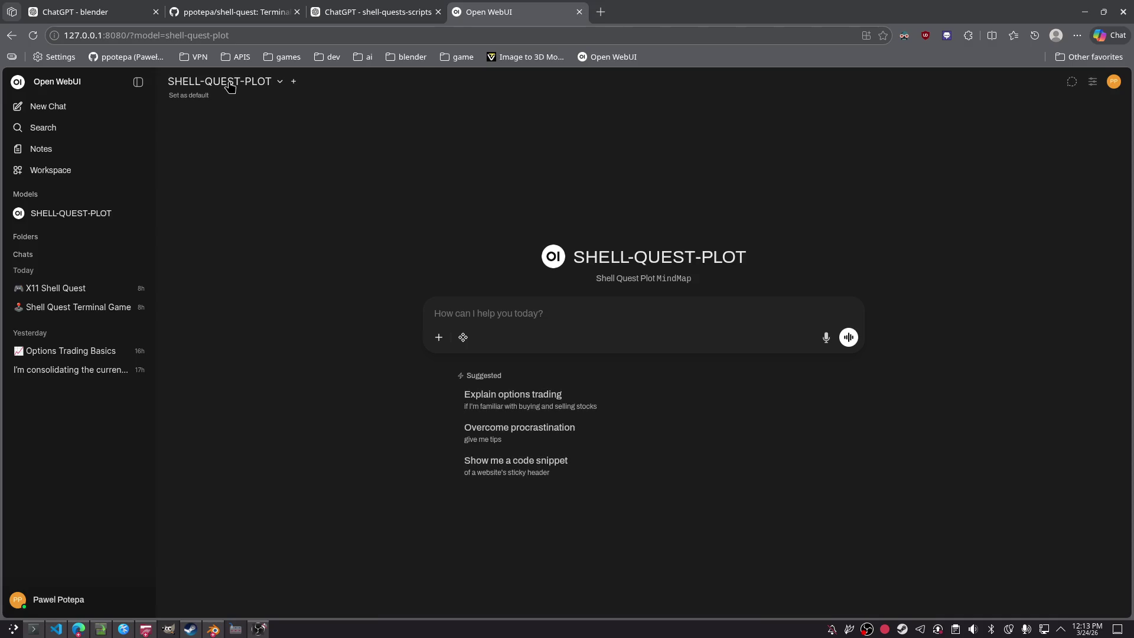
Step: Delete the Options Trading Basics chat from the sidebar history
{"action": "left_click", "coordinate": [773, 407]}
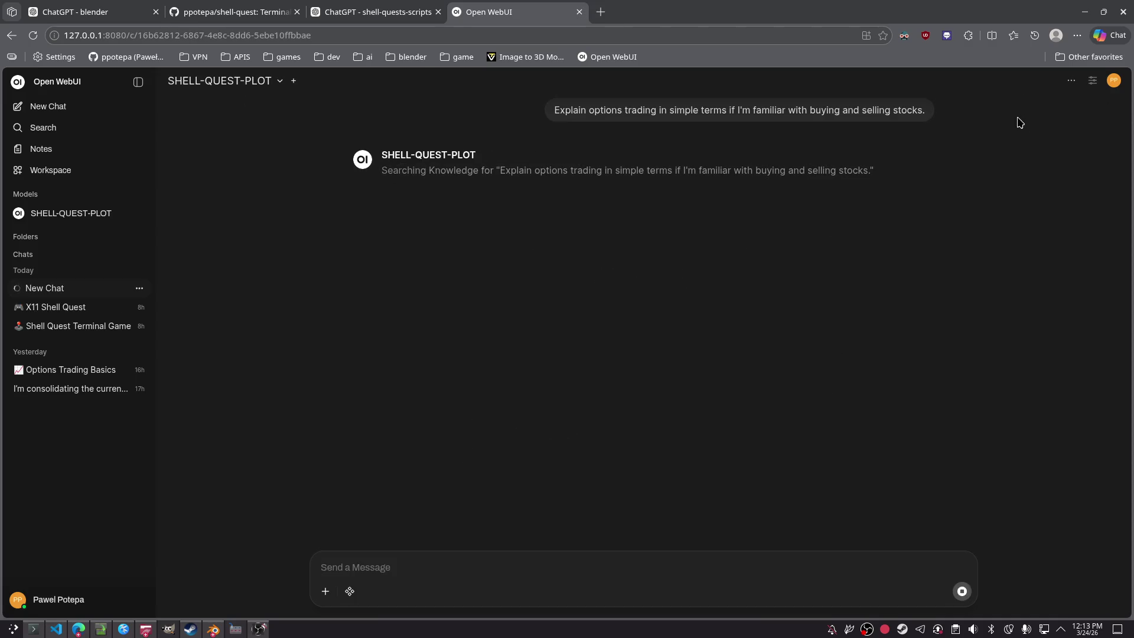
{"action": "left_click", "coordinate": [1067, 86]}
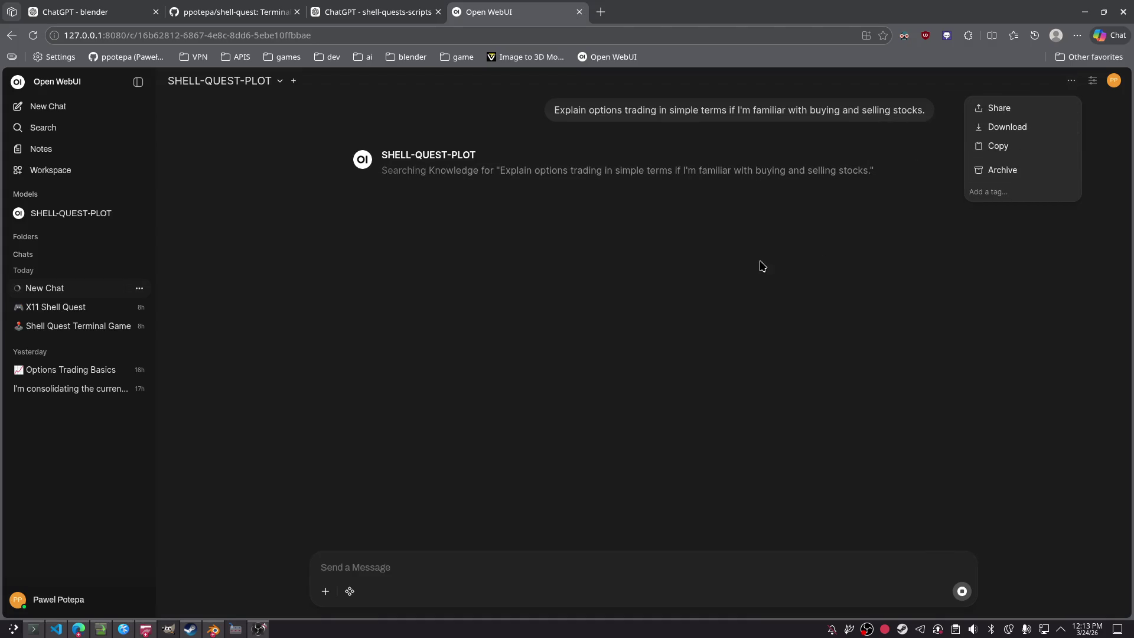
{"action": "left_click", "coordinate": [488, 142]}
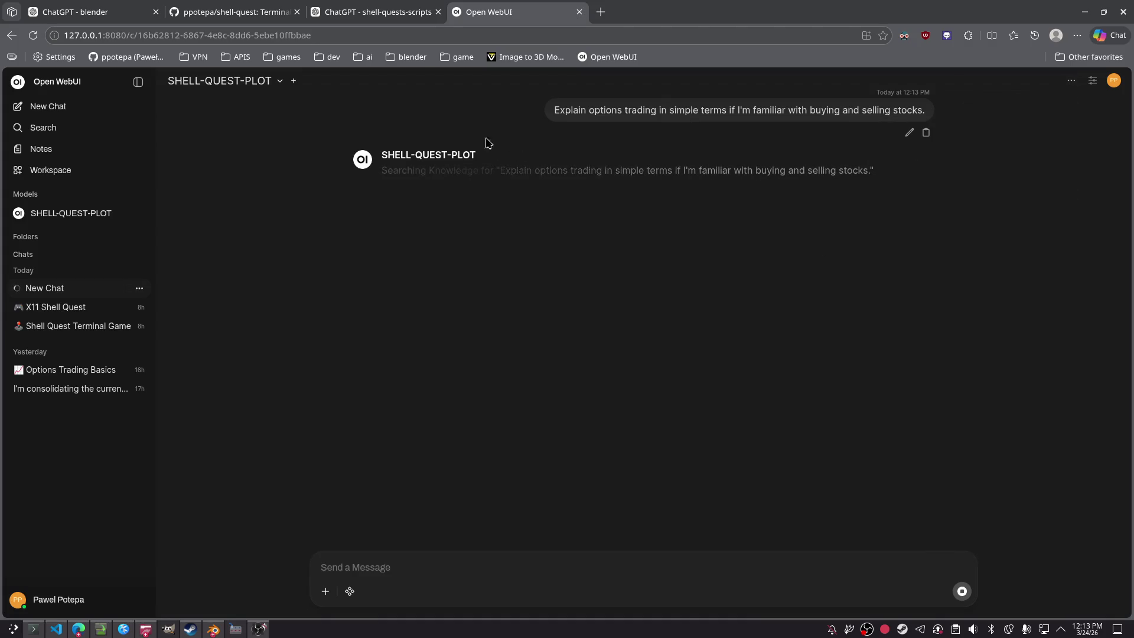
{"action": "left_click", "coordinate": [139, 299]}
{"action": "left_click", "coordinate": [101, 213]}
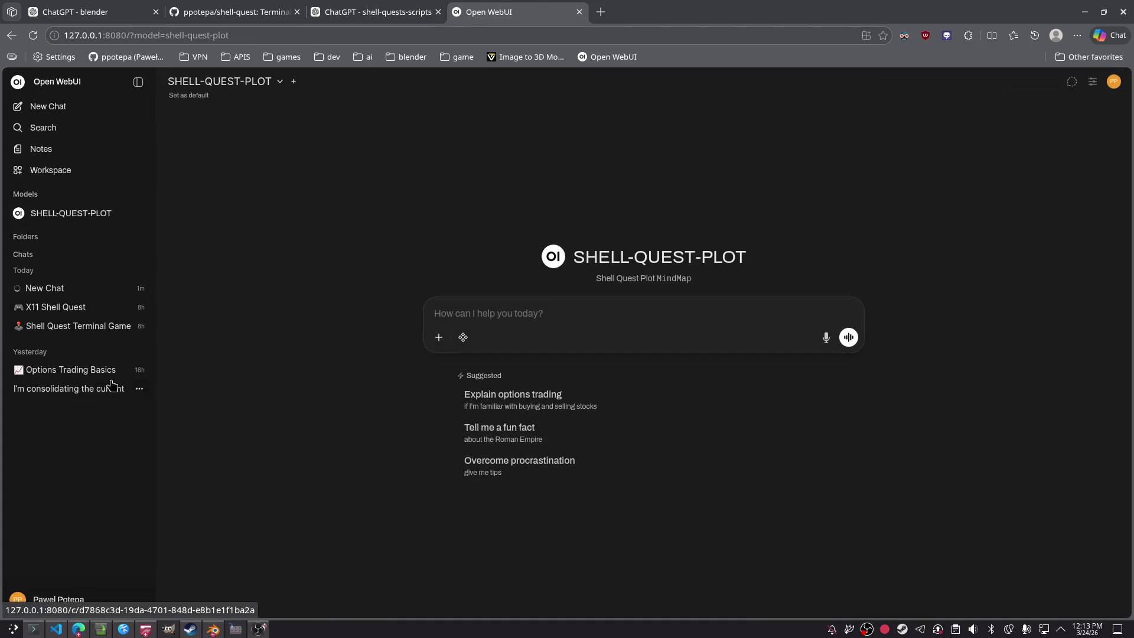
{"action": "left_click", "coordinate": [141, 372]}
{"action": "left_click", "coordinate": [189, 509]}
{"action": "left_click", "coordinate": [635, 367]}
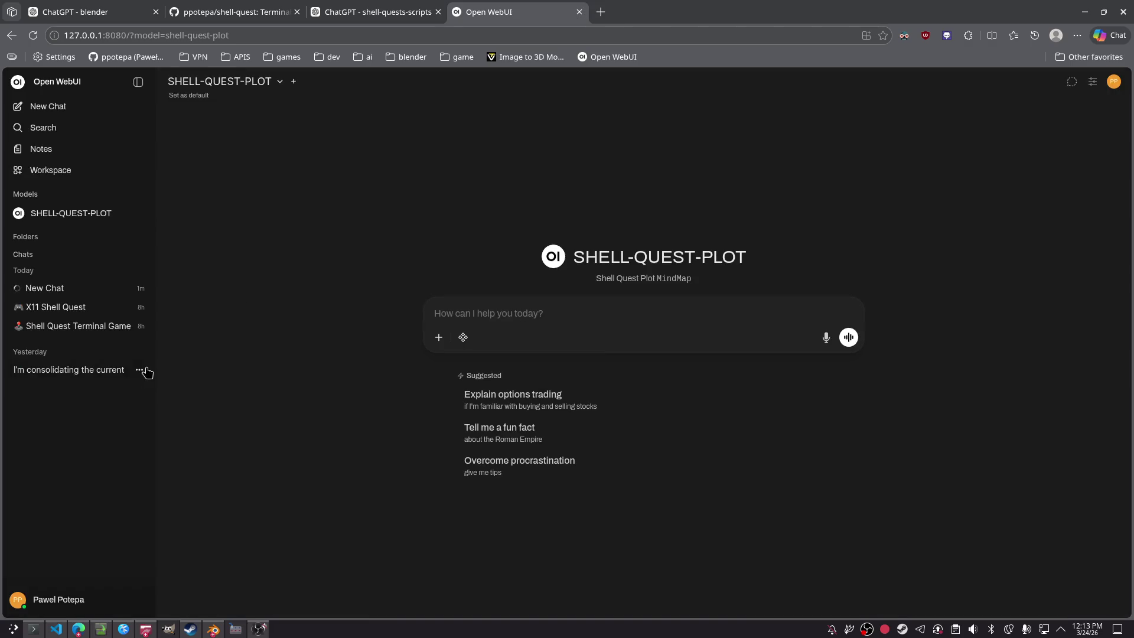
Step: Delete yesterday's remaining chat from the sidebar history
{"action": "left_click", "coordinate": [141, 370]}
{"action": "left_click", "coordinate": [177, 503]}
{"action": "left_click", "coordinate": [570, 400]}
{"action": "left_click", "coordinate": [140, 370]}
{"action": "left_click", "coordinate": [170, 504]}
{"action": "left_click", "coordinate": [647, 378]}
Step: Delete the options-trading New Chat and open the X11 Shell Quest conversation
{"action": "left_click", "coordinate": [66, 287]}
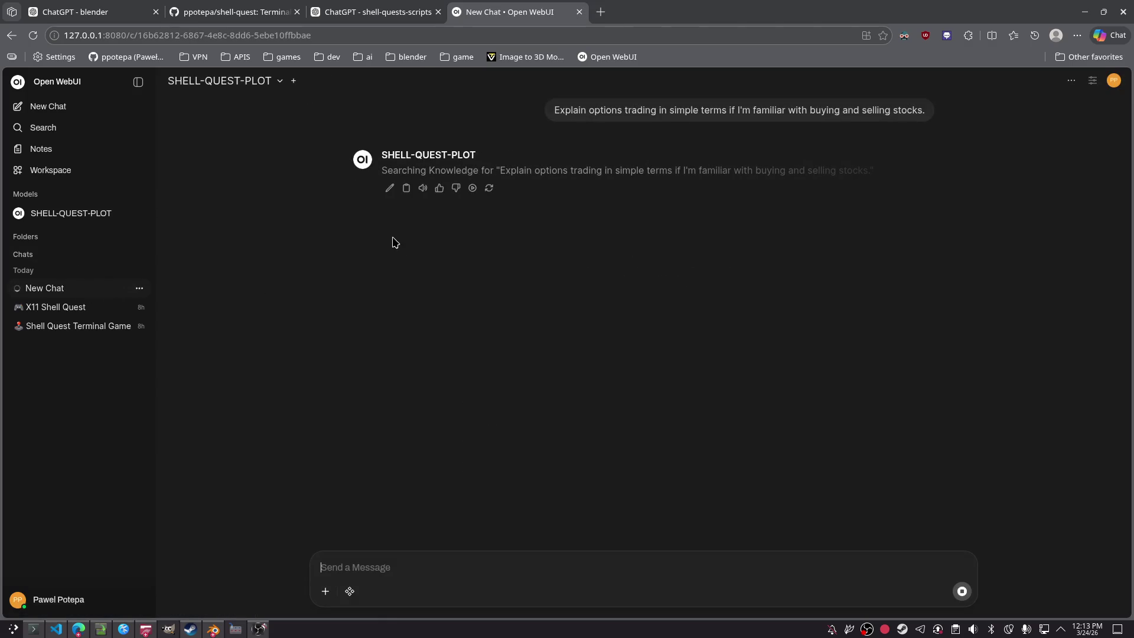
{"action": "left_click", "coordinate": [139, 287]}
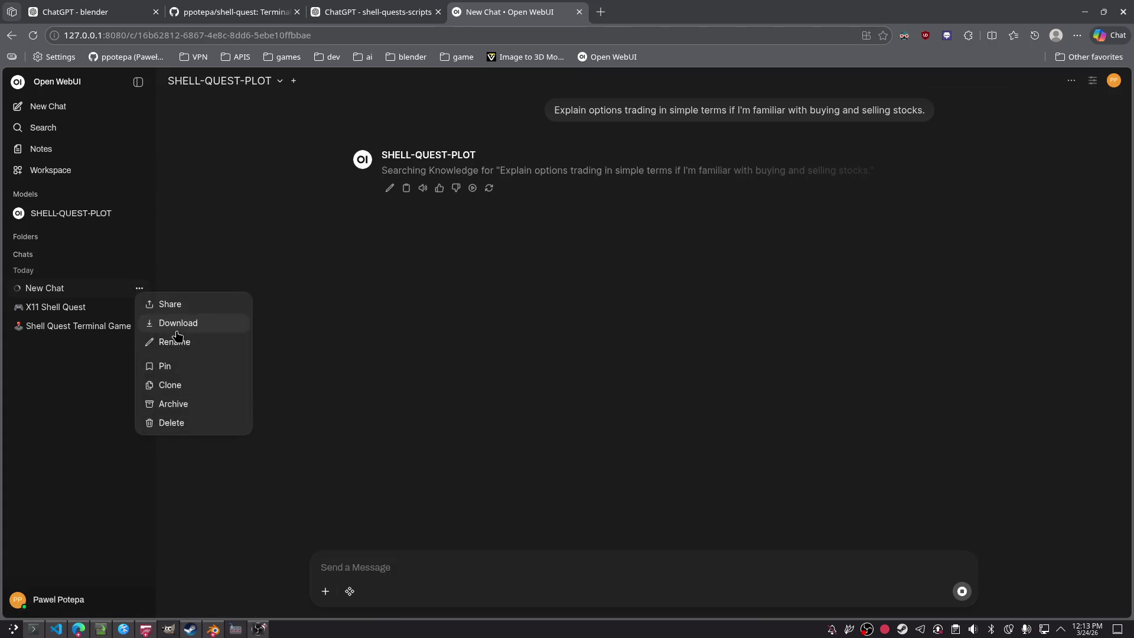
{"action": "left_click", "coordinate": [187, 424]}
{"action": "left_click", "coordinate": [657, 379]}
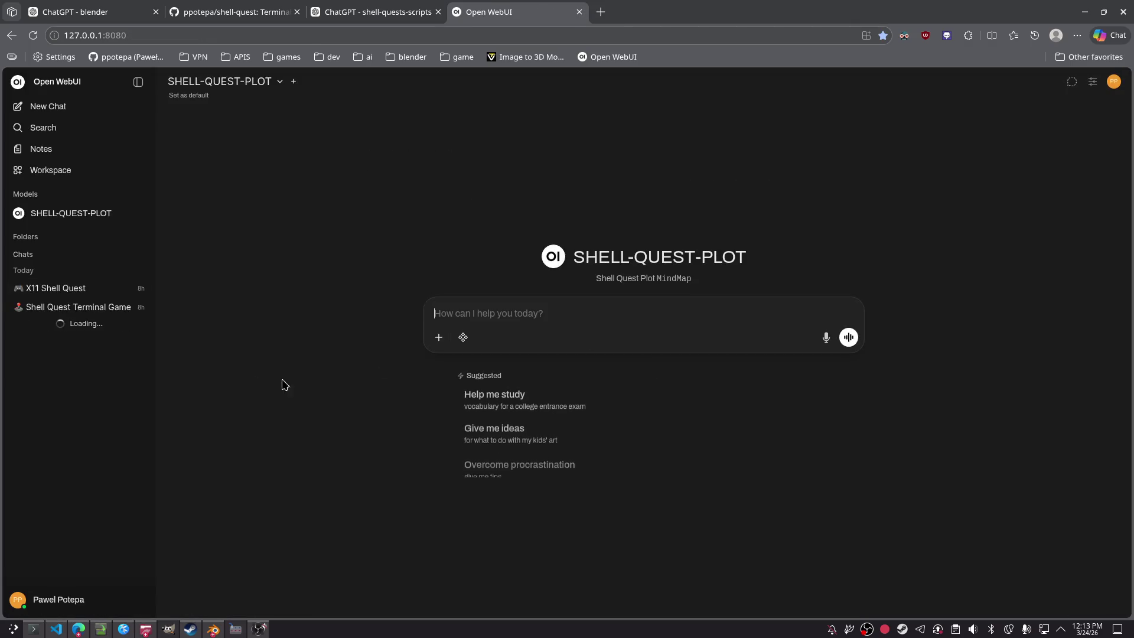
{"action": "left_click", "coordinate": [76, 289]}
{"action": "scroll", "coordinate": [302, 209], "scroll_direction": "up", "scroll_amount": 5}
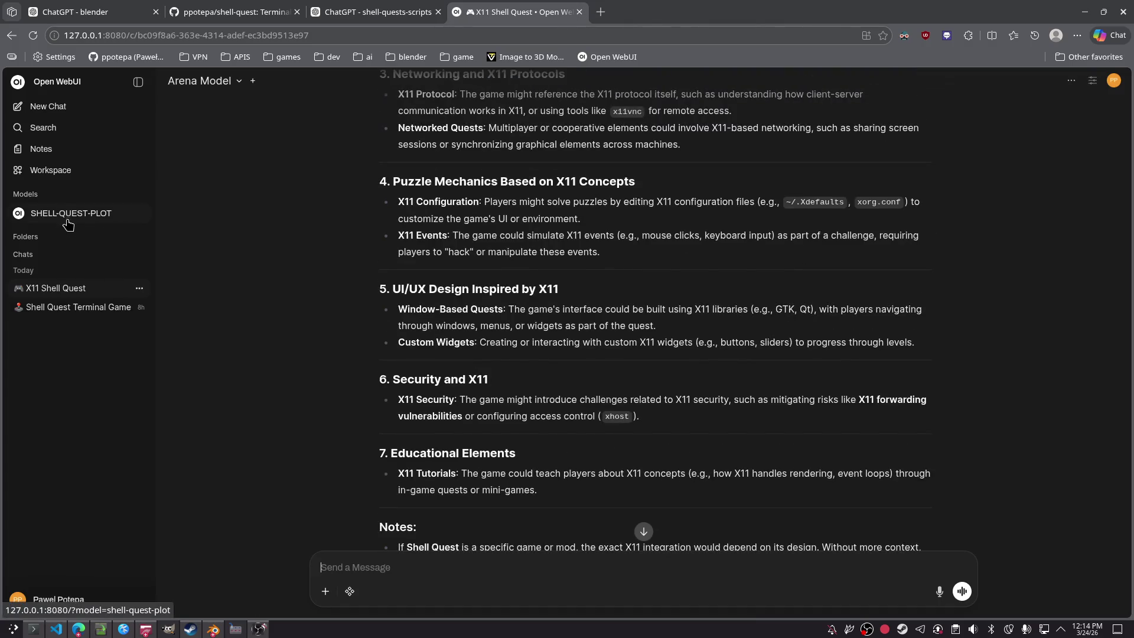
Step: Paste the guideline into a new SHELL-QUEST-PLOT message, then clear it again
{"action": "left_click", "coordinate": [42, 151]}
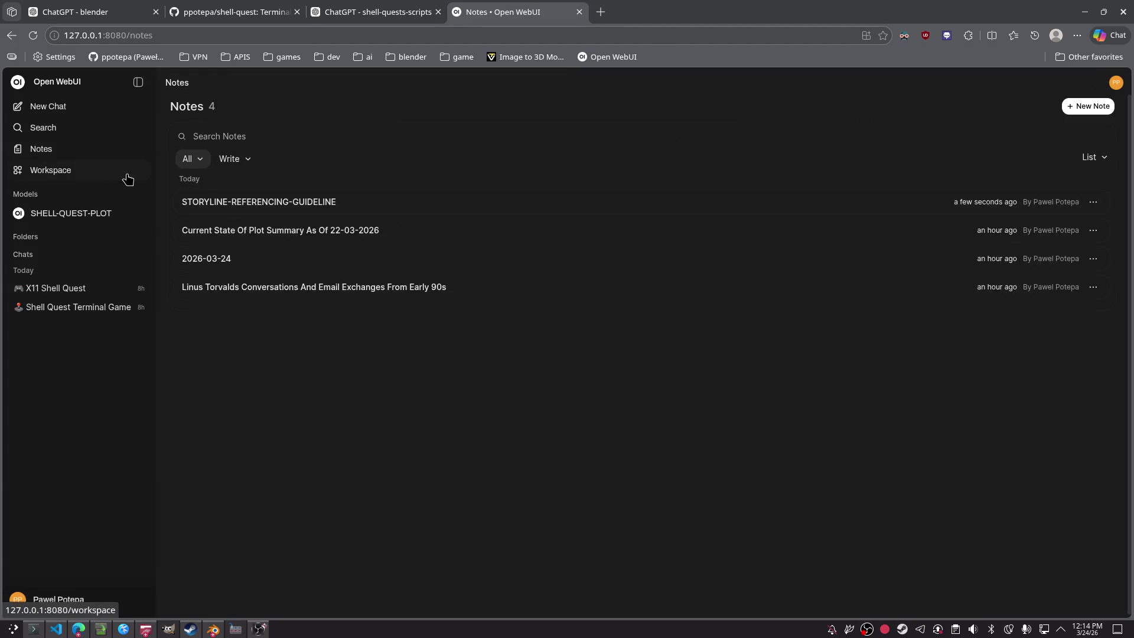
{"action": "left_click", "coordinate": [75, 216]}
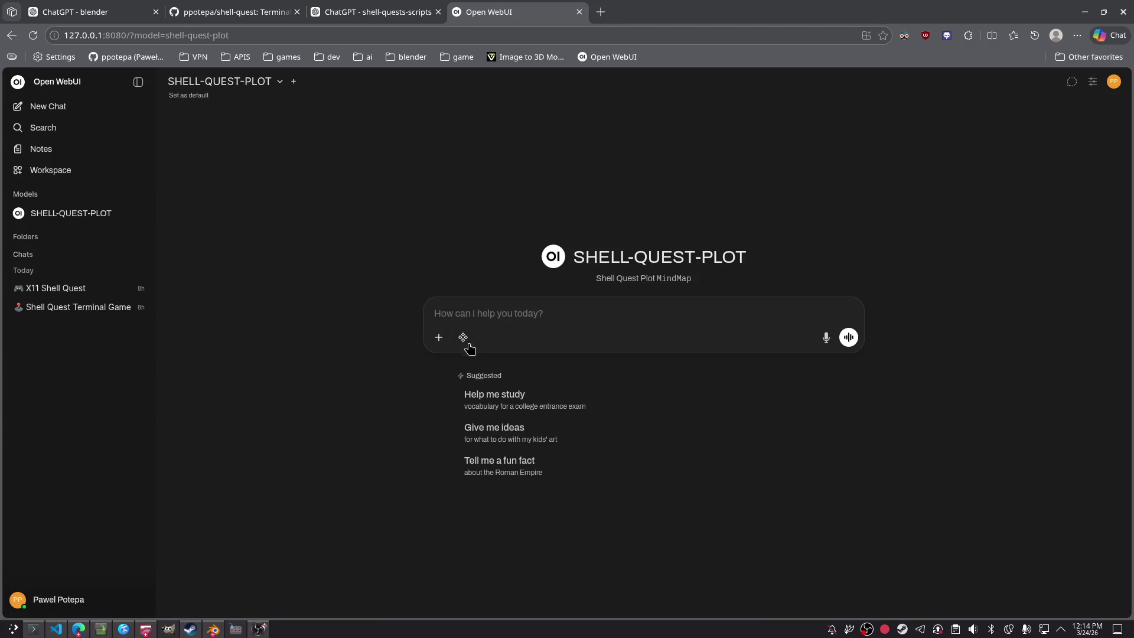
{"action": "left_click", "coordinate": [463, 337]}
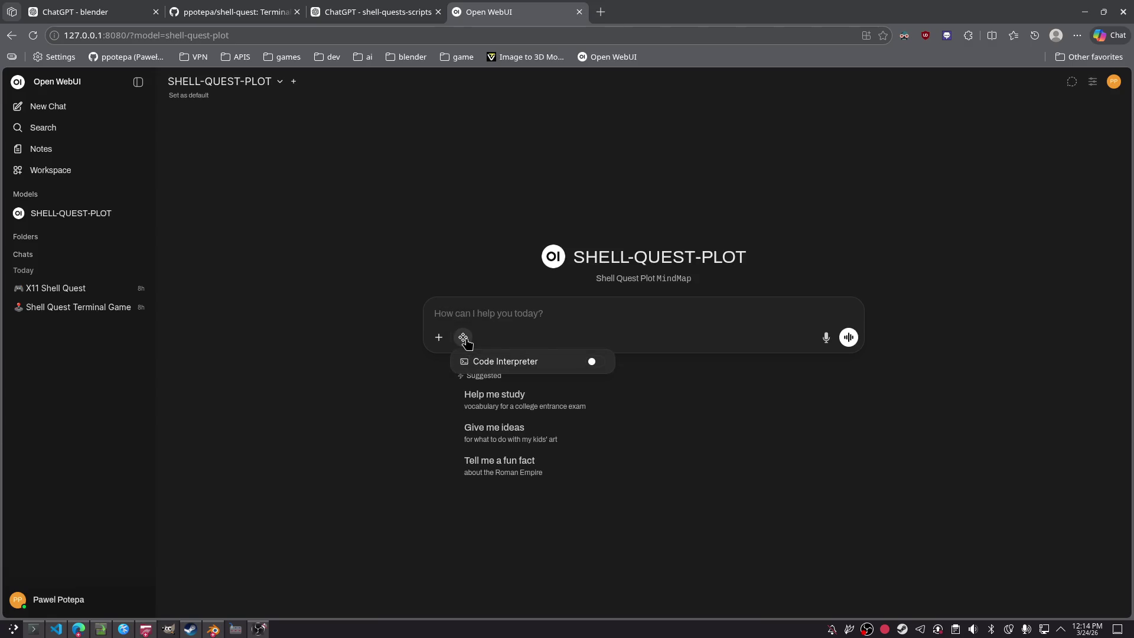
{"action": "left_click", "coordinate": [616, 320]}
{"action": "left_click", "coordinate": [438, 337]}
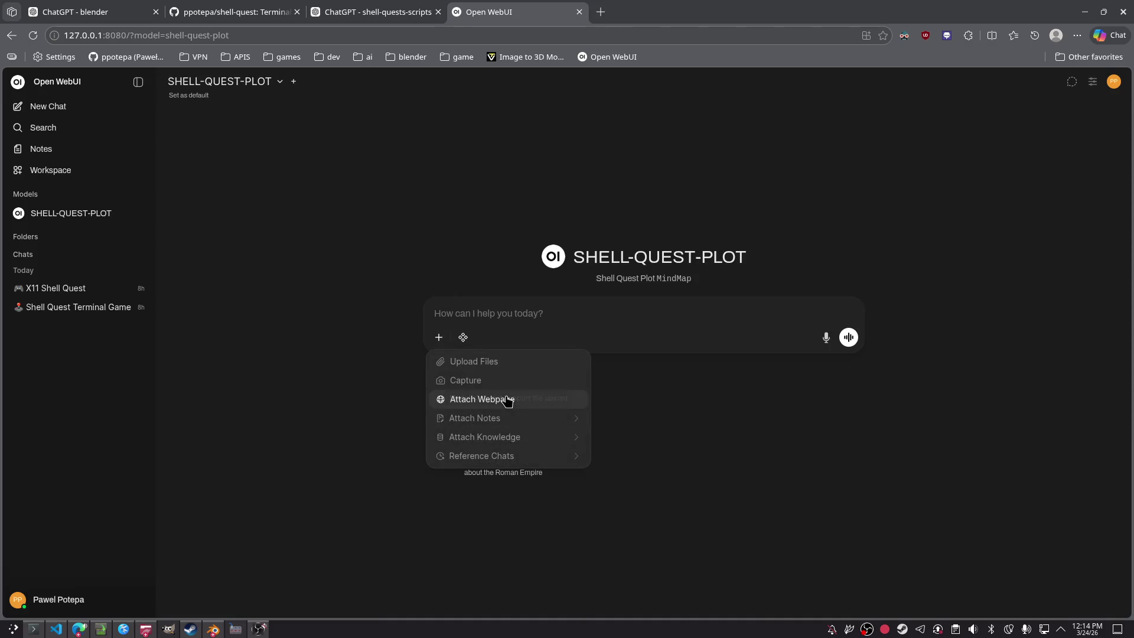
{"action": "left_click", "coordinate": [873, 484]}
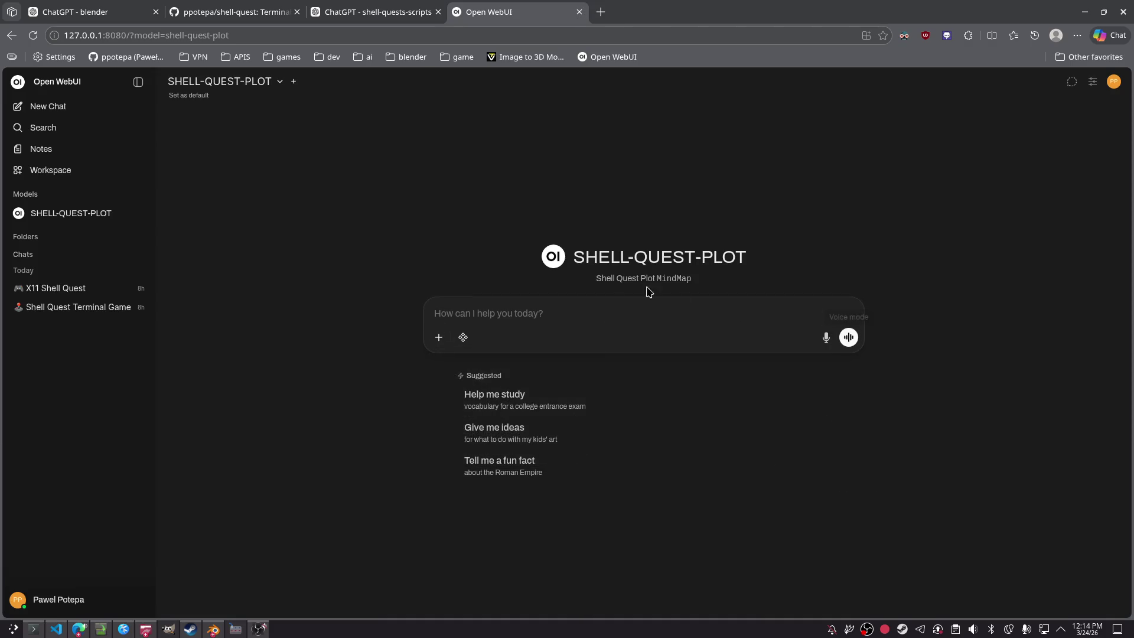
{"action": "type", "text": "STORYLINE-REFERENCING-GUIDELINE"}
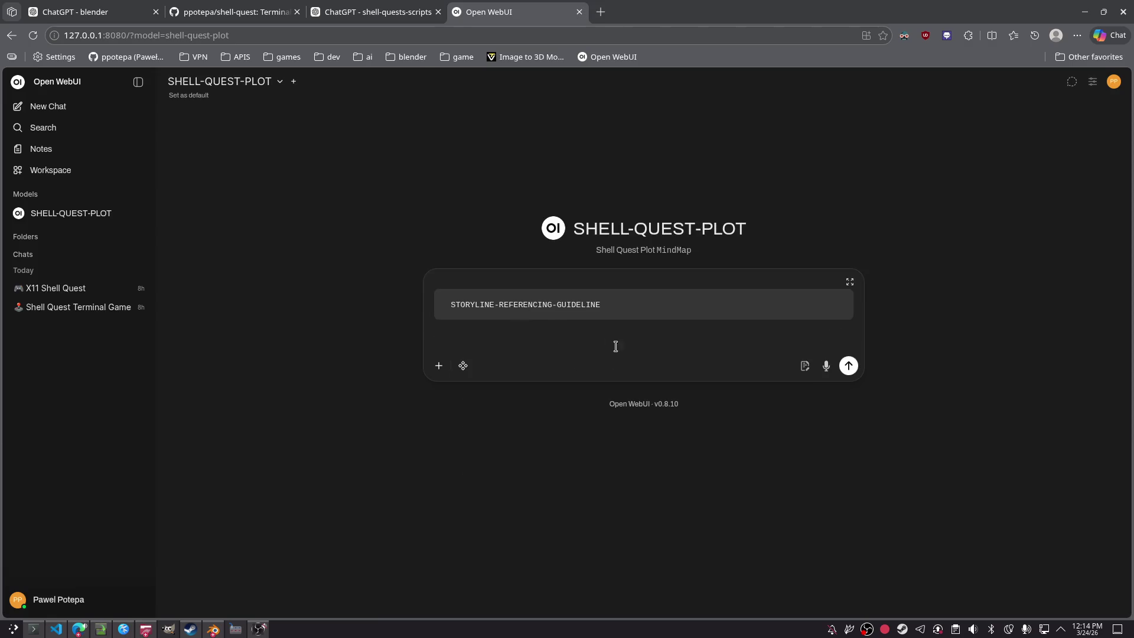
{"action": "key", "text": "ctrl+a"}
{"action": "key", "text": "BackSpace"}
Step: Review the STORYLINE-REFERENCING-GUIDELINE note, then return to a fresh SHELL-QUEST-PLOT chat
{"action": "left_click", "coordinate": [59, 149]}
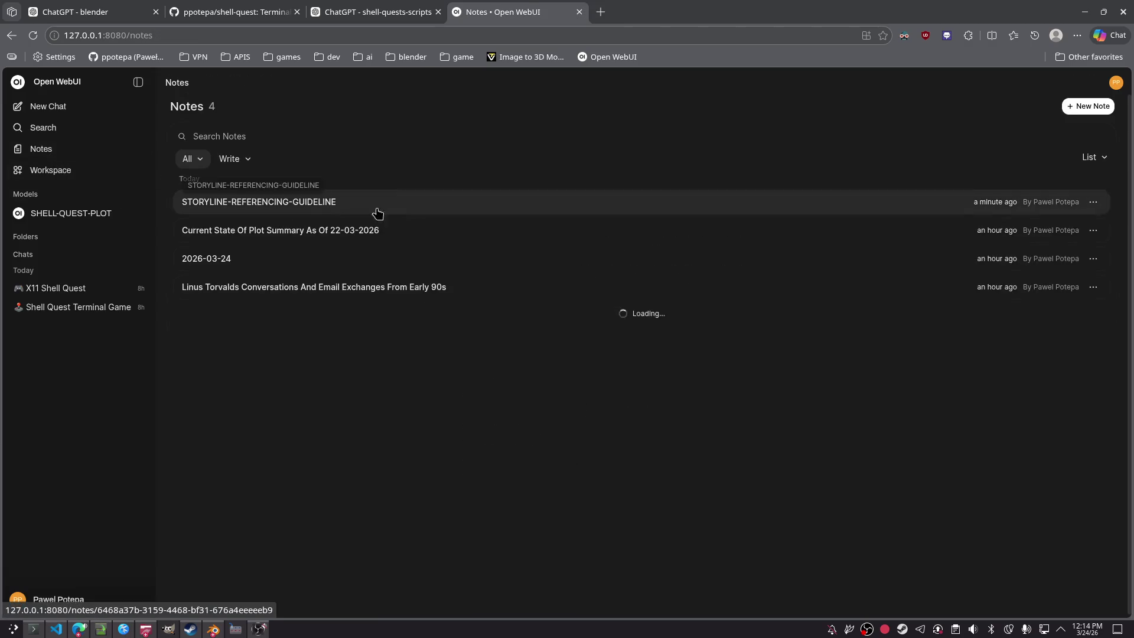
{"action": "left_click", "coordinate": [274, 201]}
{"action": "left_click", "coordinate": [451, 303]}
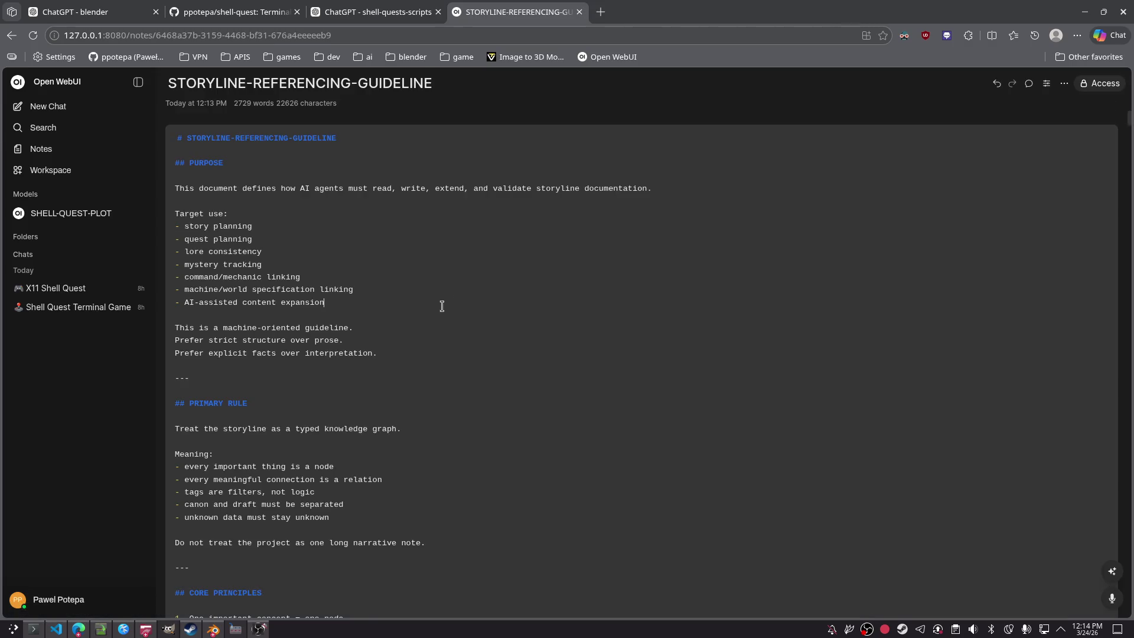
{"action": "key", "text": "alt+Left"}
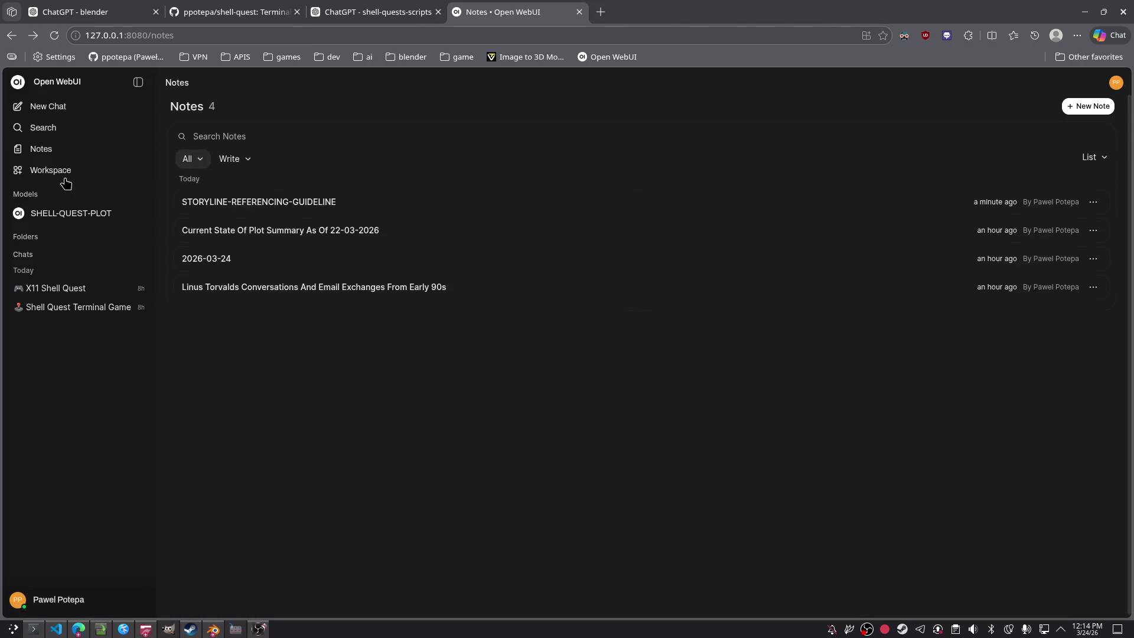
{"action": "left_click", "coordinate": [79, 212]}
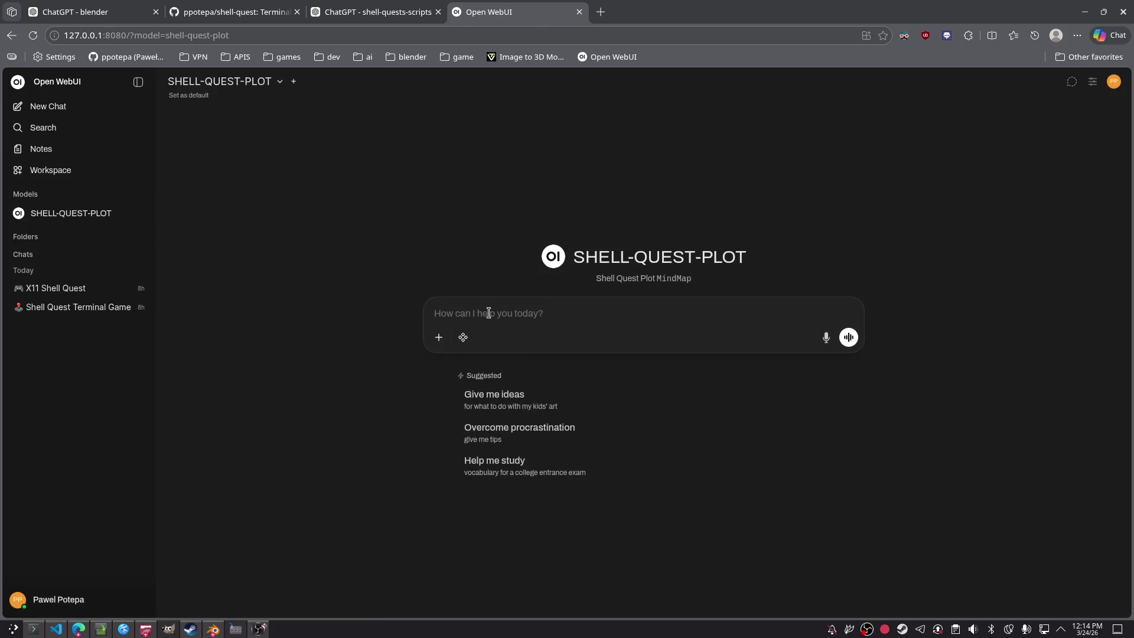
Step: Ask SHELL-QUEST-PLOT "how to reference a story in our project in 30 words"
{"action": "type", "text": "how to reference a story in our projec"}
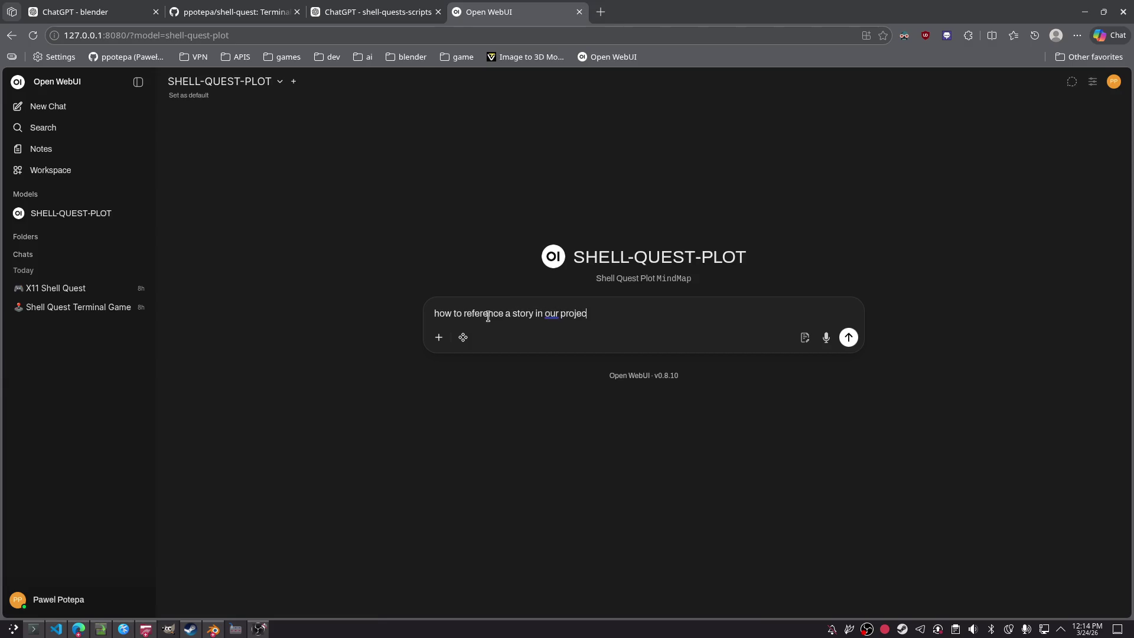
{"action": "type", "text": "s"}
{"action": "key", "text": "Return"}
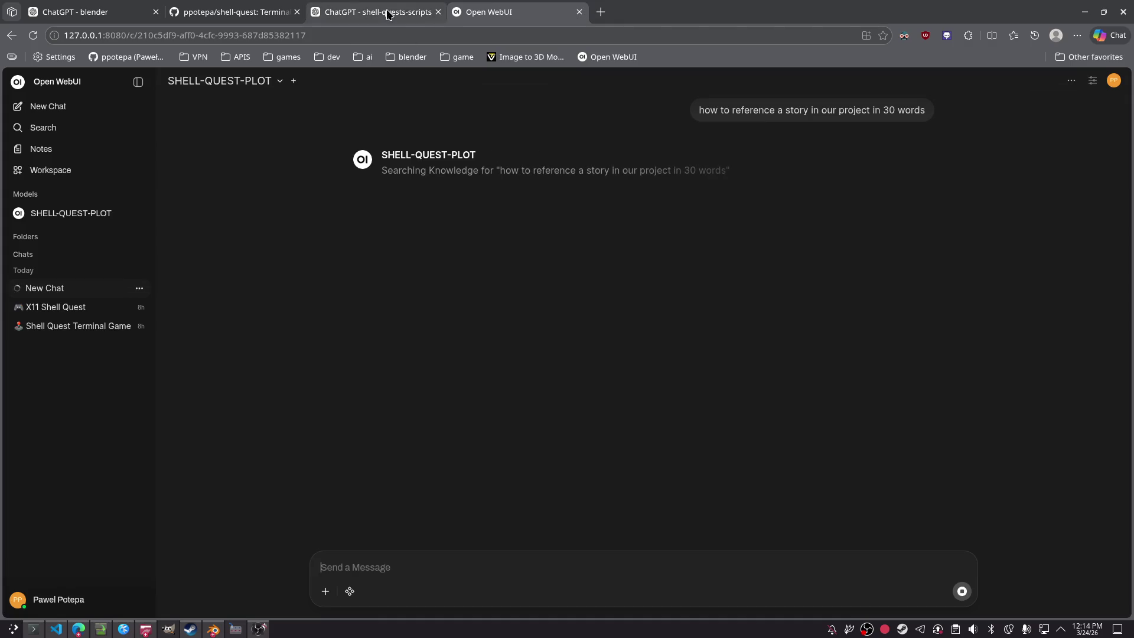
Step: Move the Open WebUI tab to the first position and pin it
{"action": "mouse_move", "coordinate": [467, 13]}
{"action": "left_mouse_down"}
{"action": "mouse_move", "coordinate": [296, 24]}
{"action": "mouse_move", "coordinate": [163, 51]}
{"action": "left_mouse_up"}
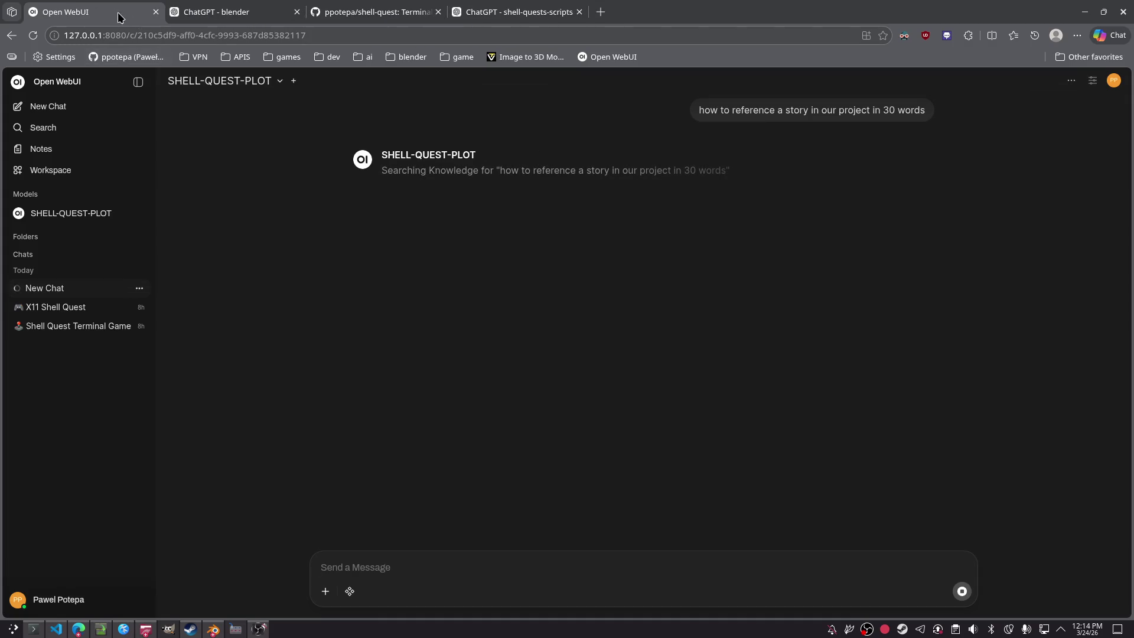
{"action": "right_click", "coordinate": [92, 11]}
{"action": "left_click", "coordinate": [171, 128]}
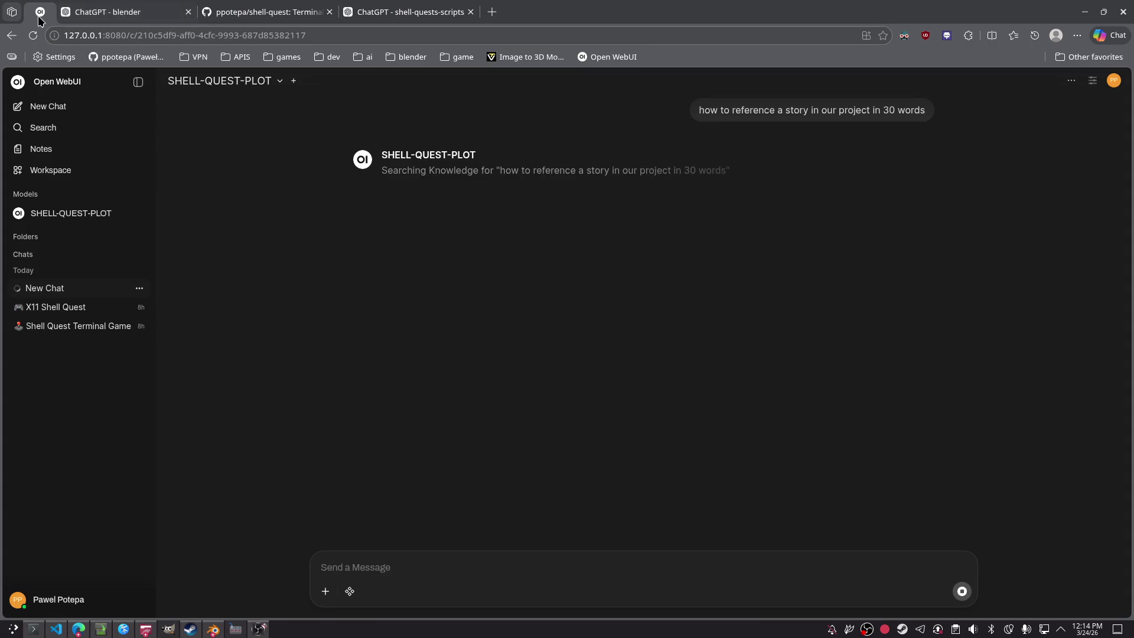
Step: Pin the ChatGPT - blender tab and switch to the Konsole window
{"action": "left_click", "coordinate": [89, 13]}
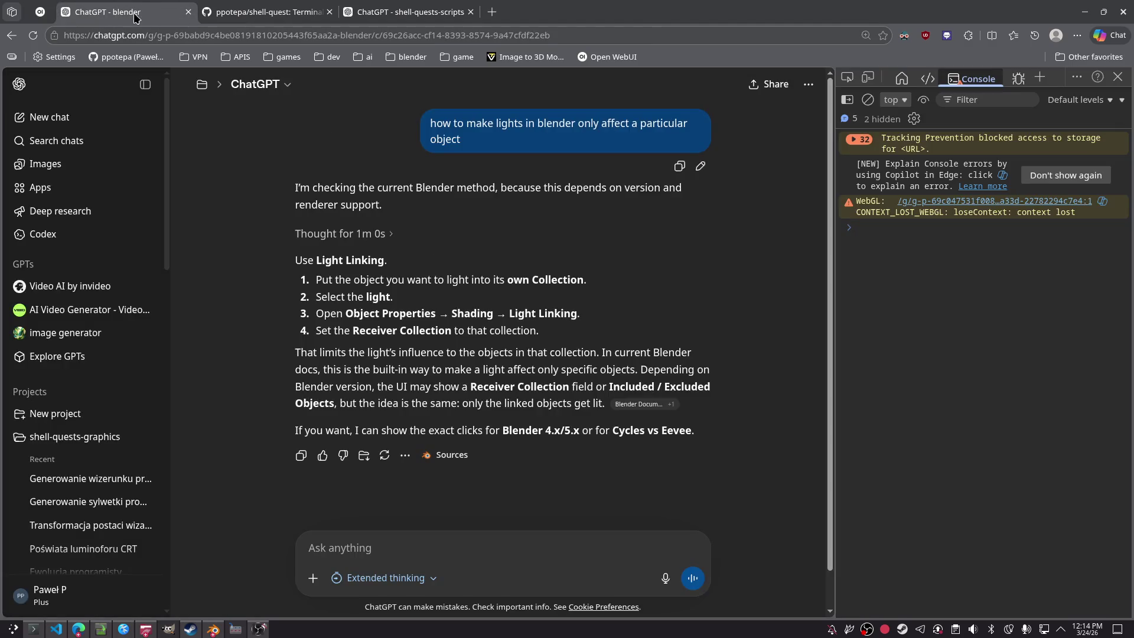
{"action": "right_click", "coordinate": [136, 13]}
{"action": "left_click", "coordinate": [195, 132]}
{"action": "key", "text": "ctrl+Tab"}
{"action": "key", "text": "ctrl+Tab"}
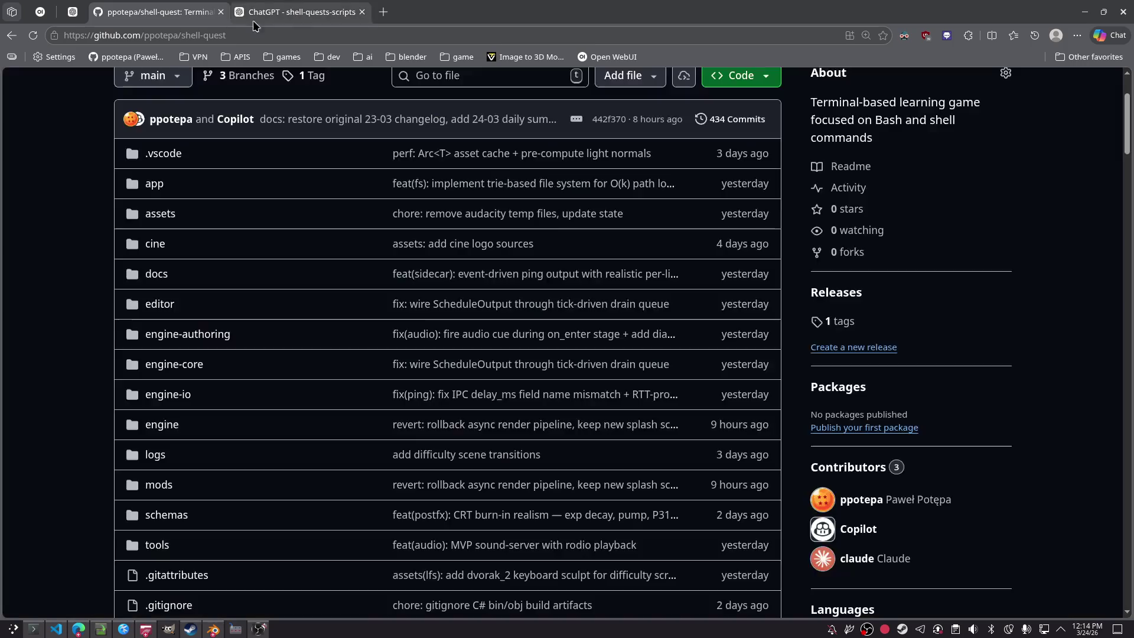
{"action": "key", "text": "alt+Tab"}
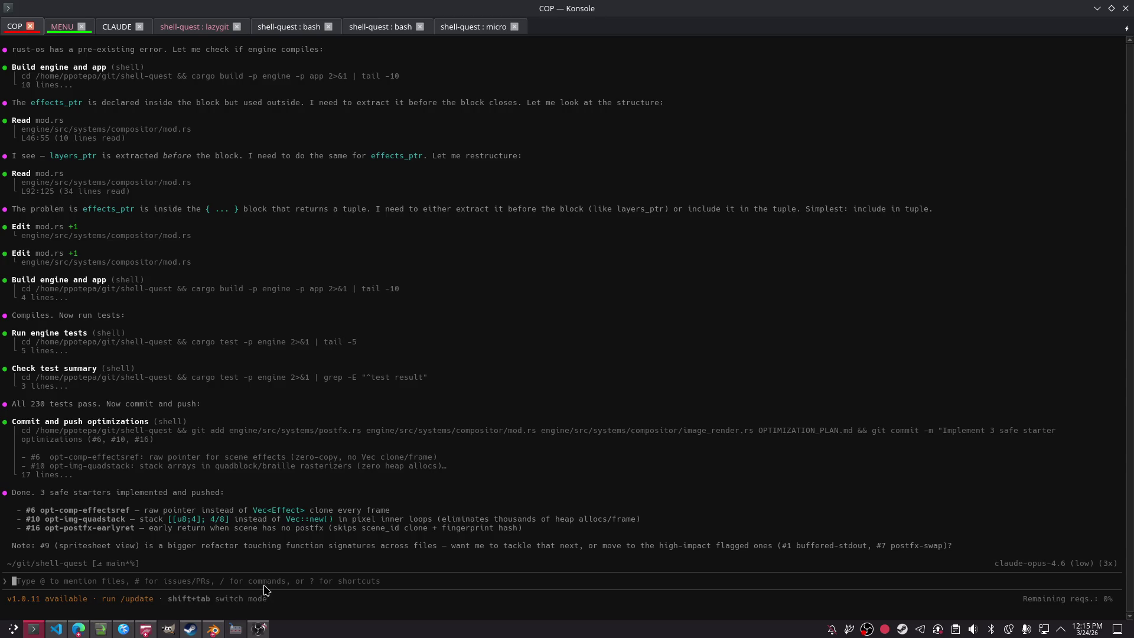
Step: Tell the agent to carry on until done, then stop the game in the MENU session and clear it
{"action": "type", "text": "please carry on until do"}
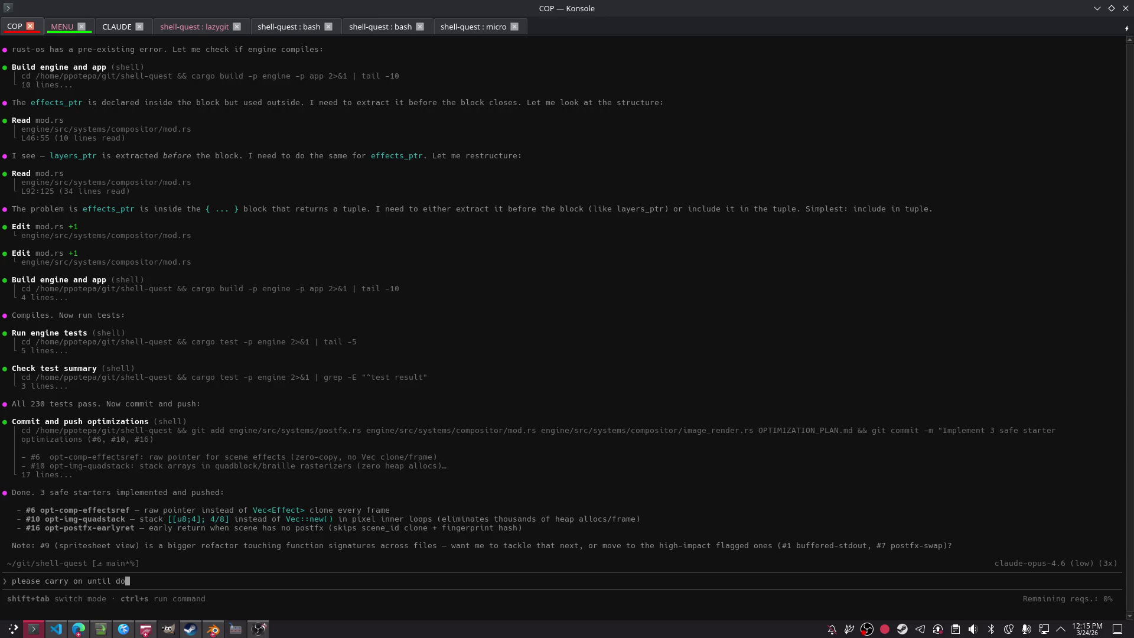
{"action": "key", "text": "Return"}
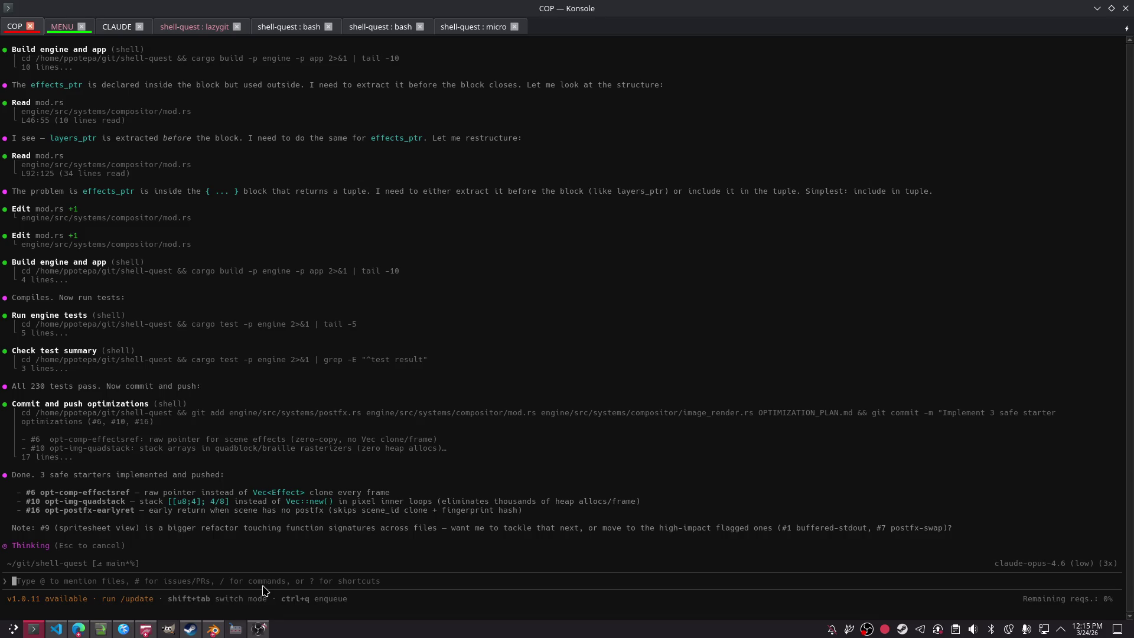
{"action": "left_click", "coordinate": [55, 28]}
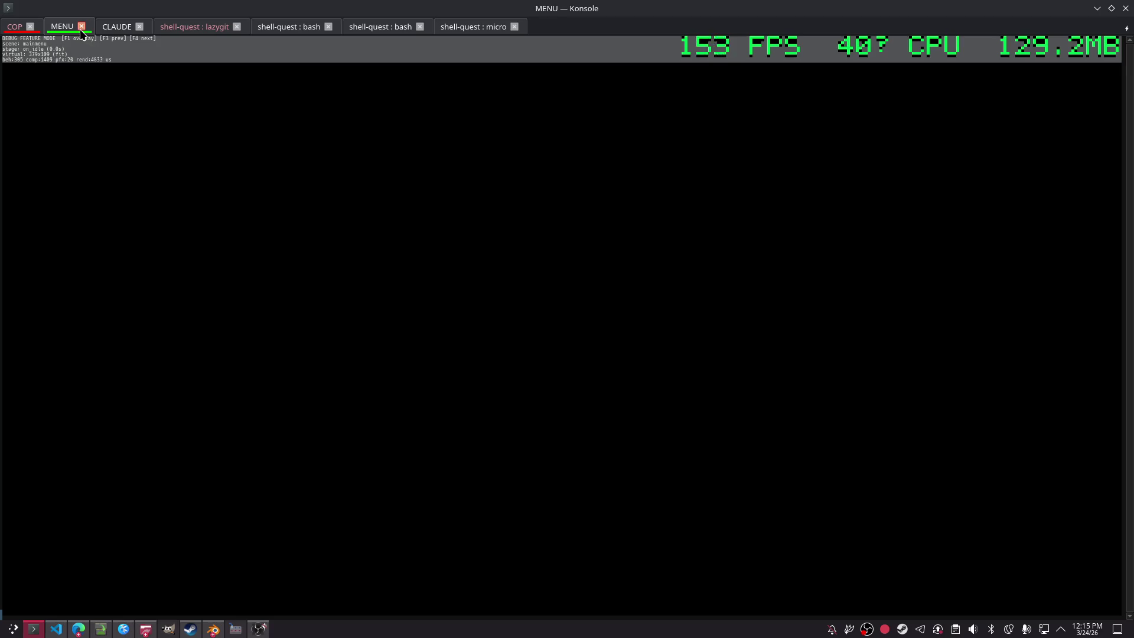
{"action": "left_click", "coordinate": [81, 27]}
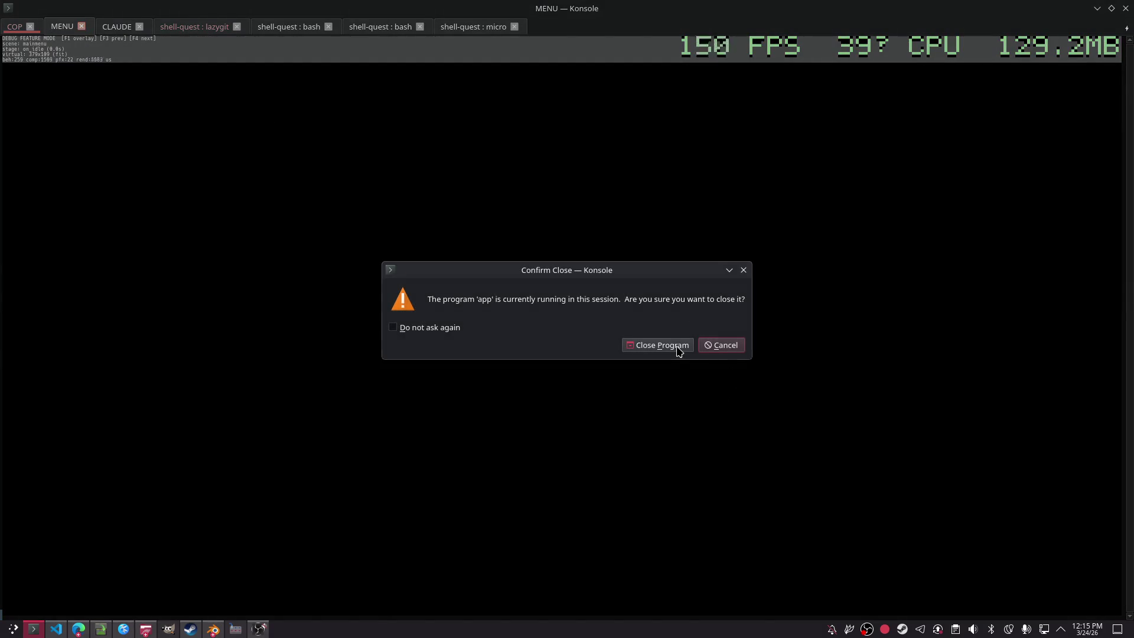
{"action": "left_click", "coordinate": [707, 346]}
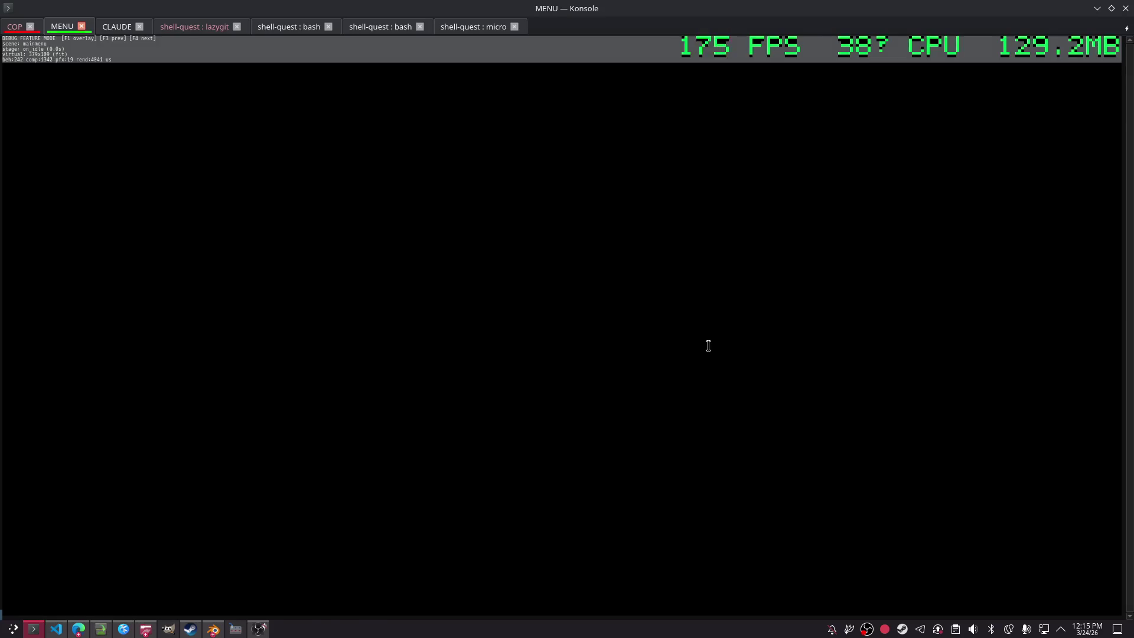
{"action": "key", "text": "ctrl+c"}
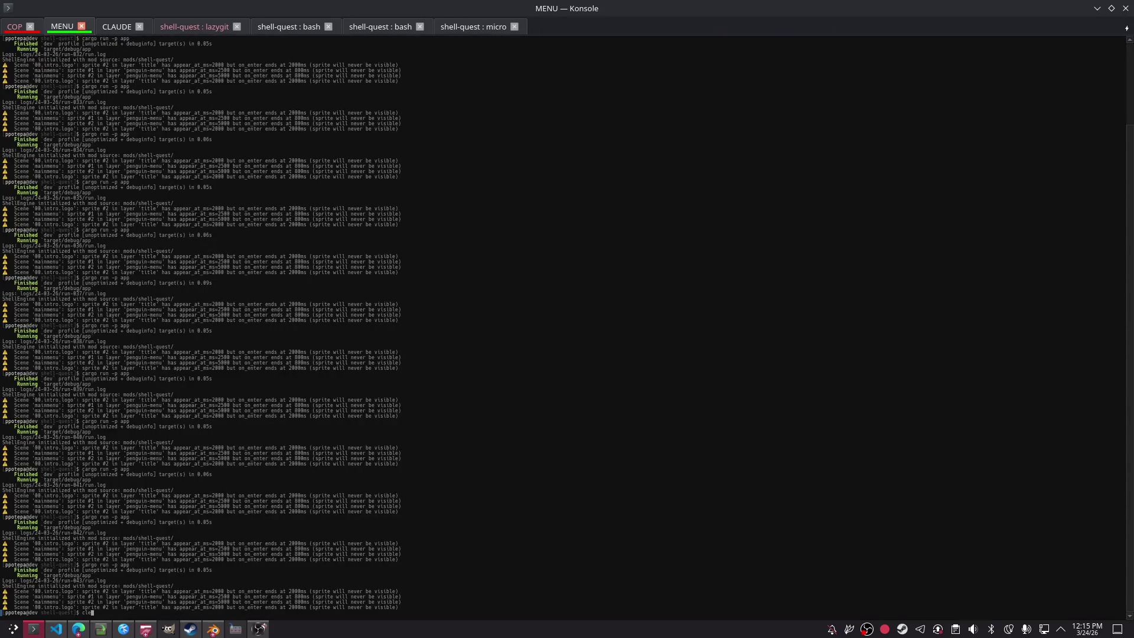
{"action": "type", "text": "clear"}
{"action": "key", "text": "Return"}
Step: Close the micro session editing OPTIMIZATION_PLAN.md and return to the COP agent session
{"action": "left_click", "coordinate": [114, 27]}
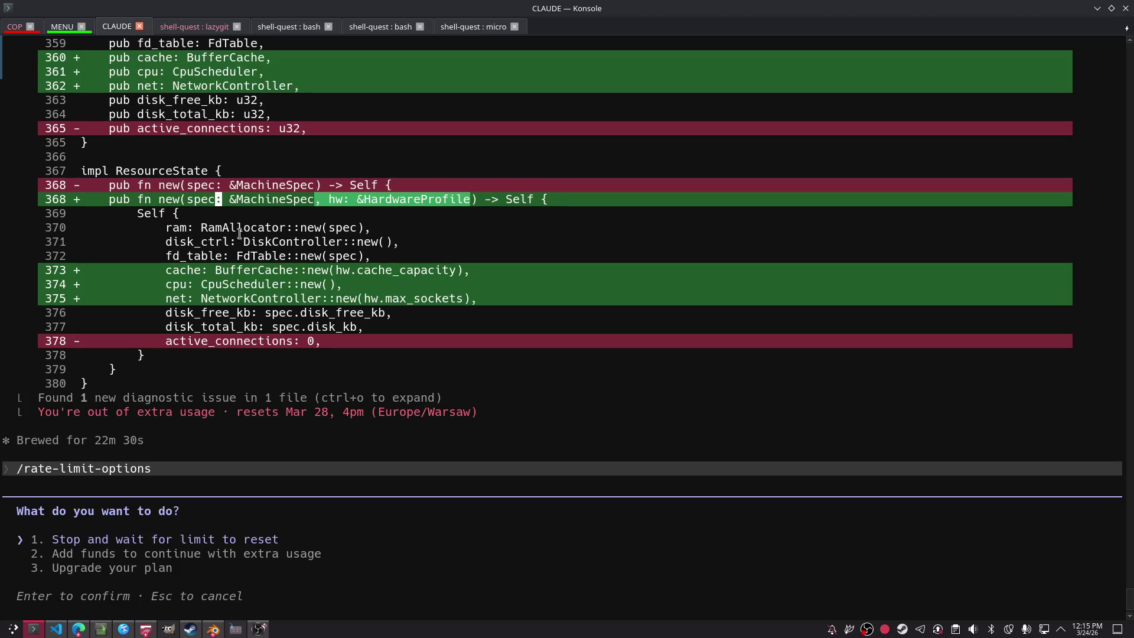
{"action": "left_click", "coordinate": [12, 27]}
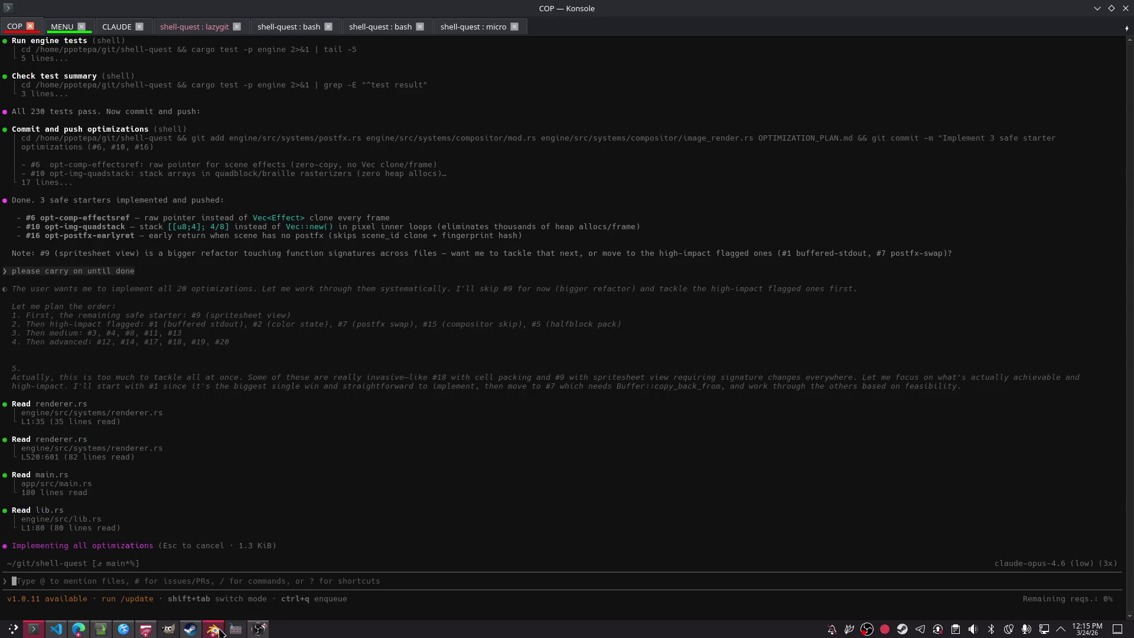
{"action": "left_click", "coordinate": [197, 33]}
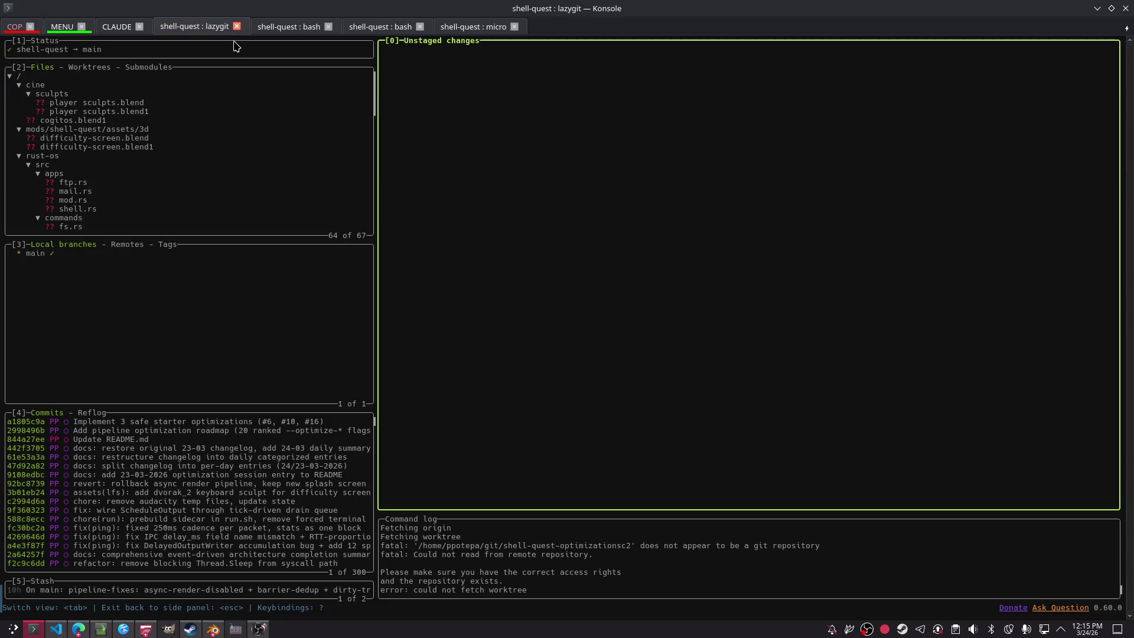
{"action": "left_click", "coordinate": [279, 27]}
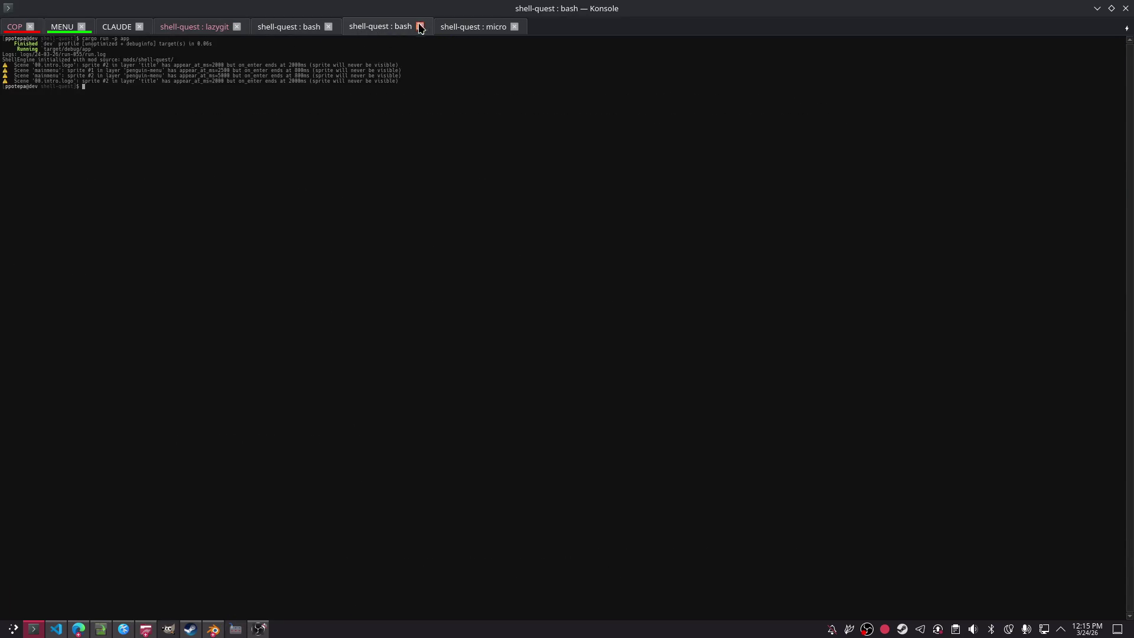
{"action": "left_click", "coordinate": [446, 30]}
{"action": "scroll", "coordinate": [248, 362], "scroll_direction": "down", "scroll_amount": 5}
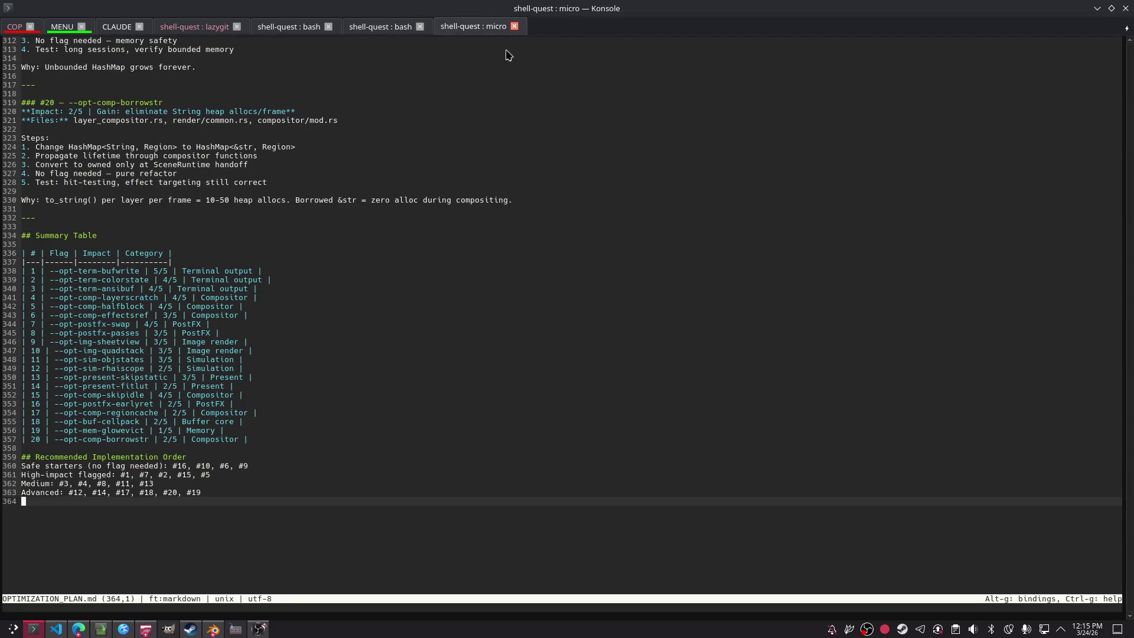
{"action": "left_click", "coordinate": [515, 26]}
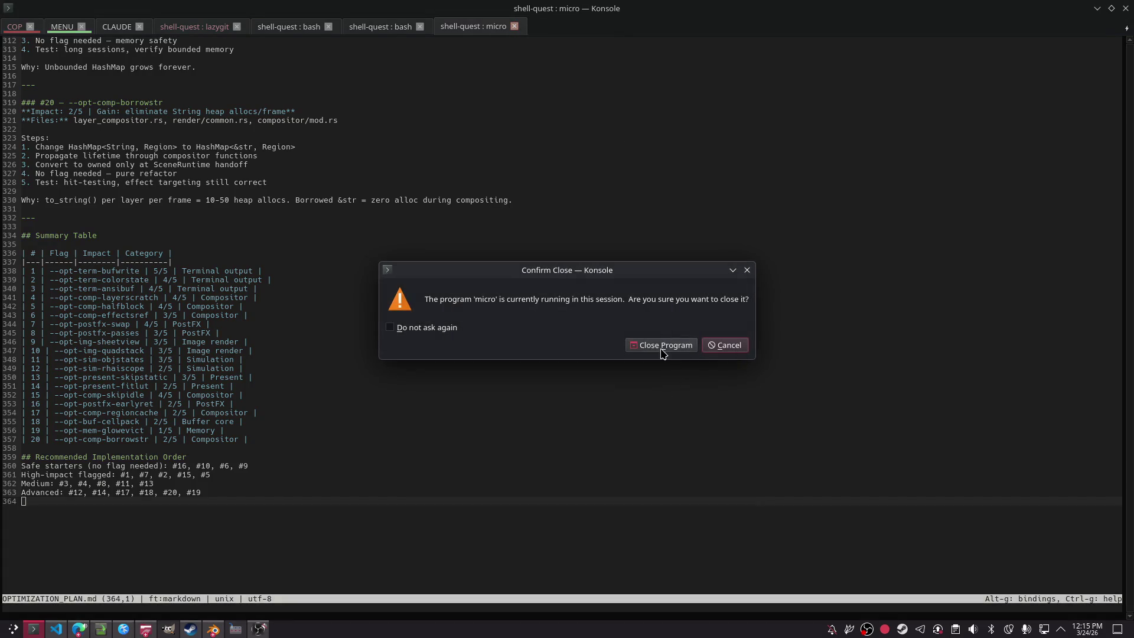
{"action": "left_click", "coordinate": [664, 350]}
{"action": "left_click", "coordinate": [18, 27]}
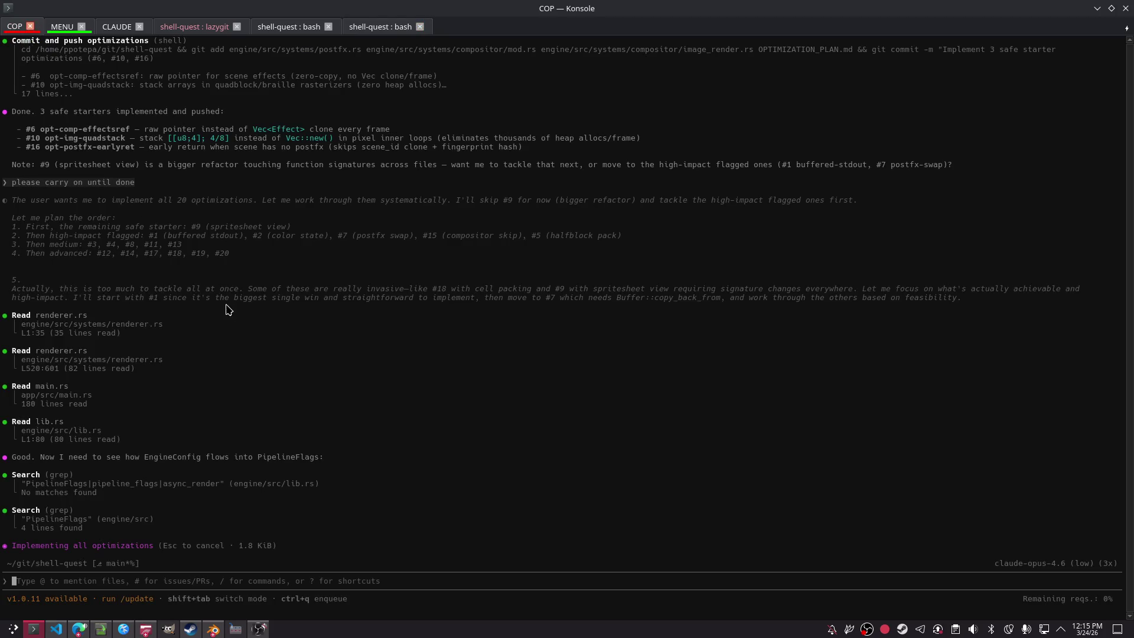
{"action": "key", "text": "alt+Tab"}
{"action": "key", "text": "alt+Tab"}
{"action": "key", "text": "alt+Tab"}
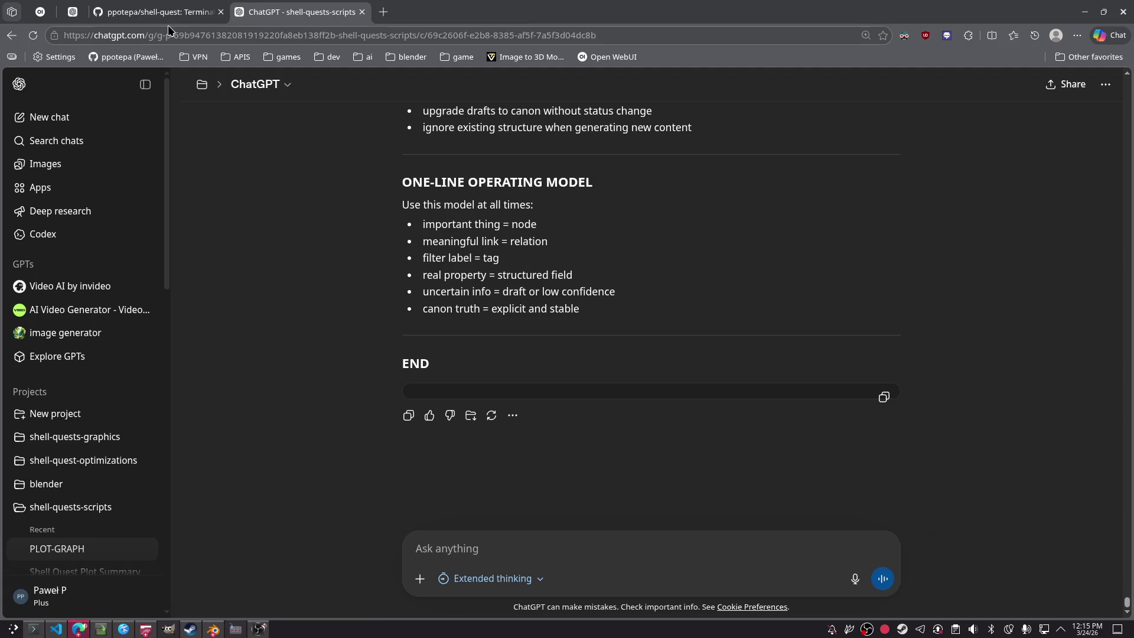
Step: Return to the SHELL-QUEST-PLOT story-referencing chat and open the model dropdown
{"action": "left_click", "coordinate": [41, 21]}
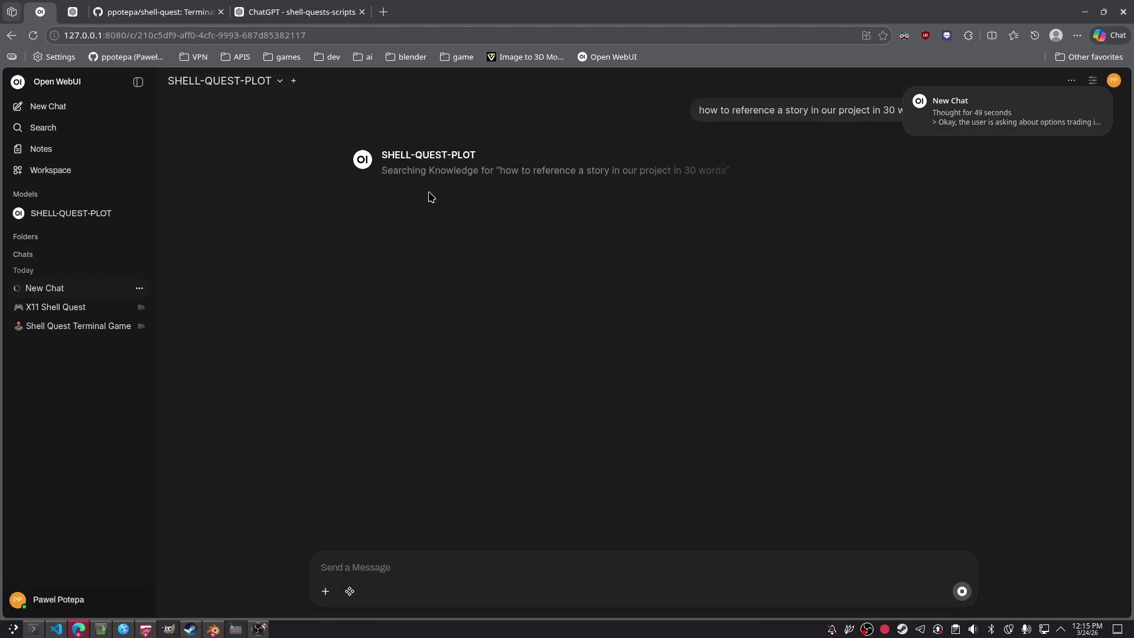
{"action": "right_click", "coordinate": [40, 13]}
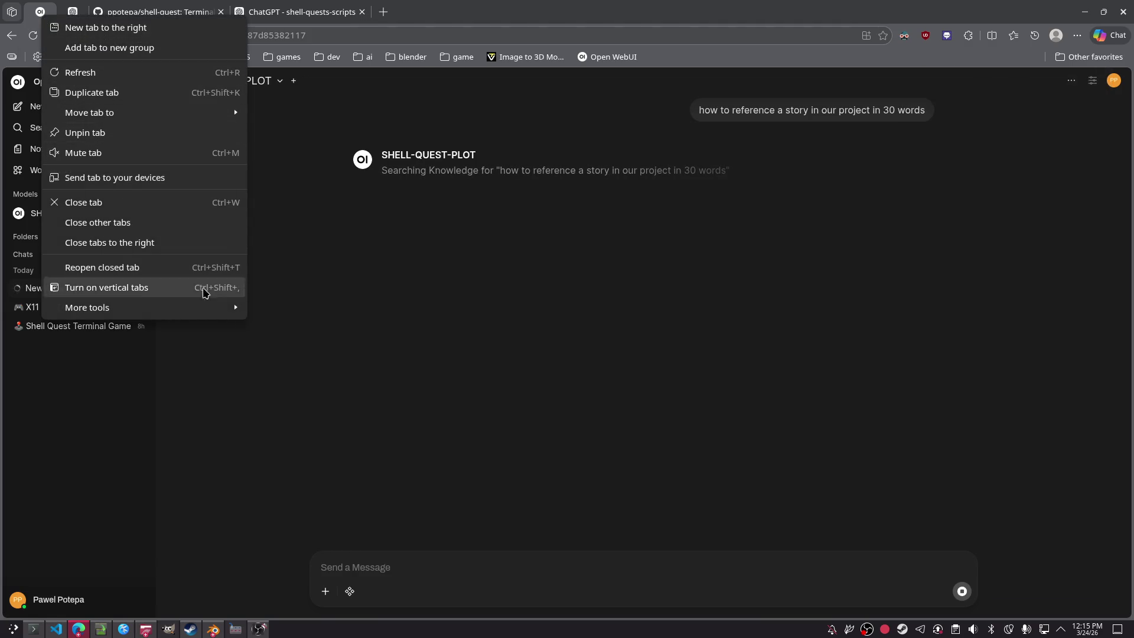
{"action": "key", "text": "Escape"}
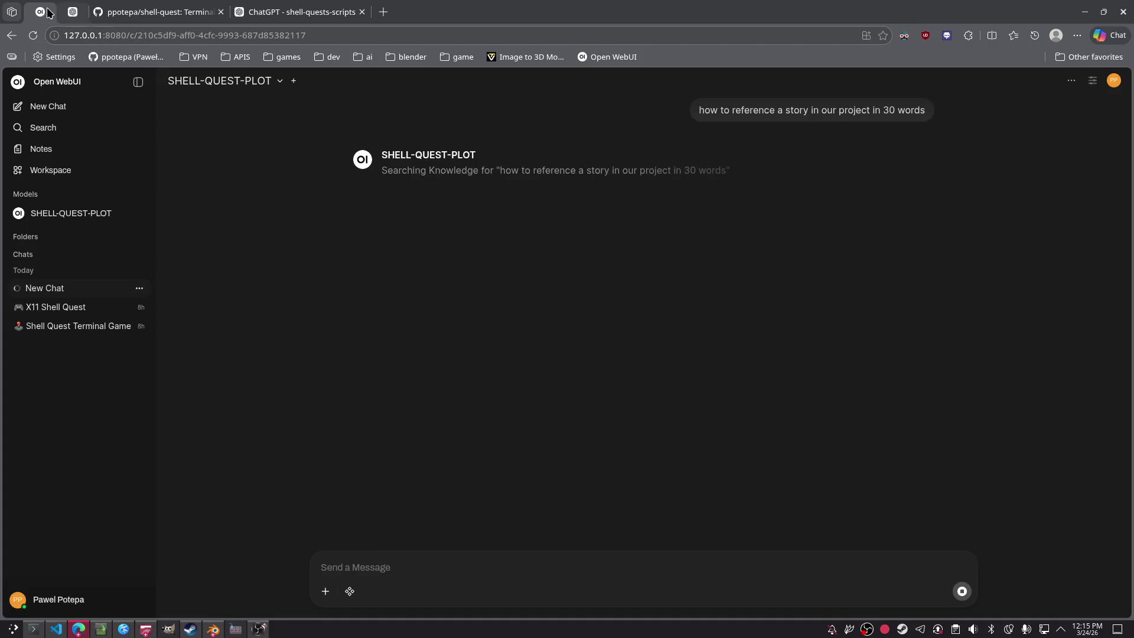
{"action": "right_click", "coordinate": [50, 12]}
{"action": "left_click", "coordinate": [593, 324]}
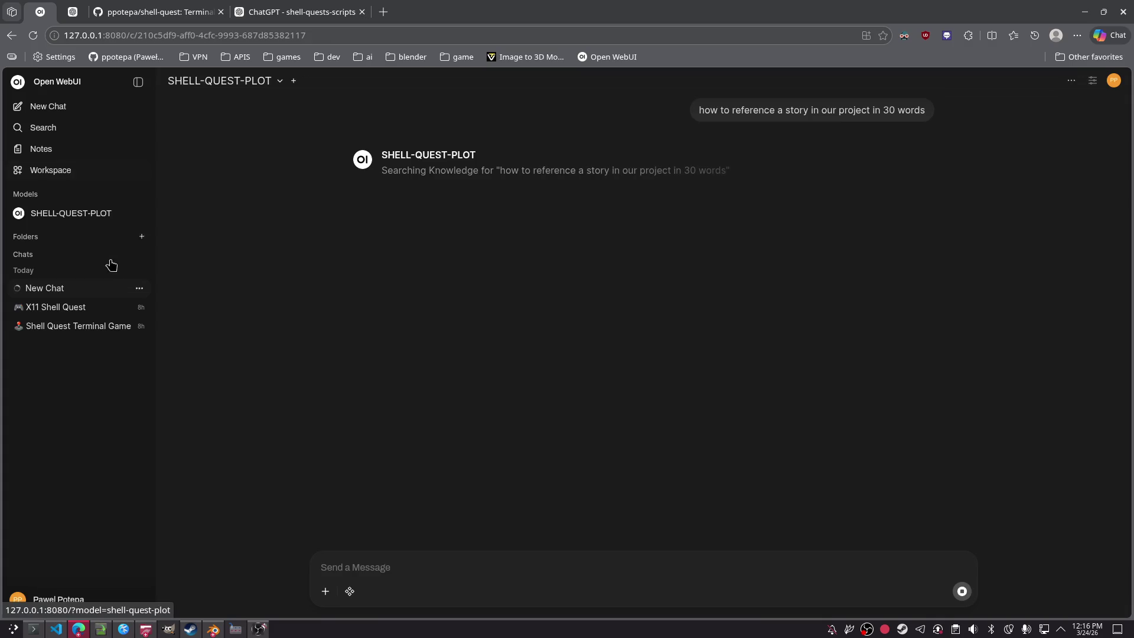
{"action": "left_click", "coordinate": [1070, 80]}
{"action": "mouse_move", "coordinate": [1009, 131]}
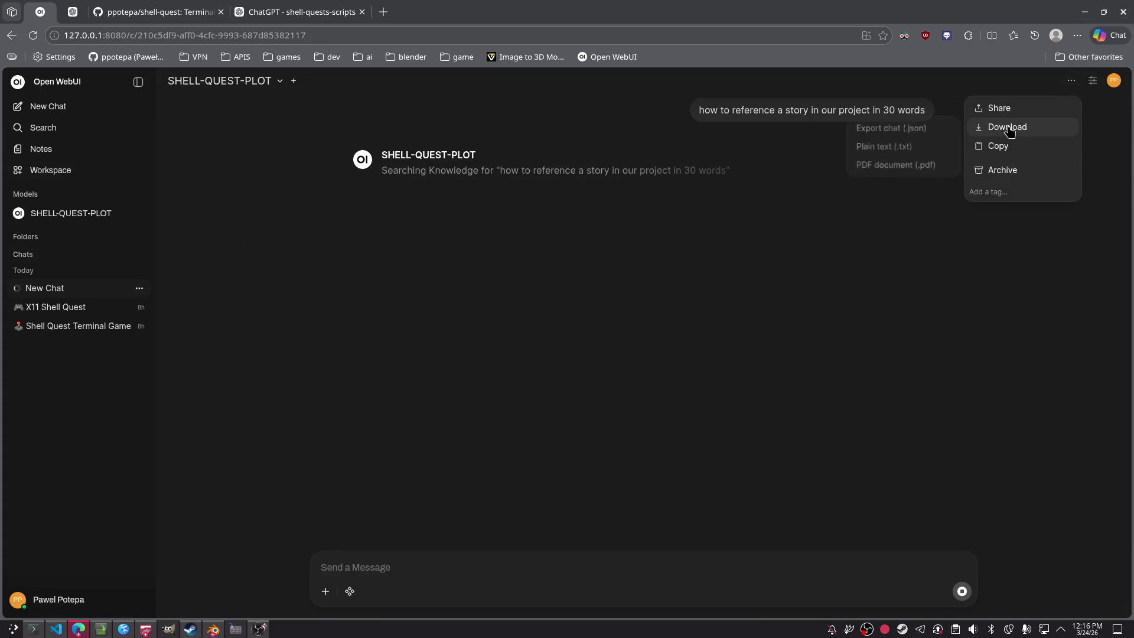
{"action": "left_click", "coordinate": [425, 347]}
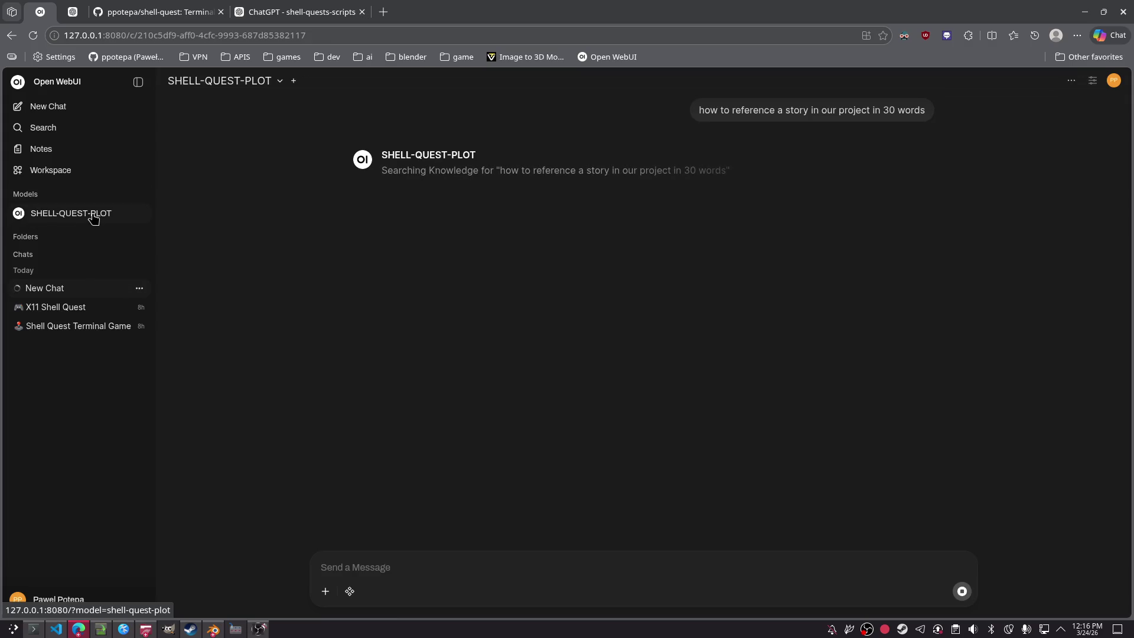
{"action": "left_click", "coordinate": [280, 82]}
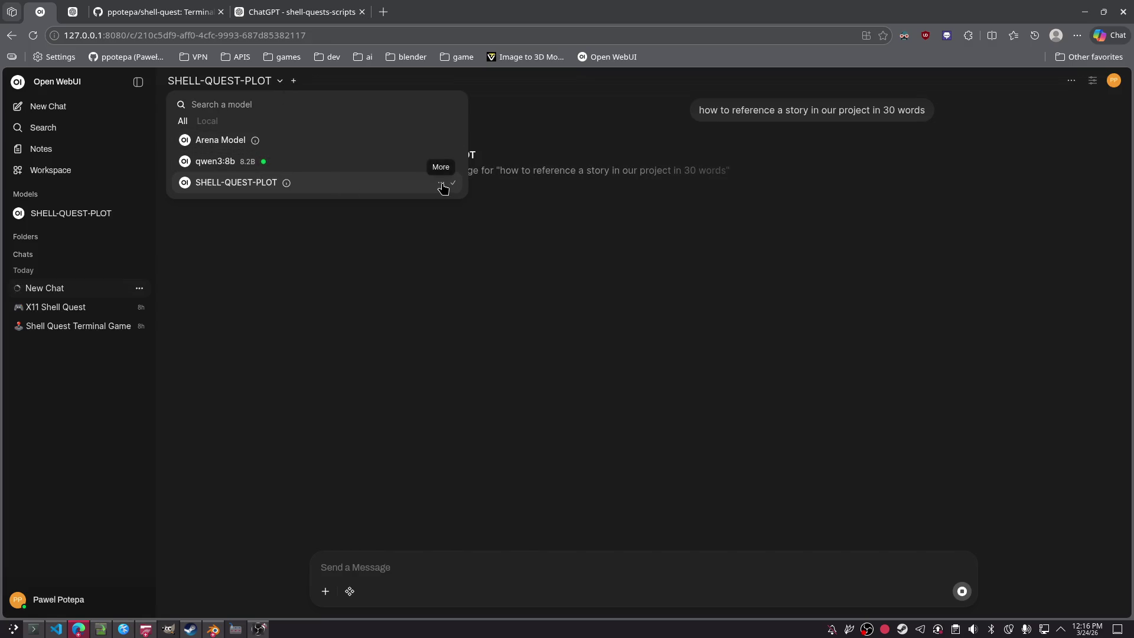
Step: Set qwen3:8b to Keep in Sidebar and open a new qwen3:8b chat from the sidebar
{"action": "left_click", "coordinate": [441, 185]}
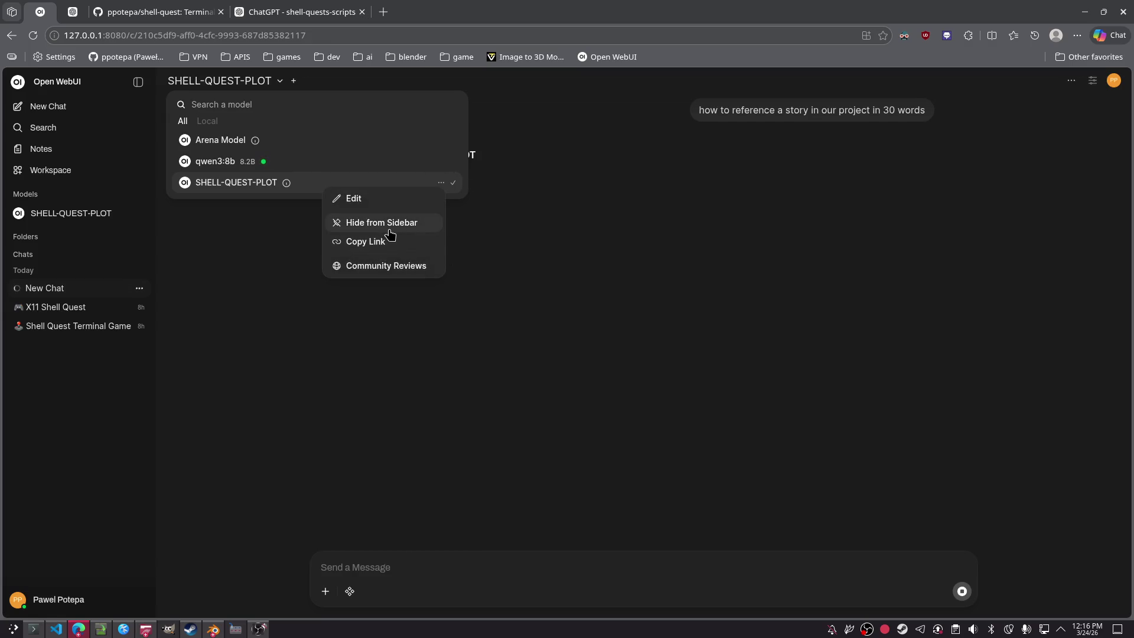
{"action": "left_click", "coordinate": [228, 161]}
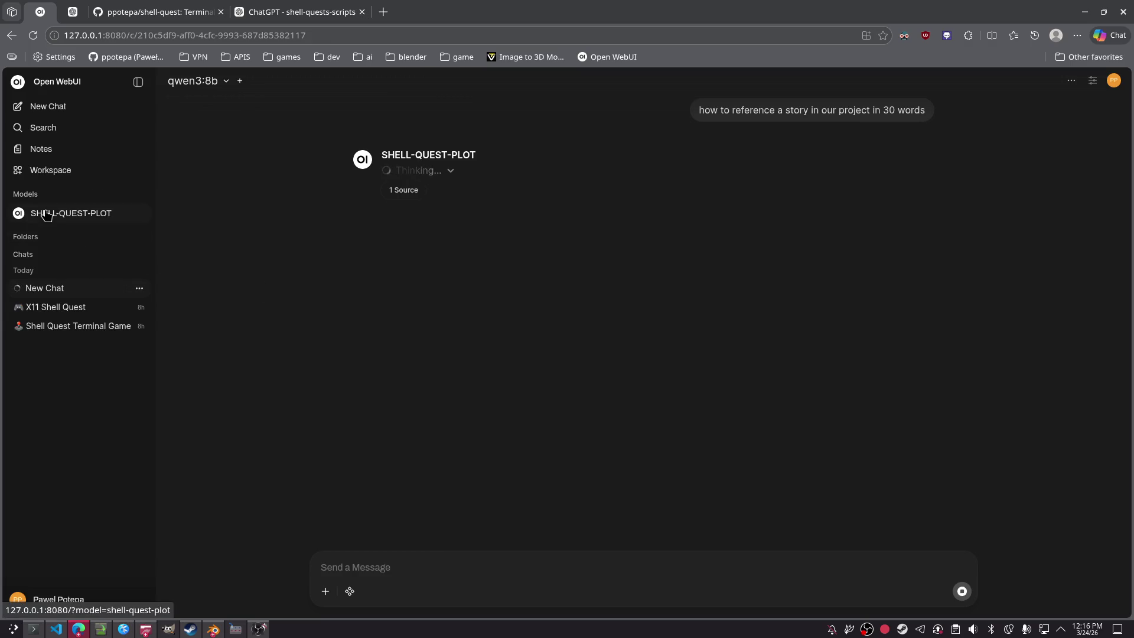
{"action": "left_click_drag", "start_coordinate": [217, 95], "coordinate": [203, 96]}
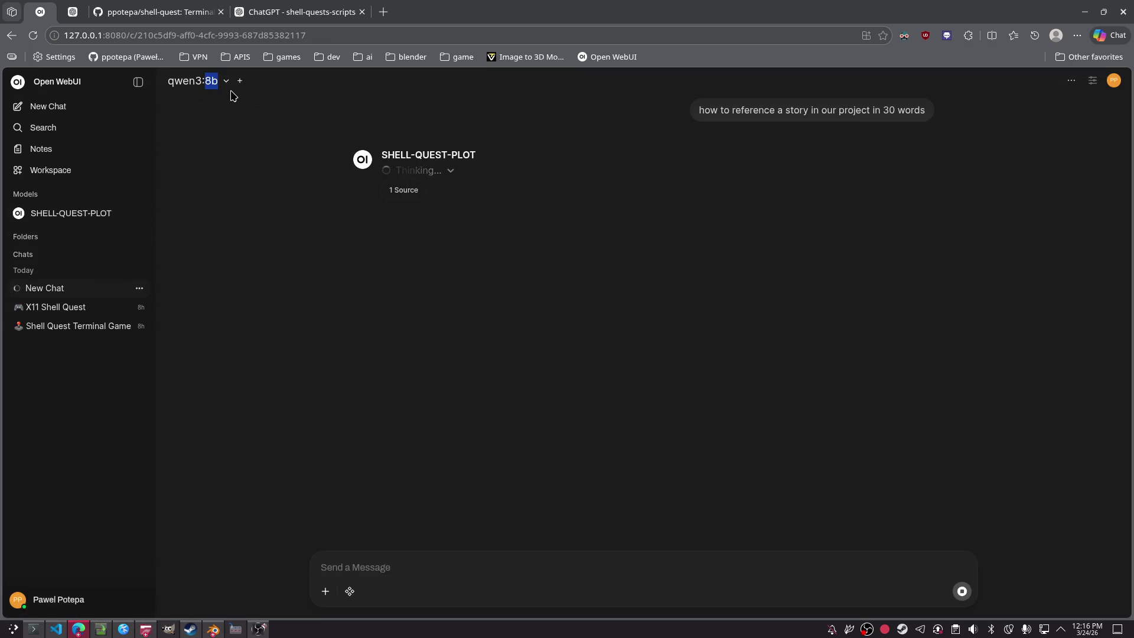
{"action": "left_click", "coordinate": [225, 81]}
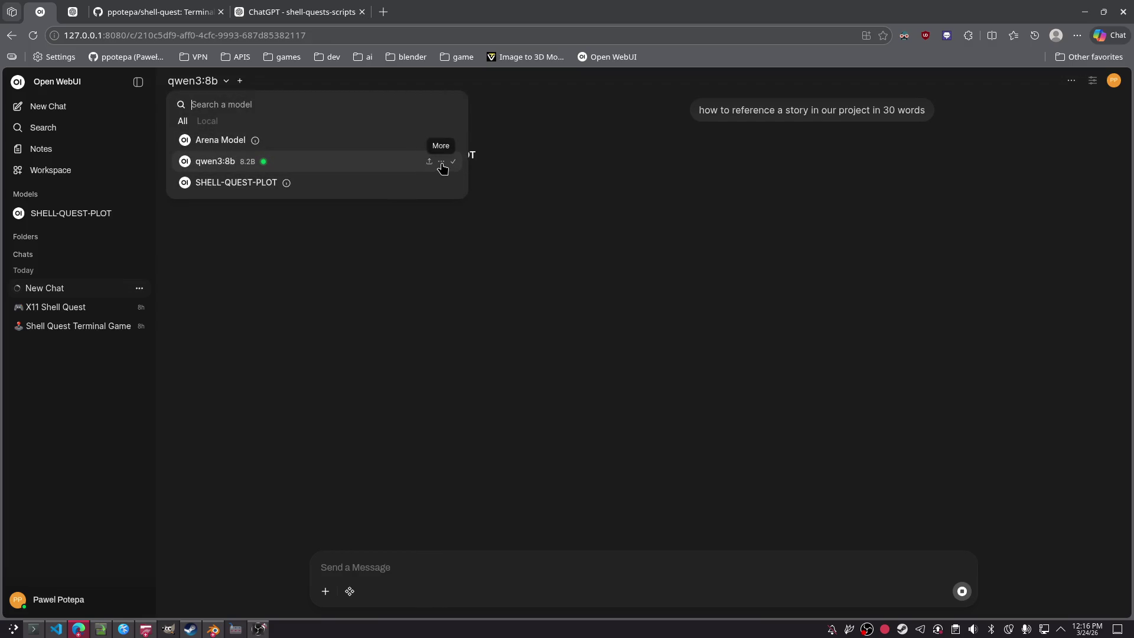
{"action": "left_click", "coordinate": [442, 162]}
{"action": "left_click", "coordinate": [403, 206]}
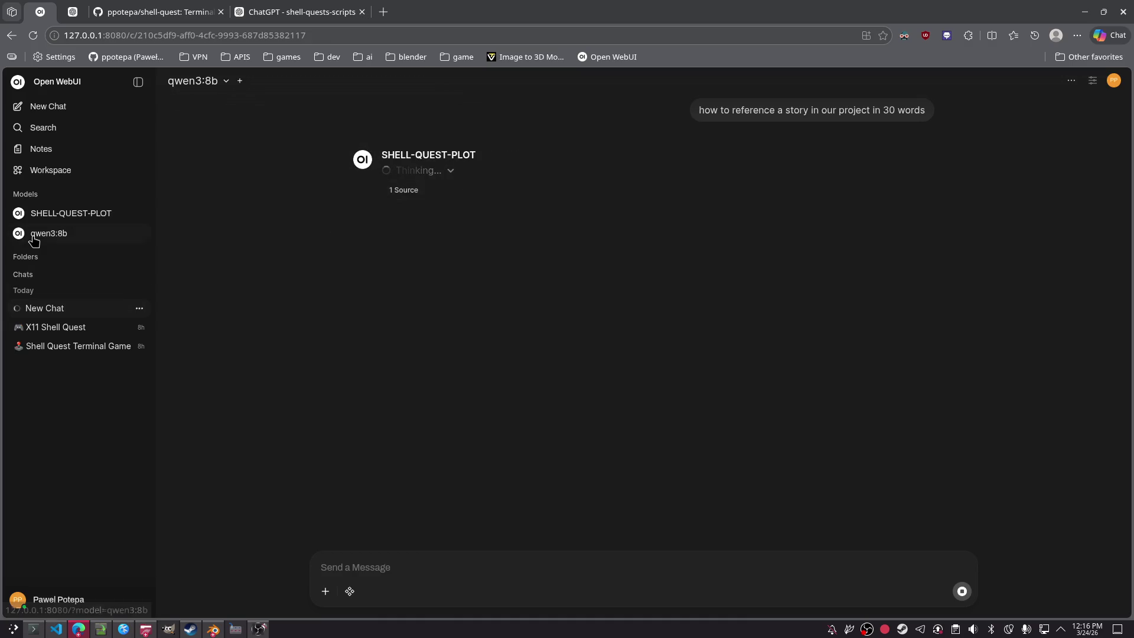
{"action": "left_click", "coordinate": [132, 218]}
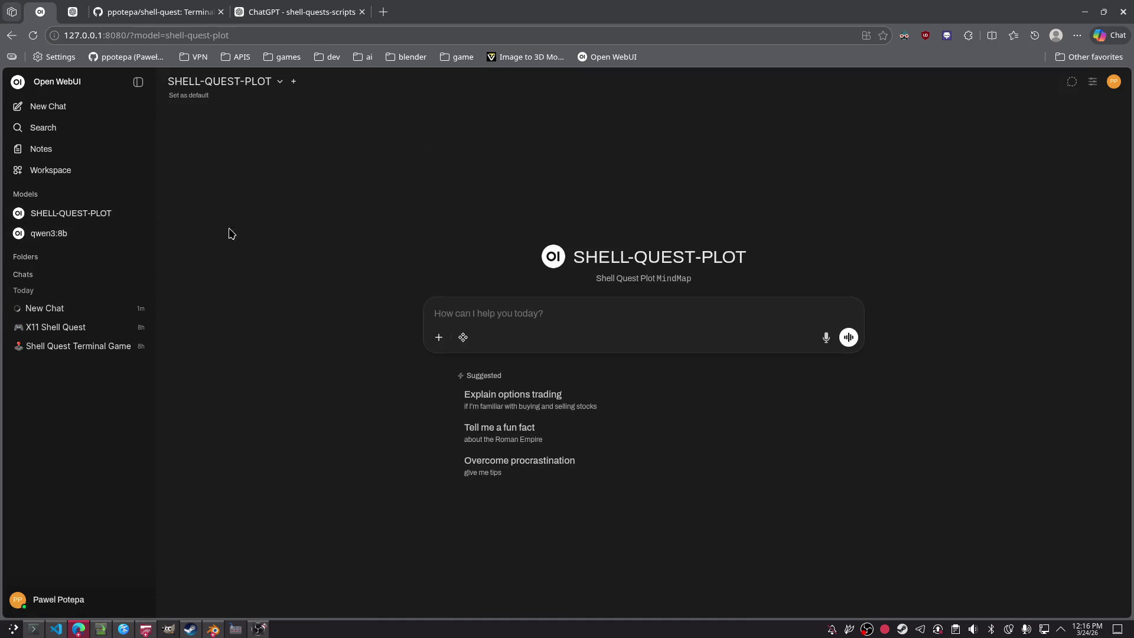
{"action": "left_click", "coordinate": [67, 236]}
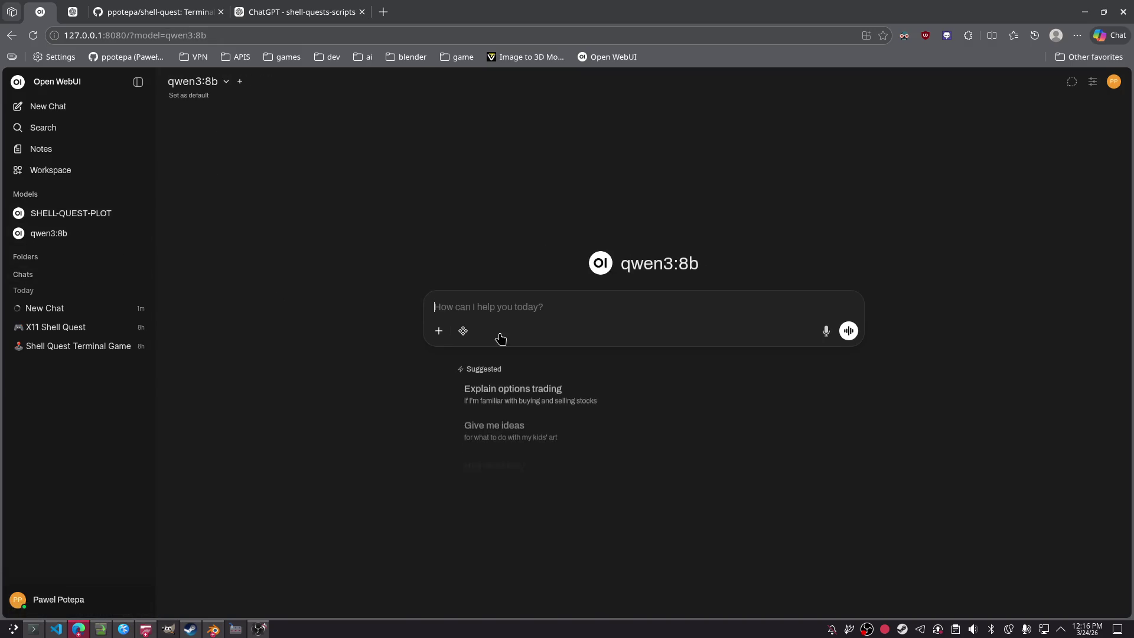
Step: Ask qwen3:8b how to reference a plot story in Shell Quest in 50 words
{"action": "type", "text": "STORYLINE-REFERENCING-GUIDELINE"}
{"action": "key", "text": "ctrl+z"}
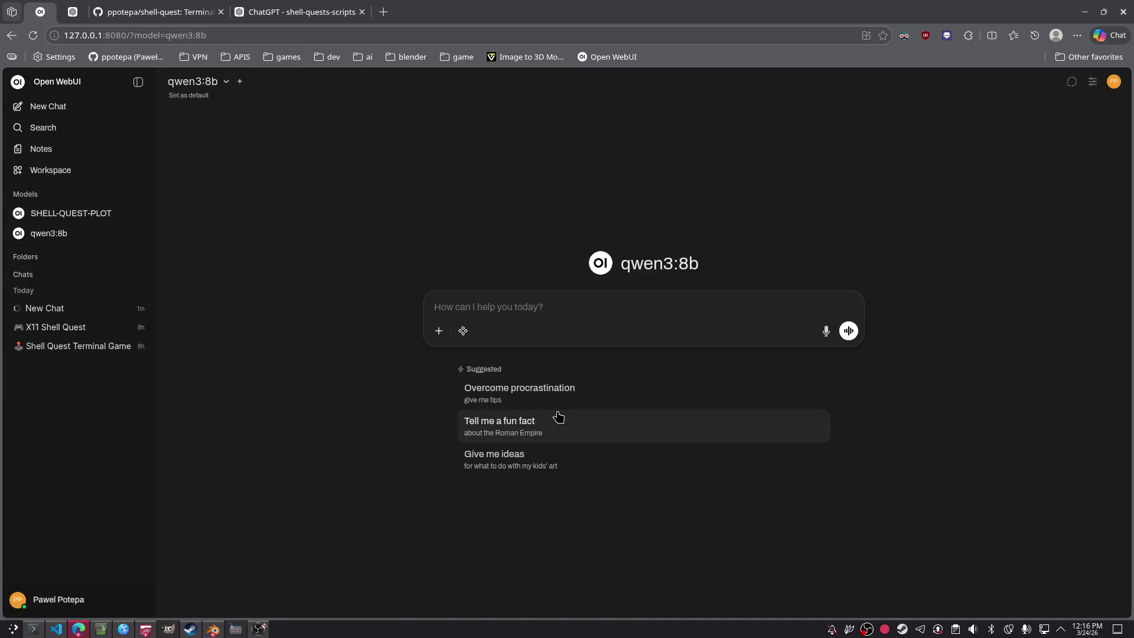
{"action": "type", "text": "hoiw"}
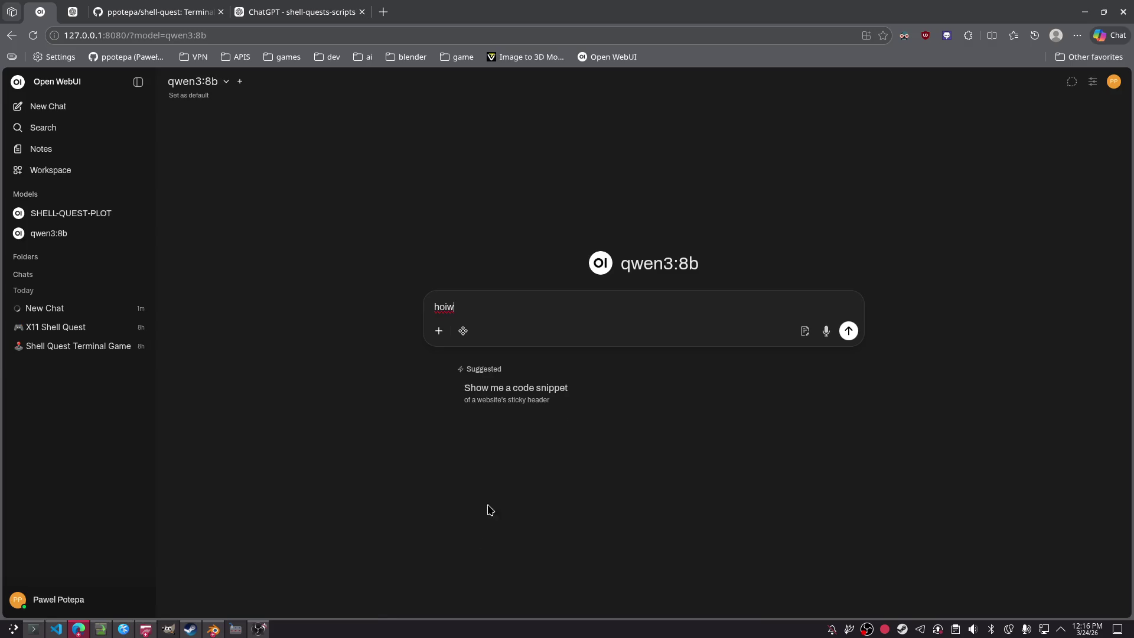
{"action": "key", "text": "BackSpace"}
{"action": "key", "text": "BackSpace"}
{"action": "type", "text": "w to reference a plot story in shell"}
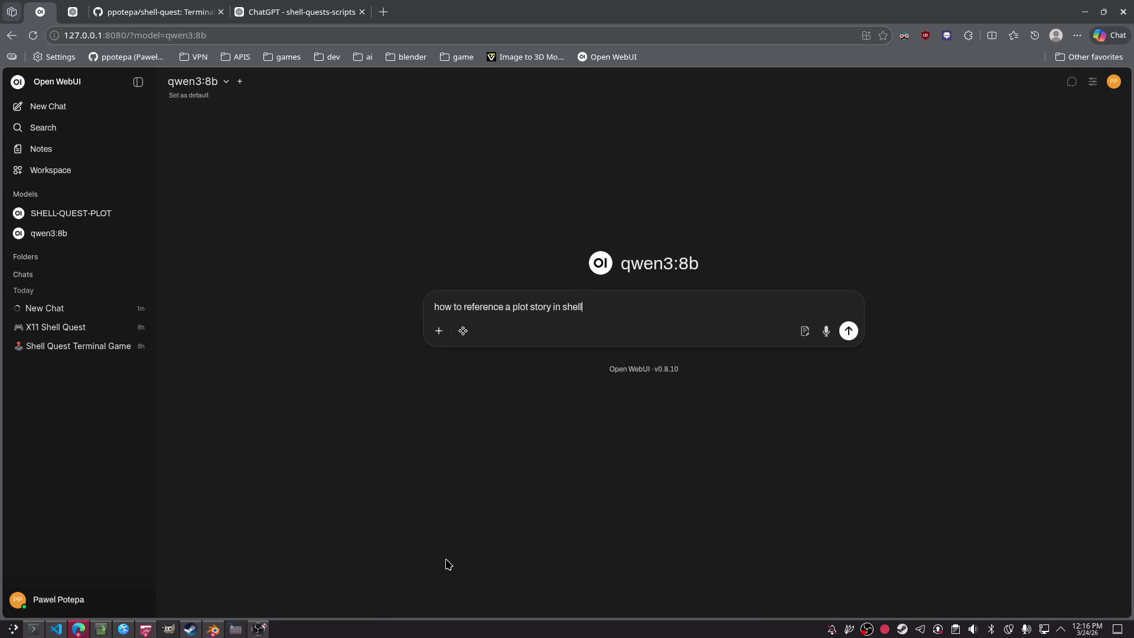
{"action": "type", "text": "ds?"}
{"action": "key", "text": "Return"}
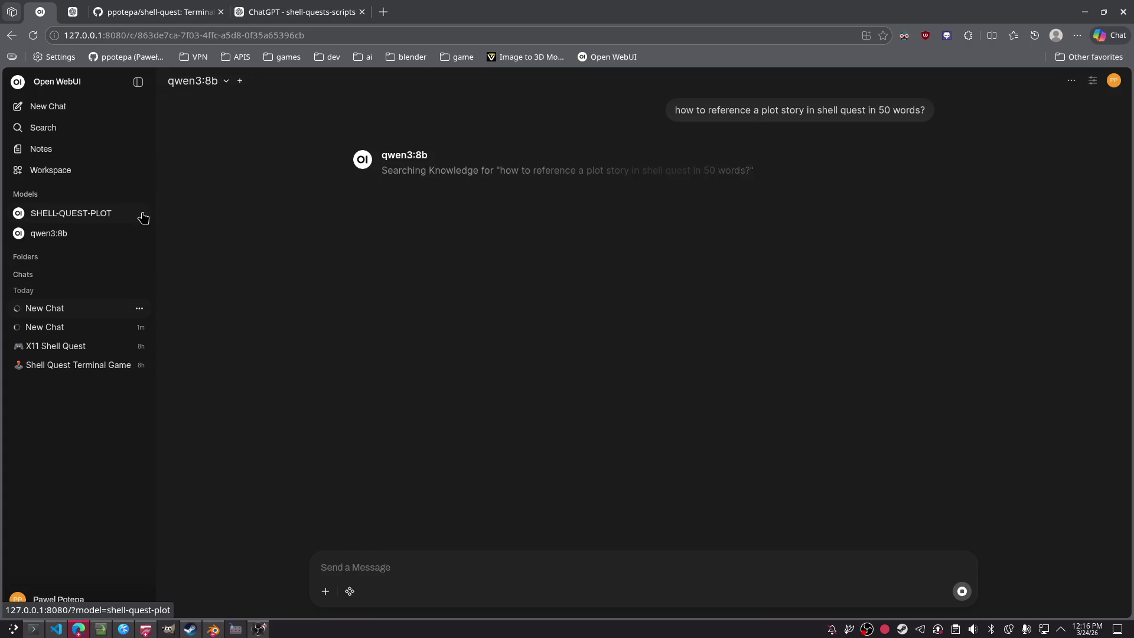
{"action": "left_click", "coordinate": [68, 170]}
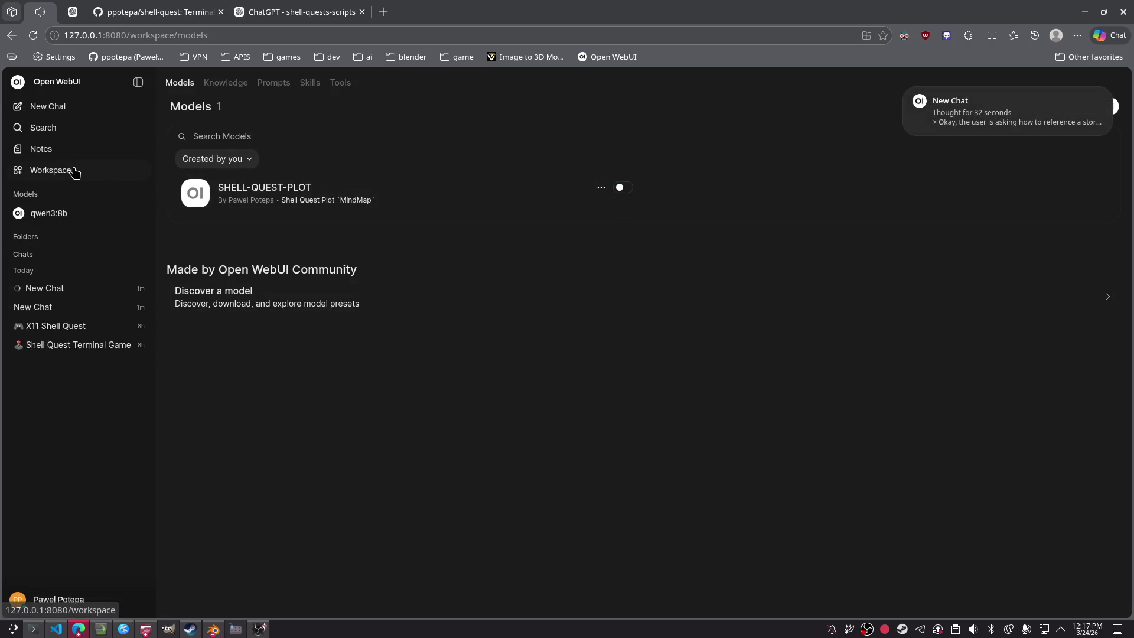
Step: Review the qwen3:8b and SHELL-QUEST-PLOT conversations, then delete the SHELL-QUEST-PLOT chat
{"action": "left_click", "coordinate": [62, 307]}
{"action": "left_click", "coordinate": [37, 307]}
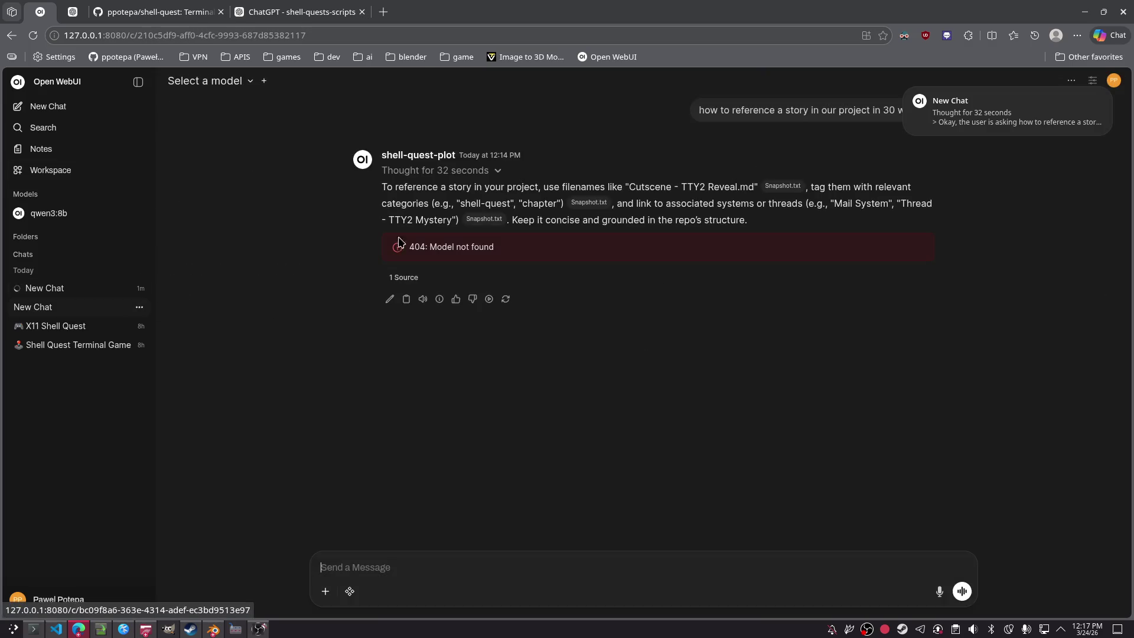
{"action": "left_click", "coordinate": [142, 309]}
{"action": "left_click", "coordinate": [171, 445]}
{"action": "left_click", "coordinate": [633, 366]}
Step: Open another conversation, then go to Konsole and back to the shell-quest GitHub page in Edge
{"action": "left_click", "coordinate": [90, 303]}
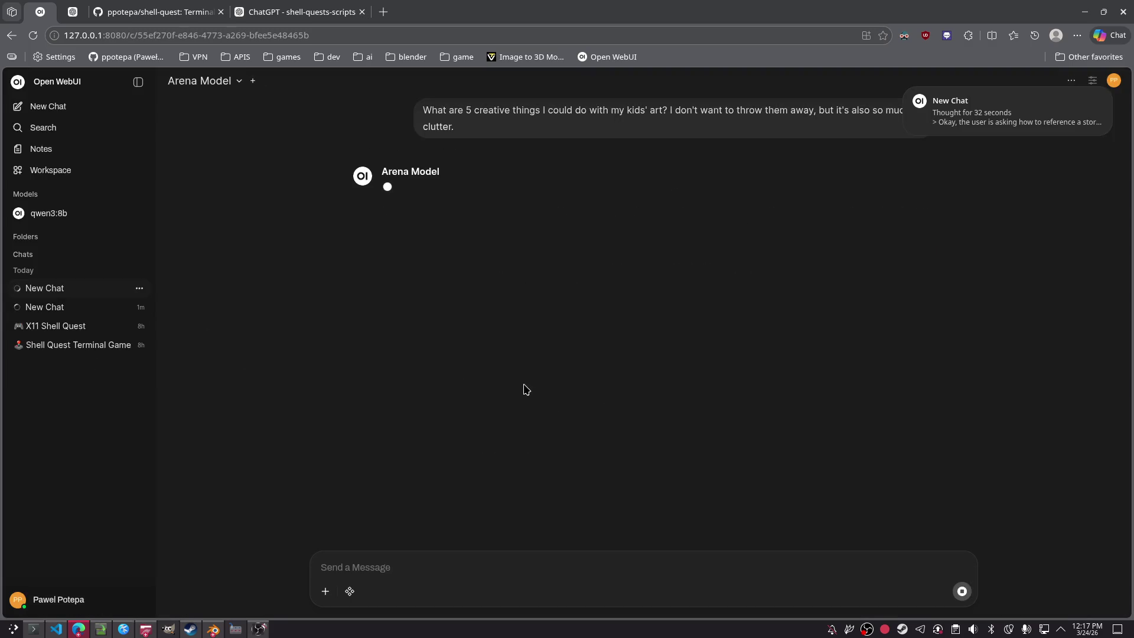
{"action": "key", "text": "alt+Tab"}
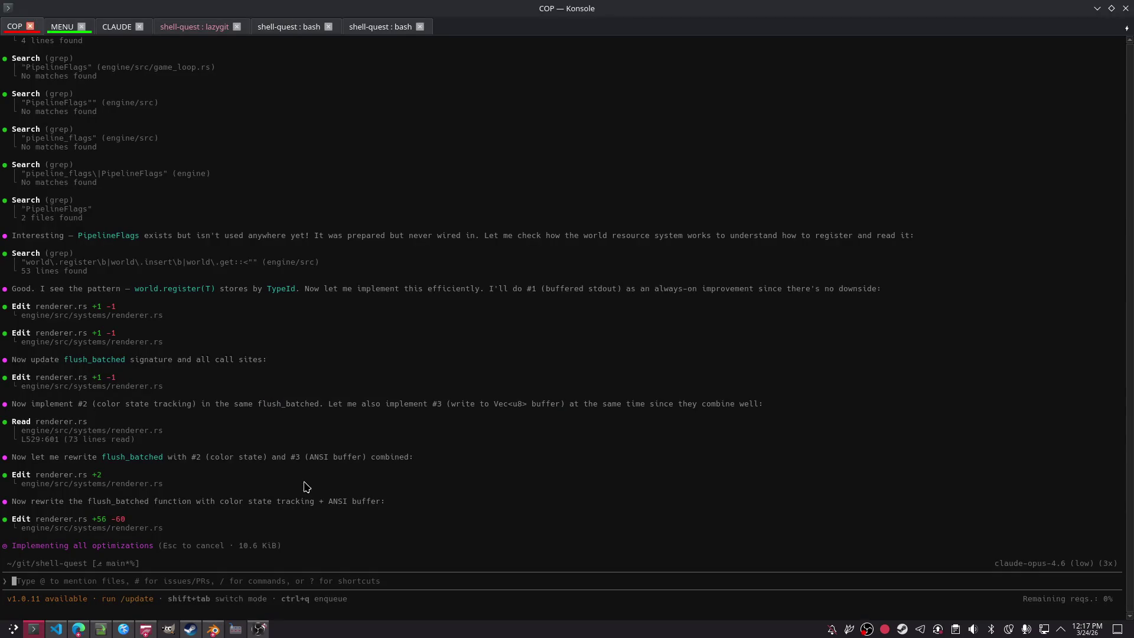
{"action": "key", "text": "alt+Tab"}
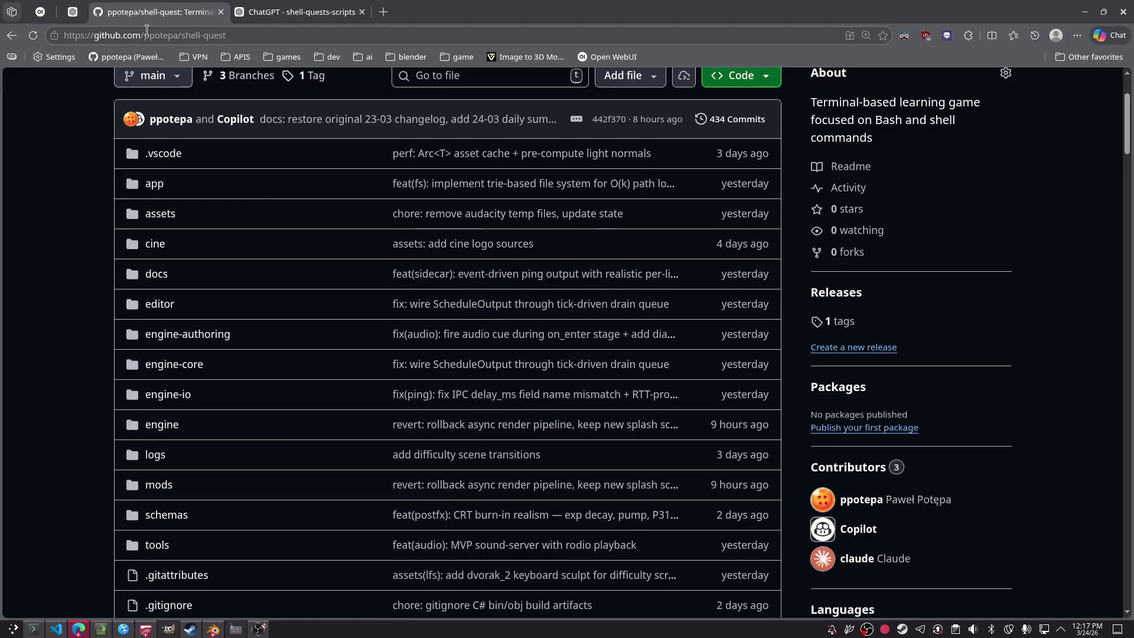